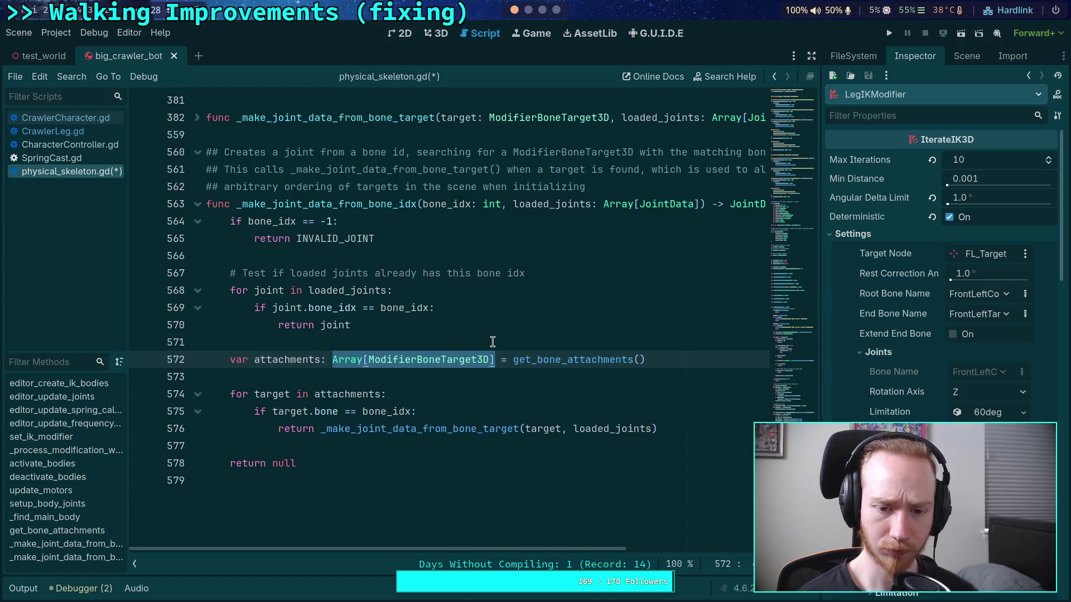
# Inspect the get_bone_attachments declaration and its ModifierBoneTarget3D and Array types
pyautogui.click(493, 342)
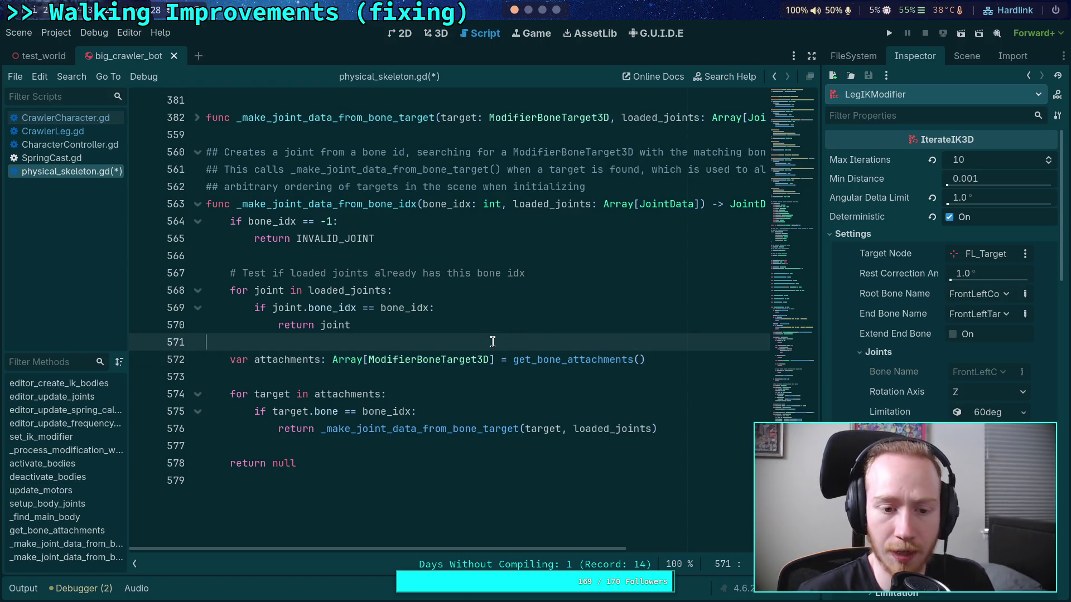
pyautogui.scroll(3, 493, 333)
pyautogui.scroll(3, 378, 304)
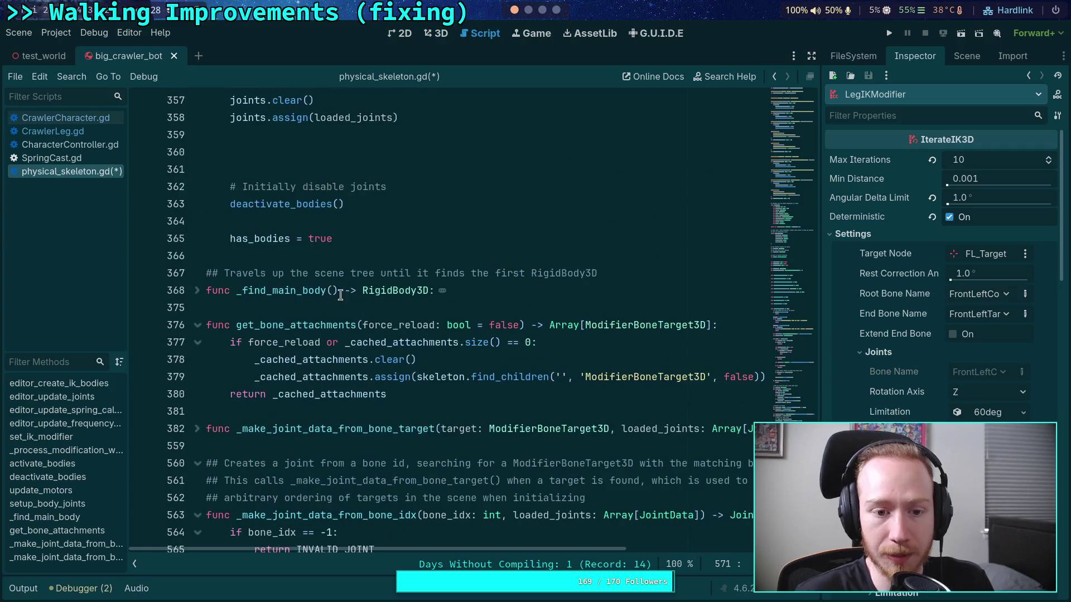
pyautogui.doubleClick(300, 324)
pyautogui.click(337, 324)
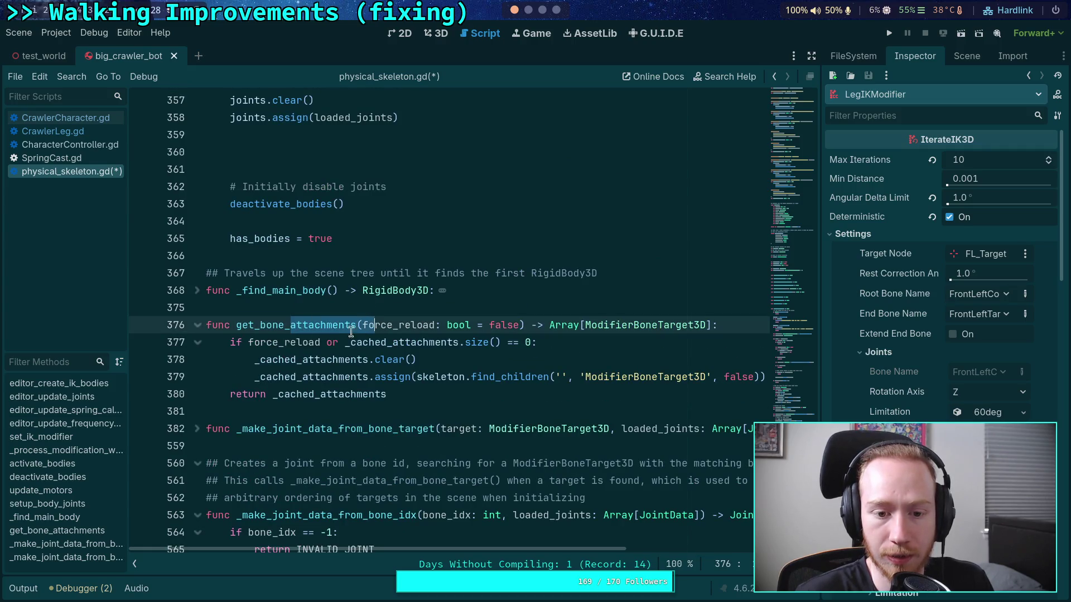
pyautogui.doubleClick(614, 325)
pyautogui.doubleClick(569, 325)
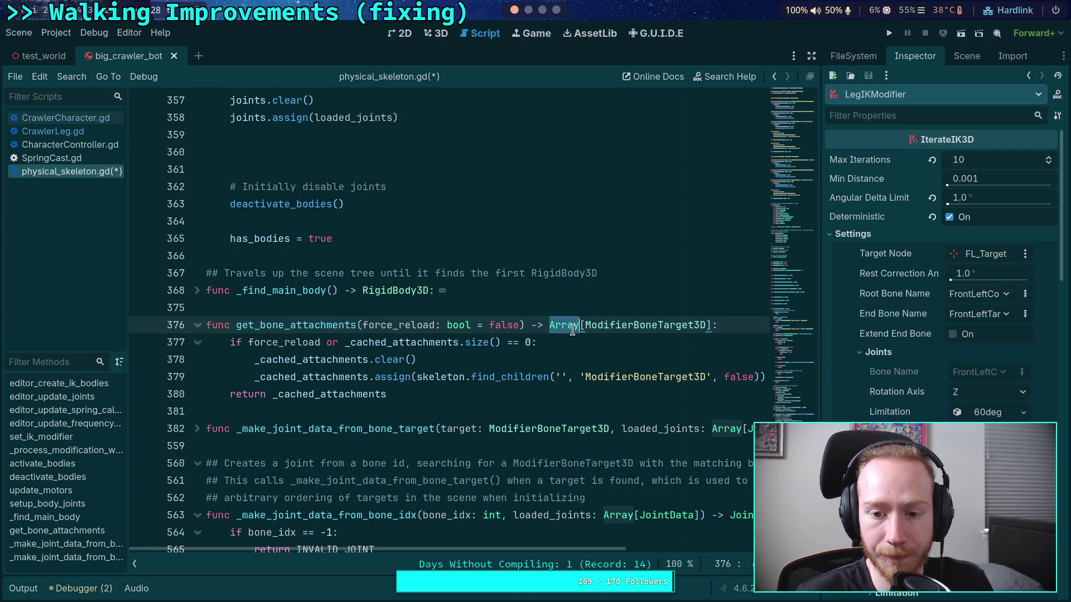
pyautogui.doubleClick(308, 325)
pyautogui.doubleClick(619, 326)
pyautogui.scroll(6, 405, 304)
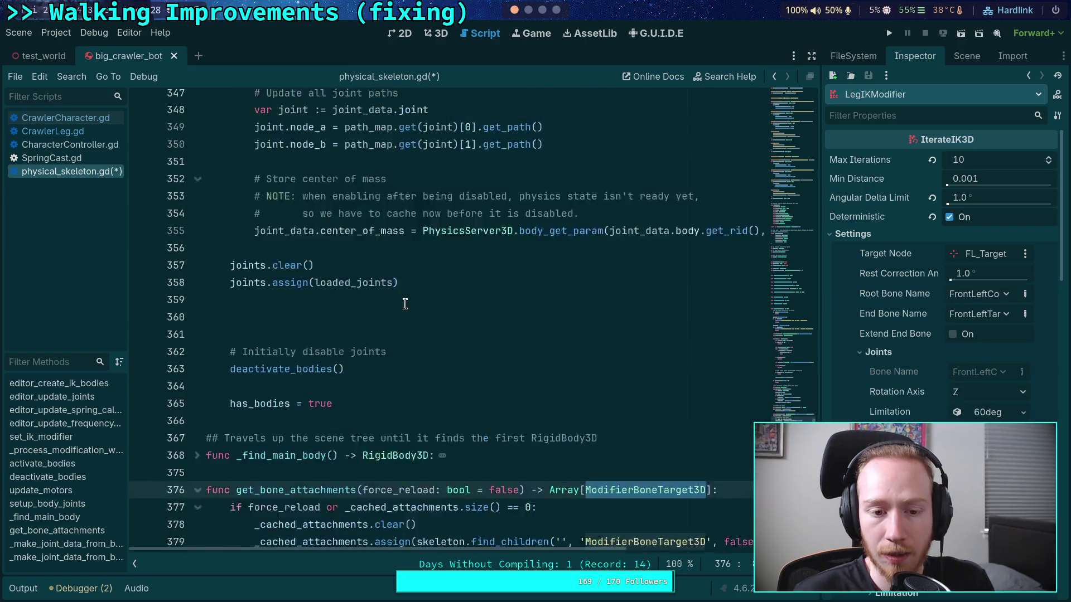
pyautogui.click(333, 460)
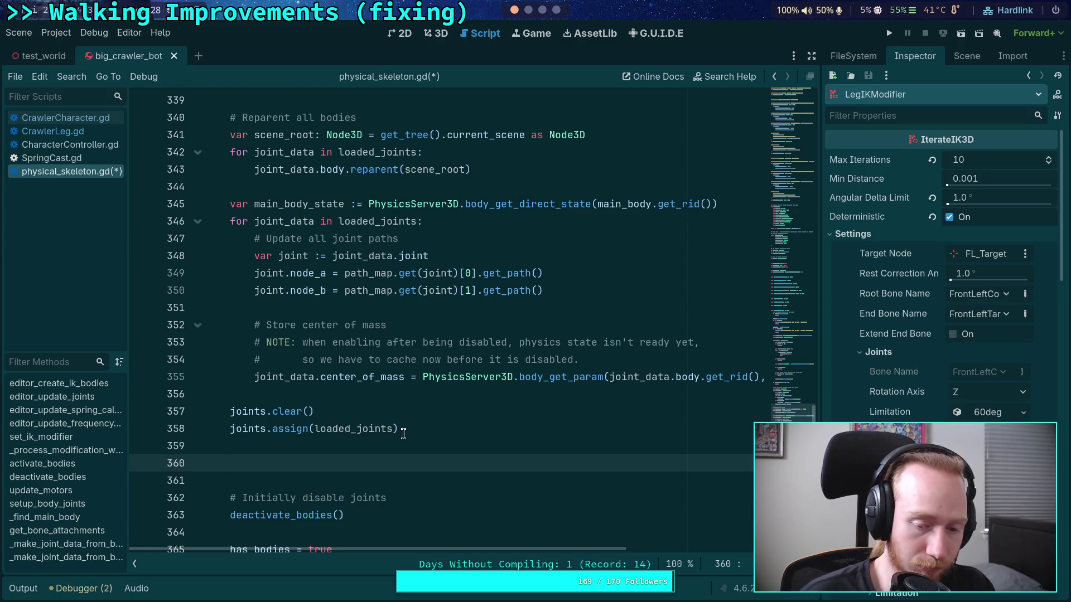
# Review the JointData field declarations on lines 79–89
pyautogui.scroll(20, 403, 434)
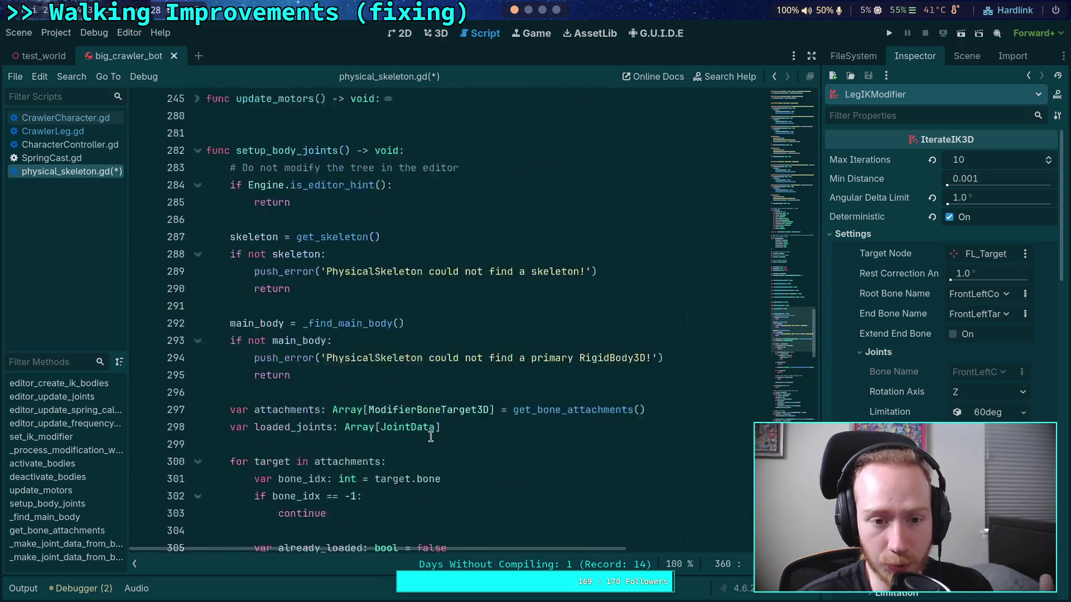
pyautogui.scroll(10, 430, 433)
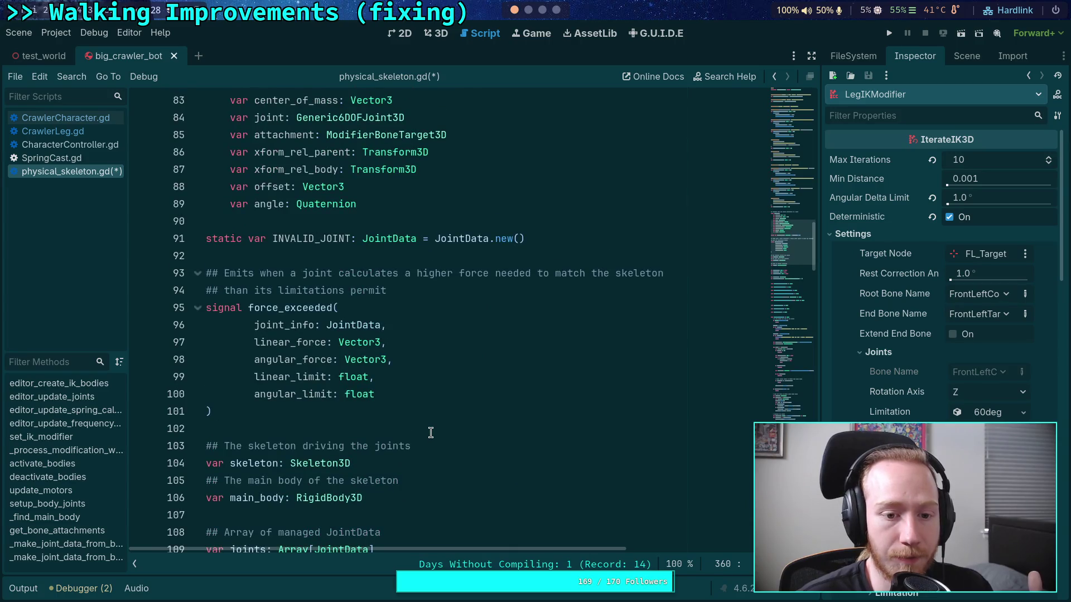
pyautogui.scroll(4, 430, 433)
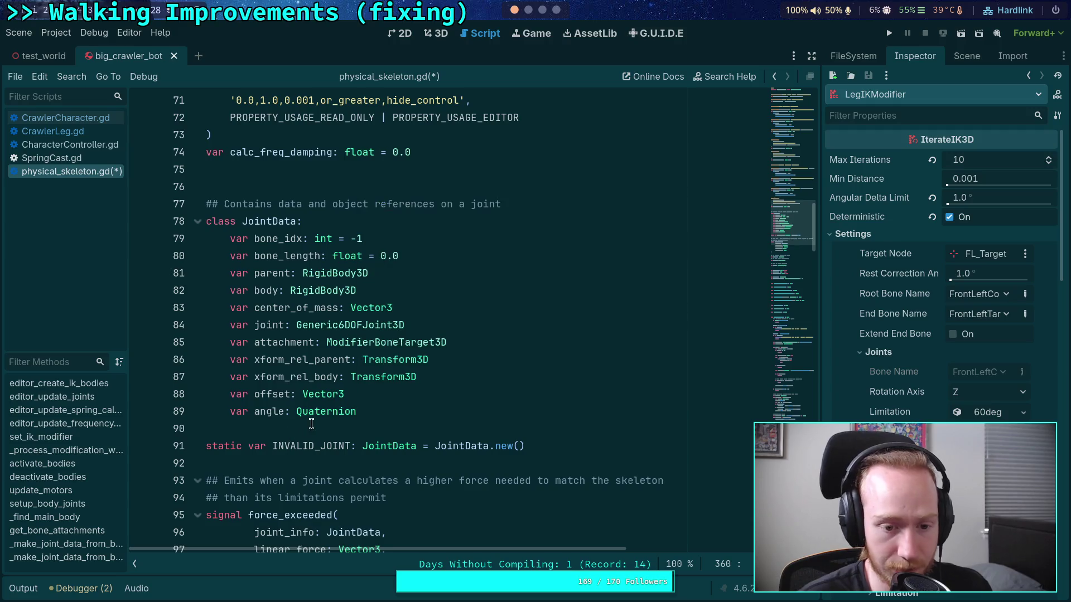
pyautogui.scroll(-5, 311, 424)
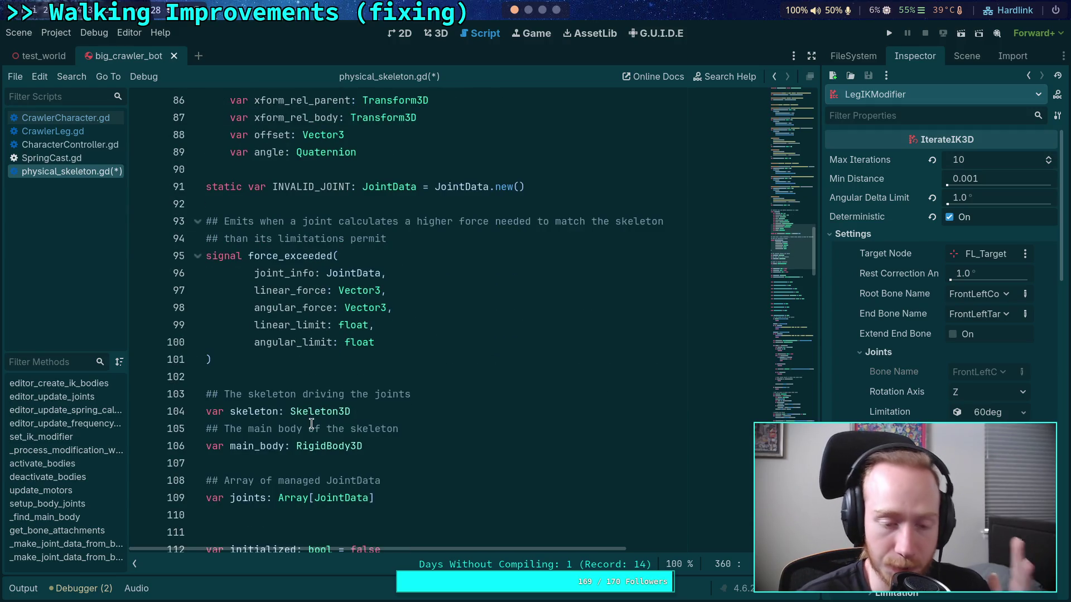
pyautogui.scroll(4, 292, 417)
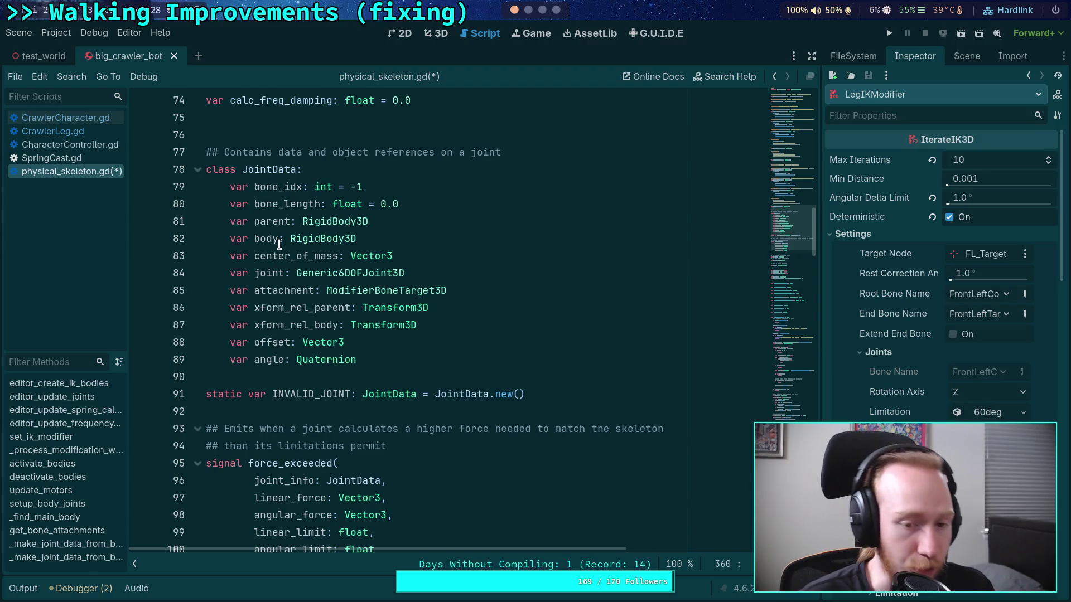
pyautogui.moveTo(384, 358)
pyautogui.mouseDown()
pyautogui.moveTo(212, 186)
pyautogui.moveTo(161, 184)
pyautogui.mouseUp()
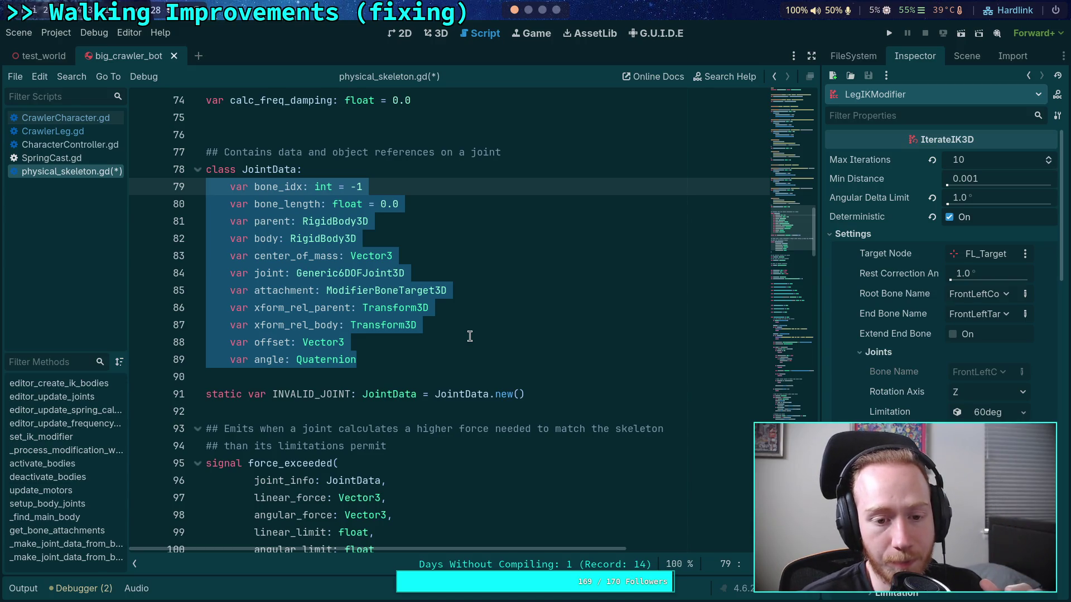
pyautogui.click(484, 379)
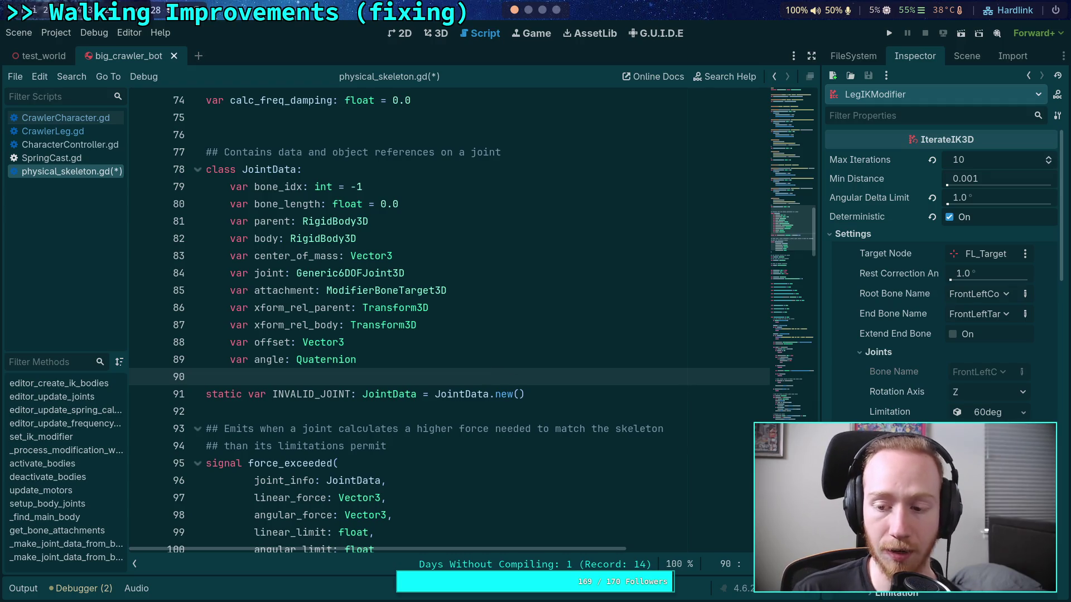
# Check the iterate_ik variable, then fold the setup_body_joints function
pyautogui.scroll(-3, 928, 383)
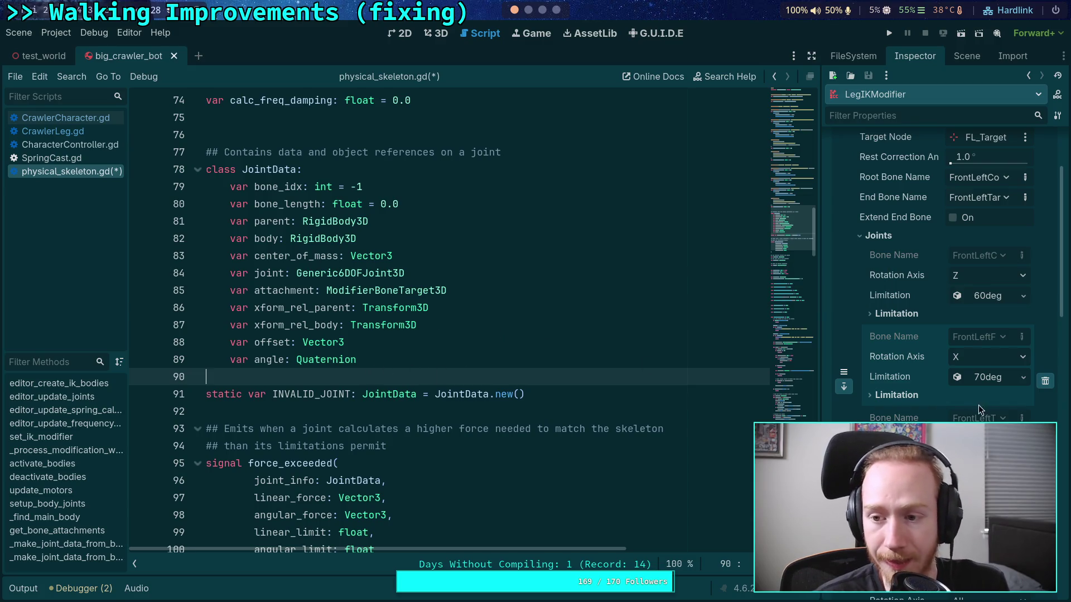
pyautogui.scroll(3, 891, 251)
pyautogui.scroll(-2, 390, 310)
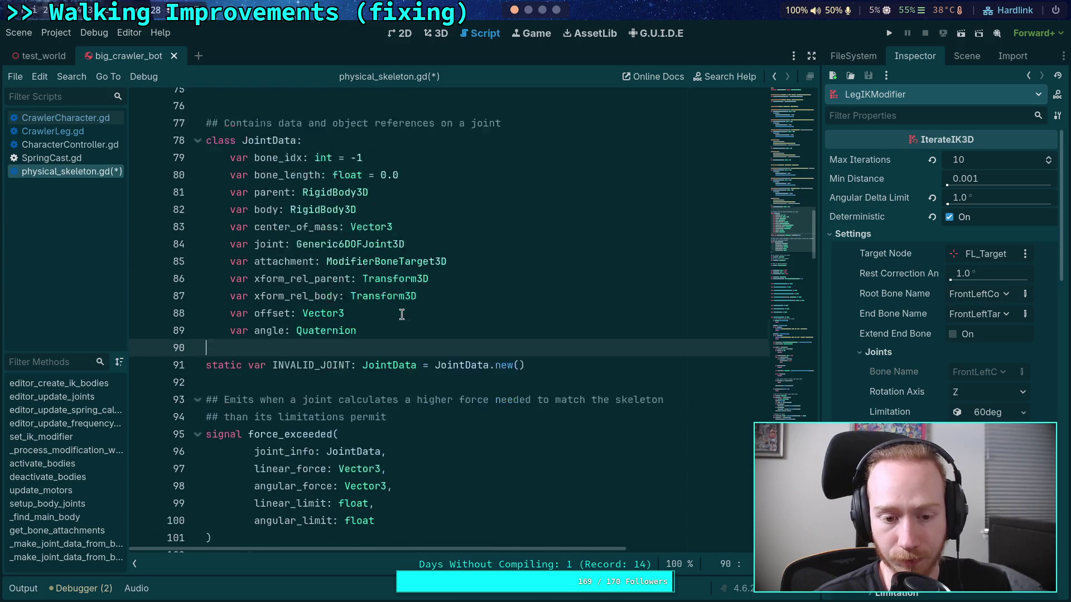
pyautogui.scroll(2, 334, 326)
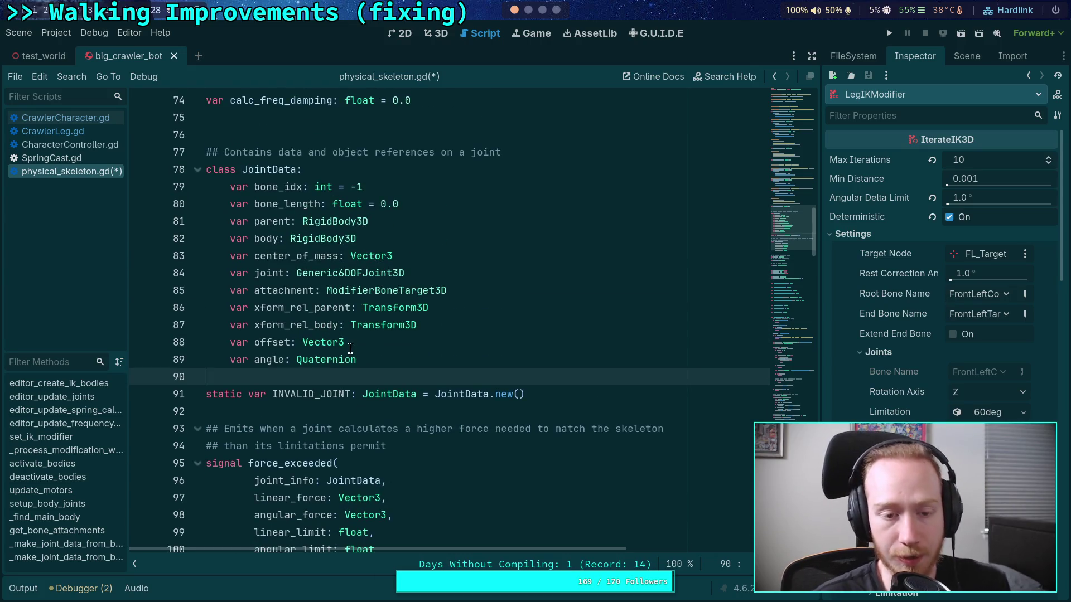
pyautogui.scroll(-11, 385, 329)
pyautogui.doubleClick(260, 259)
pyautogui.scroll(-7, 446, 274)
pyautogui.scroll(-3, 441, 281)
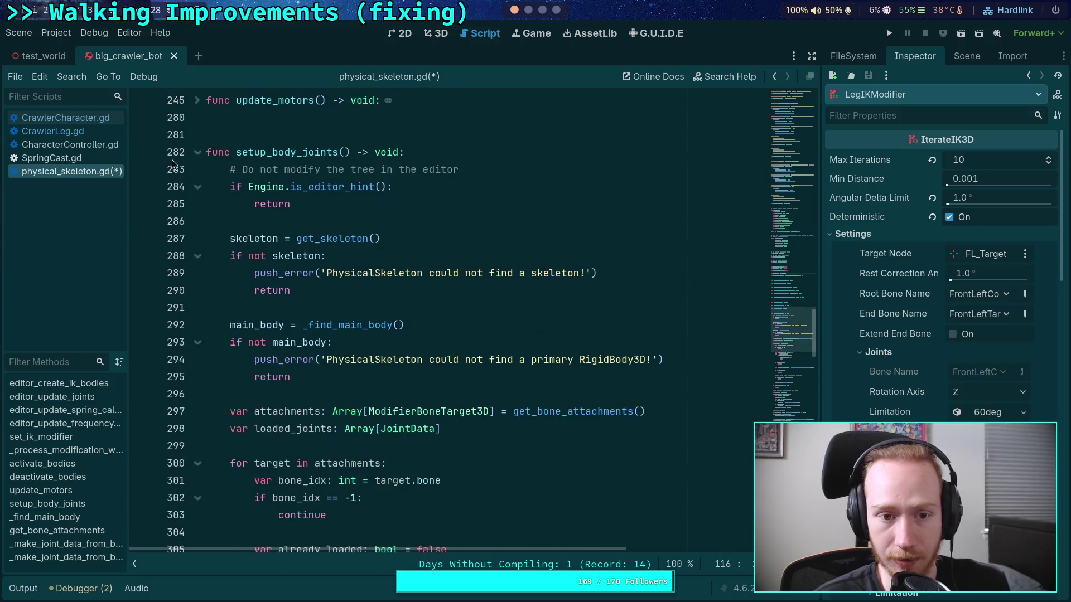
pyautogui.click(198, 152)
# Unfold set_ik_modifier and place the caret on its blank line
pyautogui.scroll(-3, 235, 320)
pyautogui.scroll(-5, 235, 320)
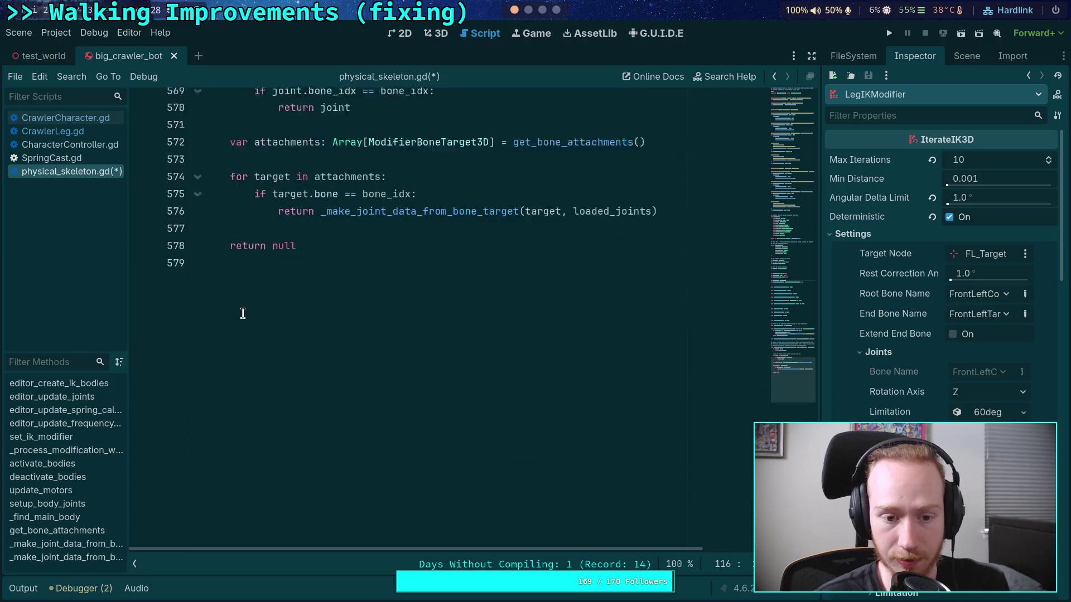
pyautogui.scroll(15, 252, 324)
pyautogui.scroll(1, 264, 307)
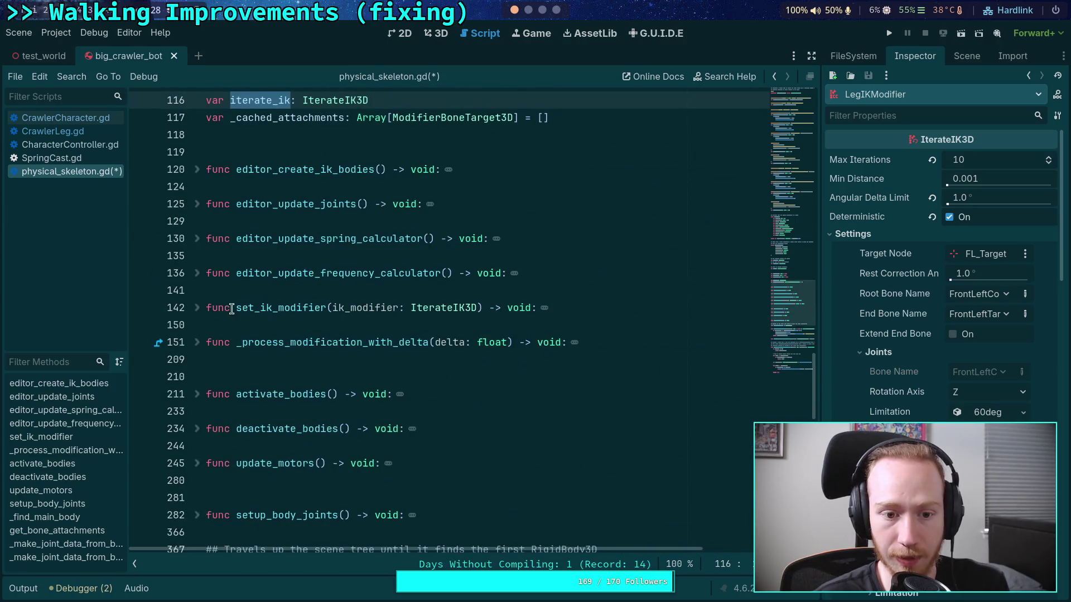
pyautogui.click(198, 307)
pyautogui.scroll(2, 566, 354)
pyautogui.scroll(-2, 566, 351)
pyautogui.click(609, 375)
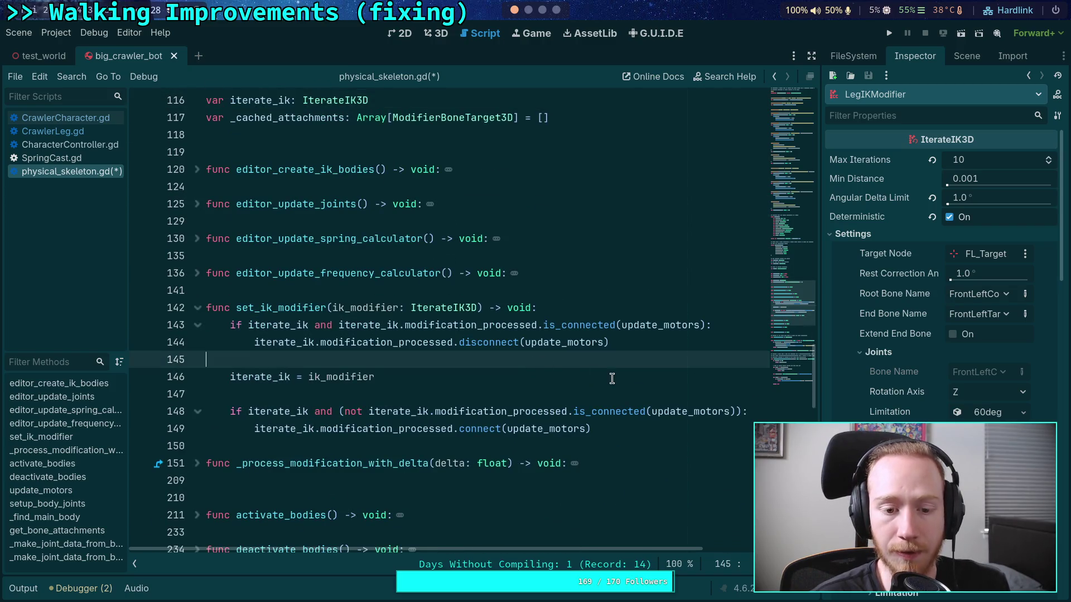
pyautogui.scroll(4, 547, 306)
# Add 'var _target_to_settings: Dictionary' on line 118, below _cached_attachments, without an initializer
pyautogui.click(611, 321)
pyautogui.press('Return')
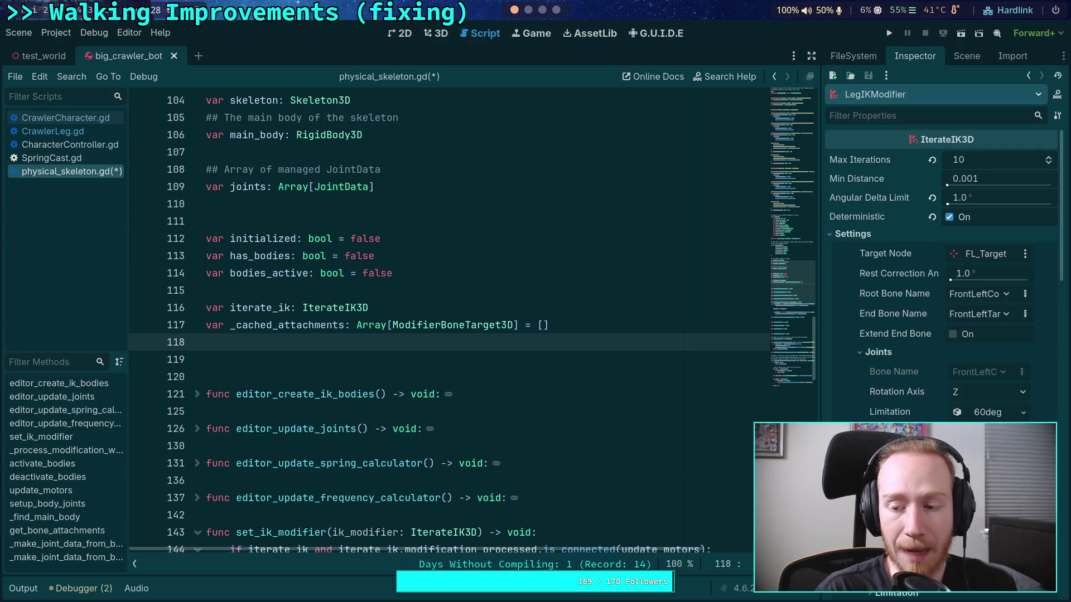
pyautogui.write('var ')
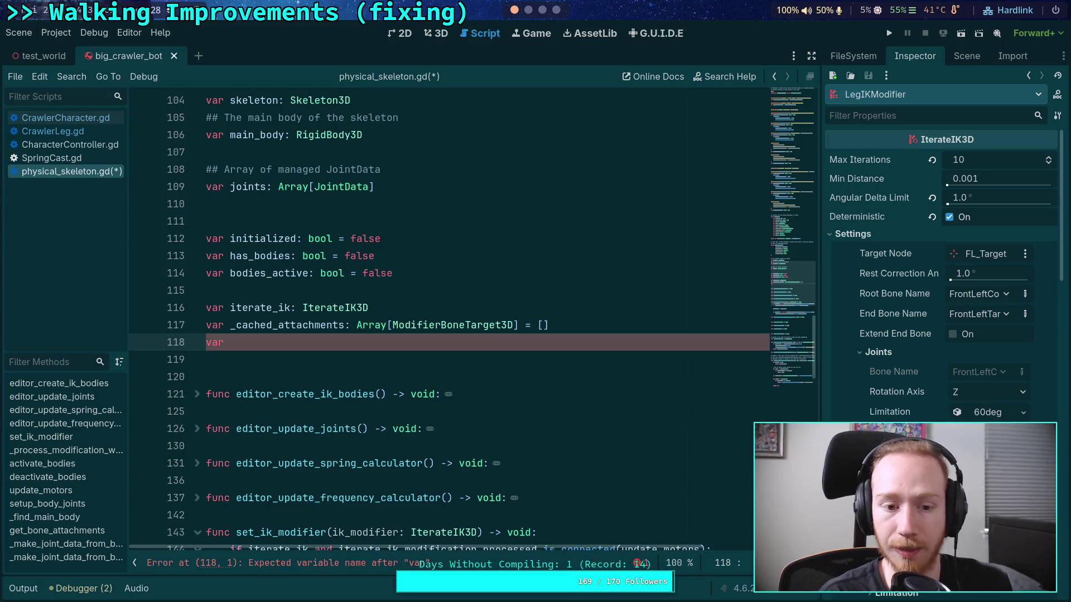
pyautogui.write('_')
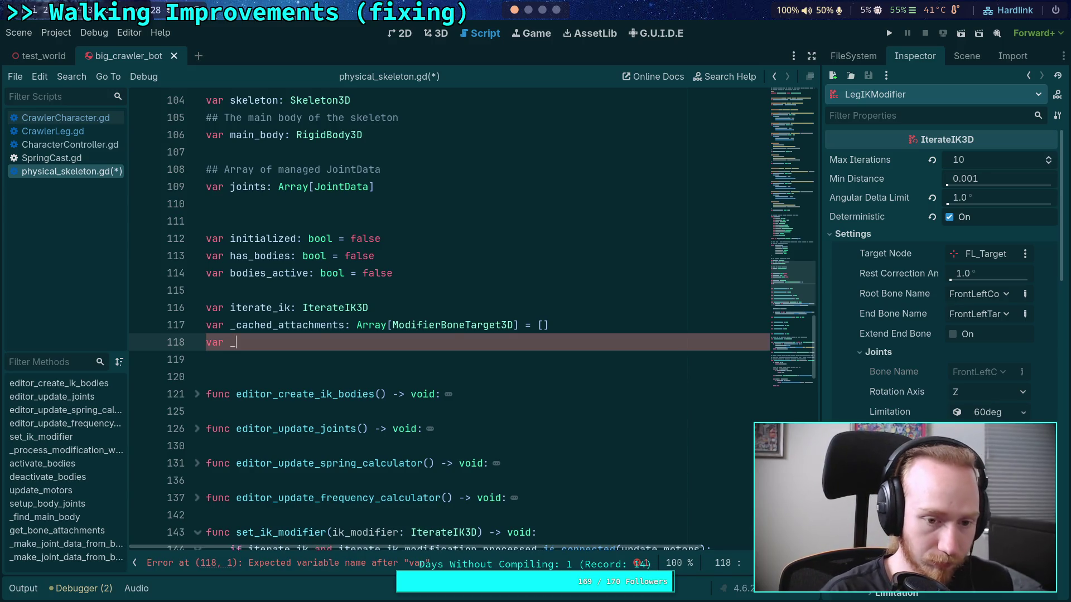
pyautogui.write('targ')
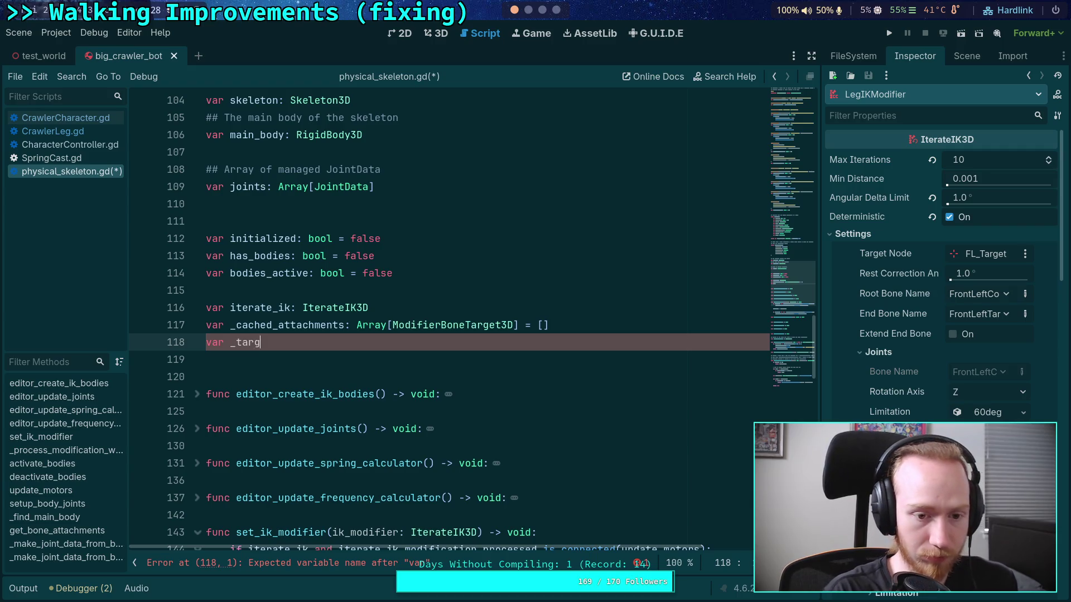
pyautogui.write('et_to_setting')
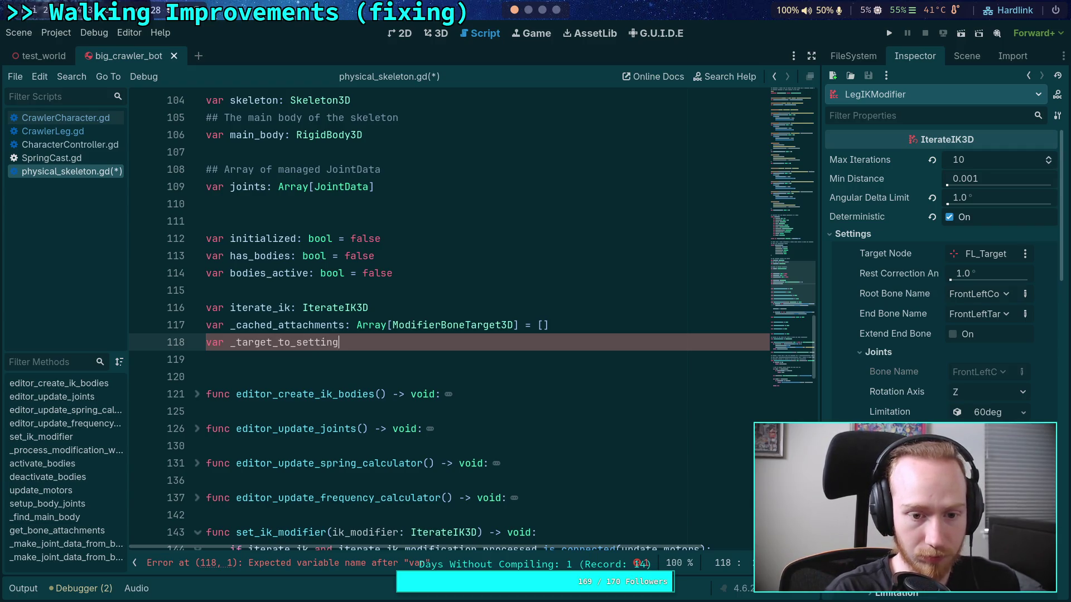
pyautogui.write('s: Dic')
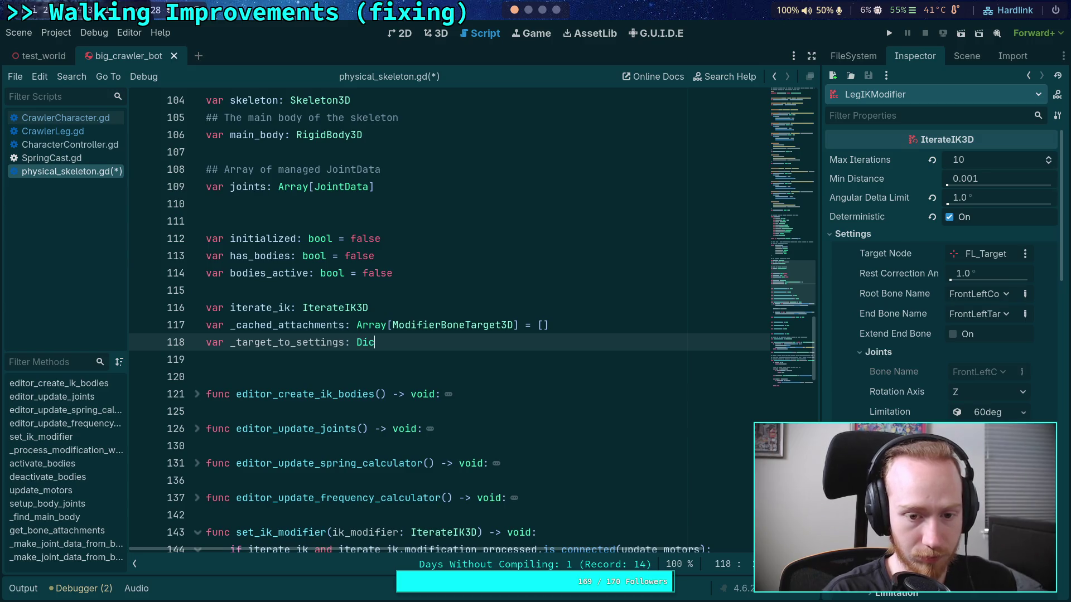
pyautogui.write('tionary = {}')
pyautogui.scroll(-4, 594, 309)
pyautogui.moveTo(453, 138); pyautogui.dragTo(416, 138)
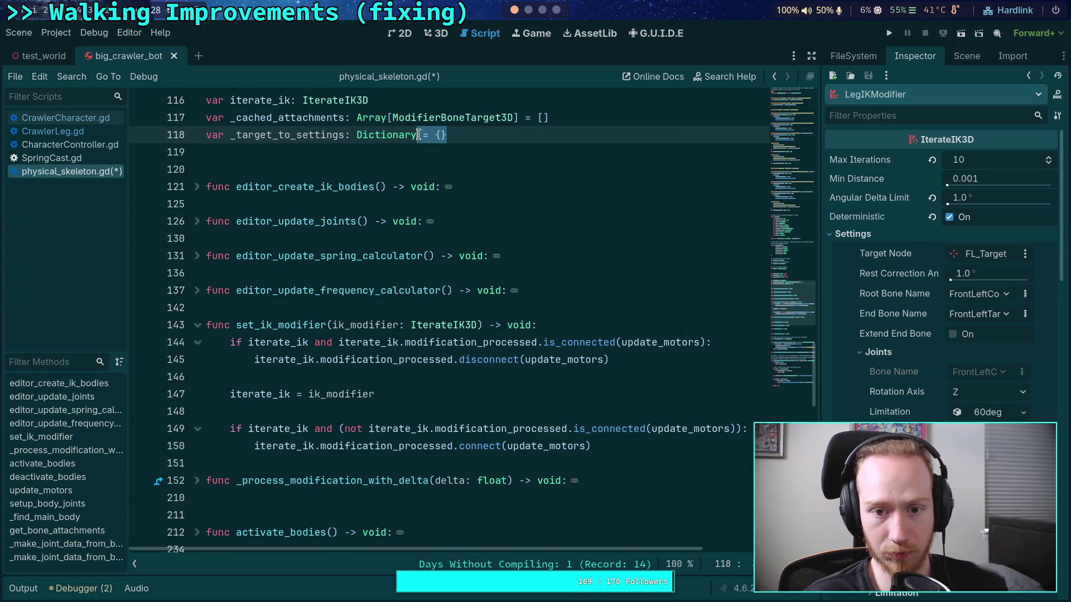
pyautogui.press('BackSpace')
pyautogui.scroll(-1, 459, 303)
pyautogui.click(560, 326)
pyautogui.scroll(1, 591, 357)
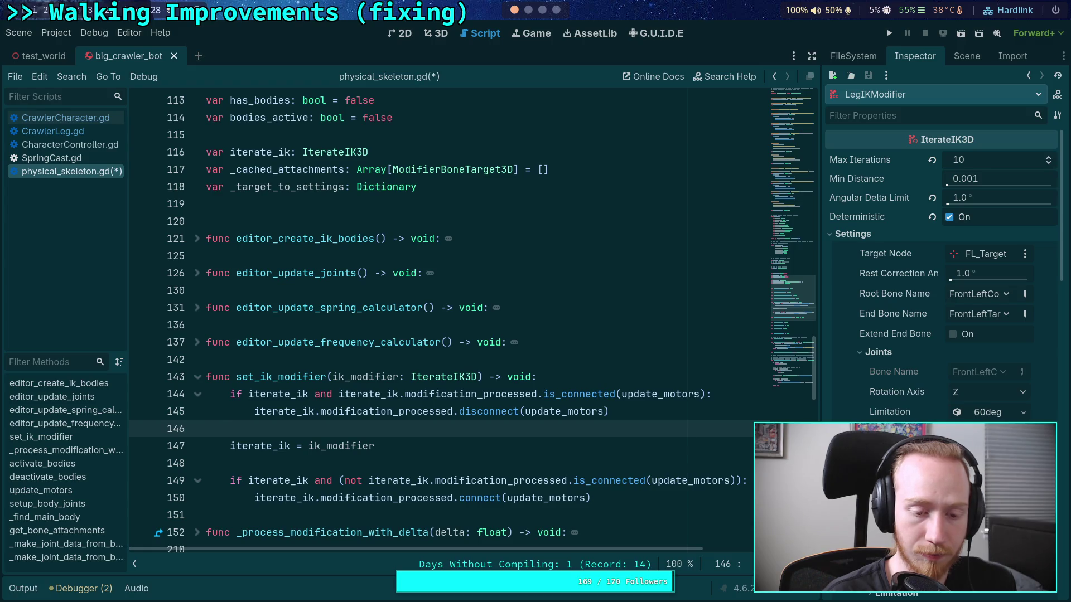
# Add _target_to_settings.clear() in set_ik_modifier, plus a blank line after the iterate_ik assignment
pyautogui.press('Return')
pyautogui.write('_target_to')
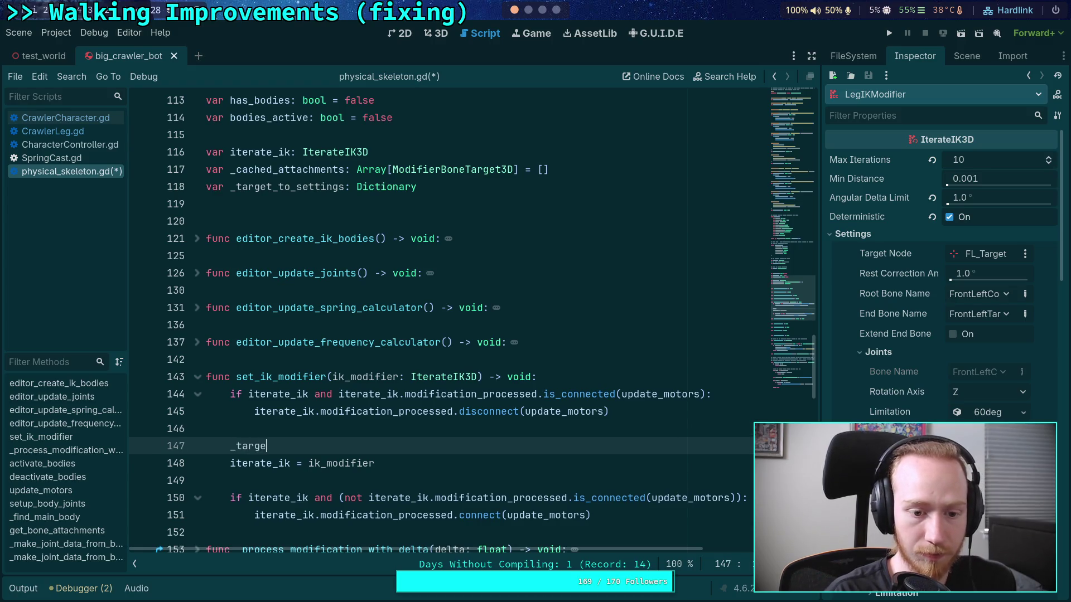
pyautogui.press('Return')
pyautogui.write('.clear')
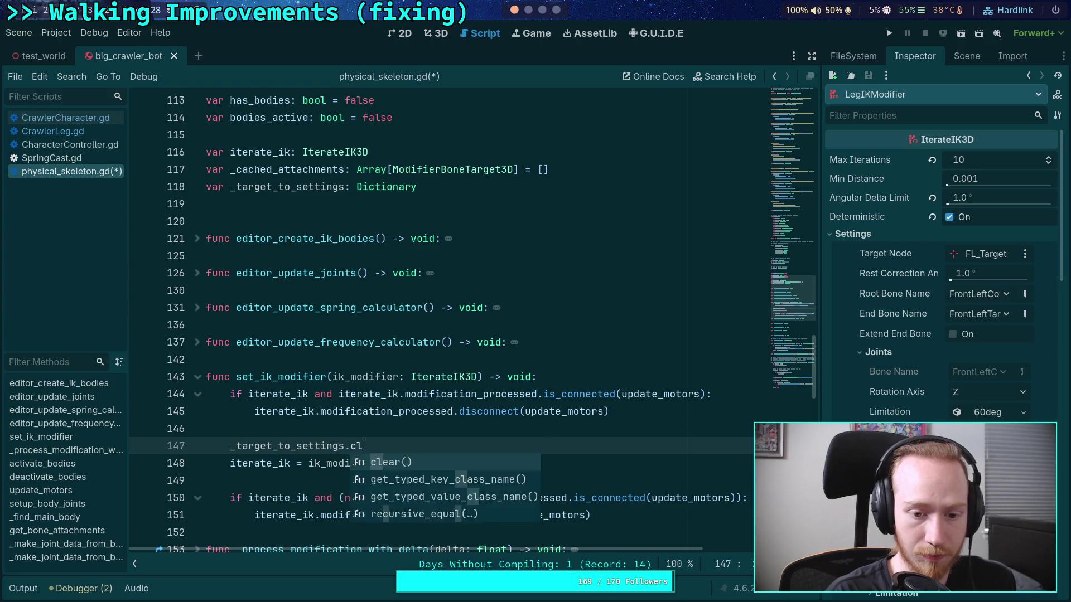
pyautogui.press('Return')
pyautogui.press('Down')
pyautogui.press('Return')
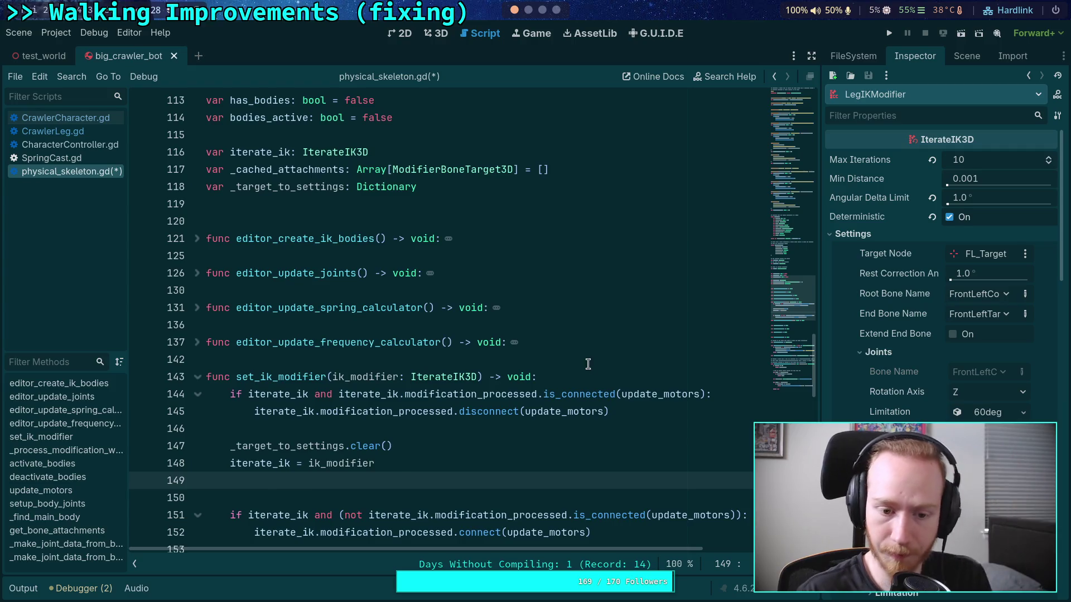
# Write the loop header 'for i in range(iterate_ik.get_setting_count()):' with autocomplete
pyautogui.scroll(-1, 583, 363)
pyautogui.press('Return')
pyautogui.write('f')
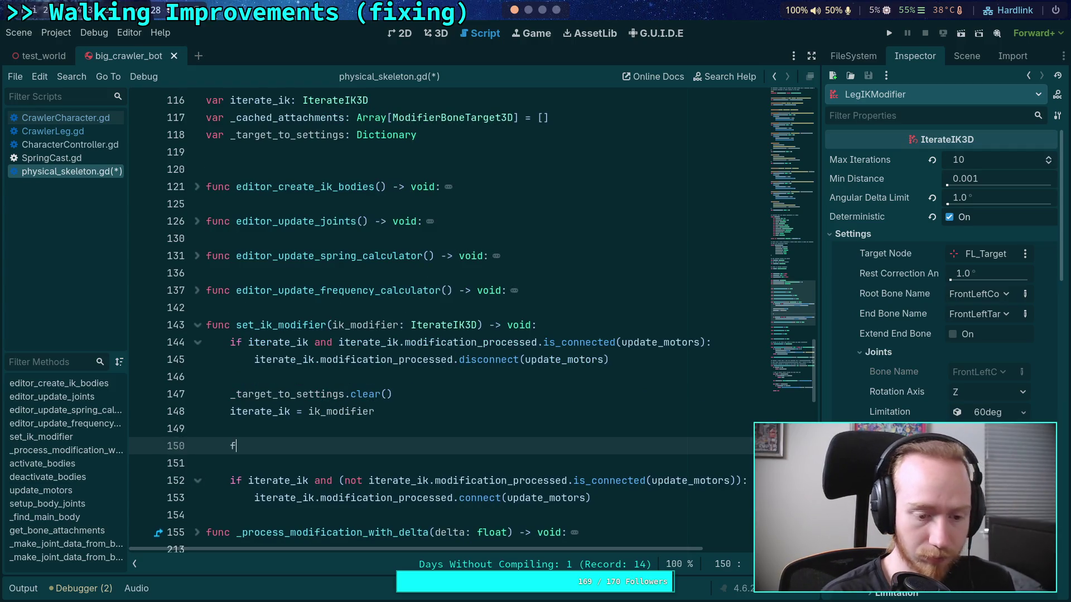
pyautogui.write('or i i')
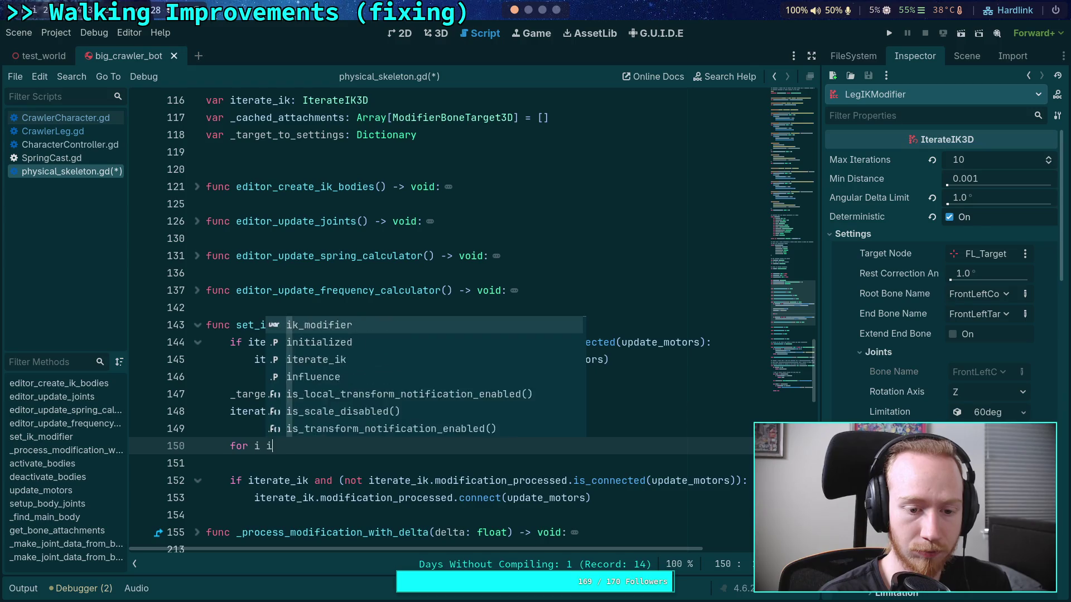
pyautogui.write('n range(iterate_')
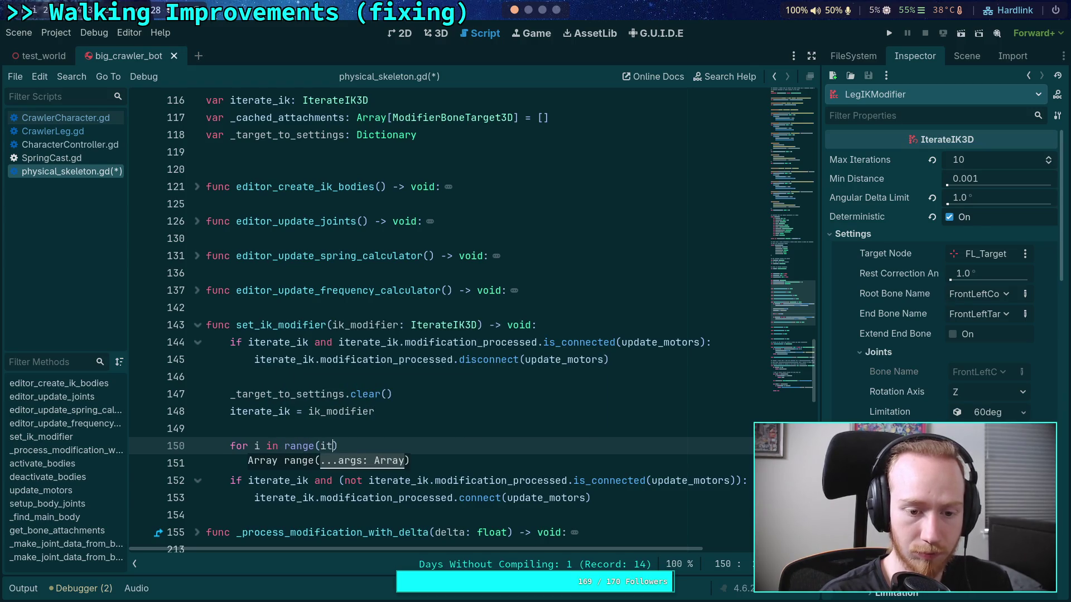
pyautogui.press('Return')
pyautogui.write('.set')
pyautogui.press('Return')
pyautogui.press('BackSpace')
pyautogui.press('BackSpace')
pyautogui.press('BackSpace')
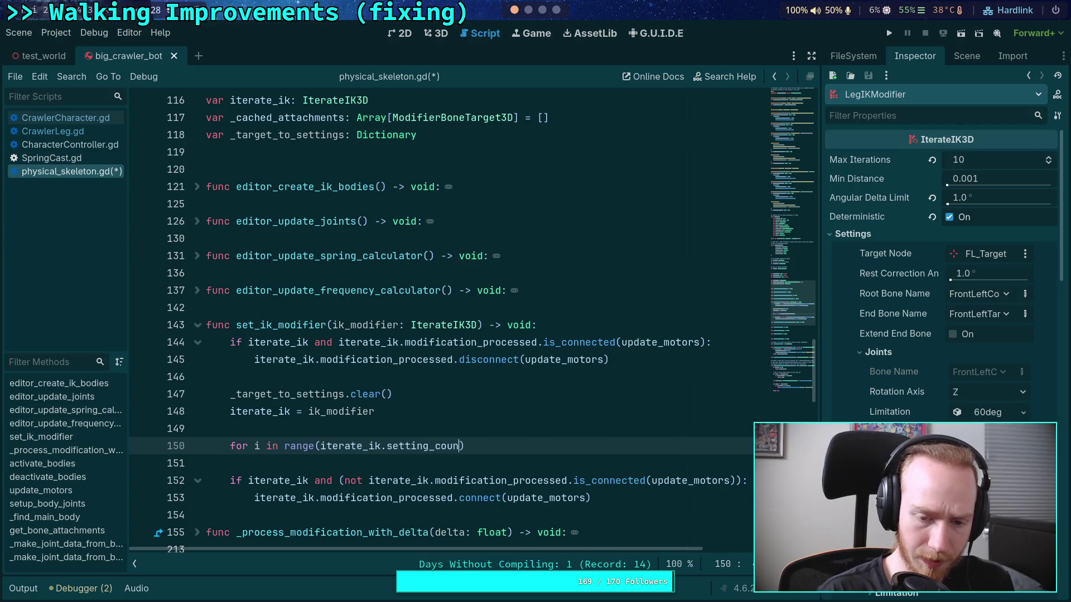
pyautogui.hotkey('ctrl', 'space')
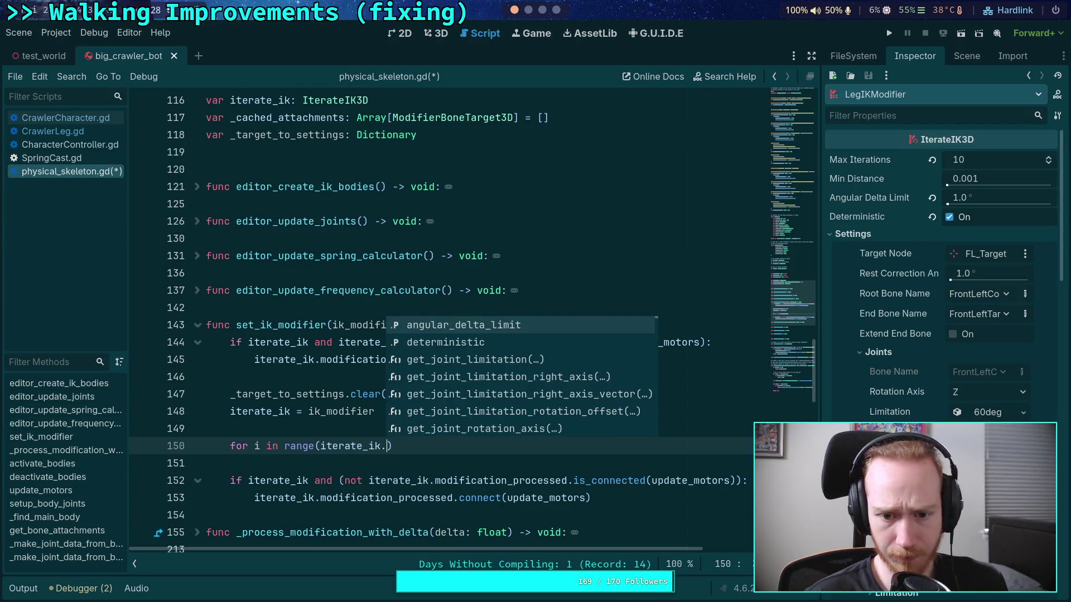
pyautogui.write('sett')
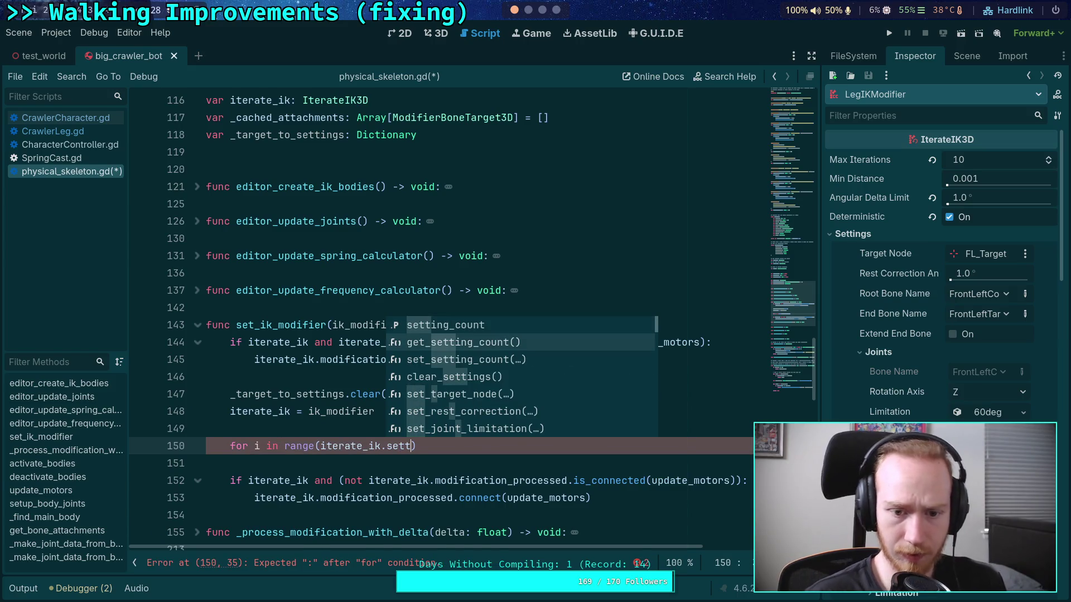
pyautogui.press('Return')
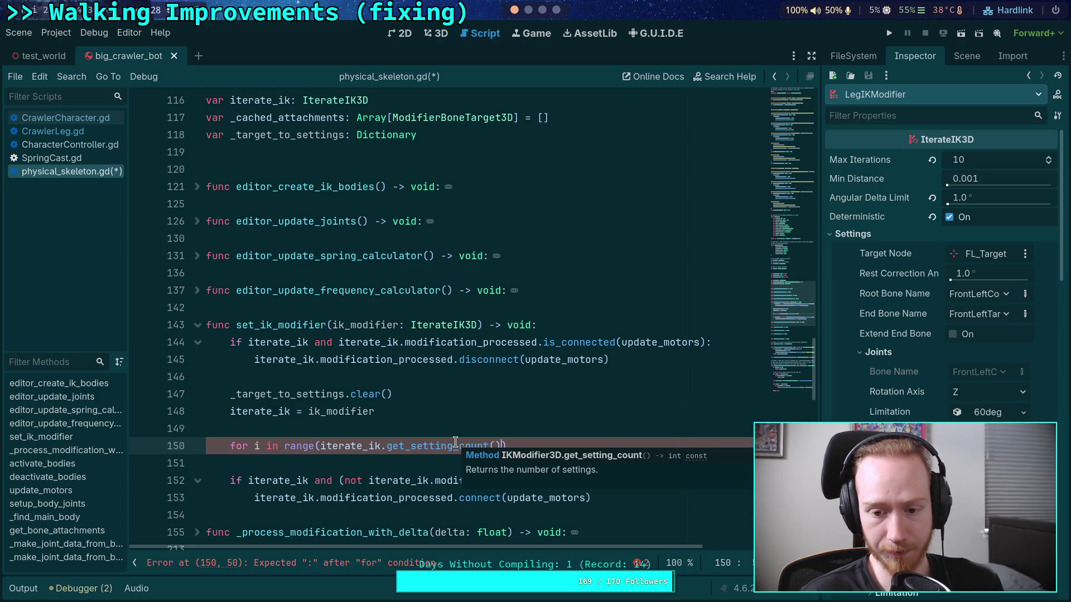
pyautogui.write(')')
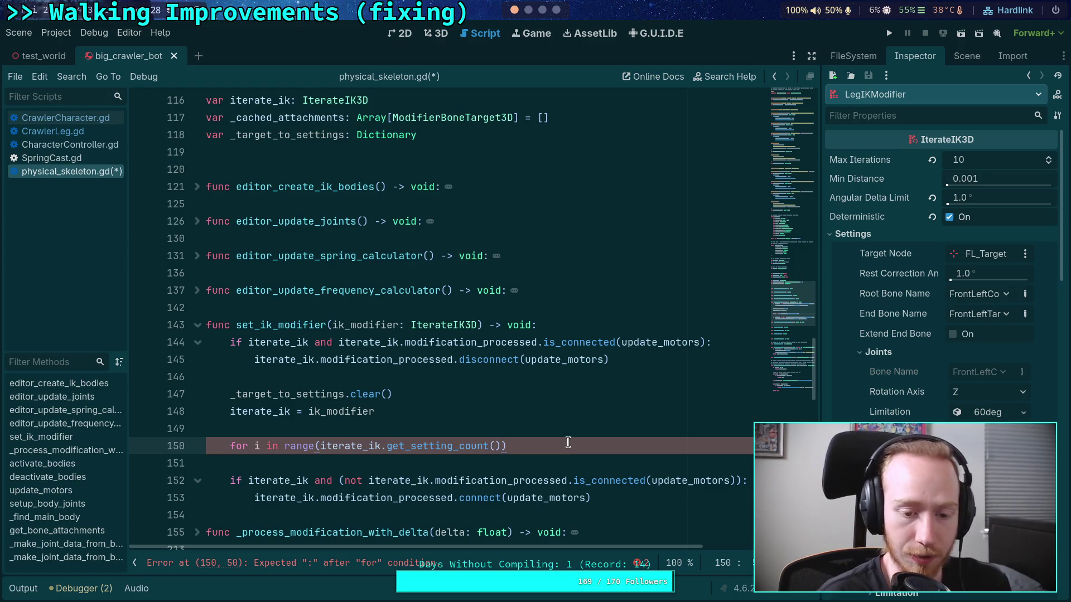
pyautogui.write(':')
pyautogui.press('Return')
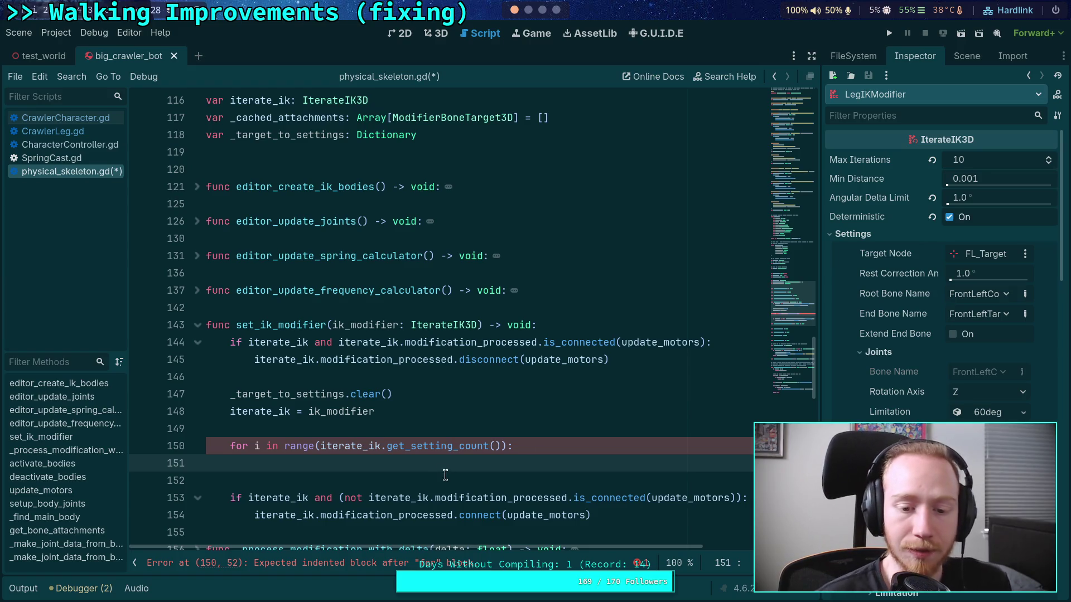
# Trim the loop range to iterate_ik.setting_count and return to the empty body line
pyautogui.scroll(-1, 418, 466)
pyautogui.click(392, 394)
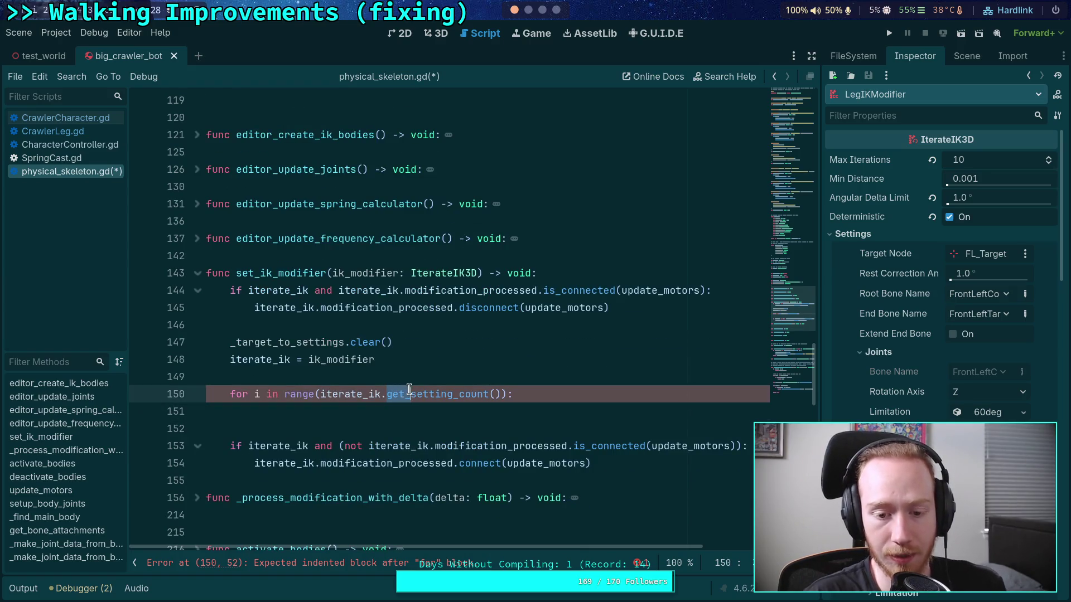
pyautogui.press('Delete')
pyautogui.press('Delete')
pyautogui.press('Delete')
pyautogui.click(477, 394)
pyautogui.press('BackSpace')
pyautogui.press('BackSpace')
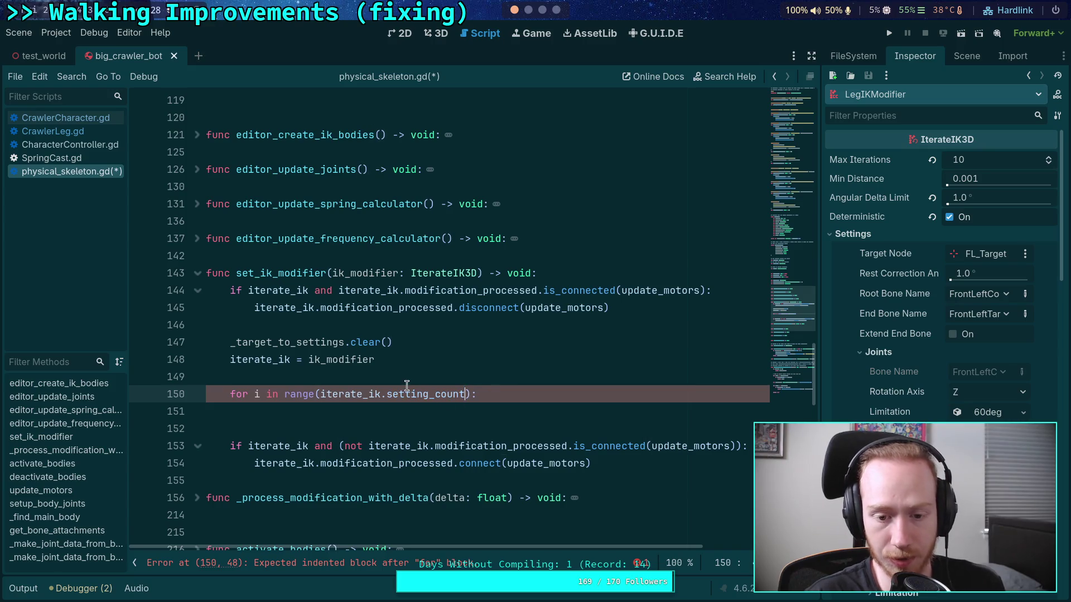
pyautogui.doubleClick(409, 394)
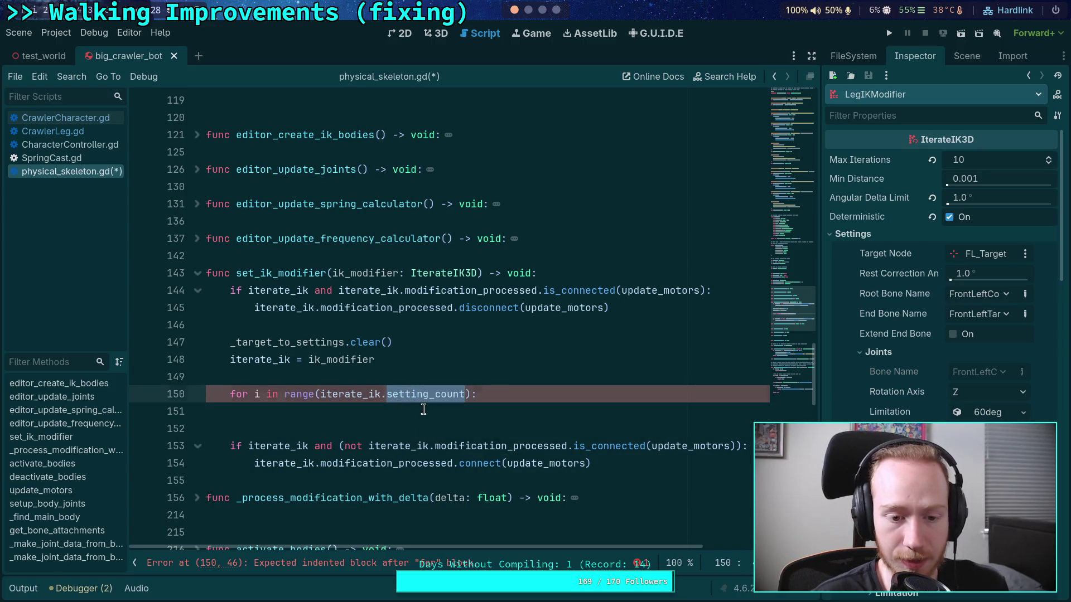
pyautogui.click(479, 417)
pyautogui.scroll(1, 552, 429)
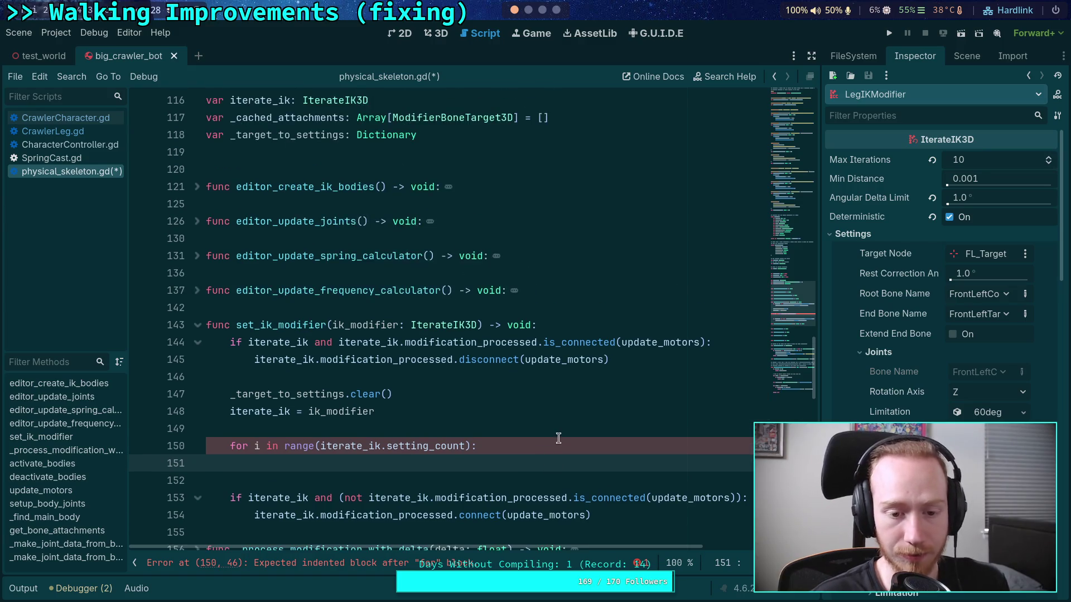
pyautogui.scroll(-1, 568, 435)
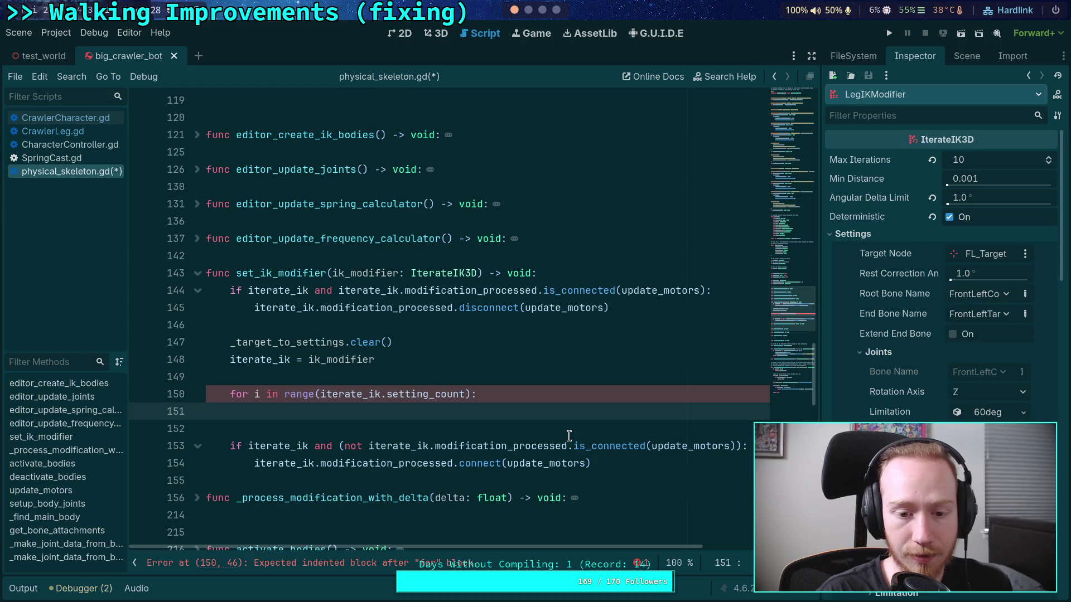
# Type 'var target_node: Node3D = iterate_ik.get_target_node(i)' on line 151
pyautogui.write('iter')
pyautogui.press('BackSpace')
pyautogui.press('BackSpace')
pyautogui.press('BackSpace')
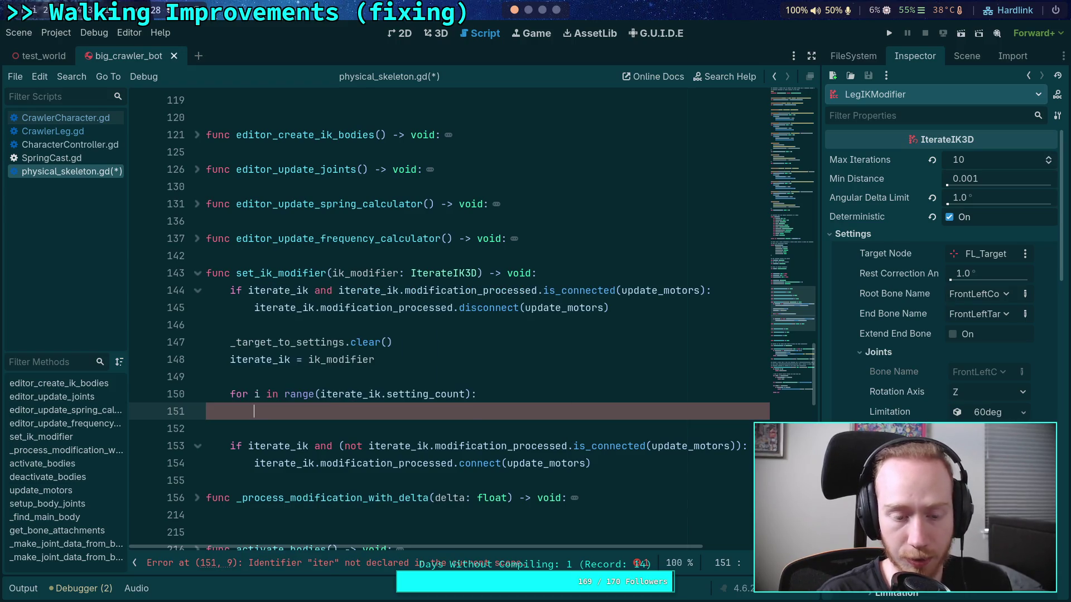
pyautogui.write('var target_')
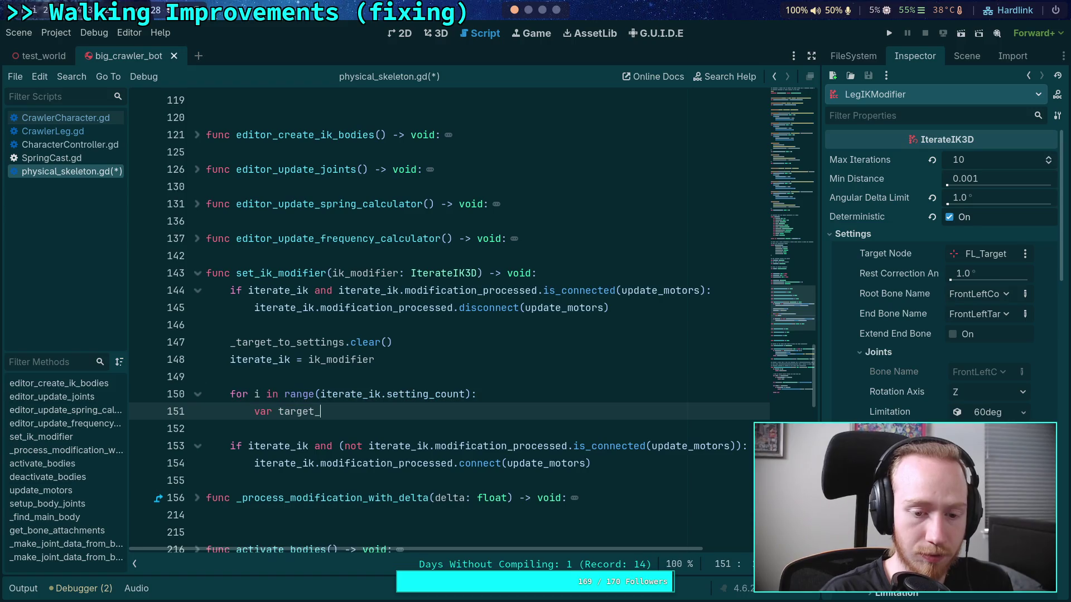
pyautogui.write('node: ')
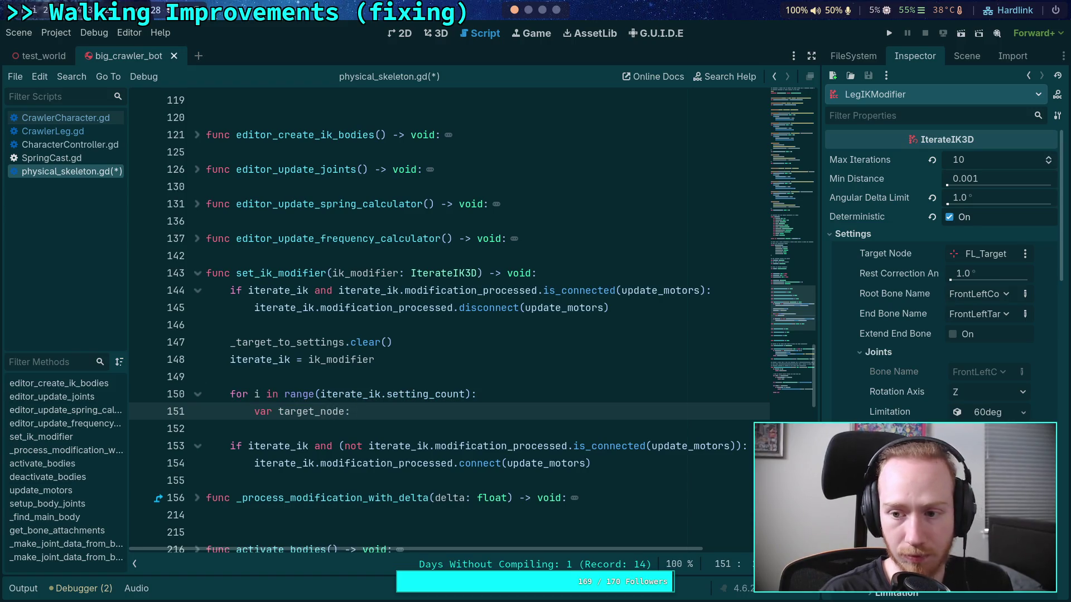
pyautogui.write('Node3')
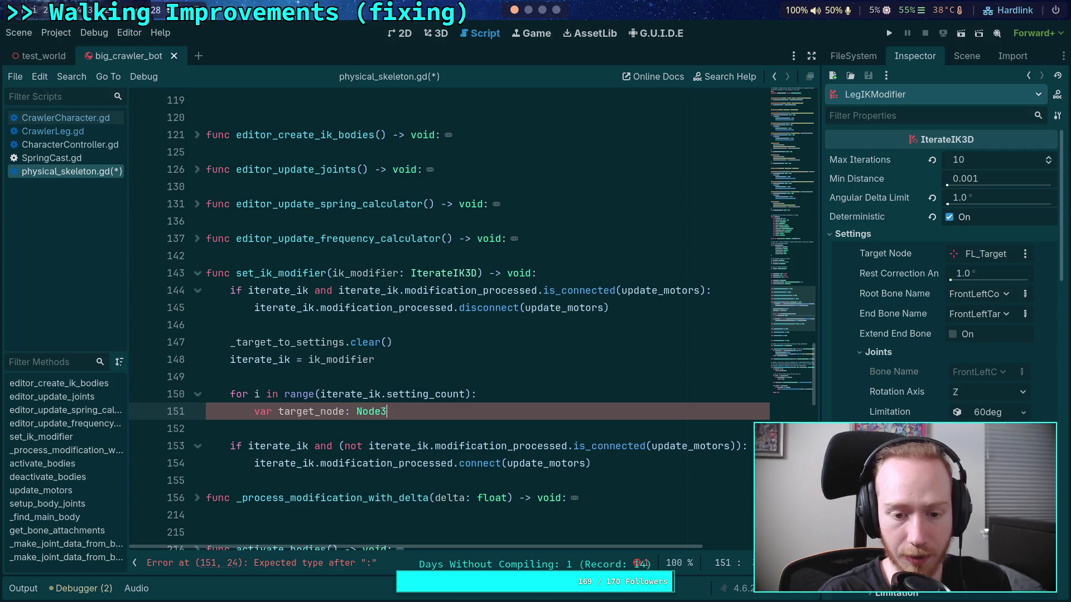
pyautogui.write('D = ')
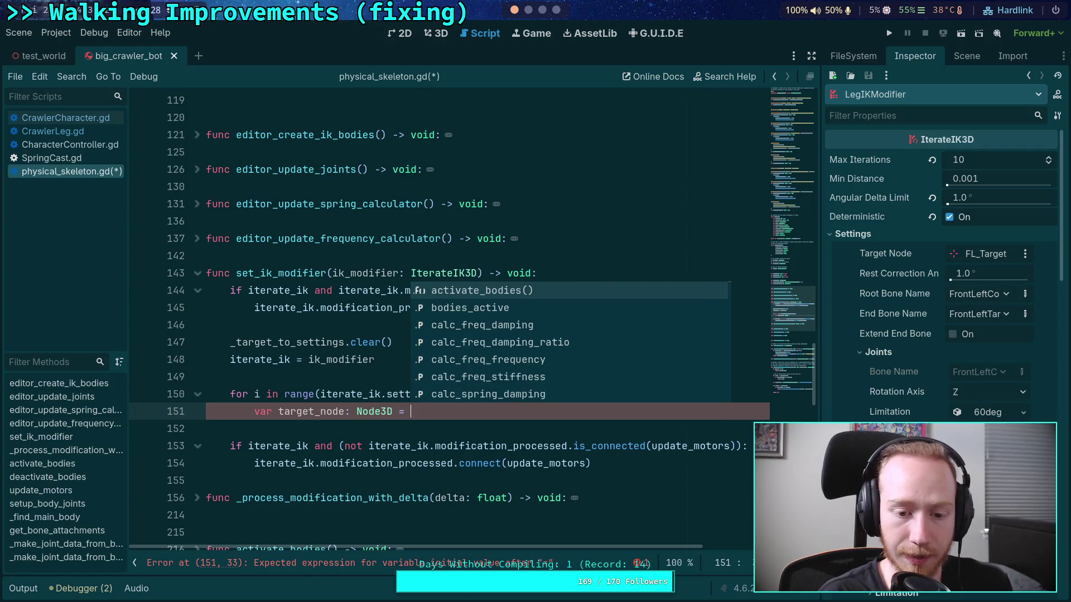
pyautogui.write('iterate_ik.')
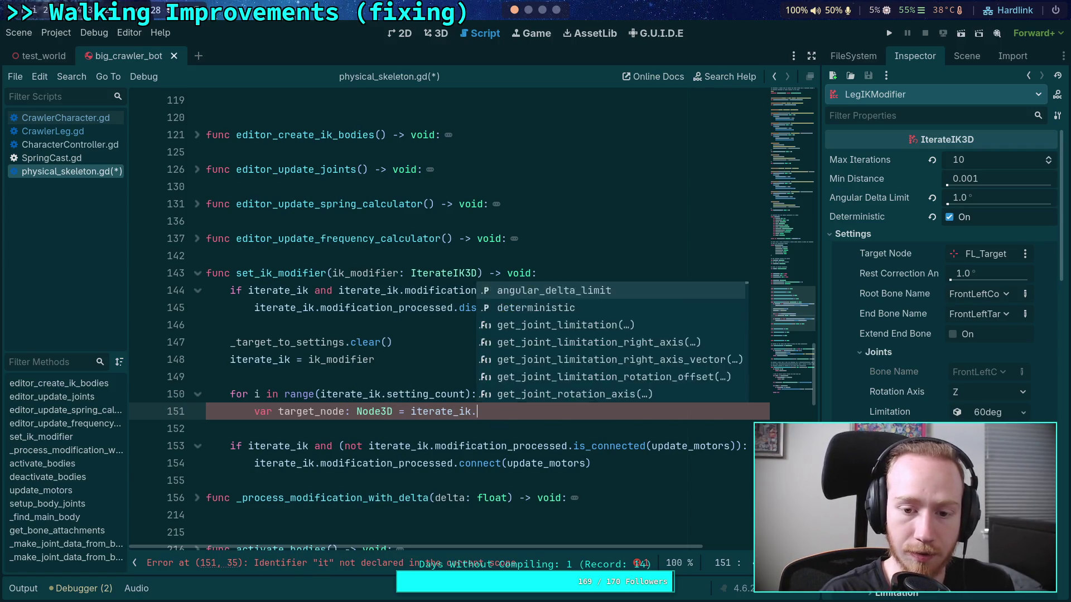
pyautogui.write('get_targ')
pyautogui.press('Return')
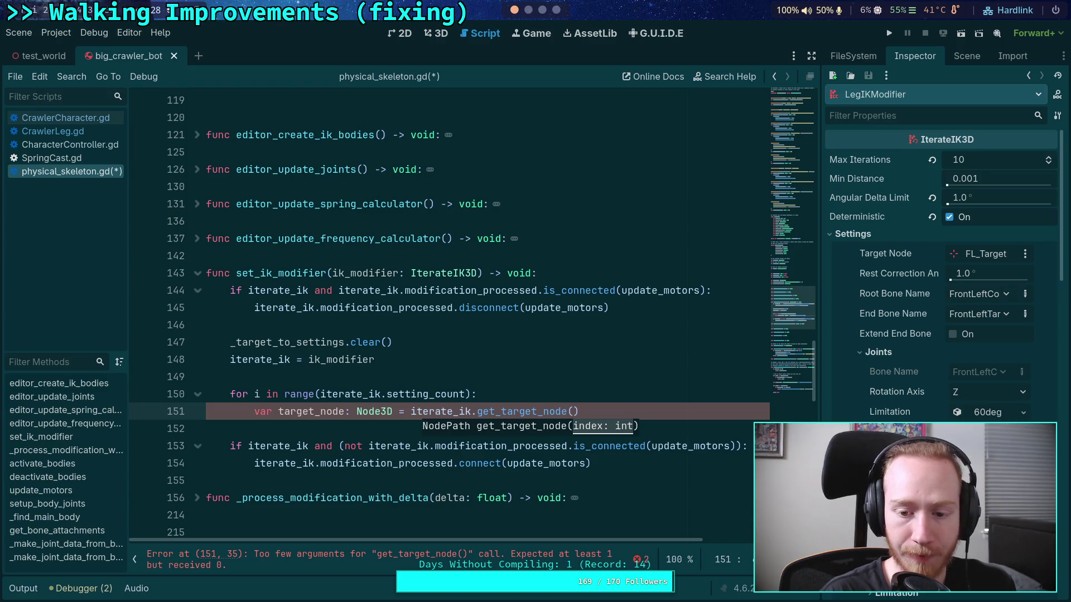
pyautogui.write('i')
pyautogui.press('Escape')
# Wrap the value as iterate_ik.get_node(iterate_ik.get_target_node(i)) and start a new line
pyautogui.click(470, 394)
pyautogui.click(461, 411)
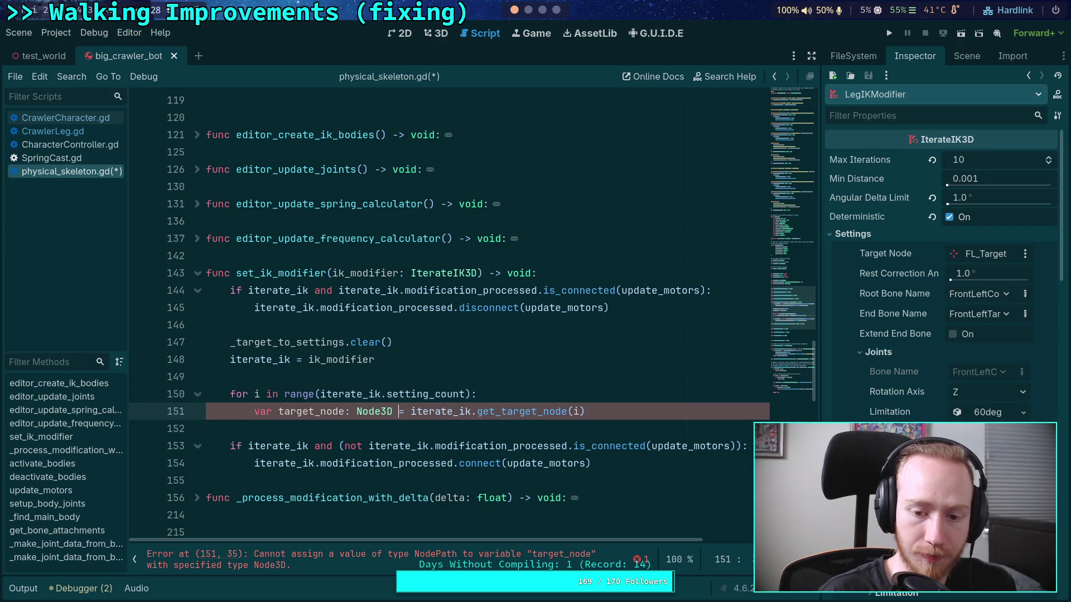
pyautogui.write('iterate')
pyautogui.press('Return')
pyautogui.write('.')
pyautogui.press('Escape')
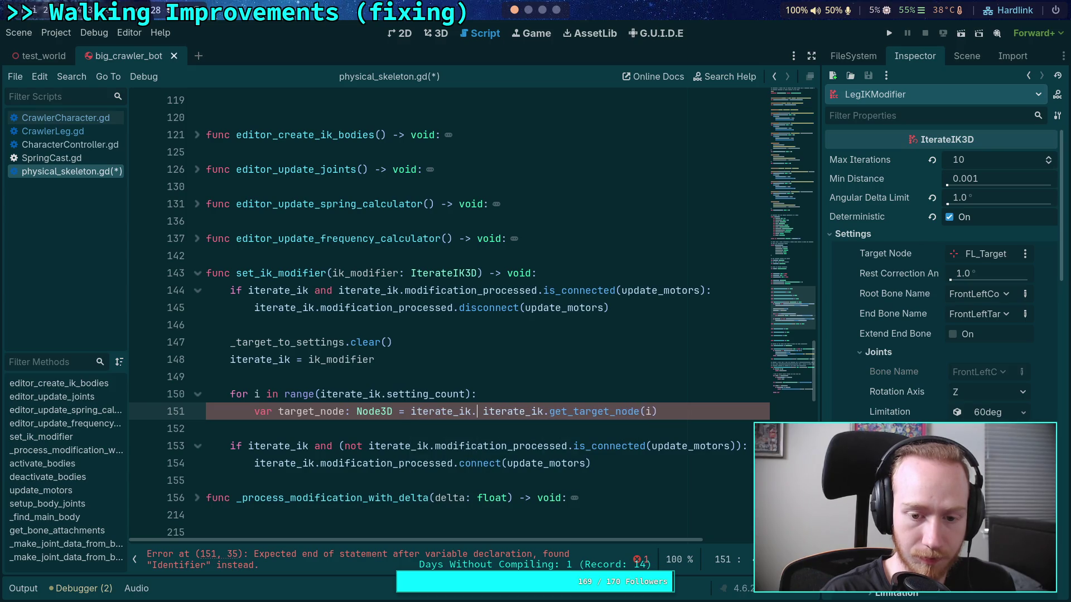
pyautogui.write('get_node')
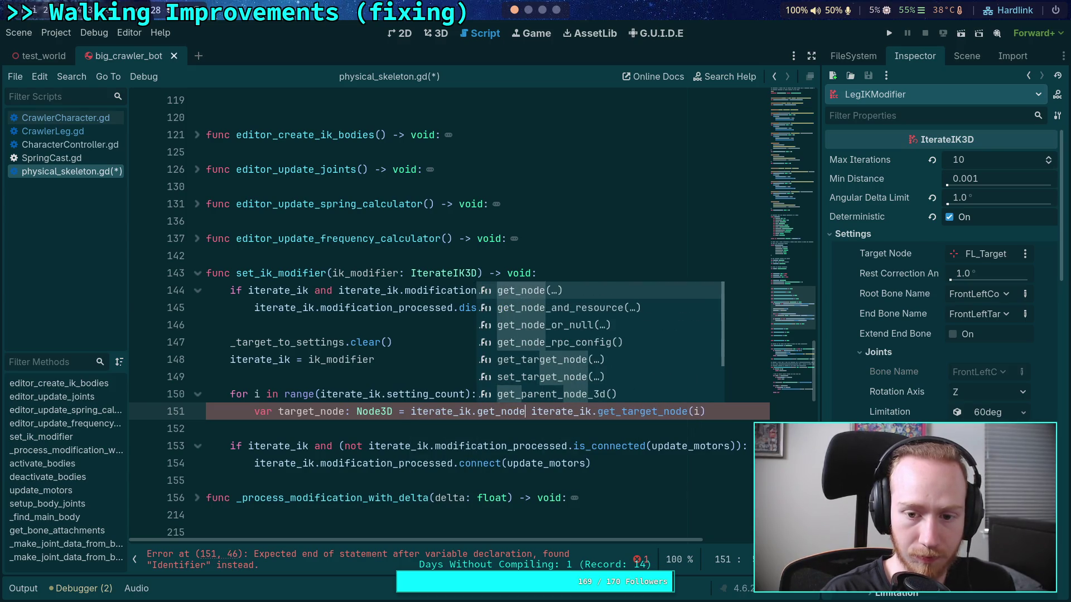
pyautogui.write('(')
pyautogui.click(652, 411)
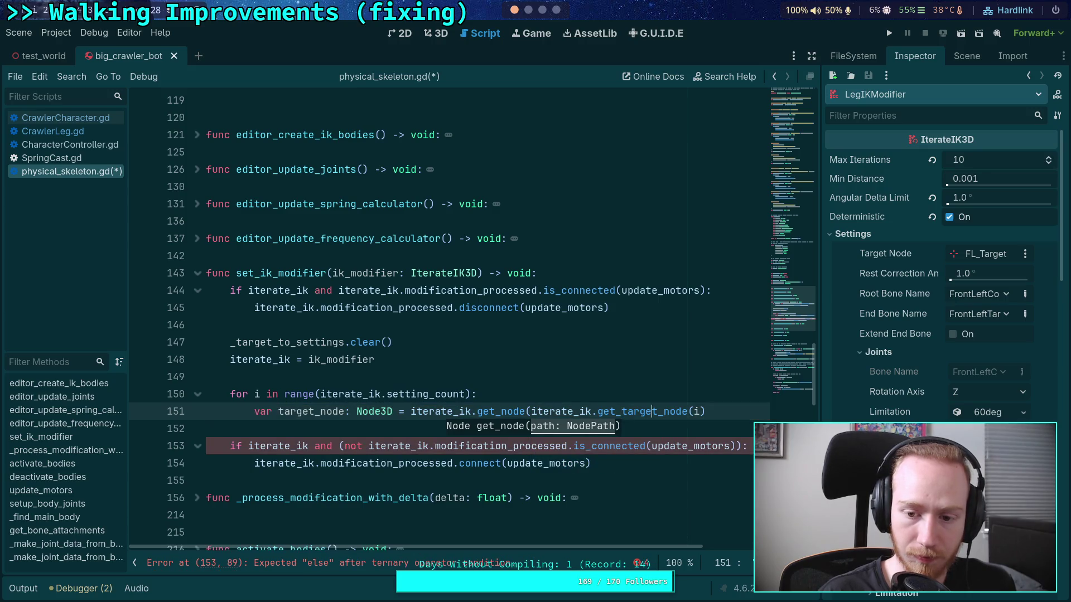
pyautogui.write('))')
pyautogui.press('Return')
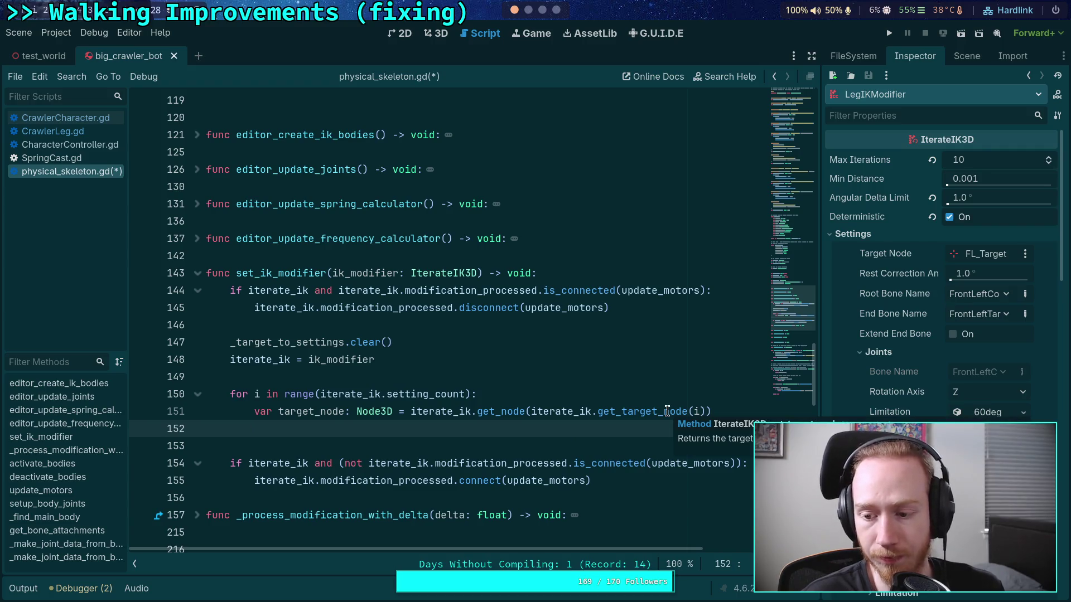
pyautogui.moveTo(500, 412)
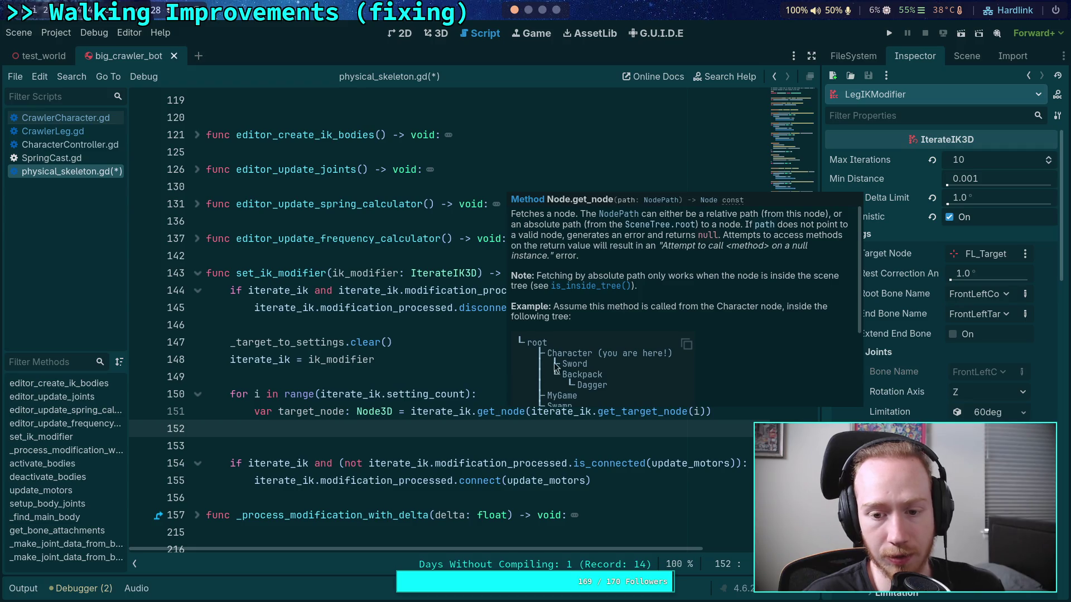
# Add '_target_to_settings.set(target_node, i)' on line 152 and save physical_skeleton.gd
pyautogui.scroll(-3, 567, 361)
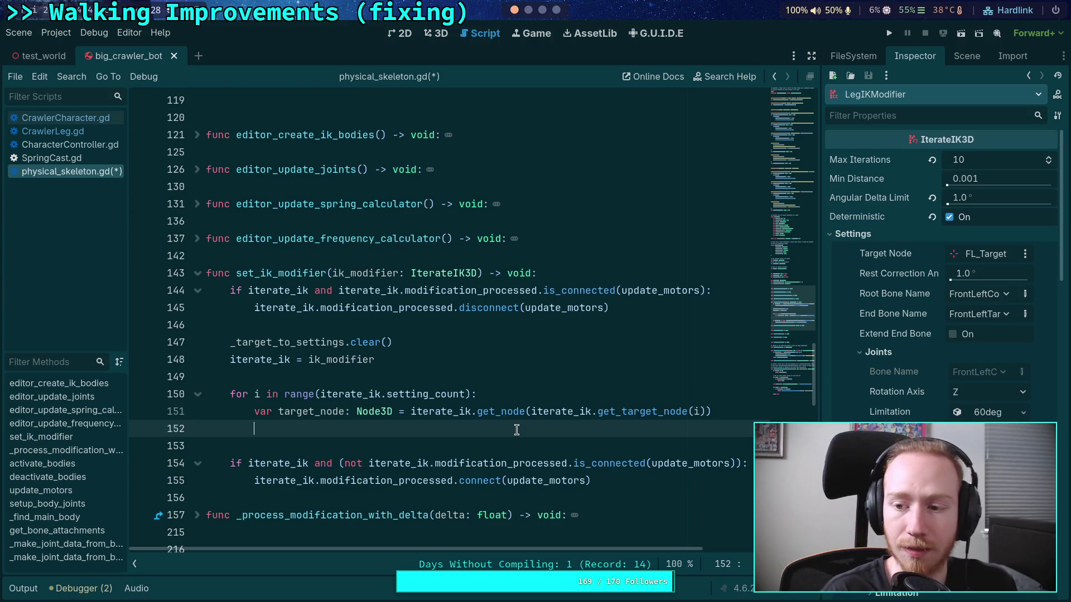
pyautogui.write('_target_to_')
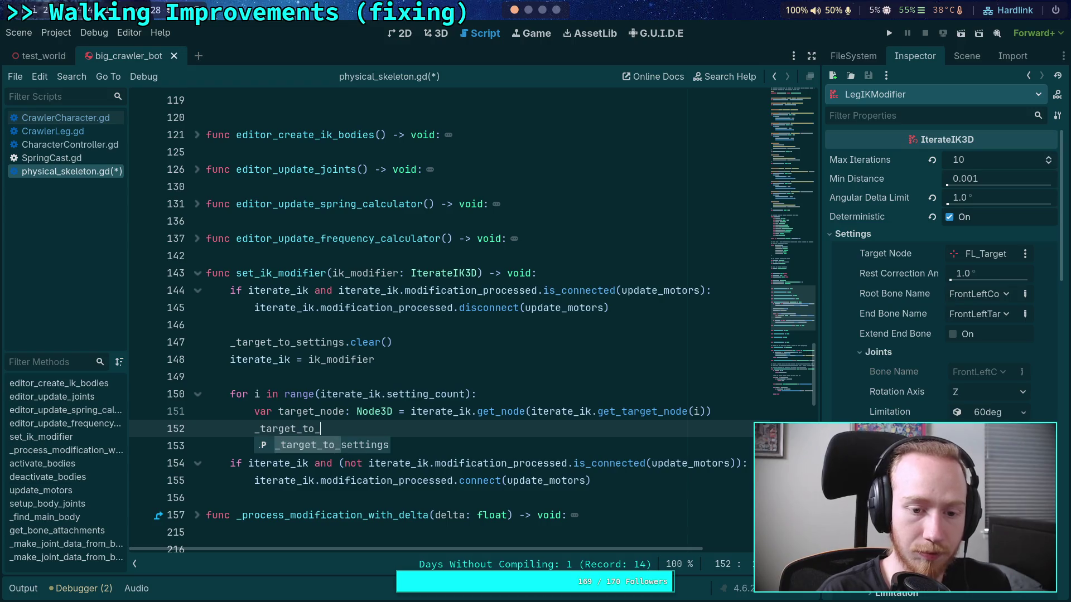
pyautogui.press('Return')
pyautogui.write('set(targe')
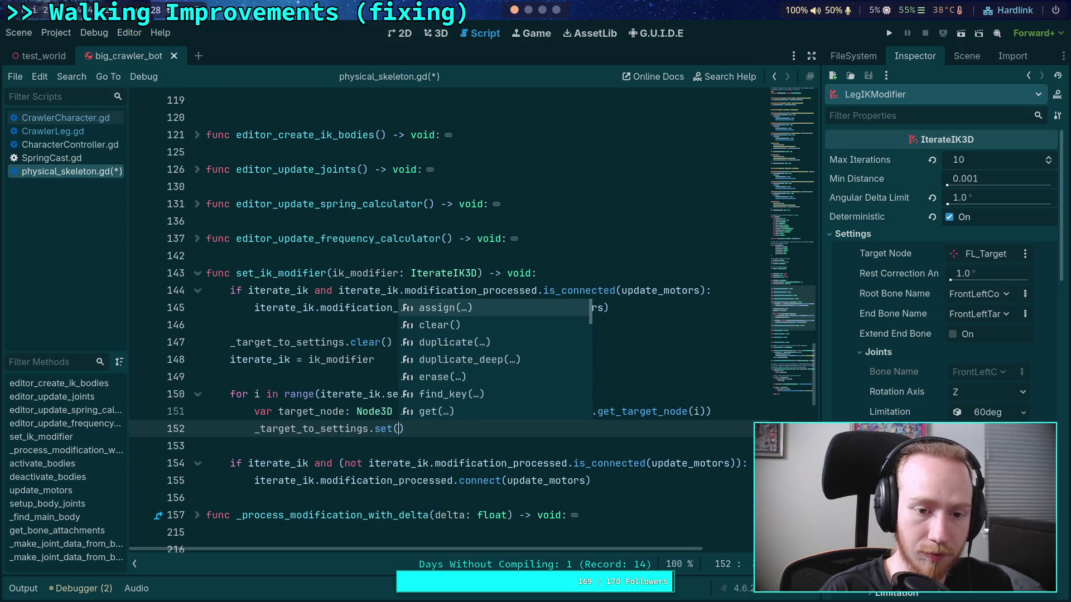
pyautogui.write('t_node,')
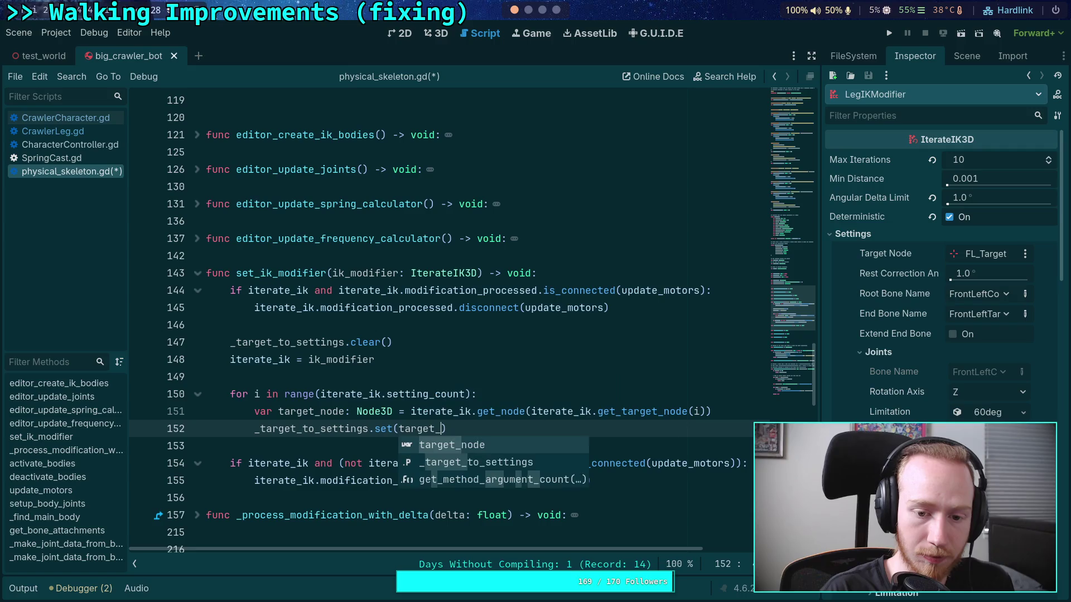
pyautogui.write(' i)')
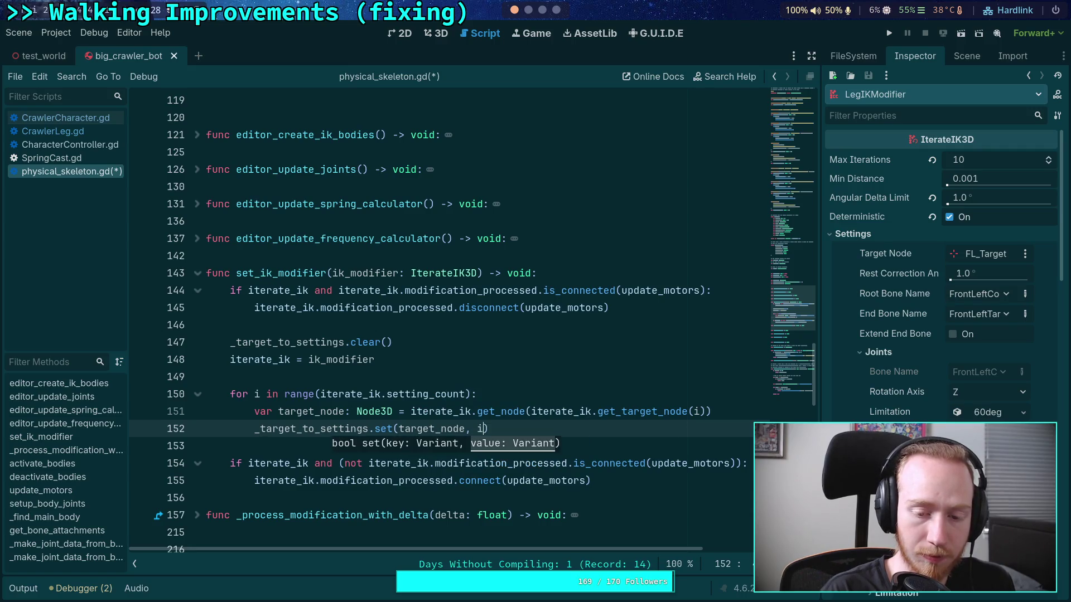
pyautogui.hotkey('ctrl', 's')
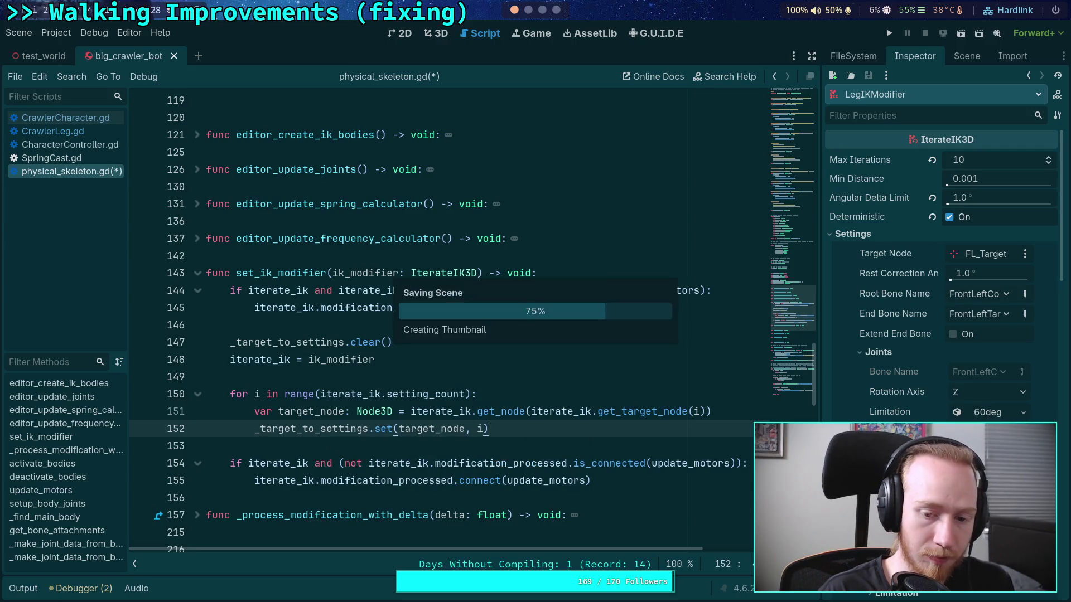
pyautogui.scroll(-1, 550, 420)
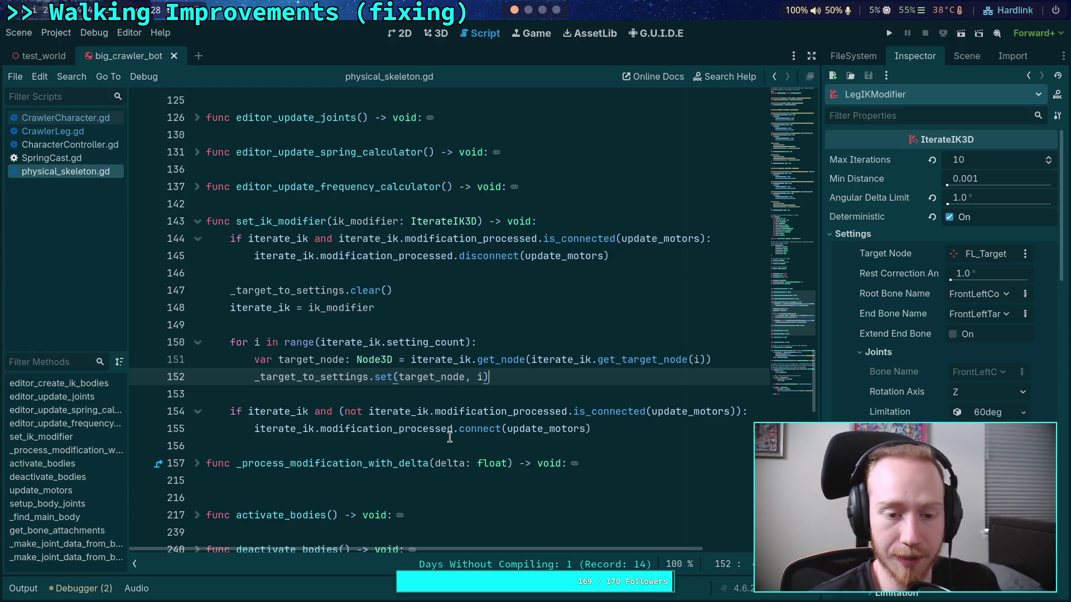
pyautogui.click(505, 397)
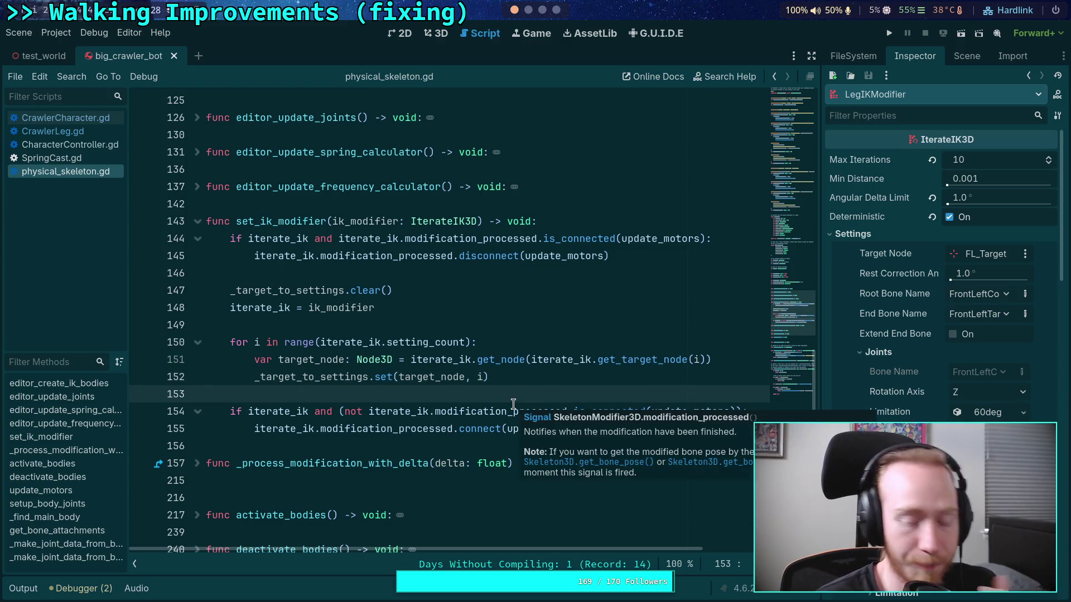
pyautogui.scroll(-7, 401, 416)
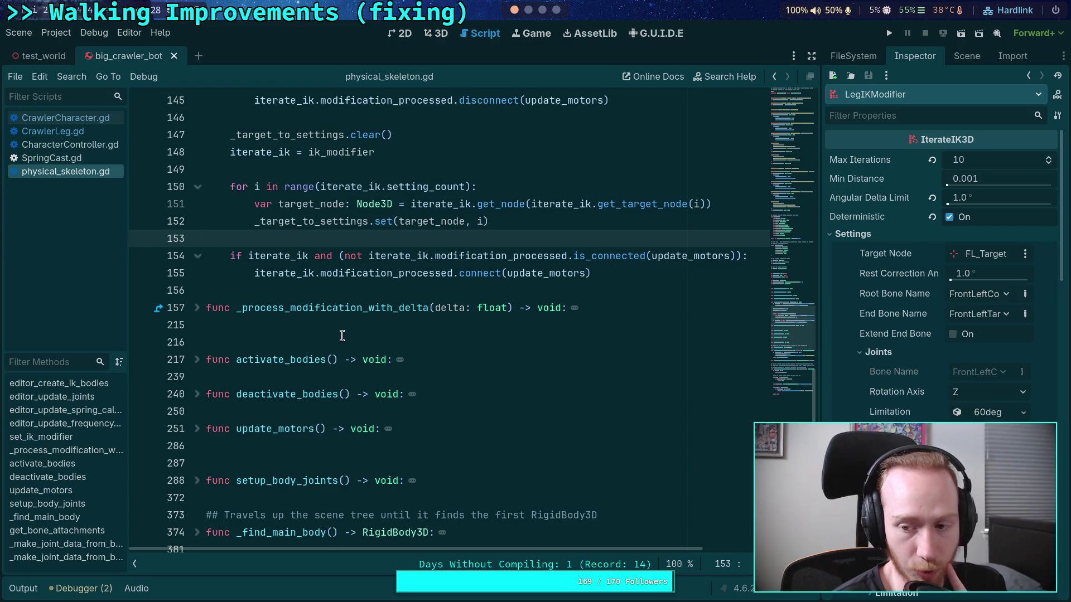
pyautogui.scroll(3, 345, 337)
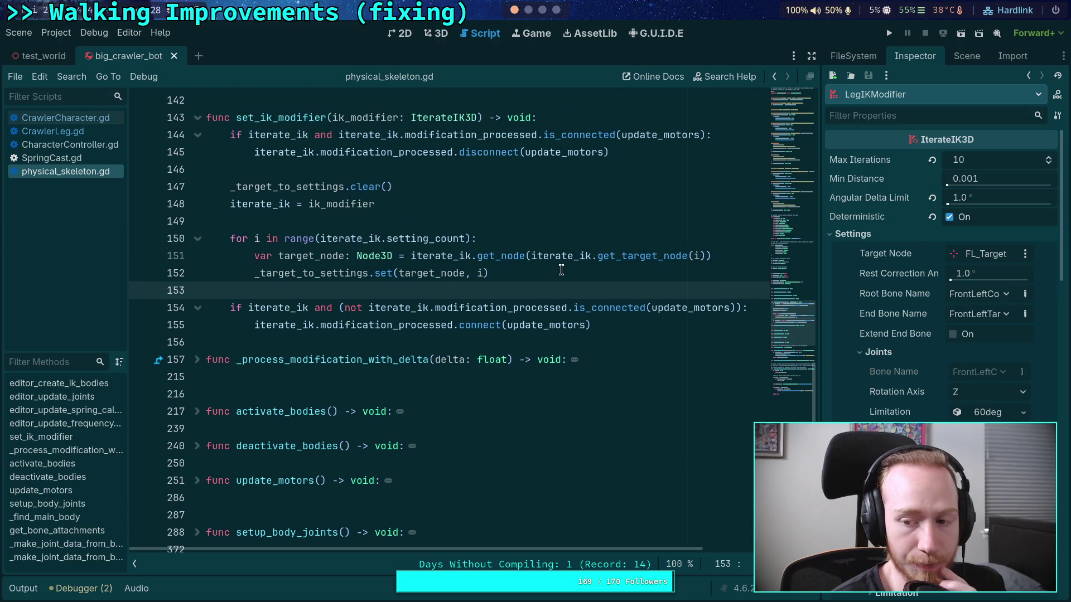
pyautogui.click(561, 270)
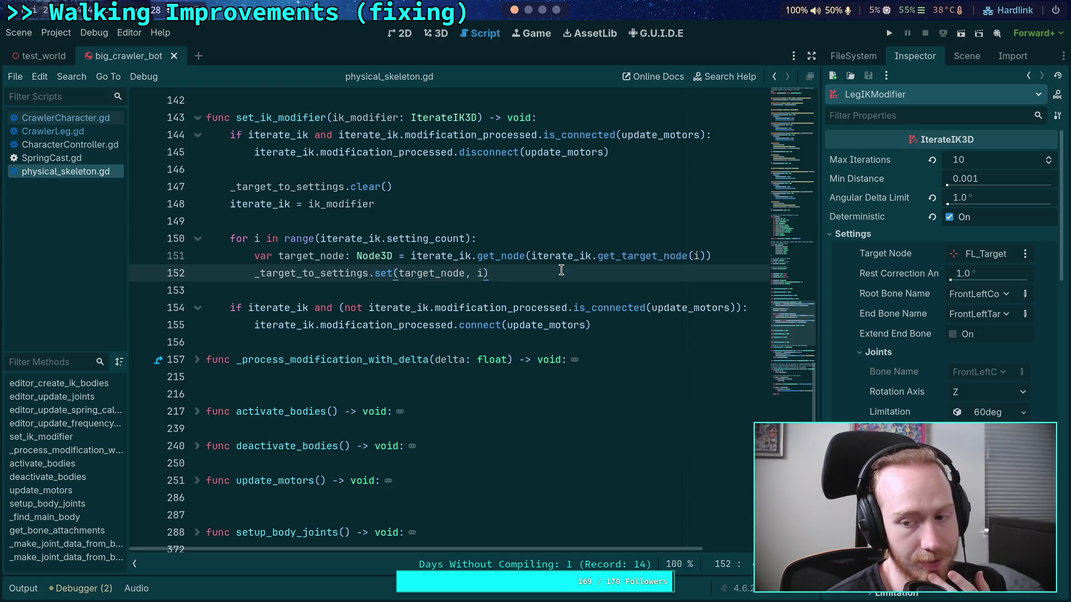
pyautogui.write('iterat')
pyautogui.press('Return')
pyautogui.write('.')
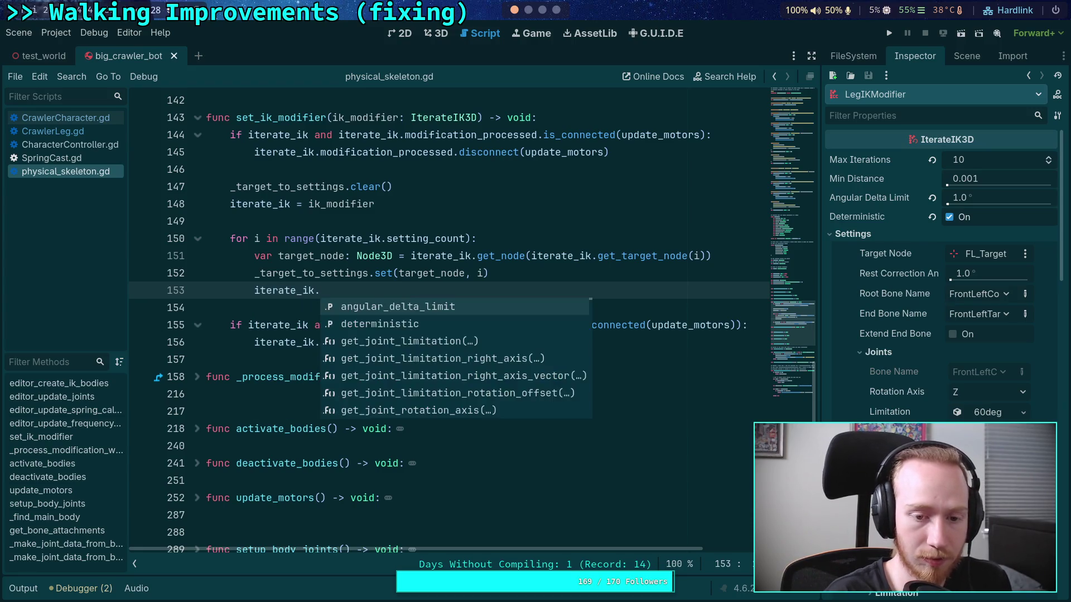
pyautogui.write('joint')
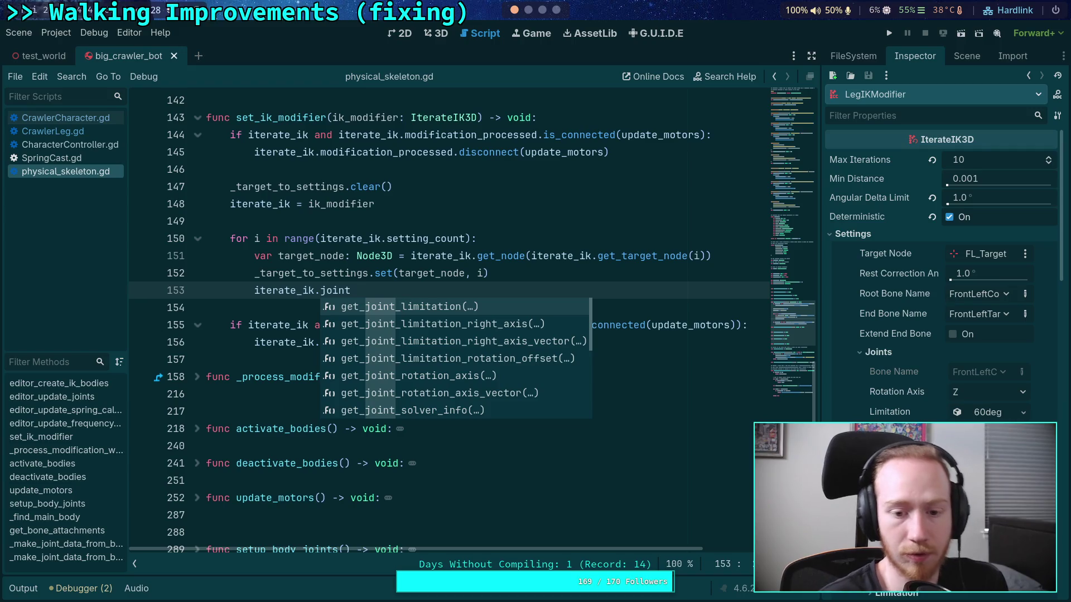
pyautogui.press('Down')
pyautogui.press('Down')
pyautogui.press('Down')
pyautogui.press('Down')
pyautogui.press('Down')
pyautogui.press('Down')
pyautogui.press('Return')
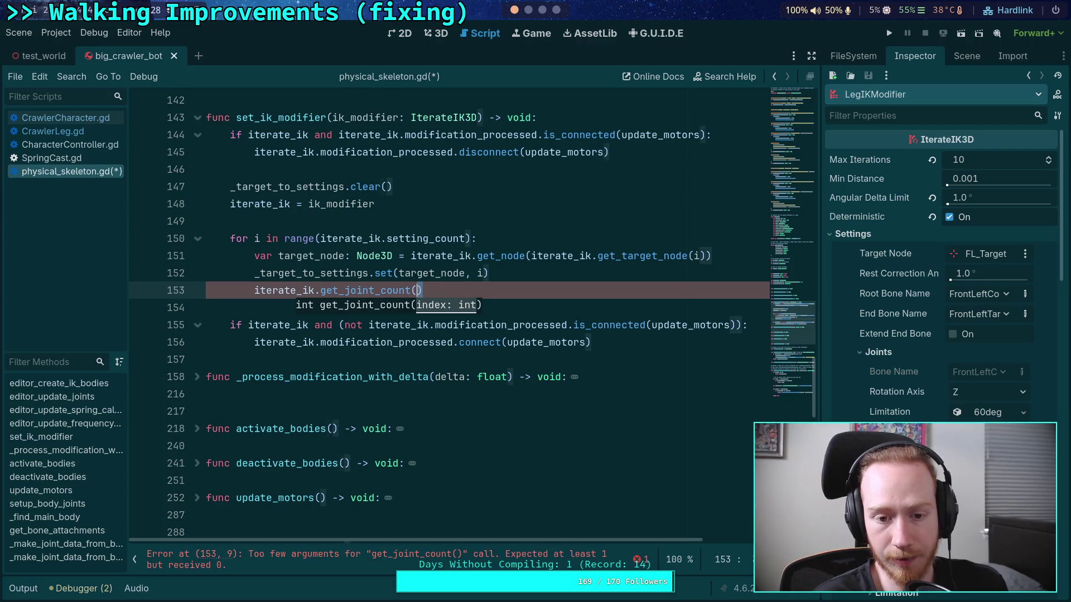
pyautogui.hotkey('ctrl', 'shift', 'Left')
pyautogui.hotkey('ctrl', 'shift', 'Left')
pyautogui.hotkey('ctrl', 'shift', 'Left')
pyautogui.press('BackSpace')
pyautogui.press('BackSpace')
pyautogui.press('BackSpace')
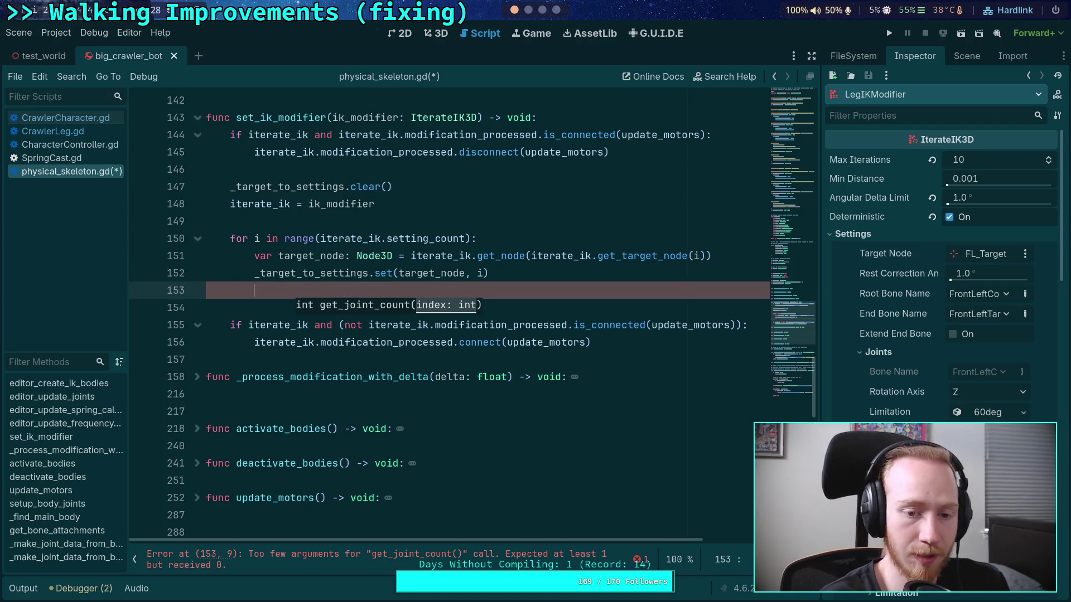
pyautogui.click(252, 292)
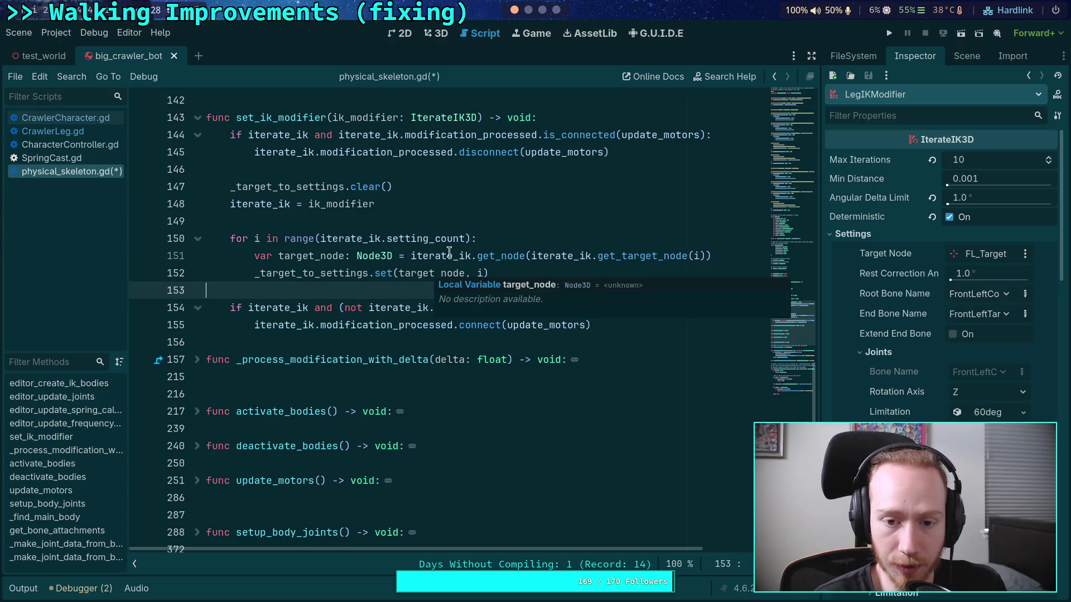
pyautogui.moveTo(483, 273); pyautogui.dragTo(474, 273)
pyautogui.doubleClick(273, 273)
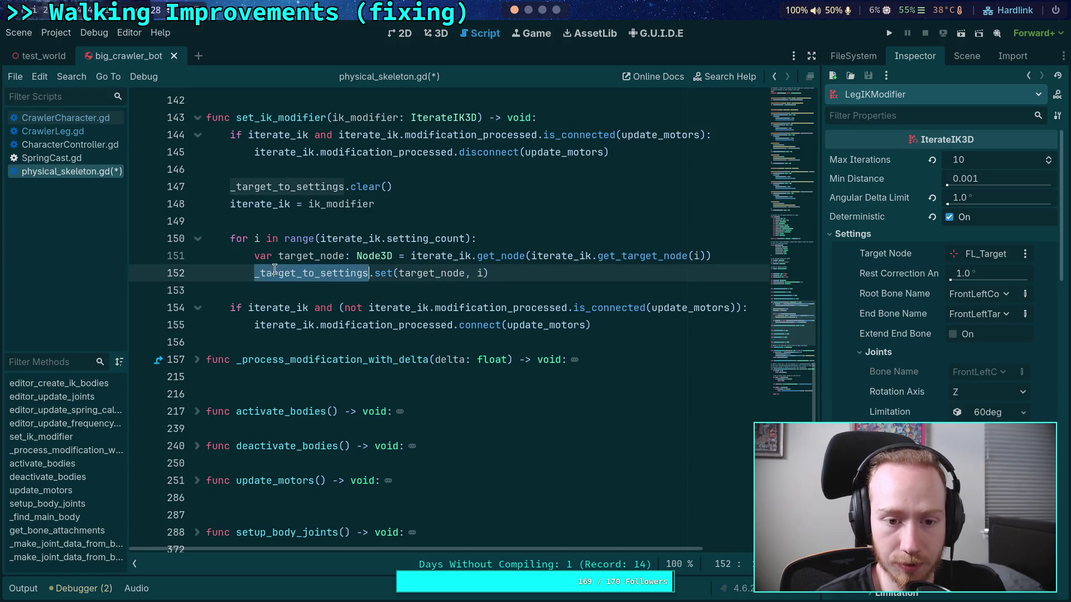
pyautogui.click(274, 292)
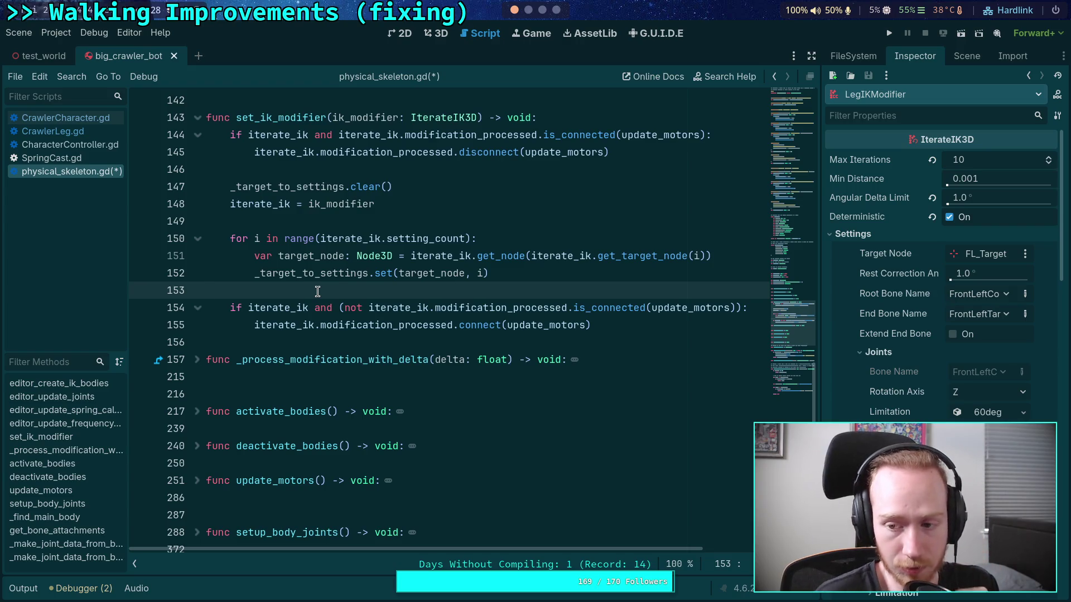
pyautogui.click(309, 393)
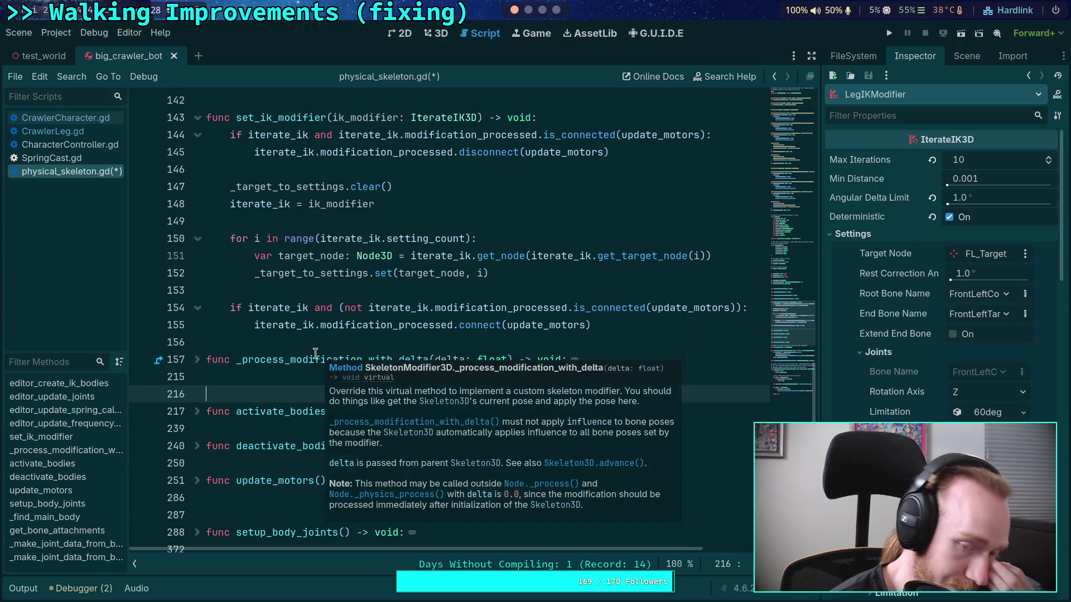
pyautogui.click(246, 340)
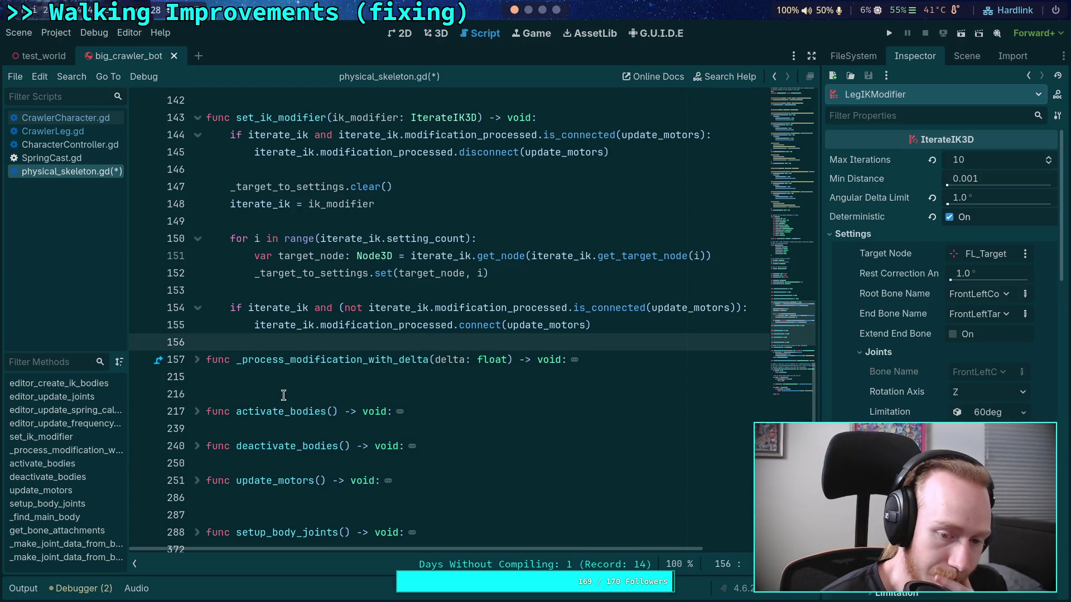
pyautogui.click(284, 395)
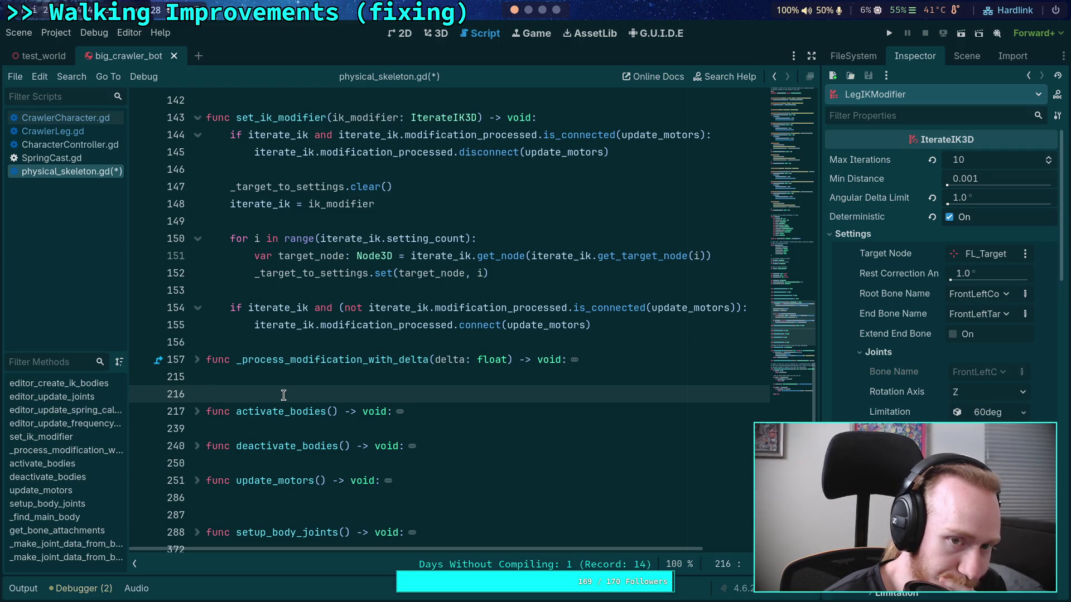
pyautogui.scroll(1, 283, 395)
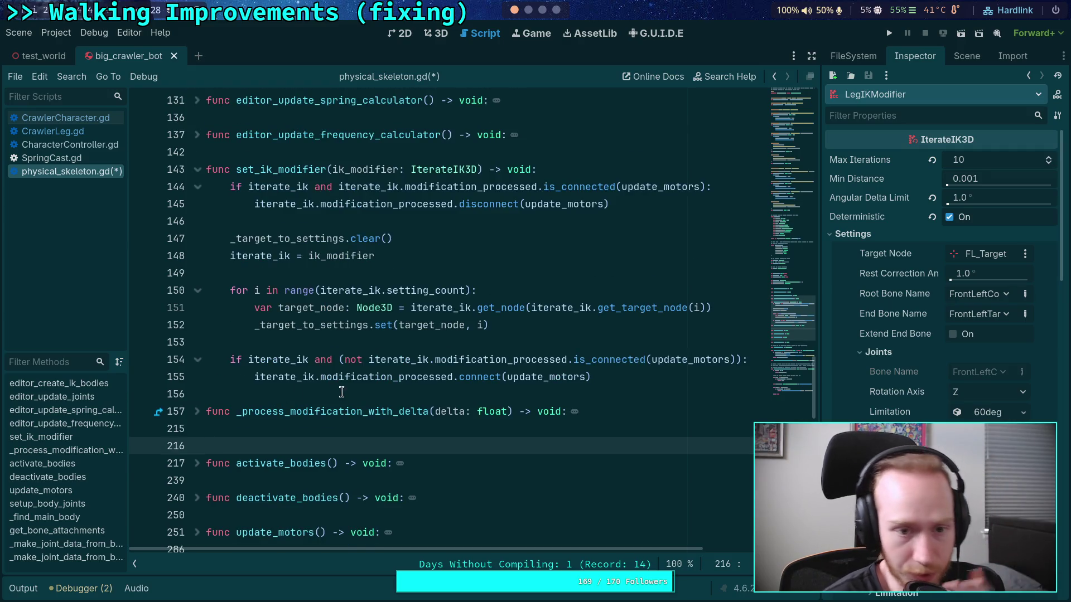
pyautogui.moveTo(329, 378)
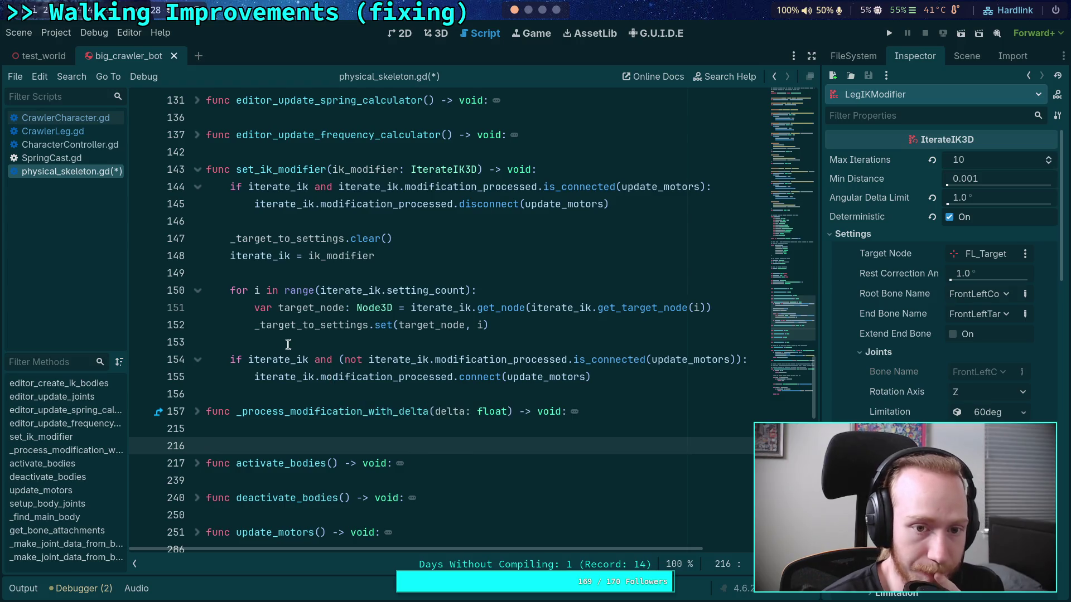
pyautogui.doubleClick(298, 171)
pyautogui.scroll(4, 341, 335)
pyautogui.scroll(-10, 352, 324)
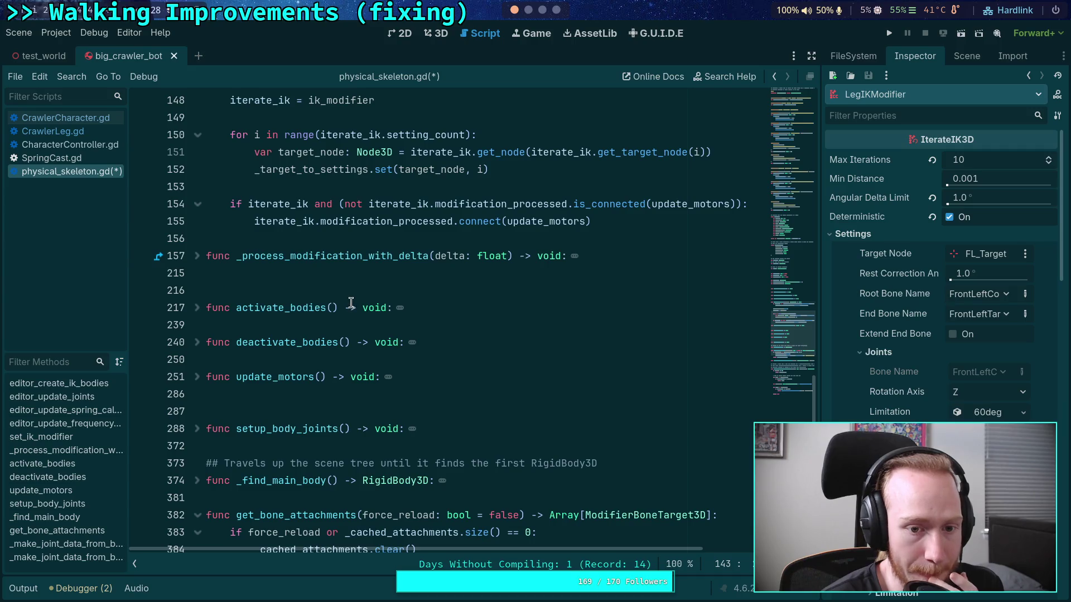
pyautogui.click(196, 256)
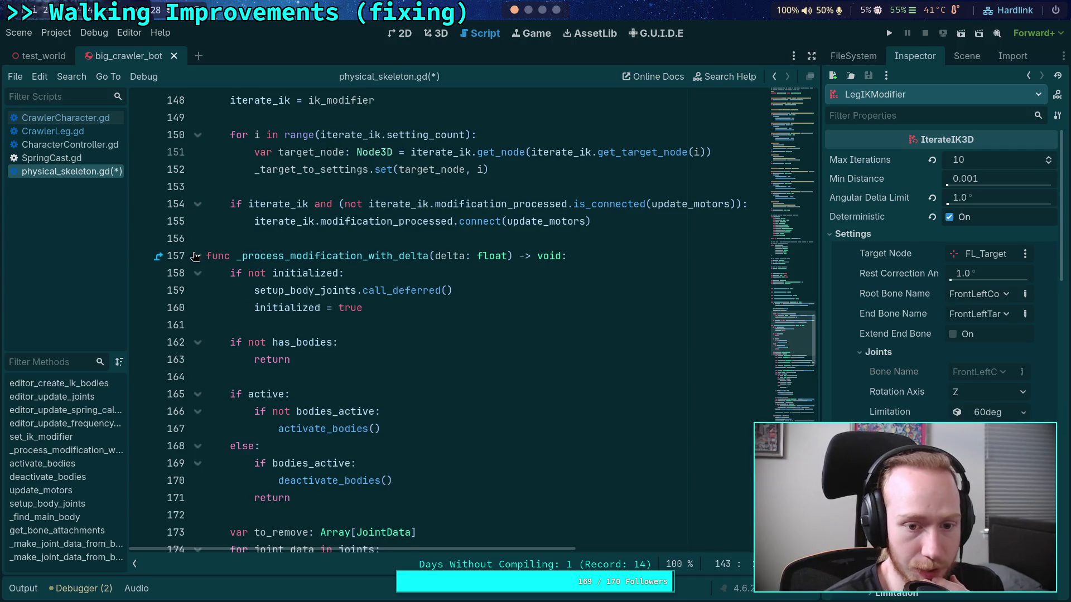
pyautogui.click(196, 256)
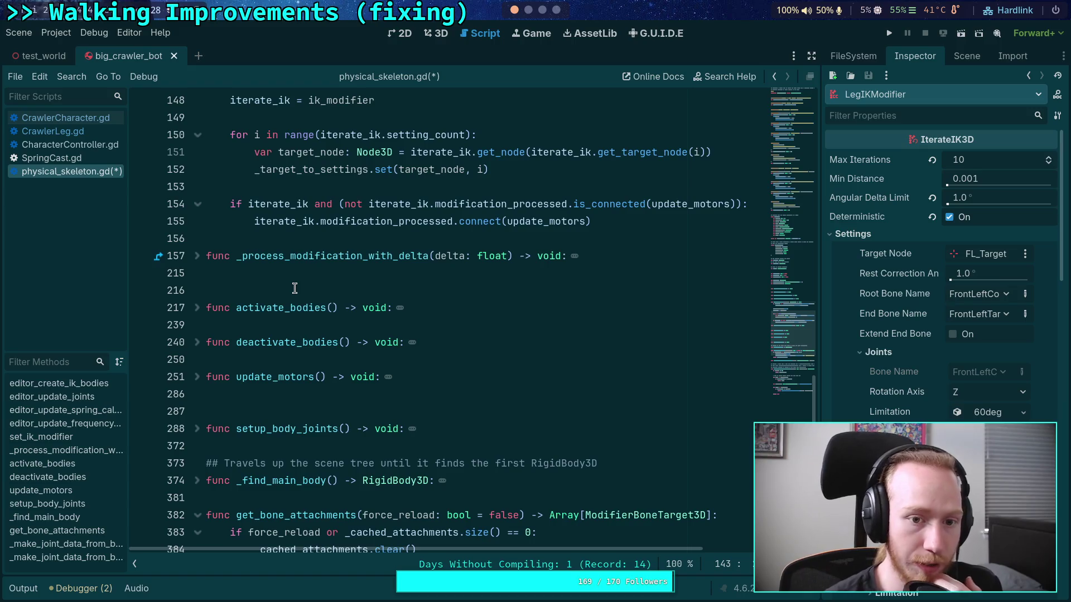
# Unfold setup_body_joints at line 288 and read through its joint-loading loop
pyautogui.scroll(1, 328, 290)
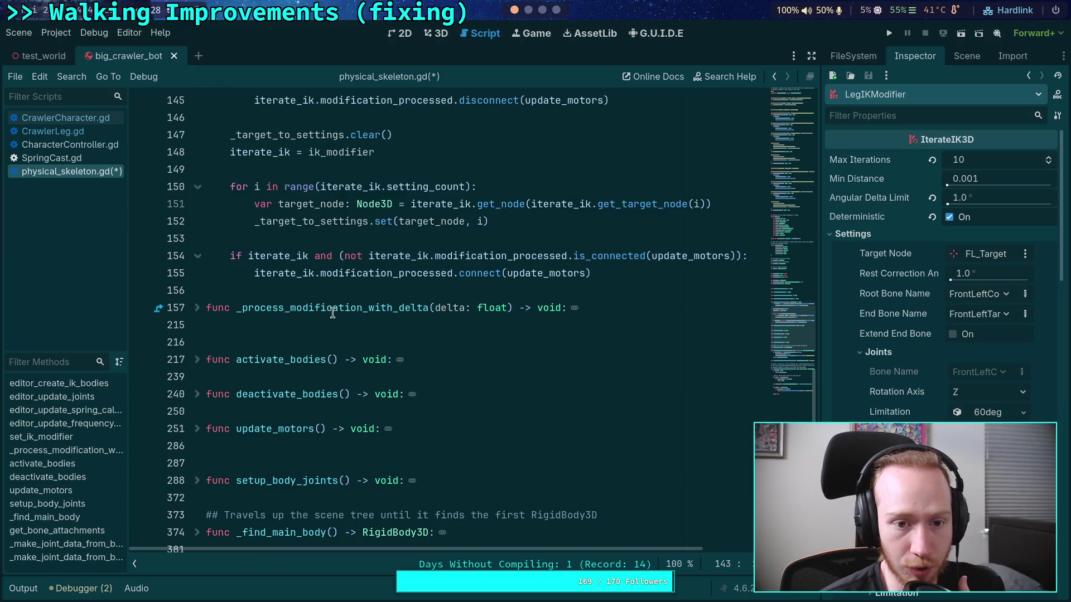
pyautogui.click(197, 308)
pyautogui.click(197, 308)
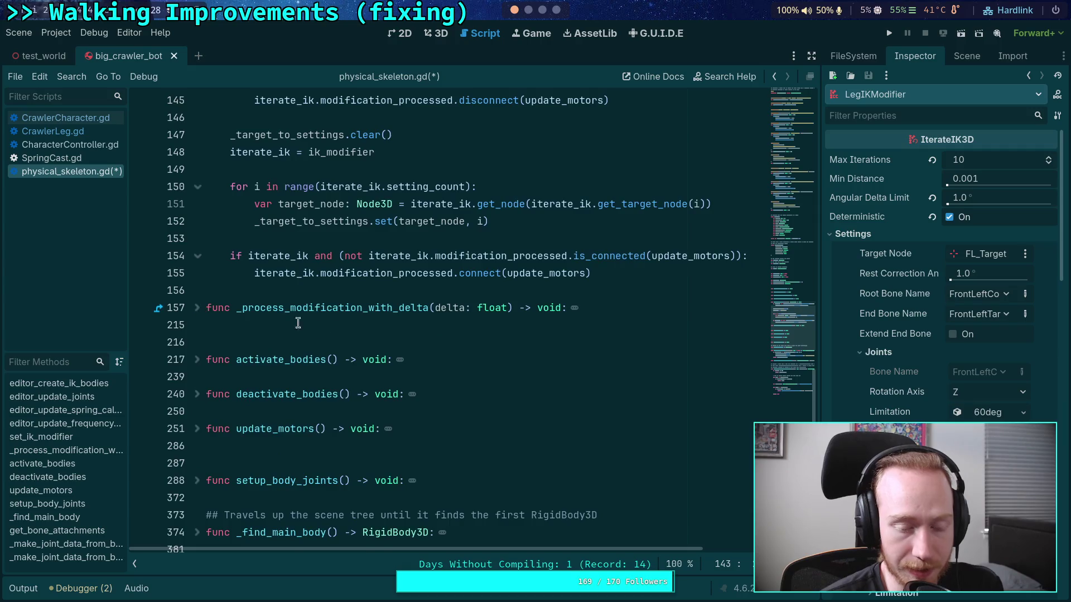
pyautogui.scroll(-8, 346, 328)
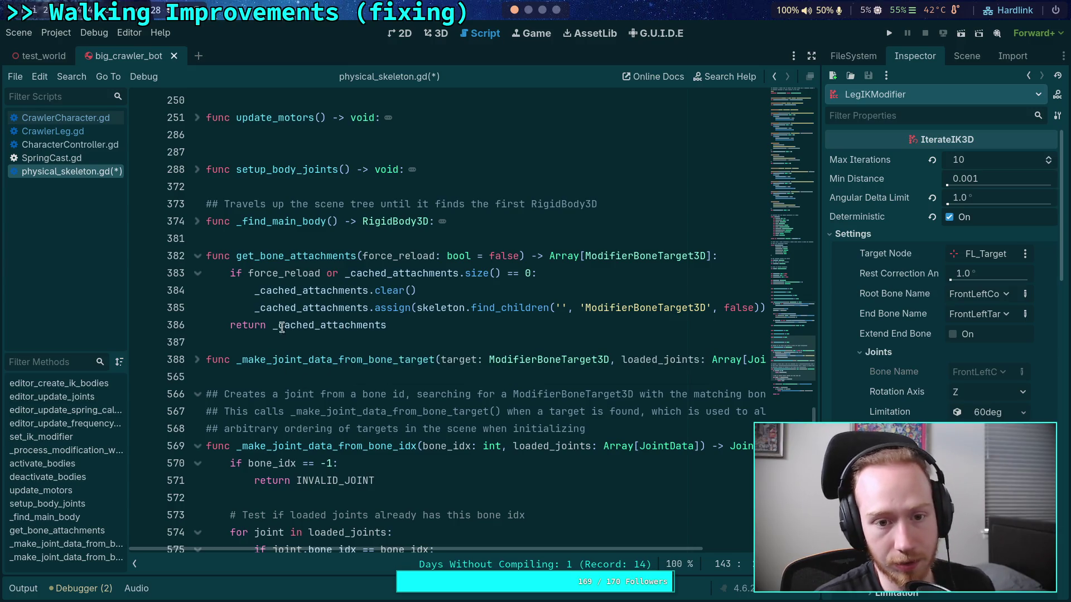
pyautogui.click(197, 169)
pyautogui.scroll(-2, 397, 256)
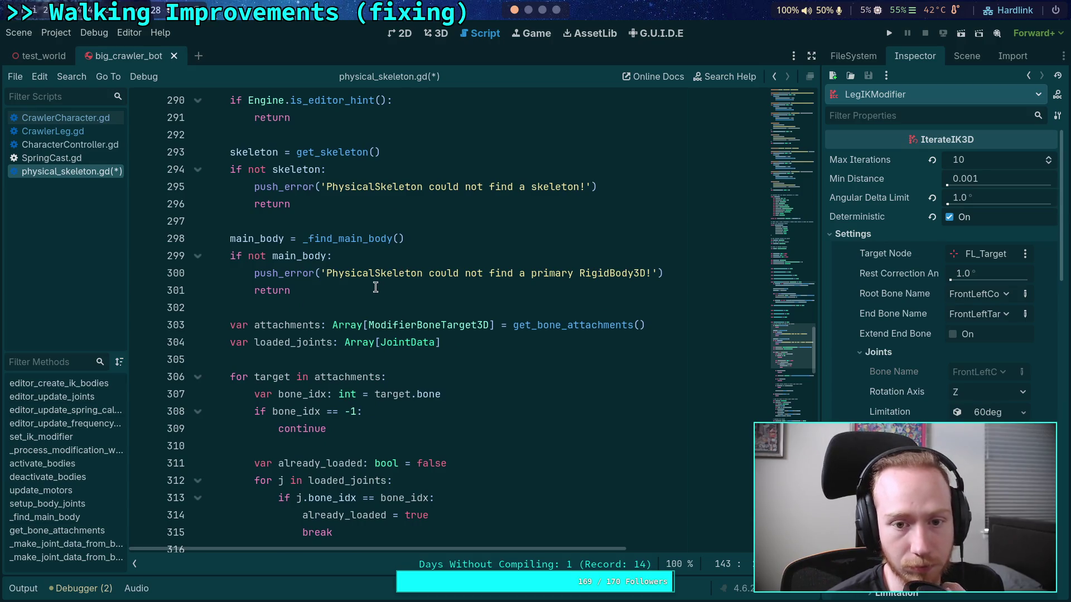
pyautogui.click(376, 287)
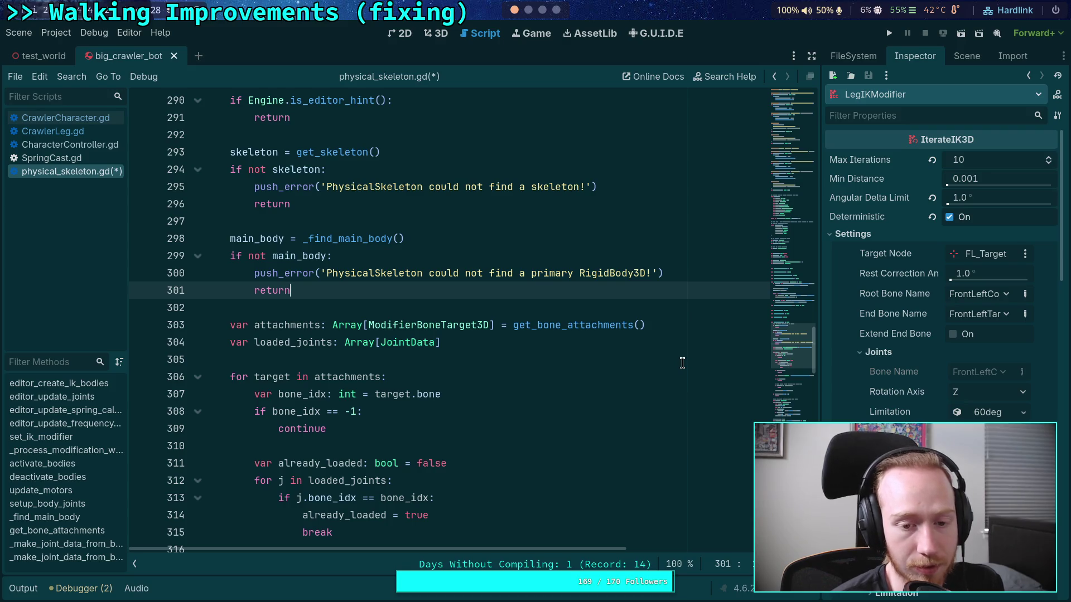
pyautogui.scroll(-6, 682, 363)
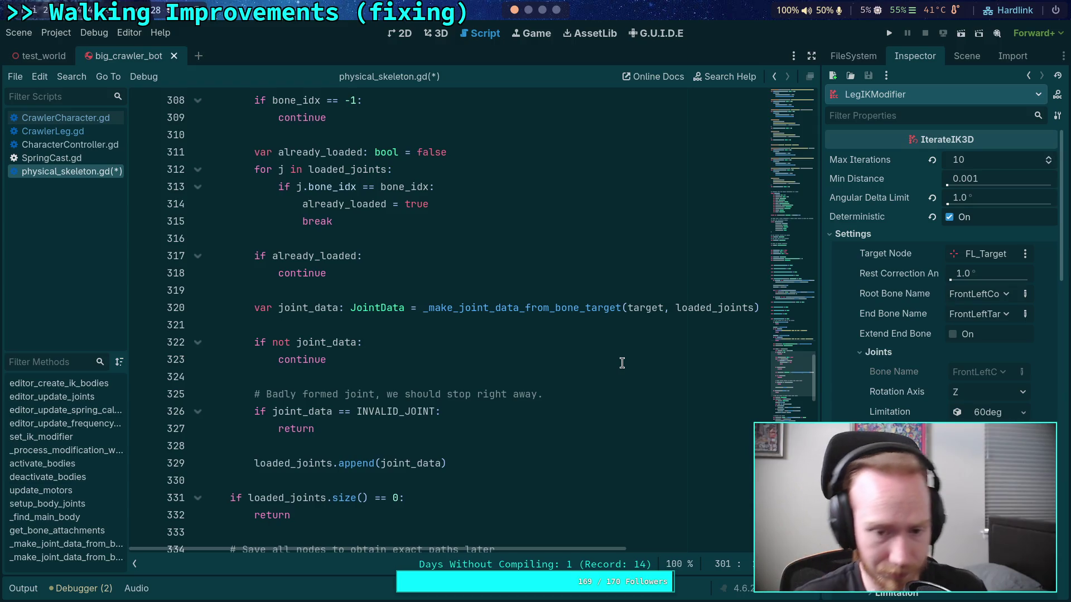
pyautogui.scroll(3, 514, 349)
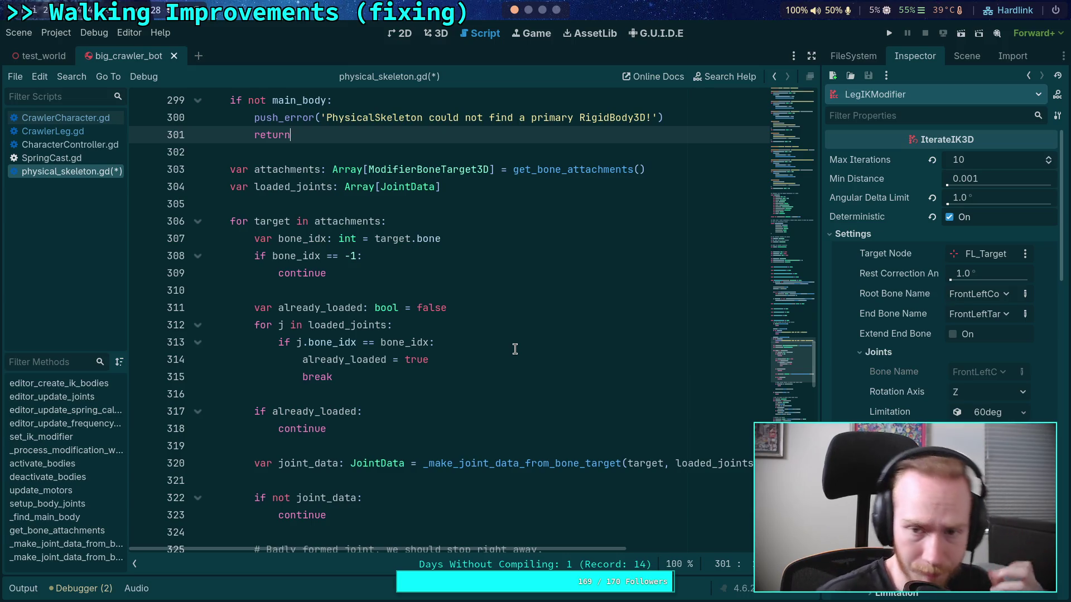
pyautogui.scroll(-2, 552, 11)
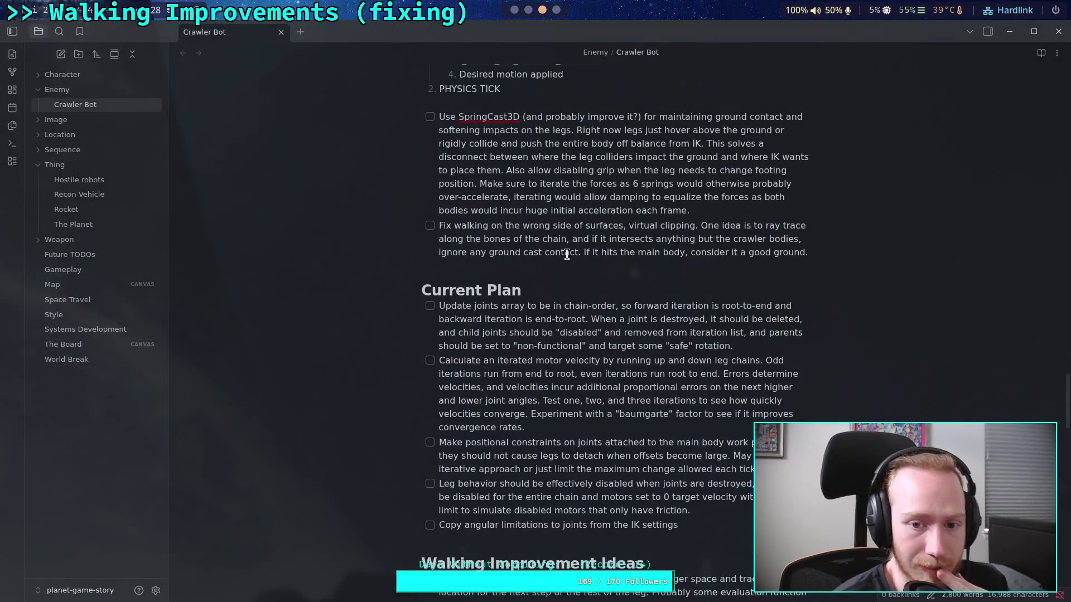
pyautogui.moveTo(768, 348)
pyautogui.mouseDown()
pyautogui.moveTo(664, 345)
pyautogui.moveTo(439, 307)
pyautogui.mouseUp()
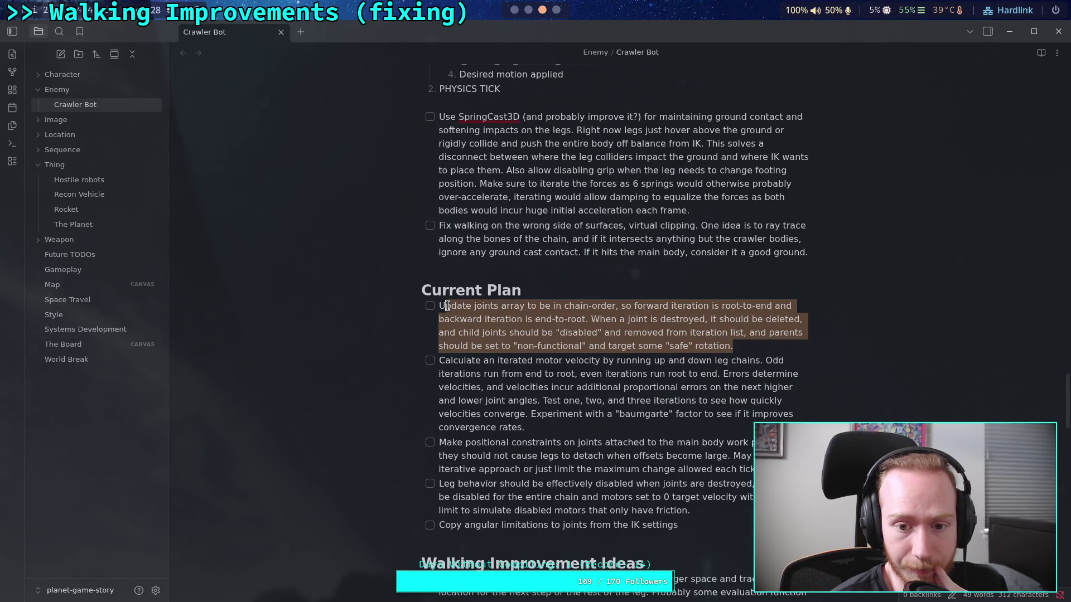
pyautogui.click(580, 338)
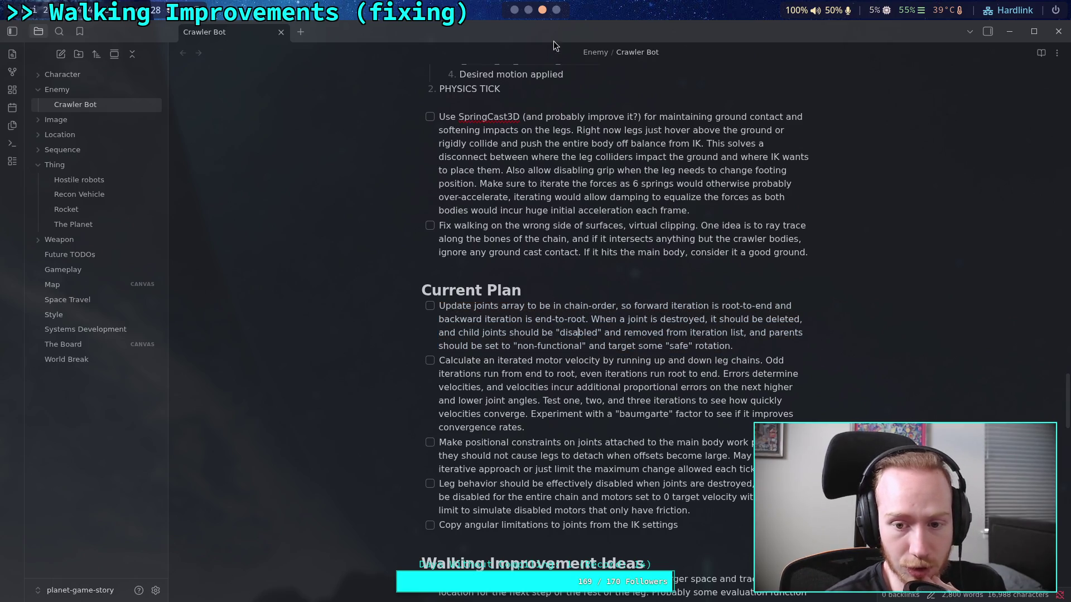
pyautogui.click(515, 10)
pyautogui.click(474, 337)
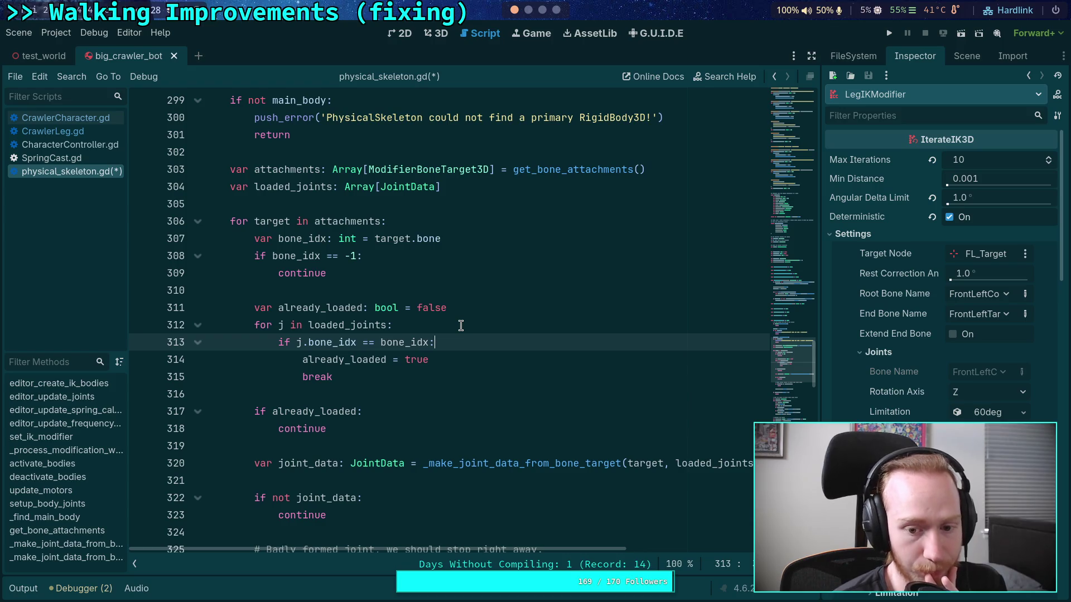
pyautogui.click(575, 463)
pyautogui.scroll(-5, 538, 441)
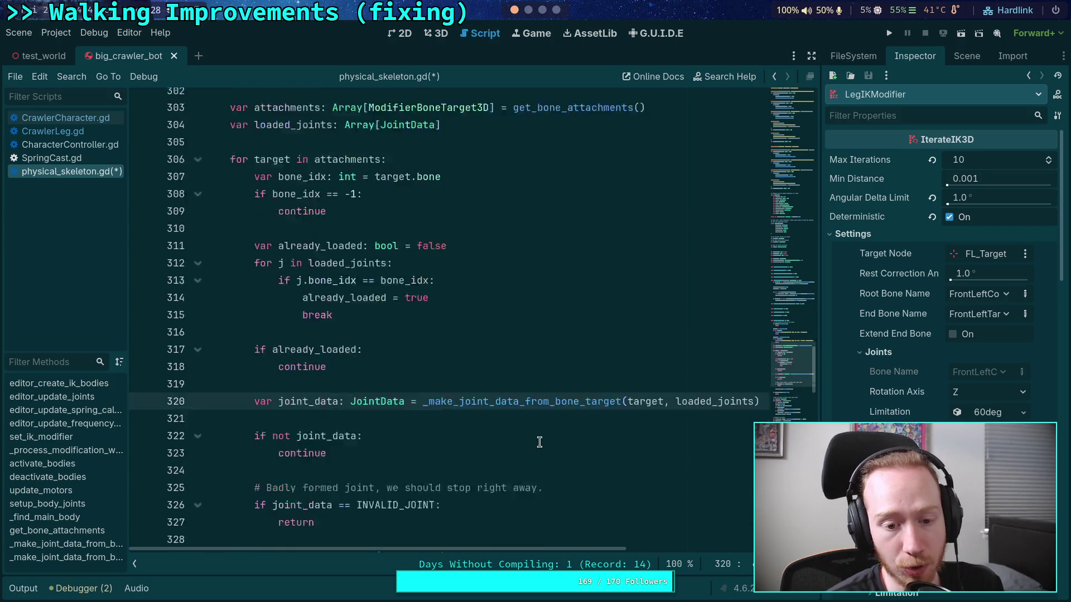
pyautogui.scroll(-2, 542, 428)
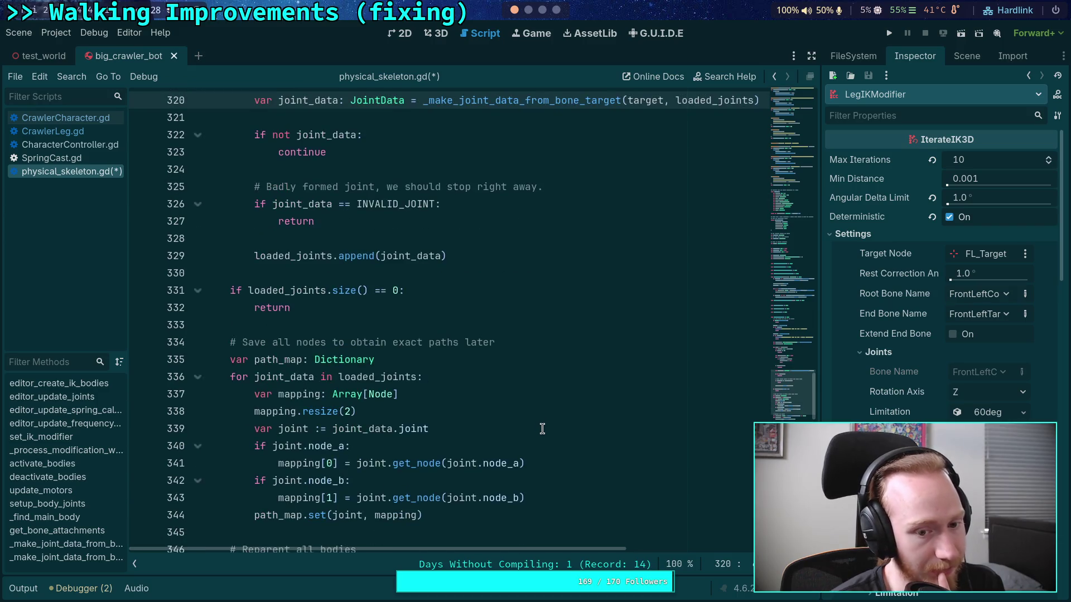
pyautogui.scroll(-6, 542, 428)
pyautogui.scroll(-3, 542, 428)
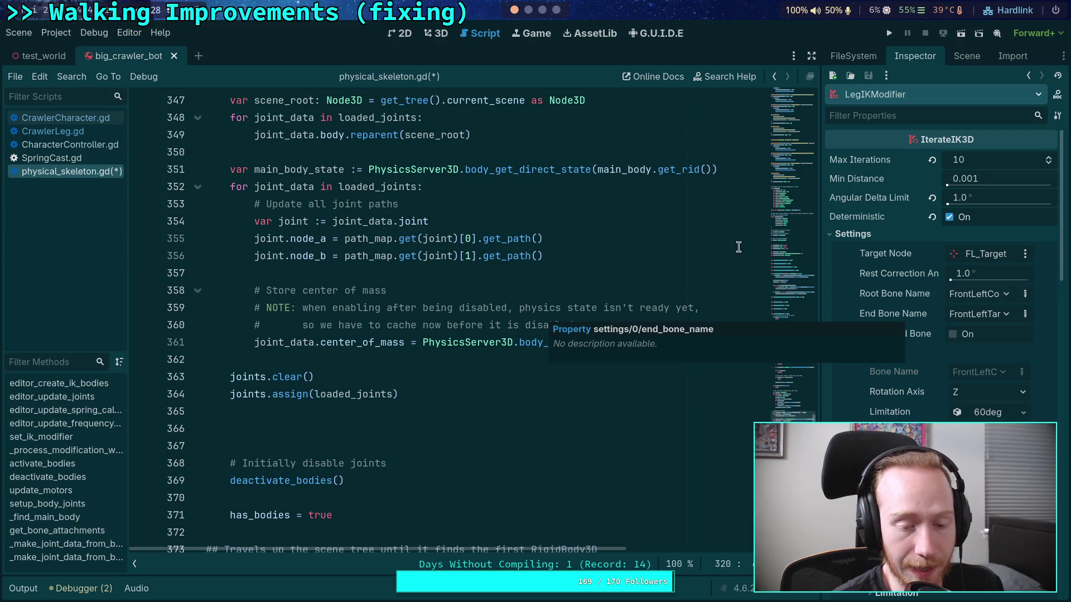
pyautogui.click(449, 419)
pyautogui.scroll(14, 512, 437)
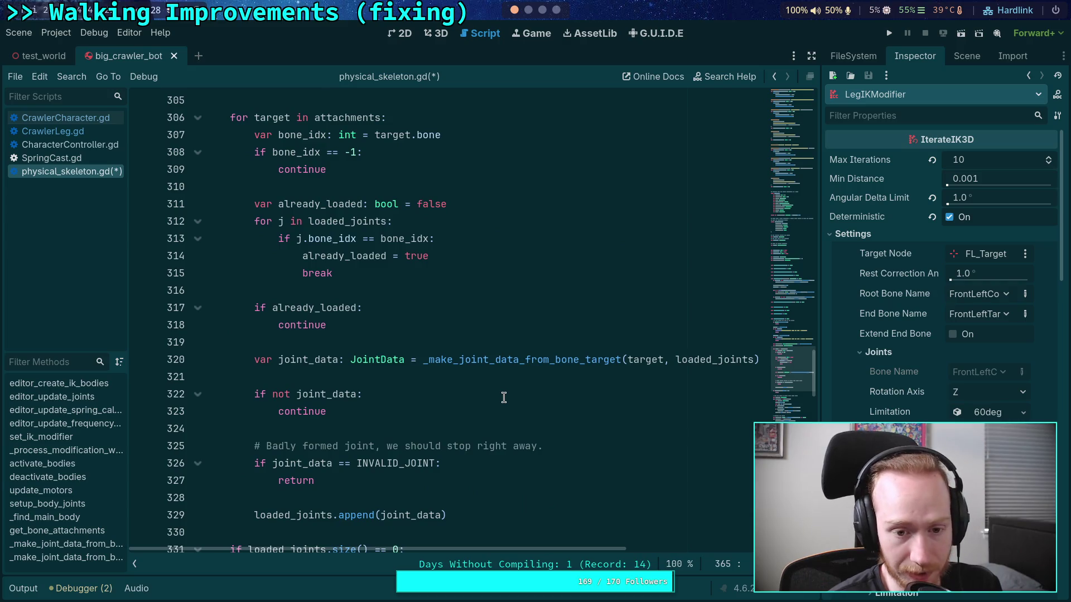
pyautogui.click(452, 340)
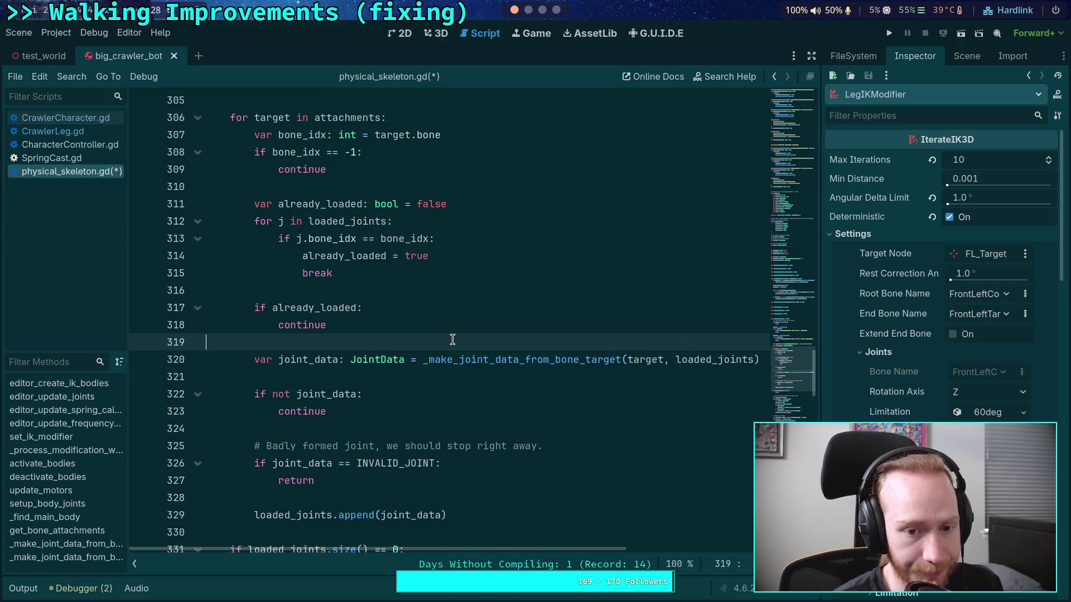
pyautogui.scroll(7, 452, 340)
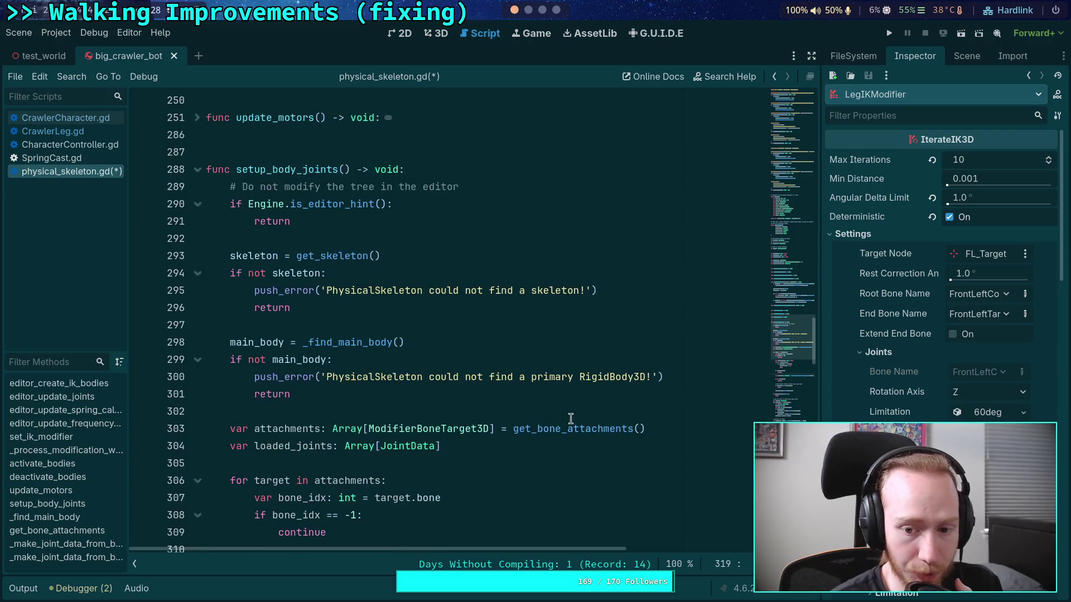
pyautogui.click(581, 427)
pyautogui.click(547, 398)
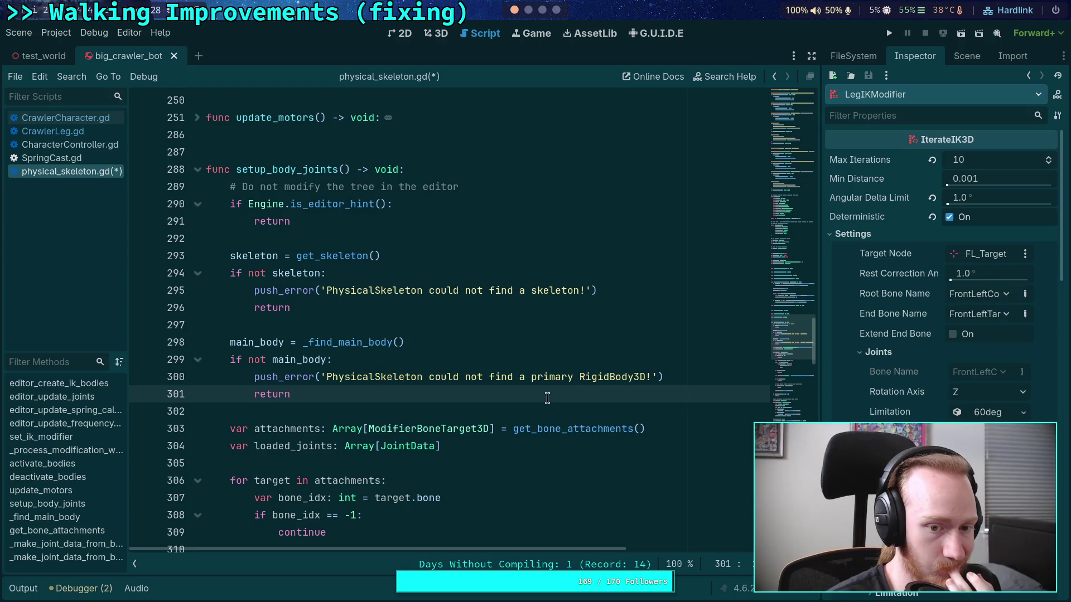
pyautogui.press('Return')
pyautogui.press('Return')
pyautogui.write('if not ')
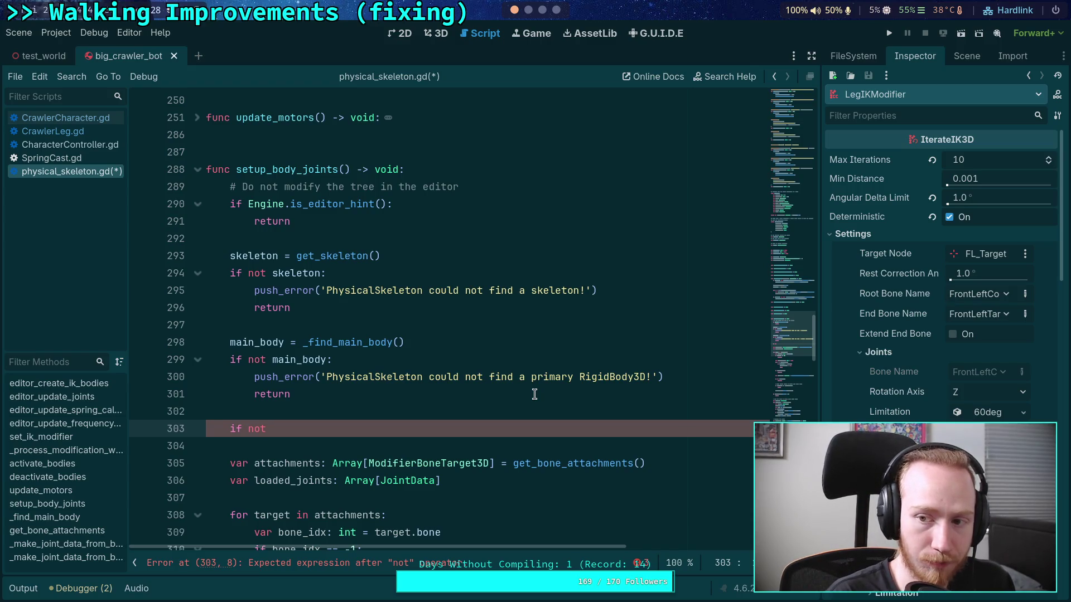
pyautogui.write('iterate')
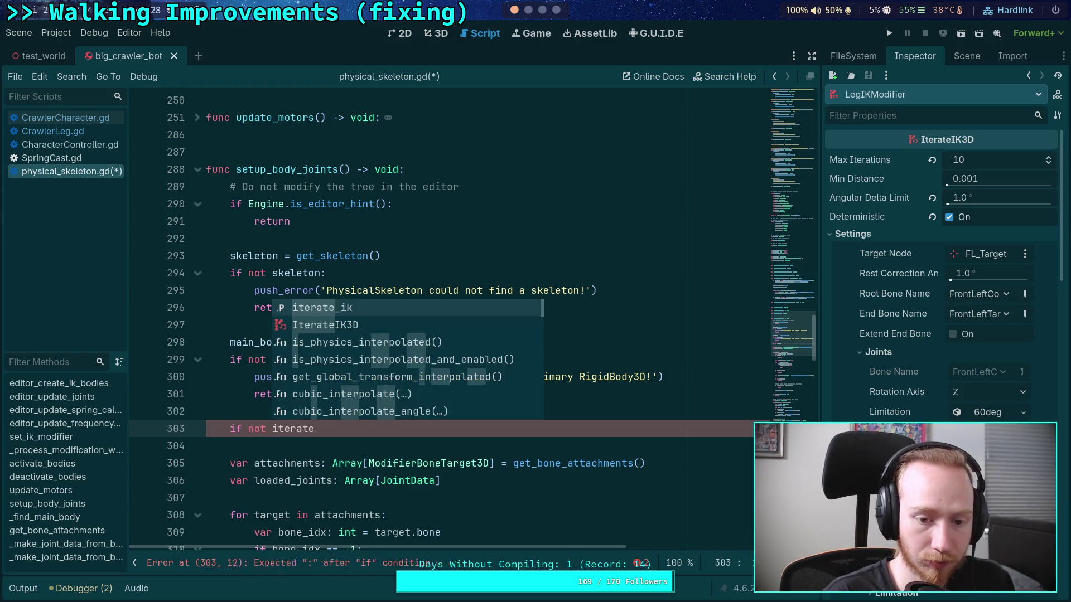
pyautogui.write('_ik:')
pyautogui.press('Return')
pyautogui.write("ush_error('PhysicalSkeleton")
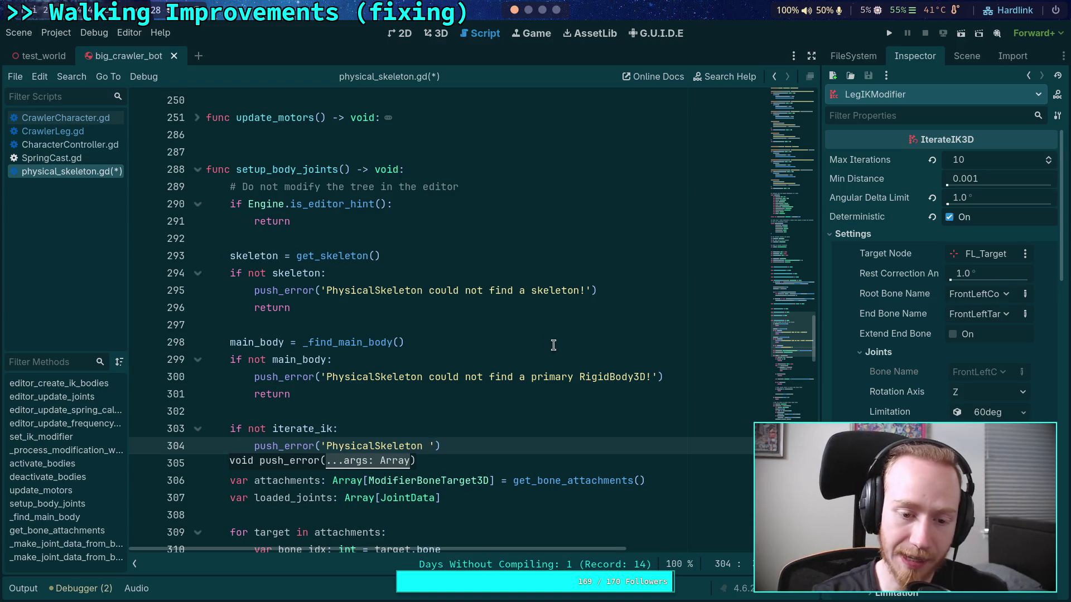
pyautogui.moveTo(494, 437); pyautogui.dragTo(495, 411)
pyautogui.press('BackSpace')
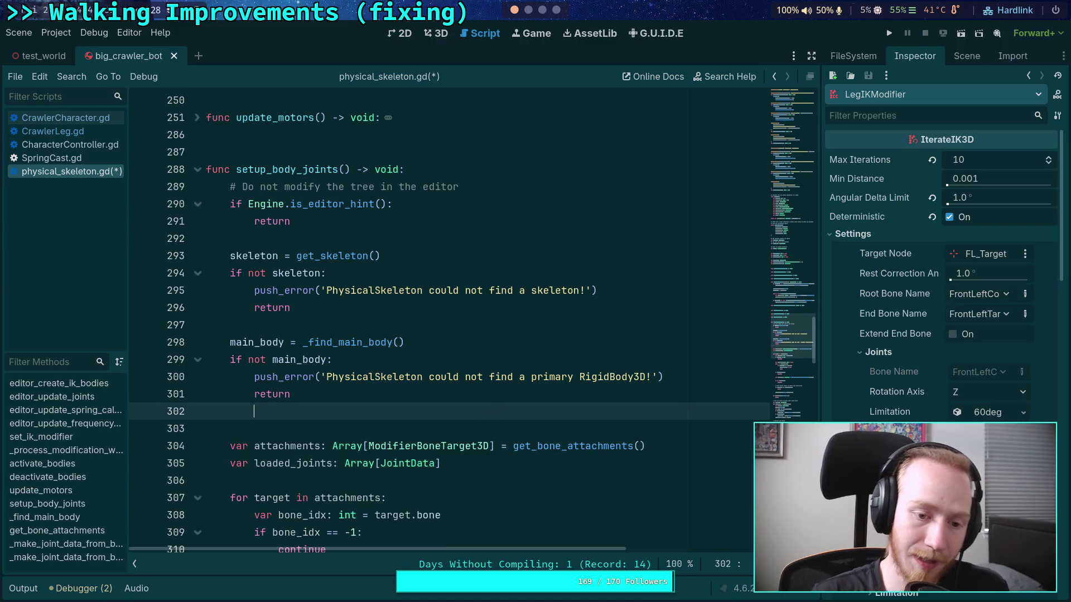
pyautogui.press('BackSpace')
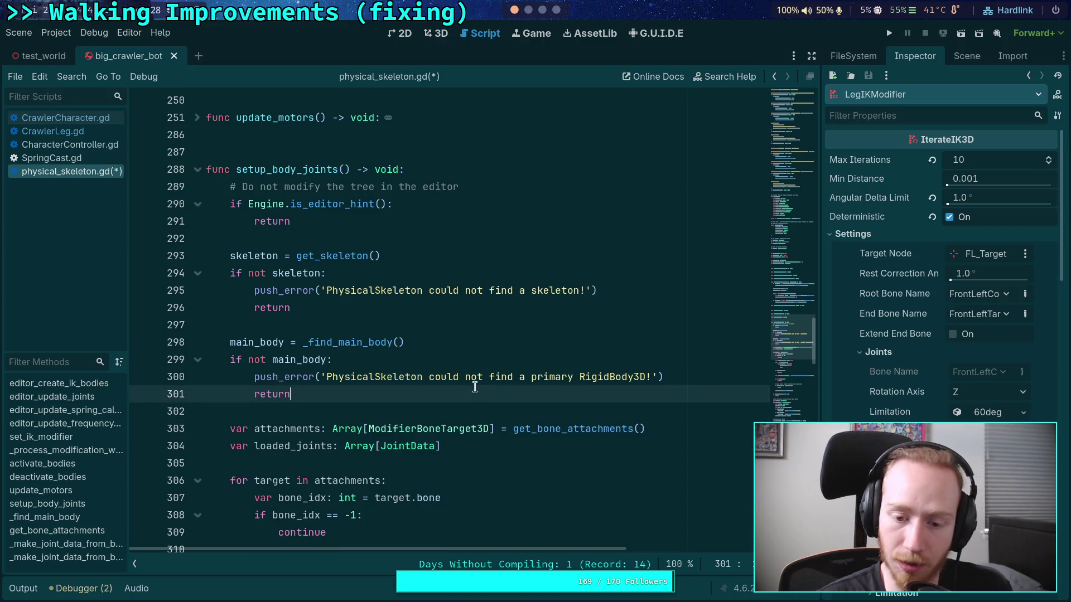
pyautogui.scroll(-2, 424, 379)
pyautogui.scroll(4, 391, 360)
pyautogui.scroll(15, 384, 357)
pyautogui.scroll(-3, 385, 357)
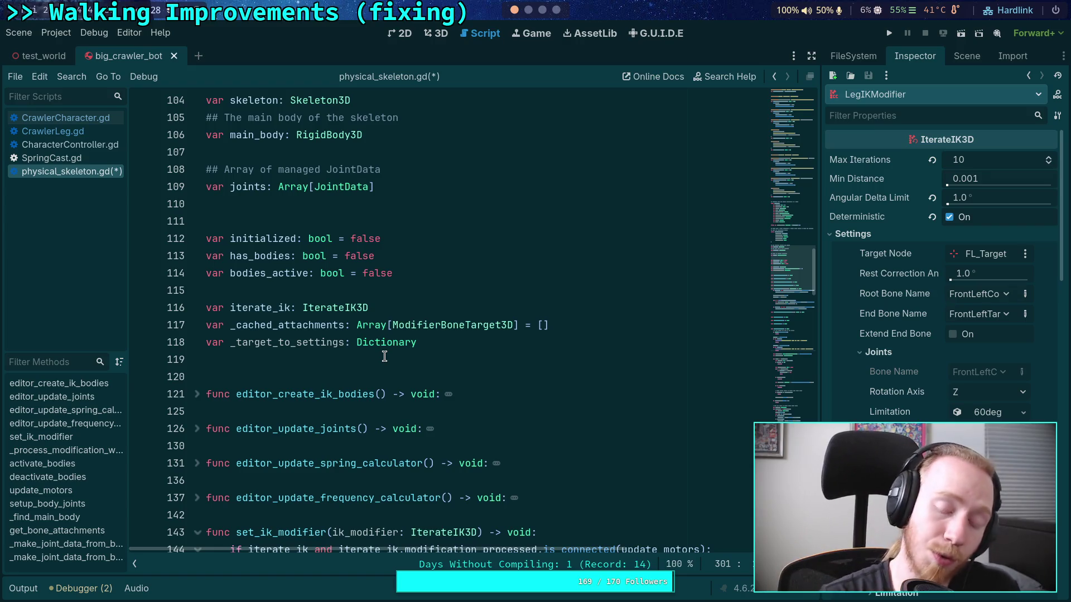
pyautogui.scroll(-12, 384, 357)
pyautogui.click(285, 342)
pyautogui.scroll(-5, 324, 357)
pyautogui.scroll(-12, 335, 366)
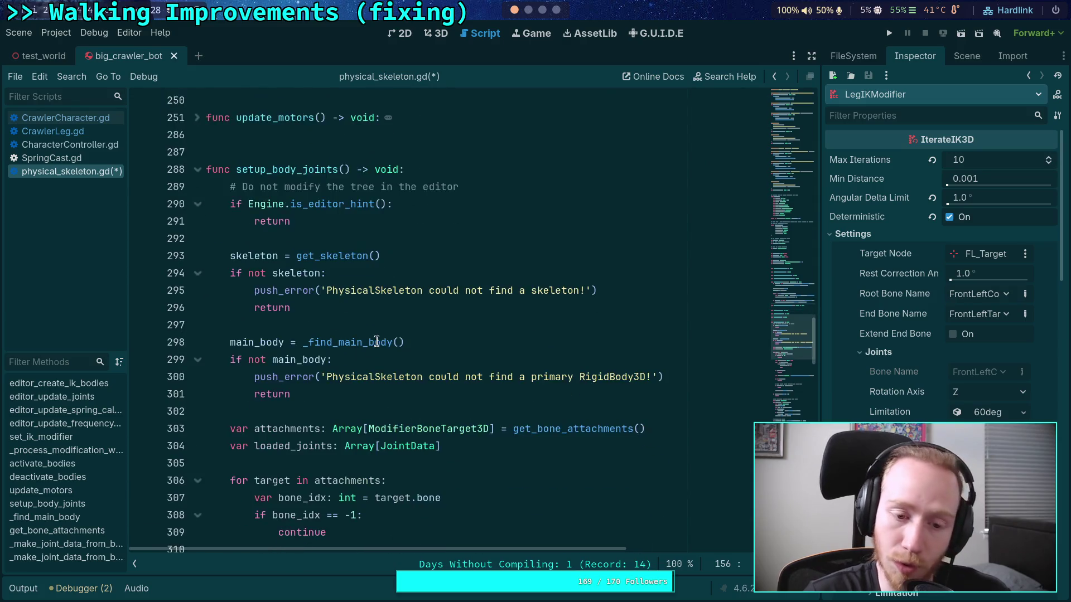
pyautogui.scroll(-9, 369, 340)
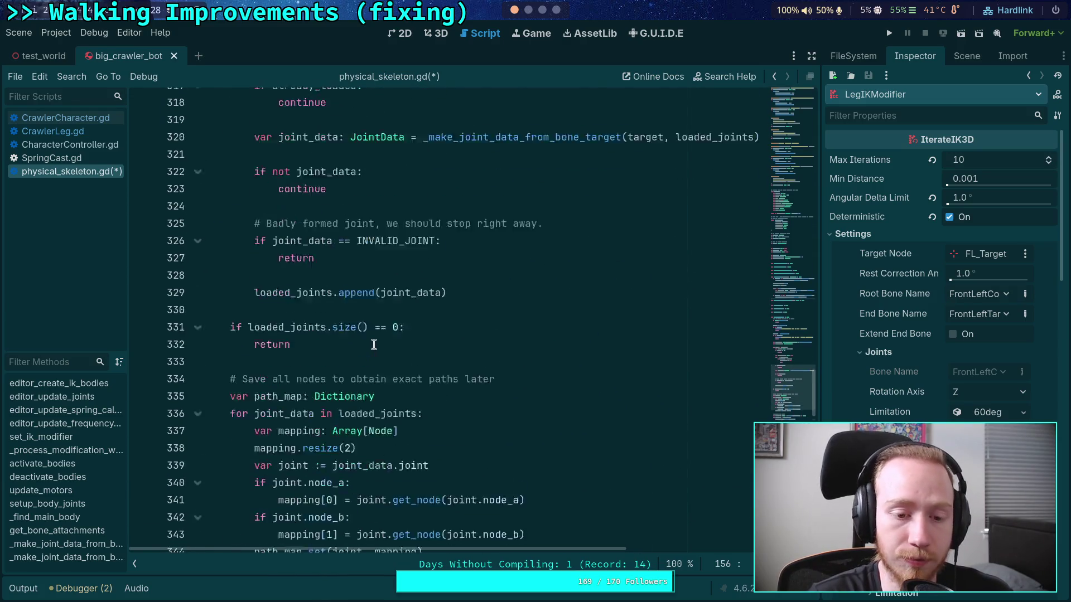
pyautogui.scroll(-1, 403, 338)
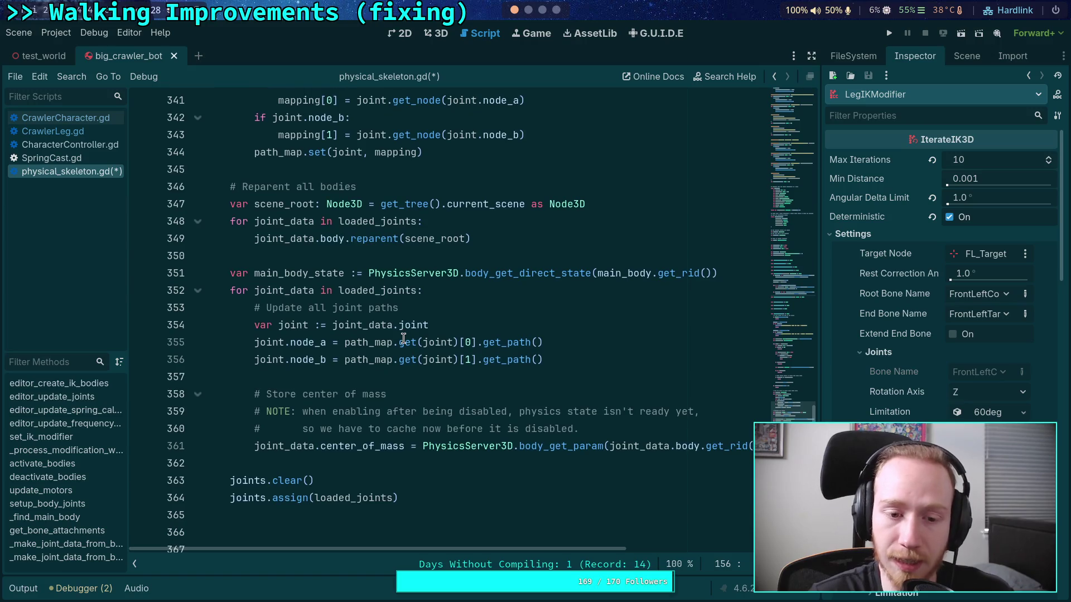
pyautogui.scroll(-2, 410, 374)
pyautogui.click(409, 416)
pyautogui.press('Down')
pyautogui.press('Up')
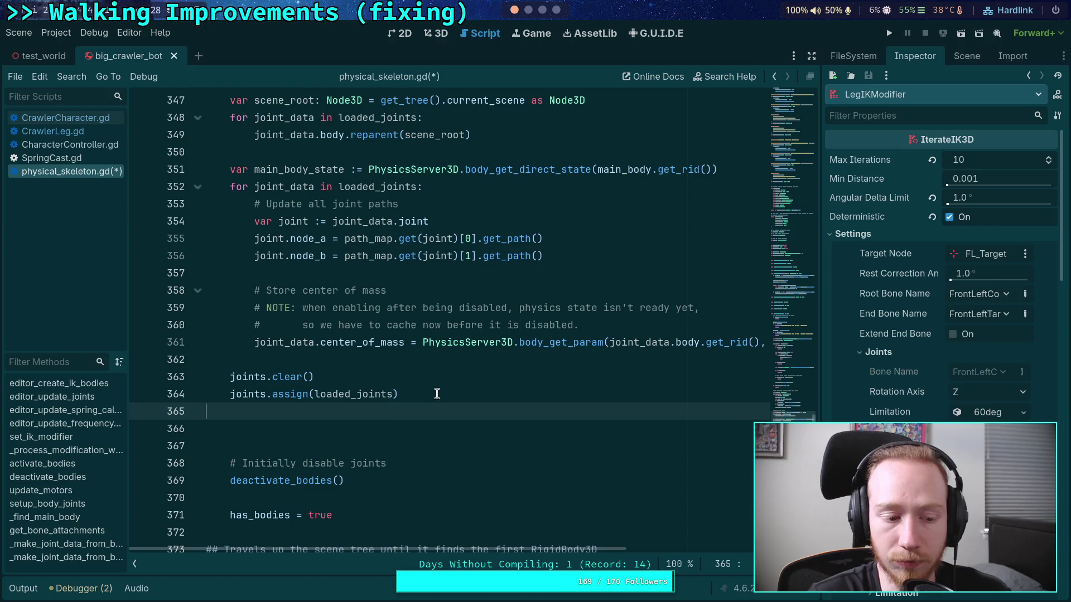
pyautogui.scroll(6, 437, 394)
pyautogui.scroll(4, 436, 394)
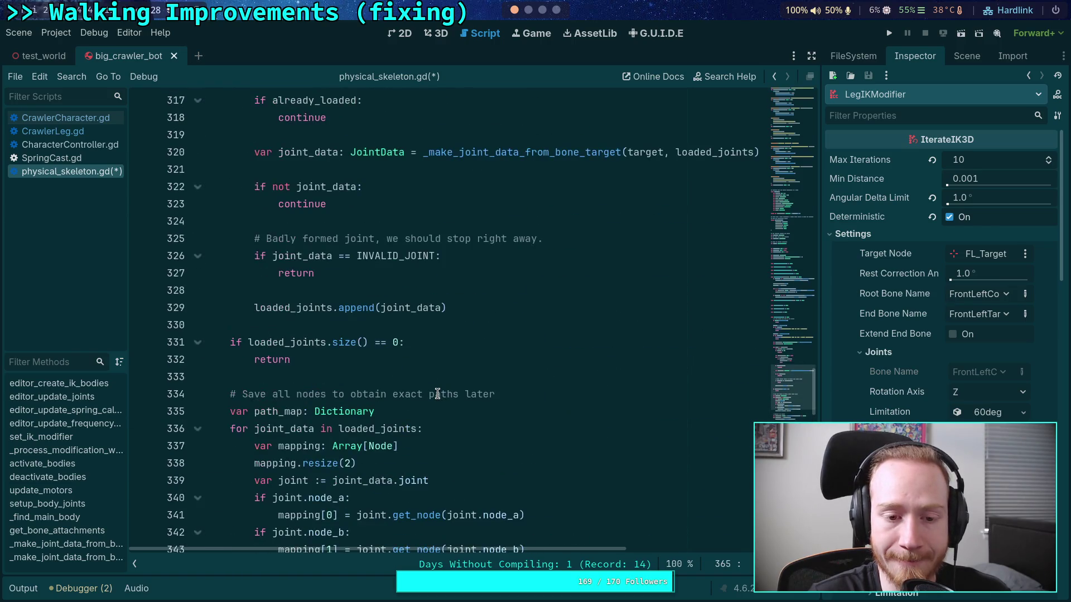
pyautogui.click(373, 376)
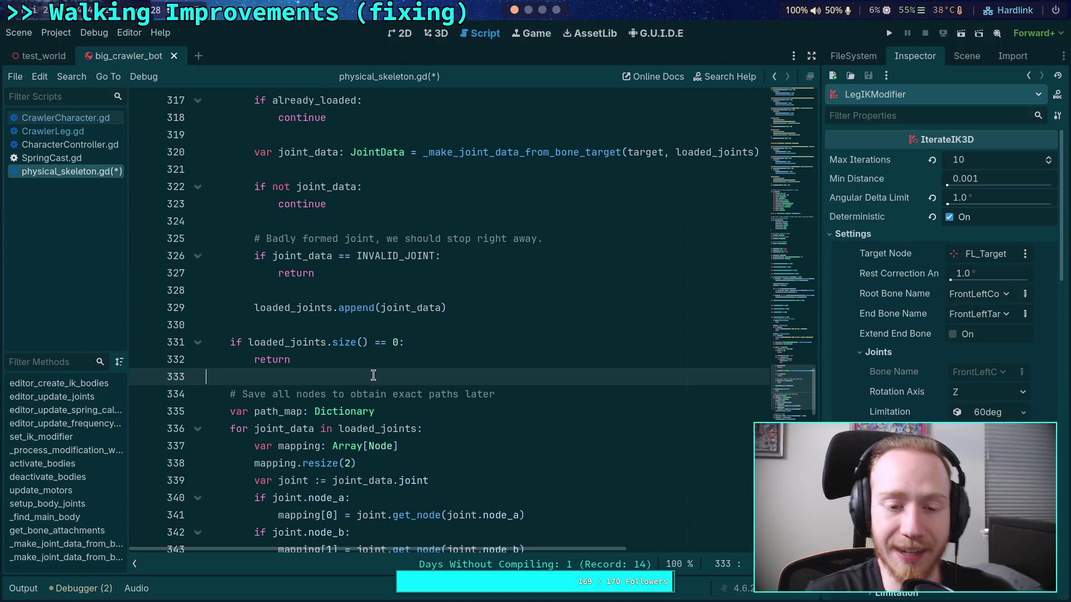
pyautogui.scroll(6, 373, 375)
pyautogui.click(357, 288)
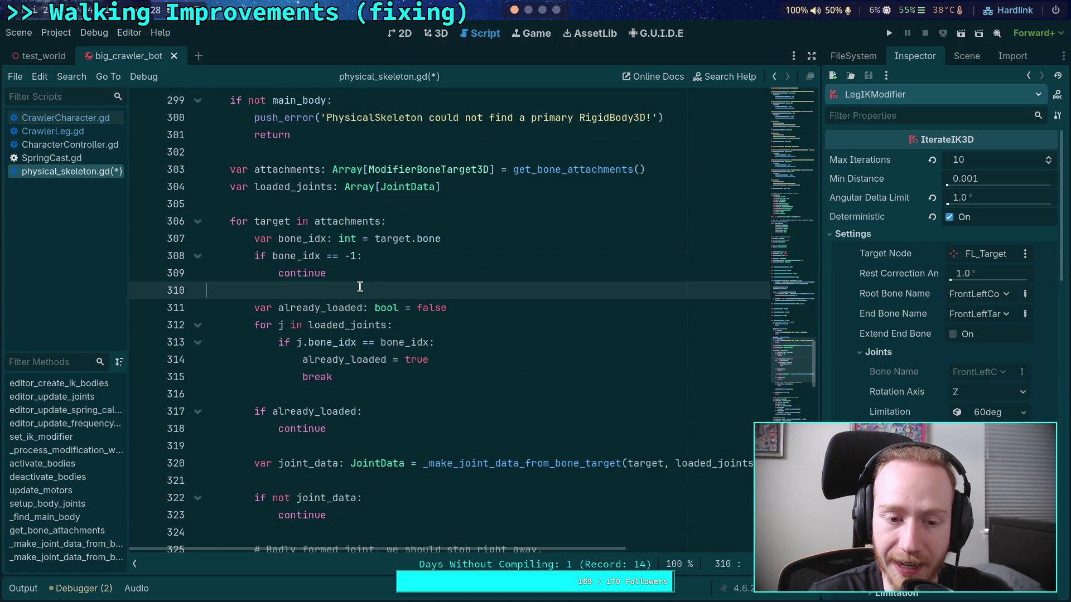
pyautogui.scroll(4, 433, 337)
pyautogui.scroll(20, 433, 337)
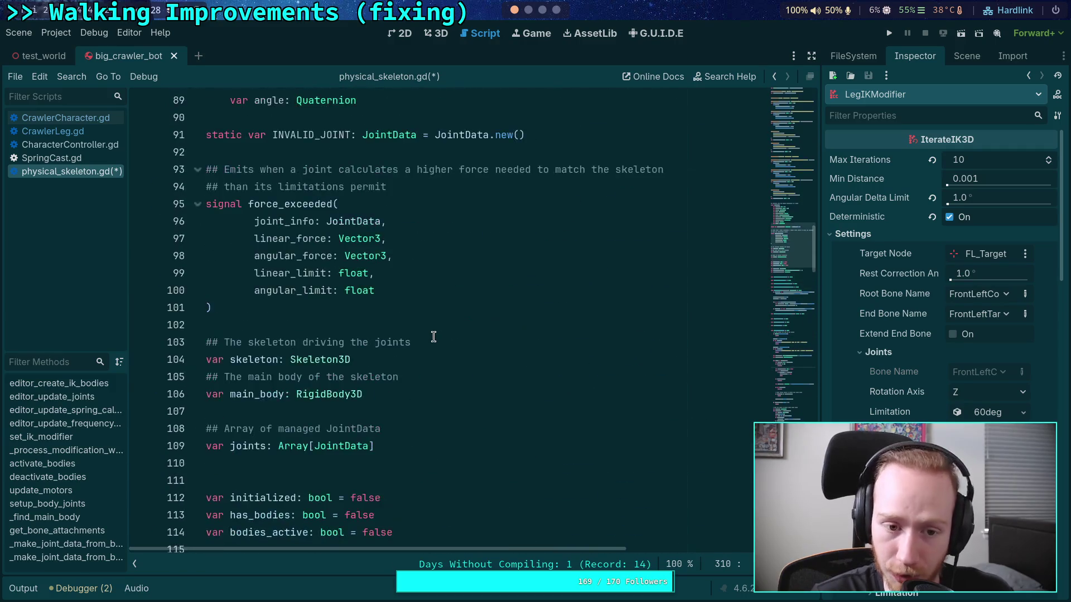
pyautogui.doubleClick(249, 189)
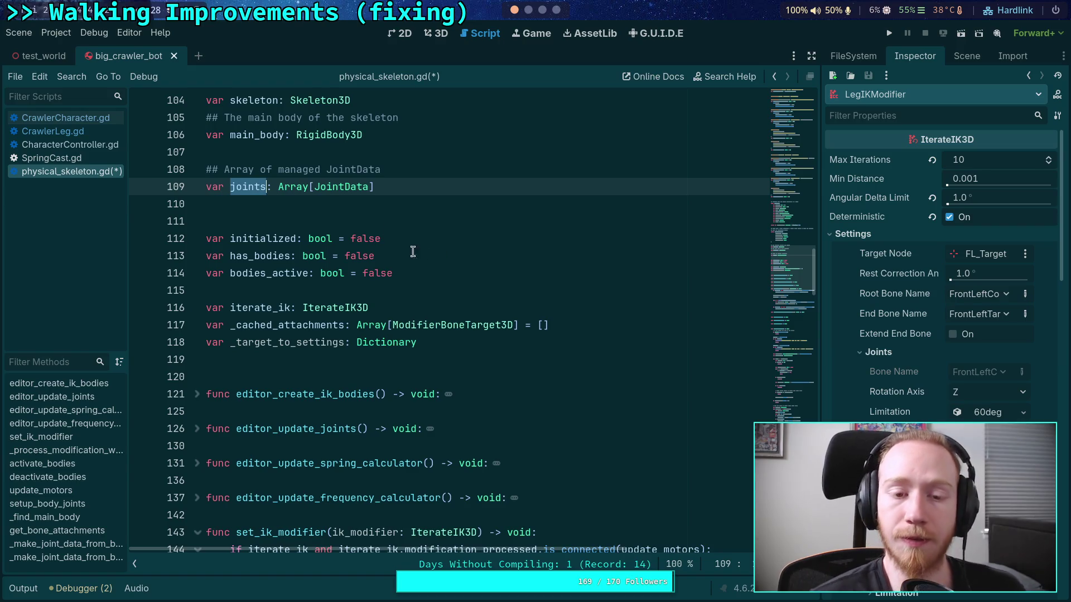
# Insert an empty line after the joints declaration on line 109
pyautogui.click(410, 184)
pyautogui.hotkey('shift', 'Up')
pyautogui.hotkey('shift', 'Home')
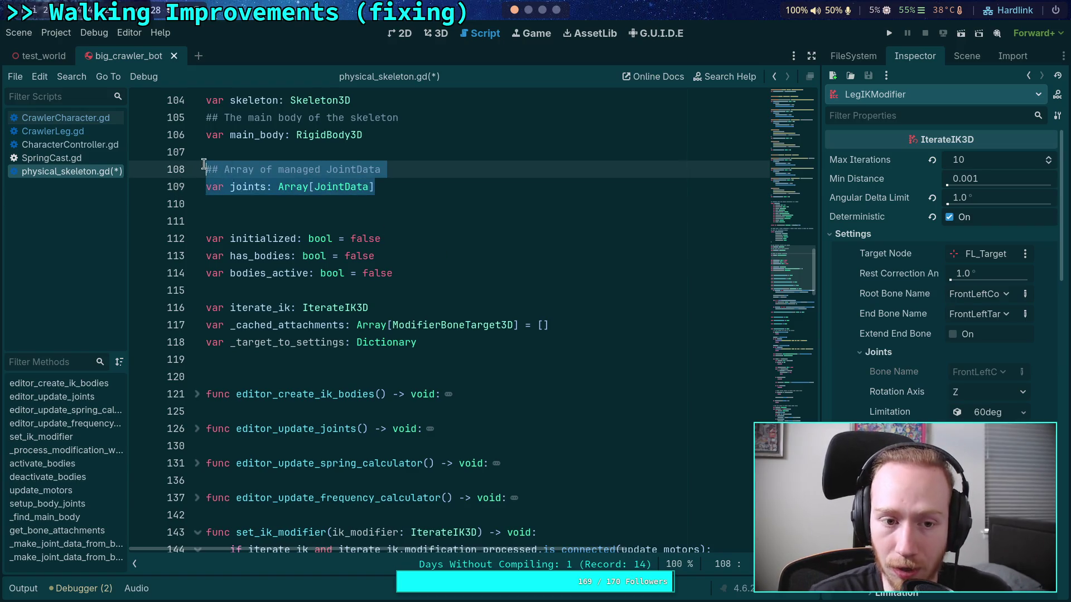
pyautogui.click(413, 185)
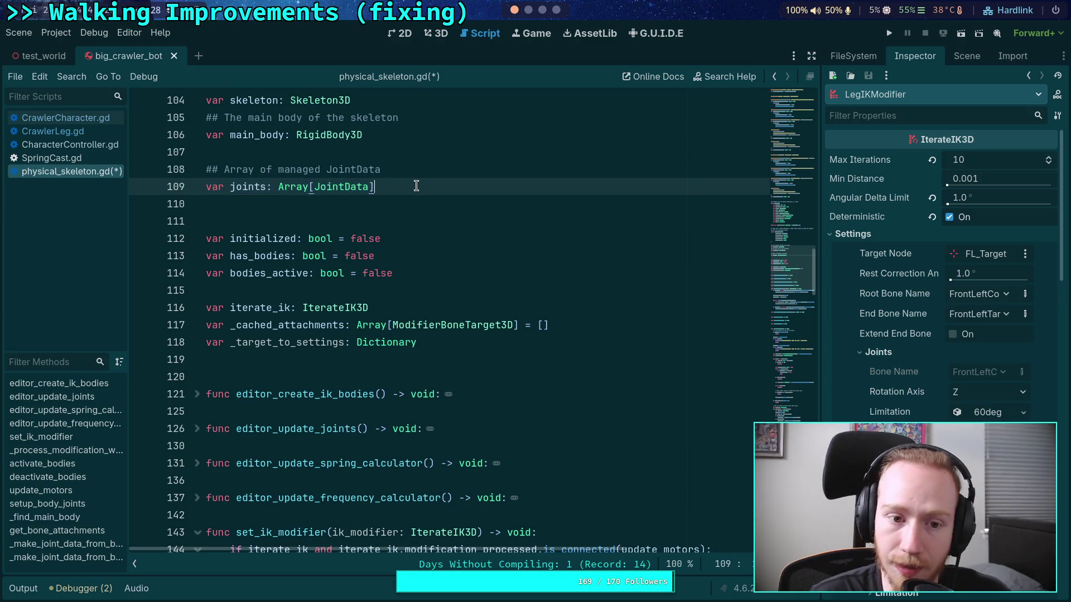
pyautogui.press('Return')
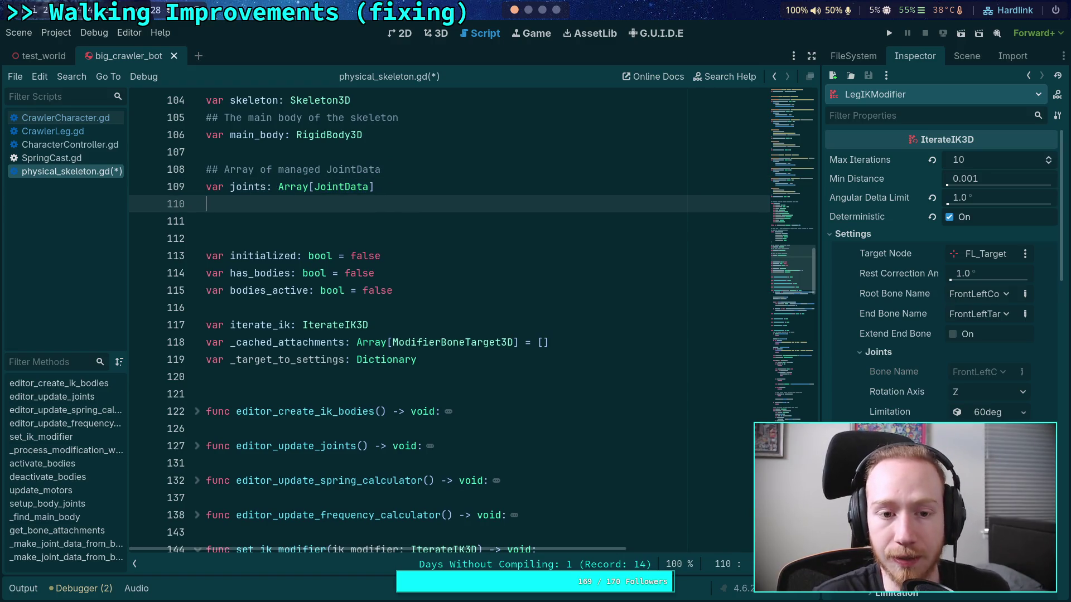
pyautogui.click(206, 221)
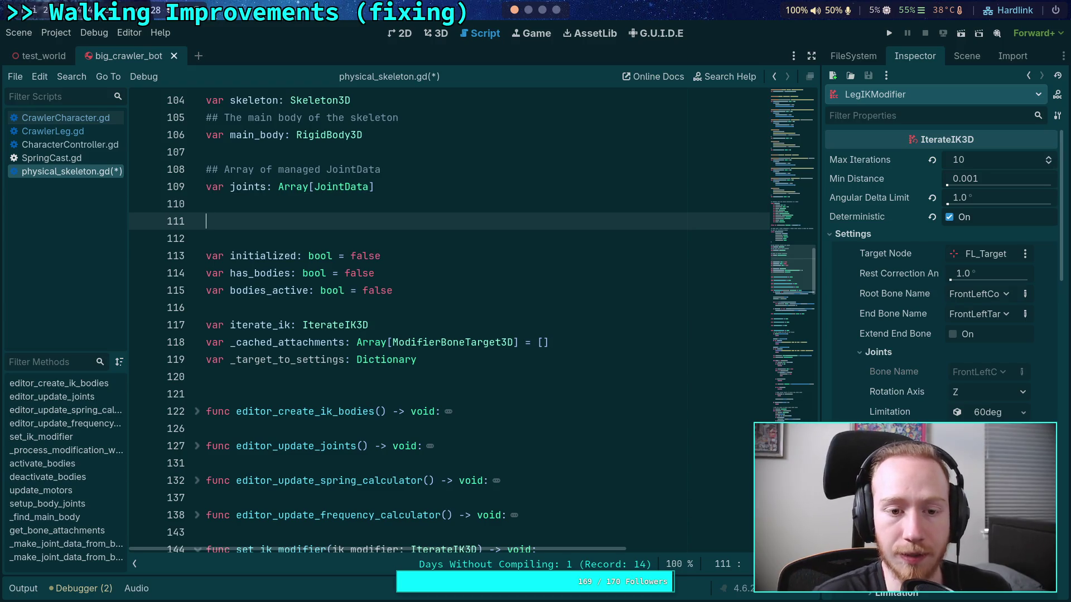
pyautogui.moveTo(396, 187); pyautogui.dragTo(199, 190)
pyautogui.click(333, 227)
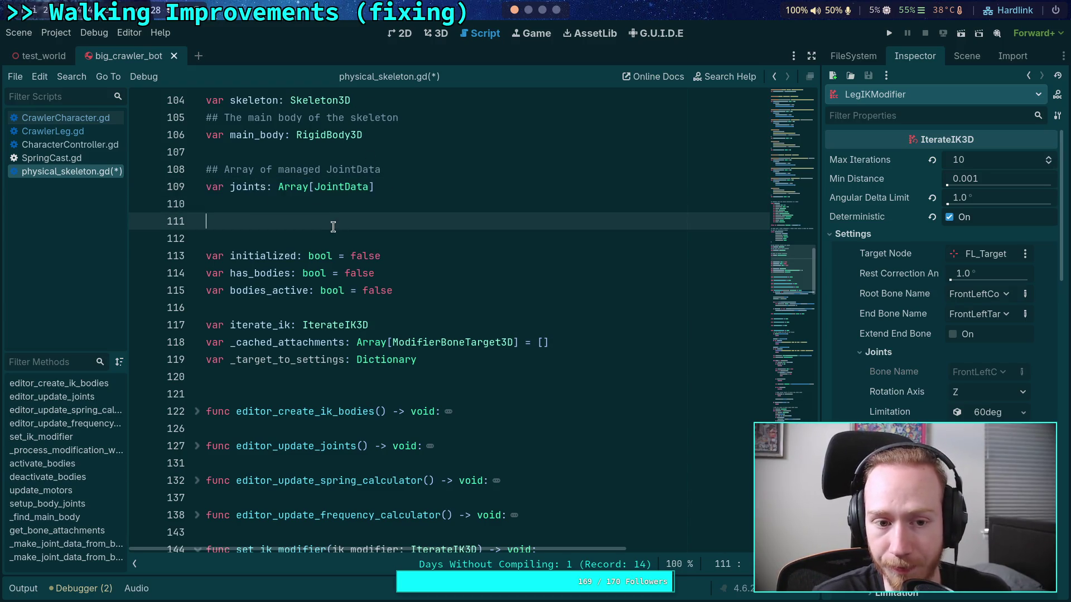
pyautogui.click(366, 206)
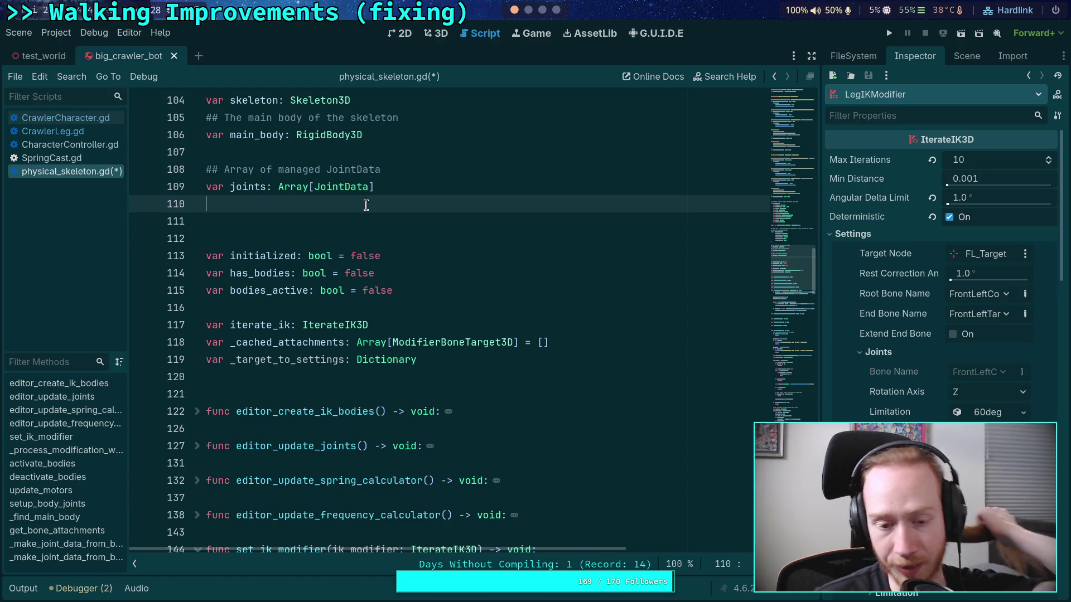
# Review the JointData fields, including parent and center_of_mass
pyautogui.scroll(8, 415, 271)
pyautogui.scroll(3, 414, 271)
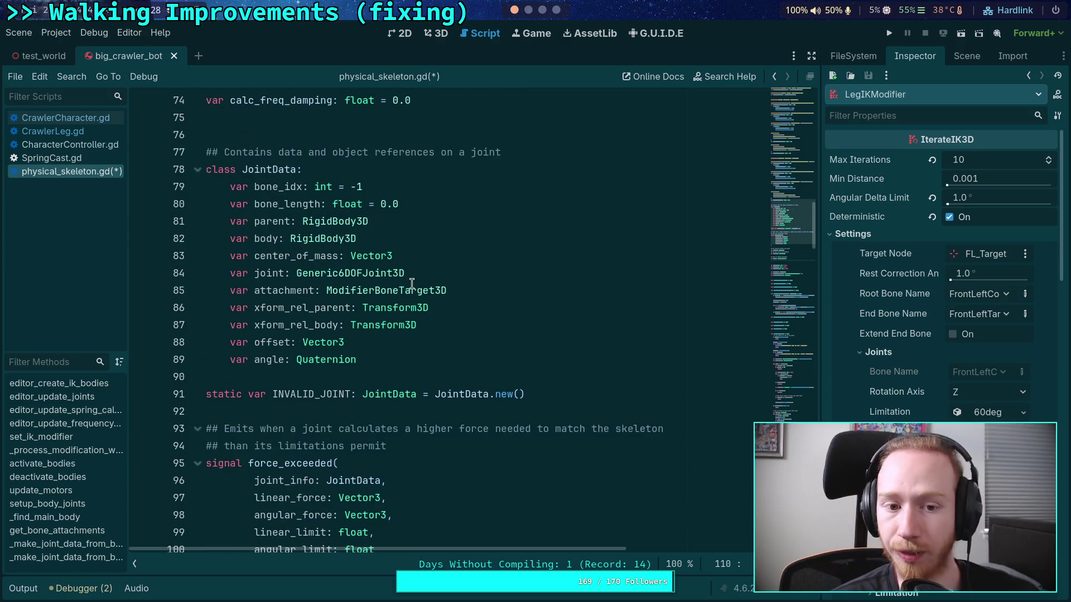
pyautogui.moveTo(413, 359)
pyautogui.mouseDown()
pyautogui.moveTo(351, 325)
pyautogui.moveTo(290, 239)
pyautogui.moveTo(357, 238)
pyautogui.mouseUp()
pyautogui.click(365, 240)
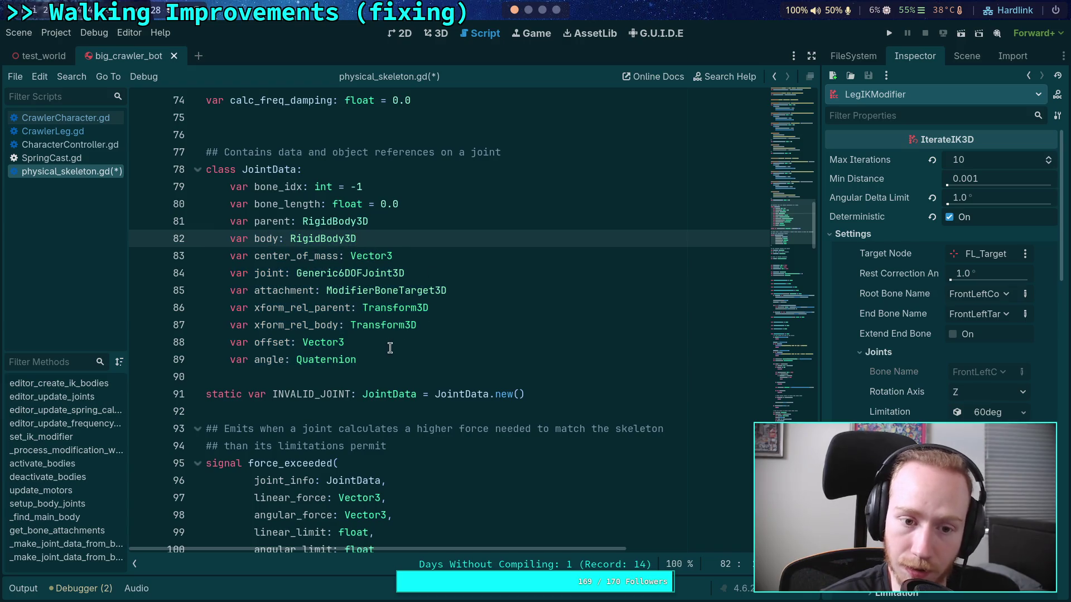
pyautogui.moveTo(390, 352); pyautogui.dragTo(213, 262)
pyautogui.click(365, 312)
pyautogui.click(416, 240)
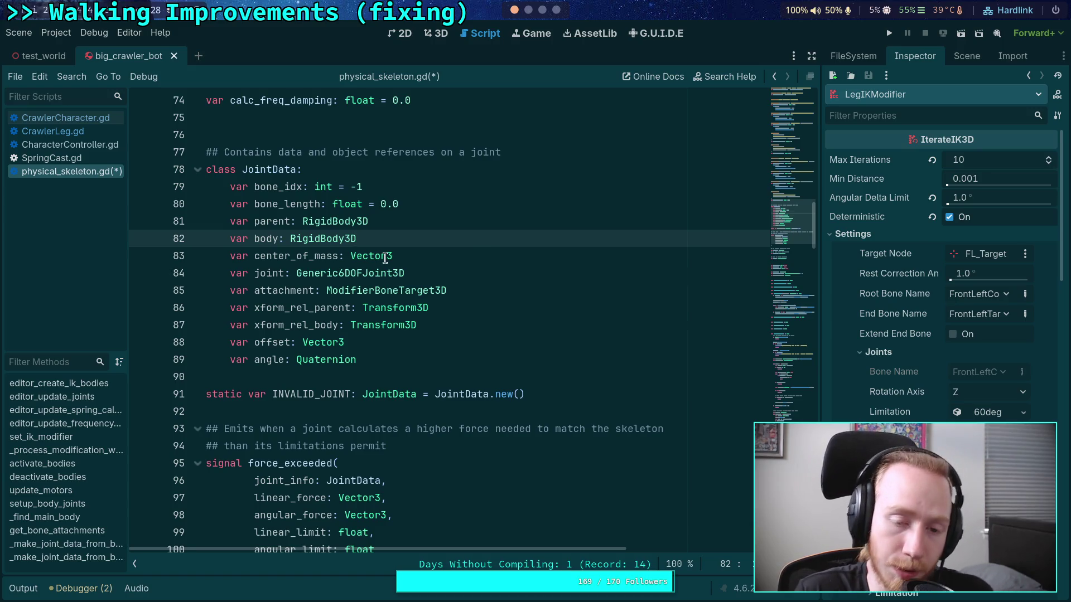
pyautogui.doubleClick(274, 220)
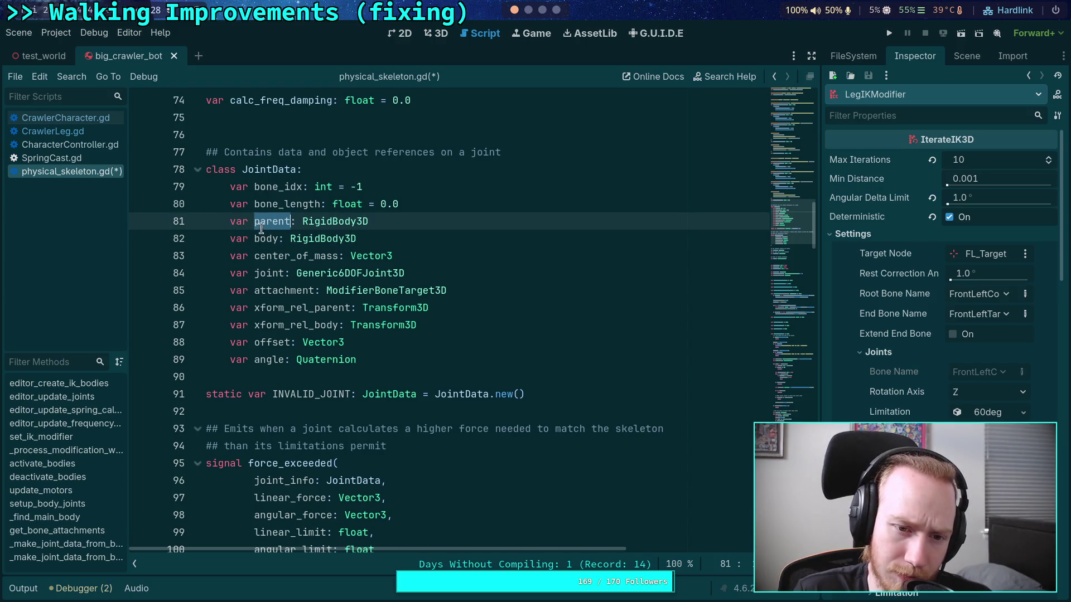
pyautogui.doubleClick(266, 256)
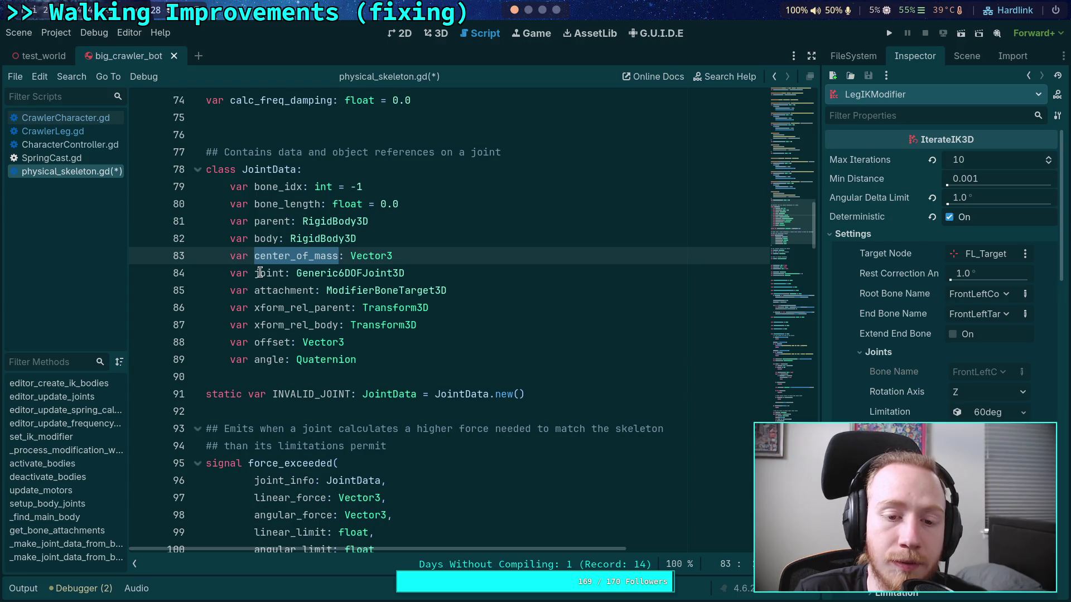
# Scroll to the setup code near line 353 that stores each joint's center_of_mass
pyautogui.scroll(-20, 261, 273)
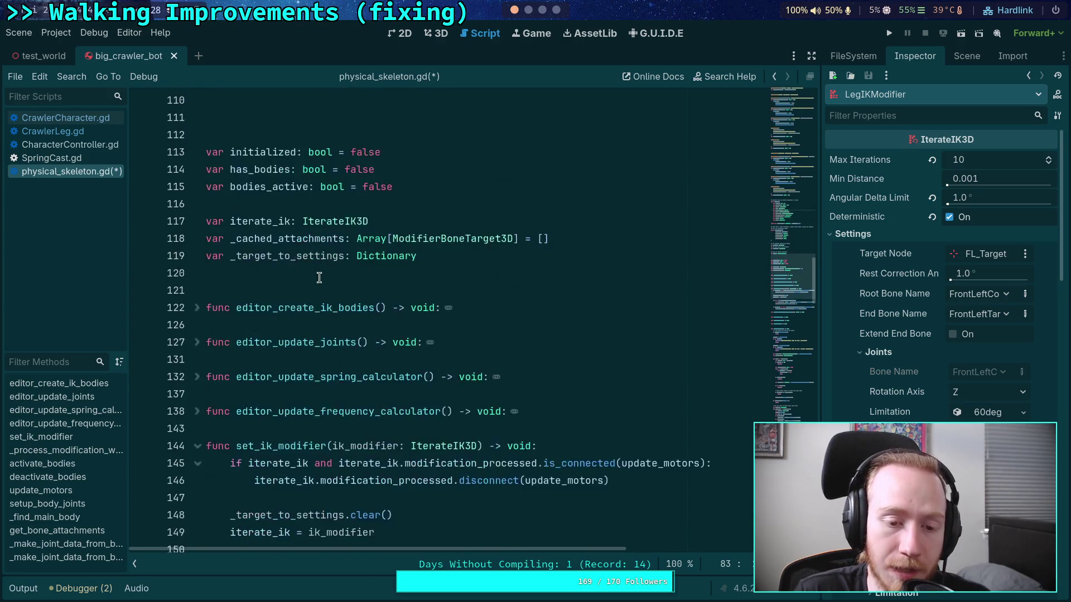
pyautogui.scroll(-20, 319, 277)
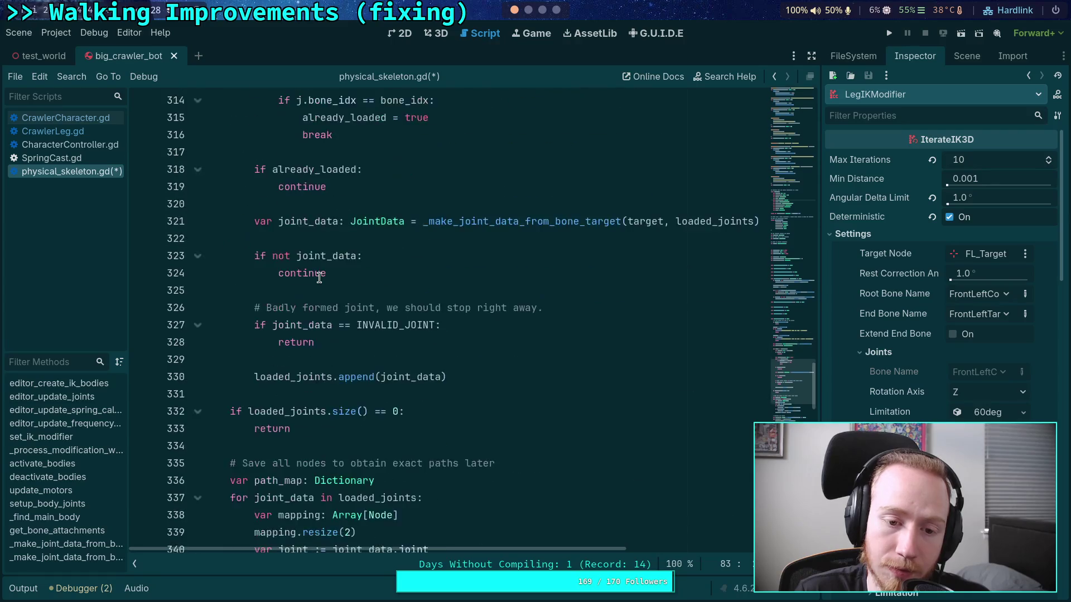
pyautogui.scroll(-5, 319, 277)
pyautogui.scroll(4, 319, 277)
pyautogui.scroll(-5, 319, 277)
# Search physical_skeleton.gd for center_of_mass and step back and forth through every match, including line 362
pyautogui.hotkey('ctrl', 'f')
pyautogui.write('center_of_mass')
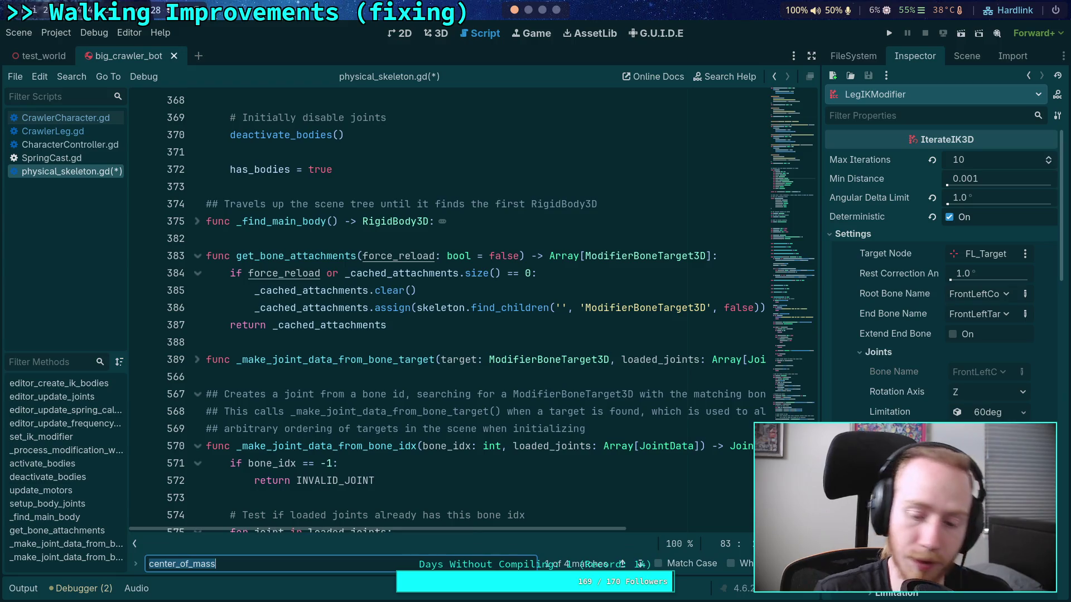
pyautogui.click(639, 564)
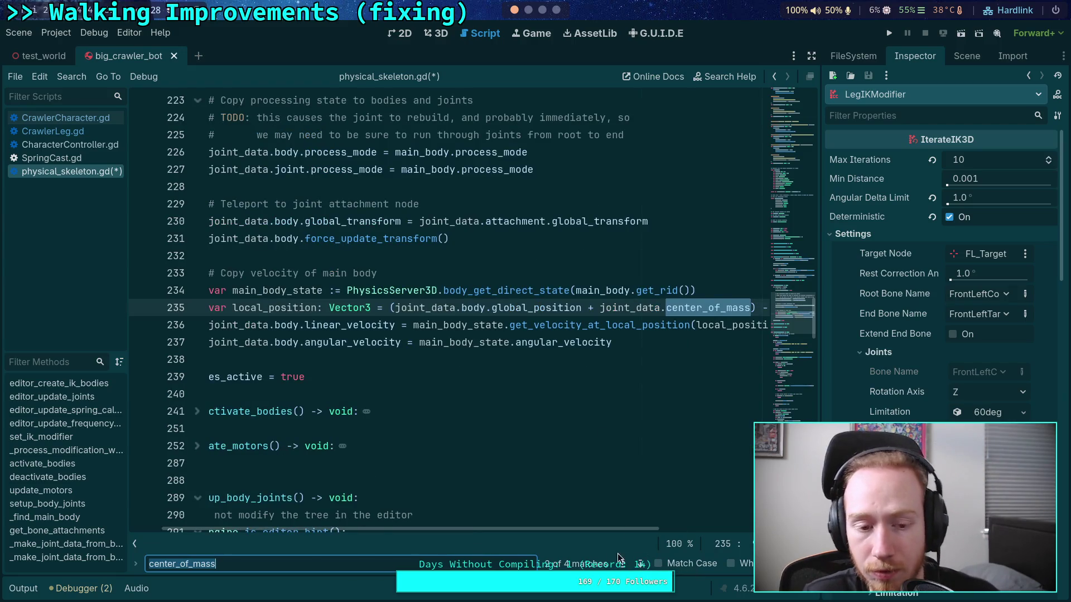
pyautogui.moveTo(542, 530); pyautogui.dragTo(474, 530)
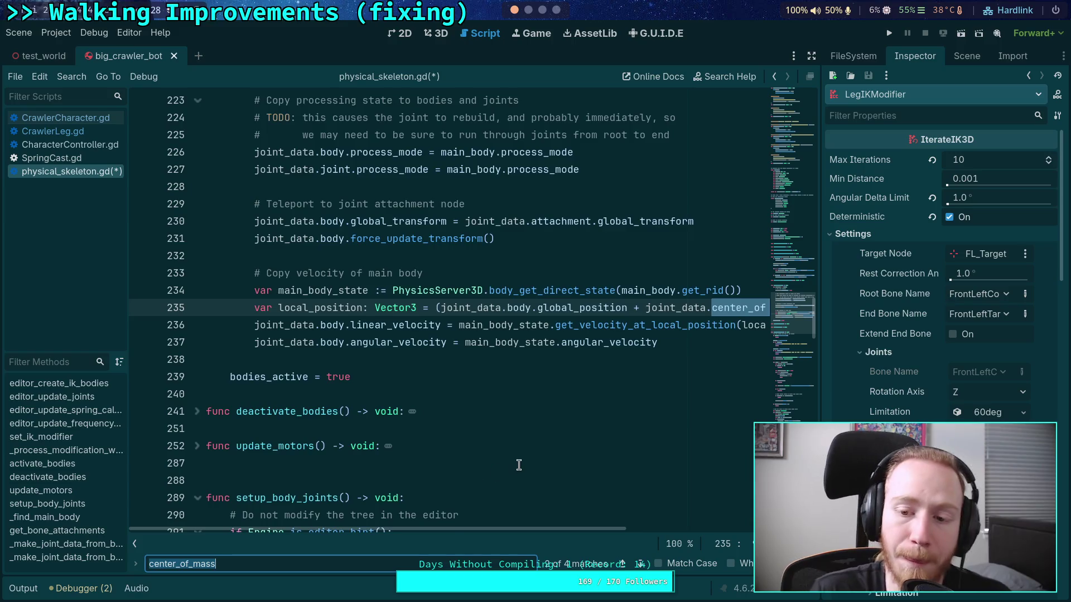
pyautogui.scroll(2, 519, 468)
pyautogui.moveTo(501, 528)
pyautogui.mouseDown()
pyautogui.moveTo(708, 544)
pyautogui.moveTo(502, 528)
pyautogui.moveTo(684, 538)
pyautogui.mouseUp()
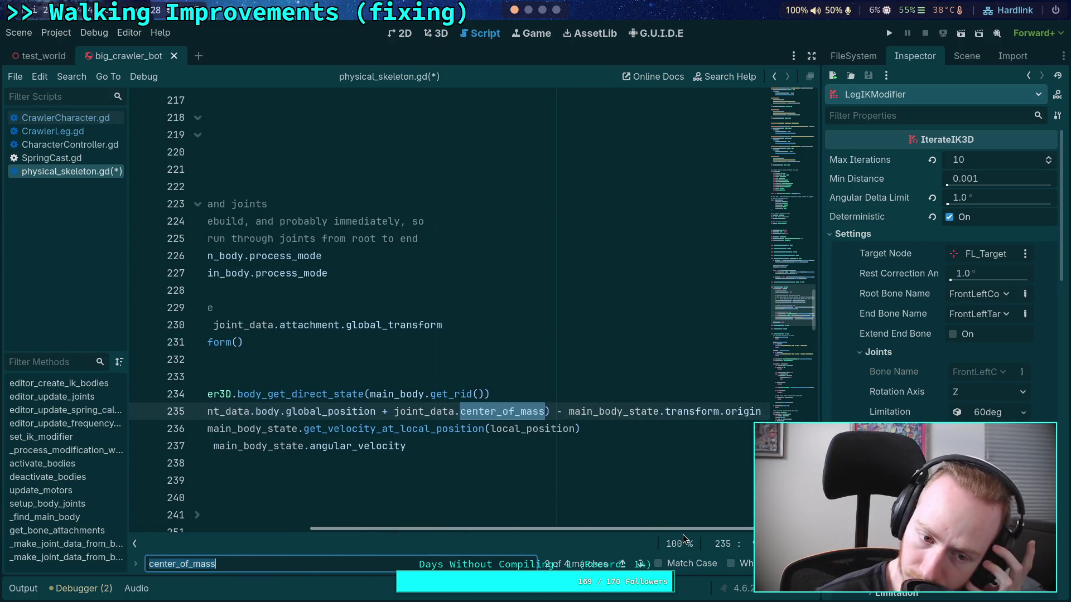
pyautogui.moveTo(682, 534); pyautogui.dragTo(443, 526)
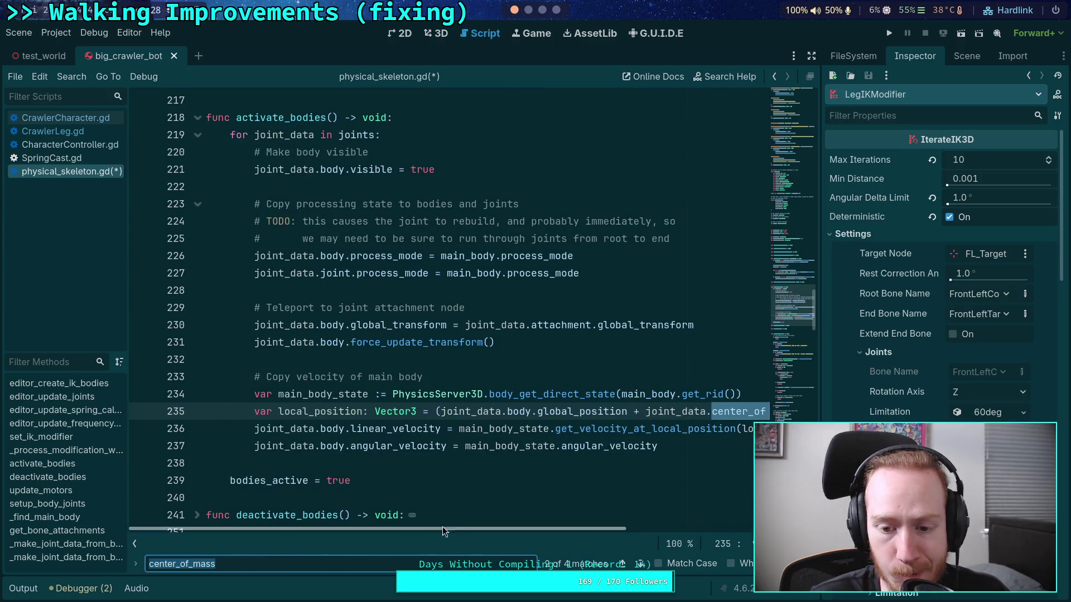
pyautogui.click(641, 566)
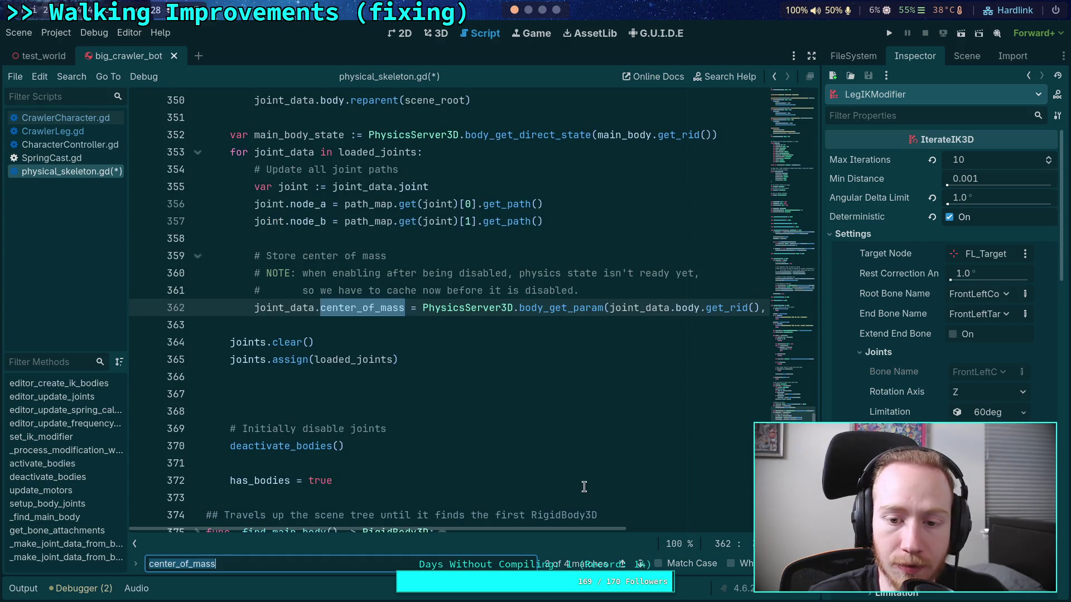
pyautogui.click(625, 564)
pyautogui.click(625, 564)
pyautogui.click(640, 566)
pyautogui.click(640, 566)
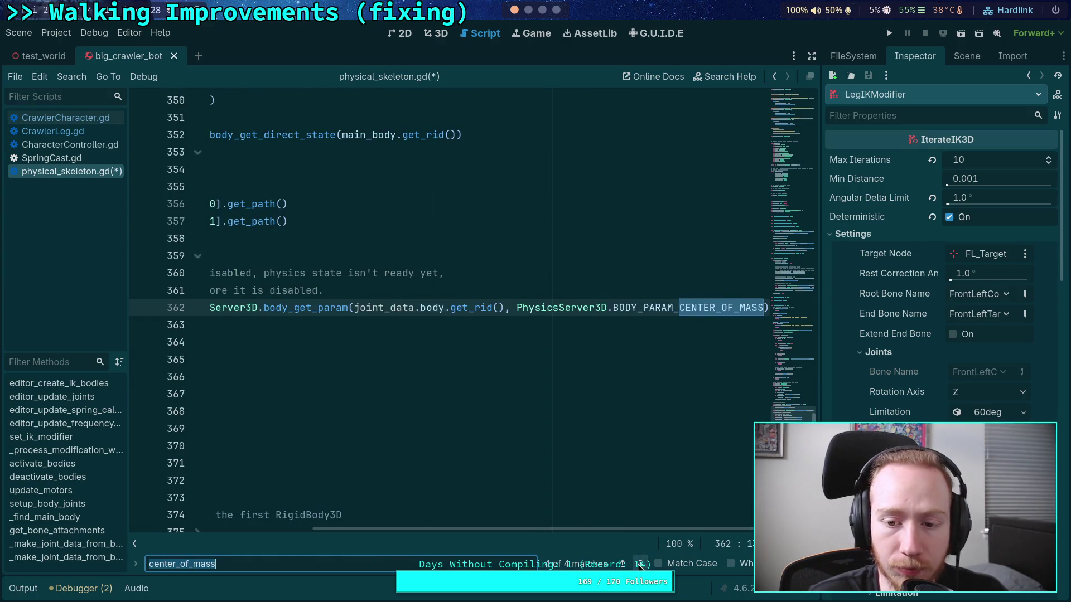
pyautogui.click(641, 566)
pyautogui.click(640, 565)
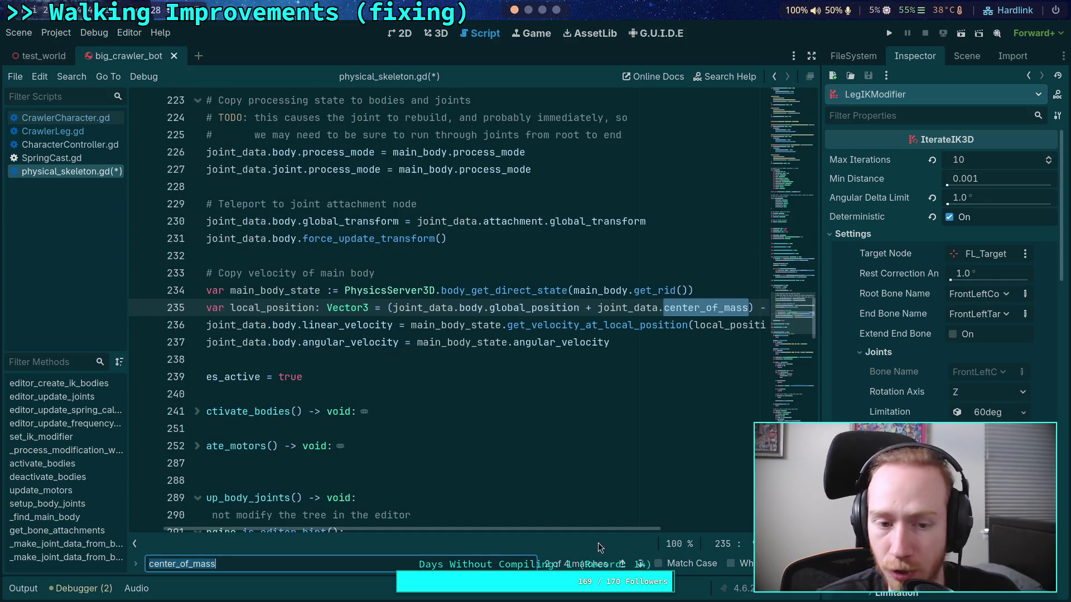
# Scroll back up to class JointData and place the caret on its center_of_mass and attachment fields
pyautogui.scroll(20, 554, 472)
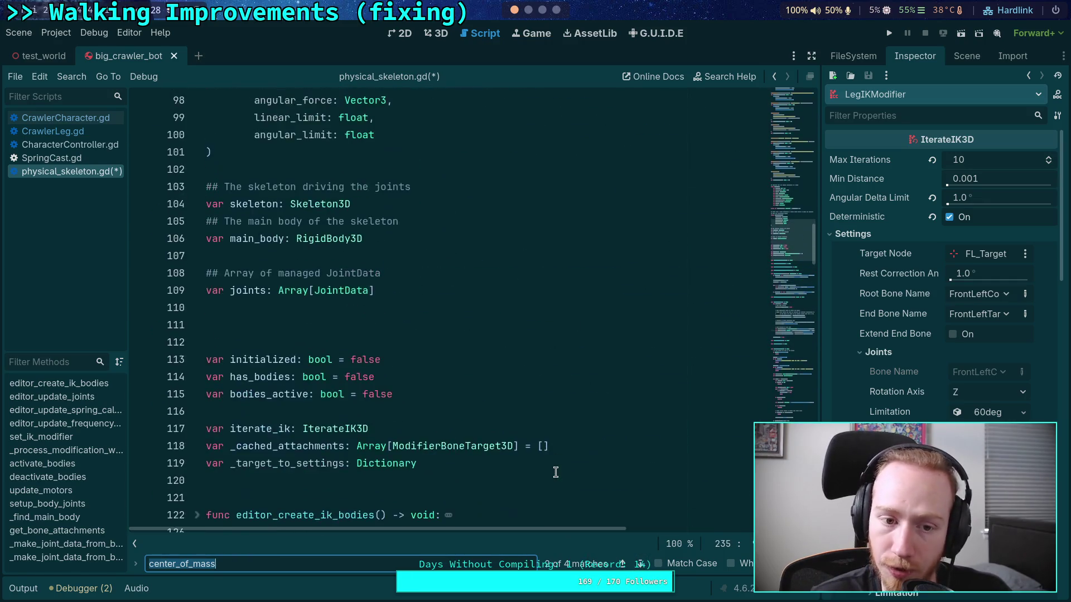
pyautogui.scroll(3, 555, 472)
pyautogui.click(467, 273)
pyautogui.click(468, 255)
pyautogui.click(497, 286)
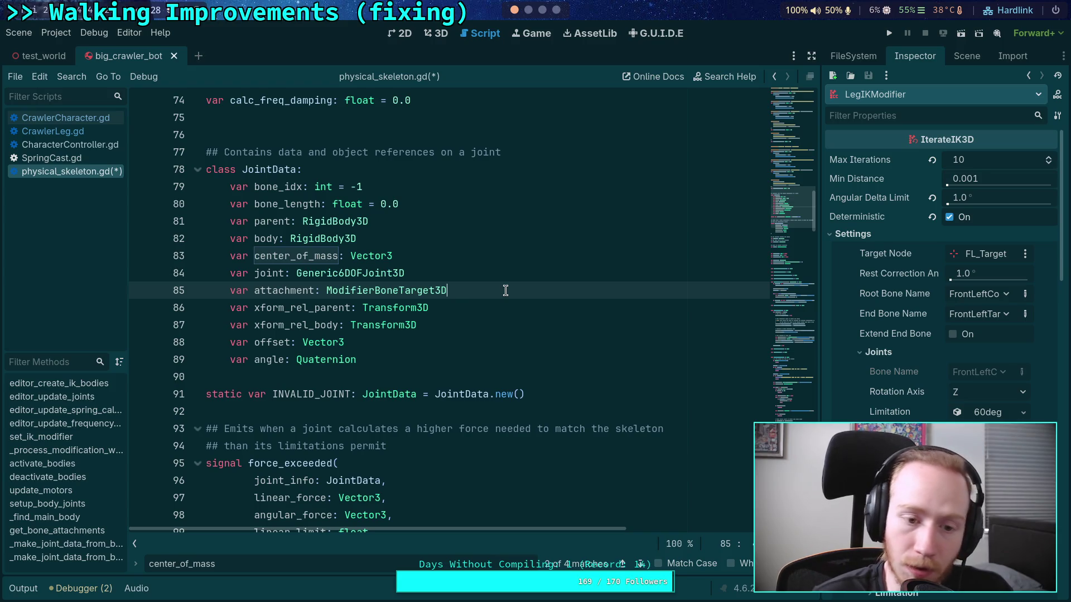
# Place the caret at the end of the angle field among JointData's fields
pyautogui.press('Down')
pyautogui.press('Down')
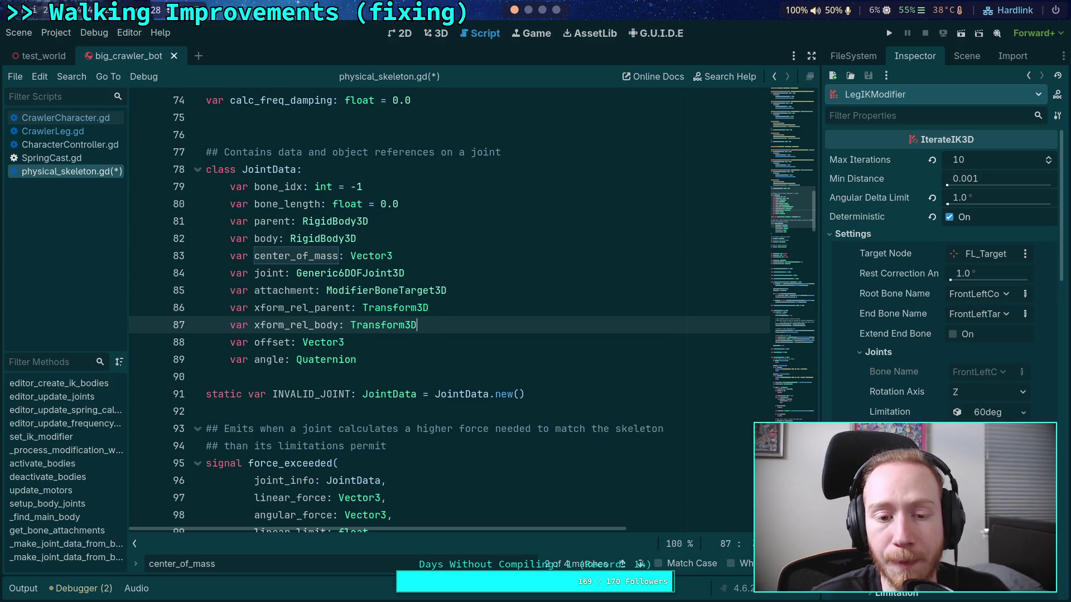
pyautogui.press('Up')
pyautogui.press('Down')
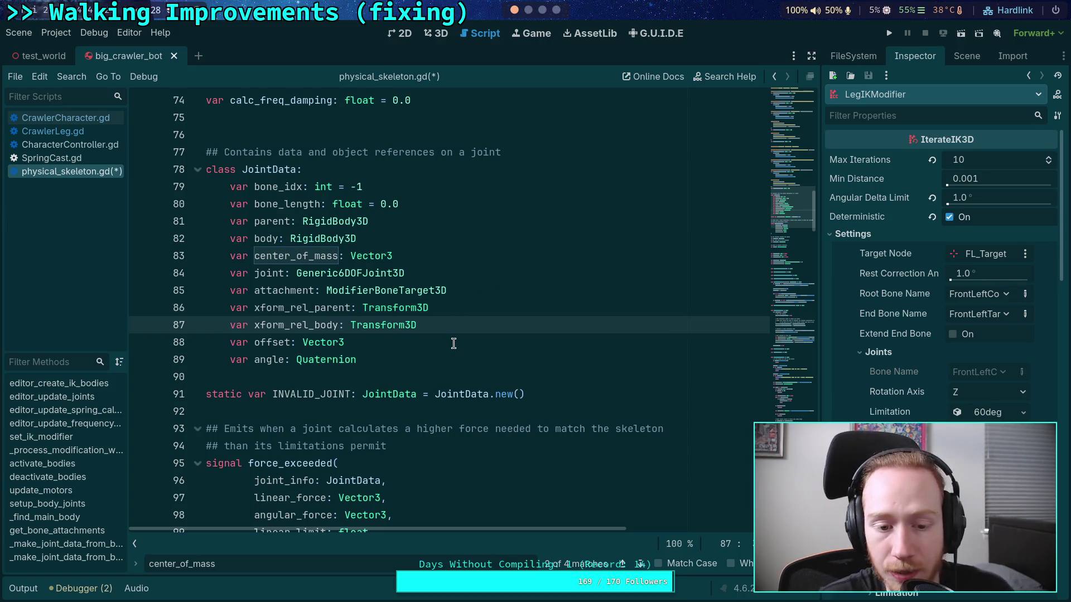
pyautogui.click(403, 360)
pyautogui.moveTo(488, 389)
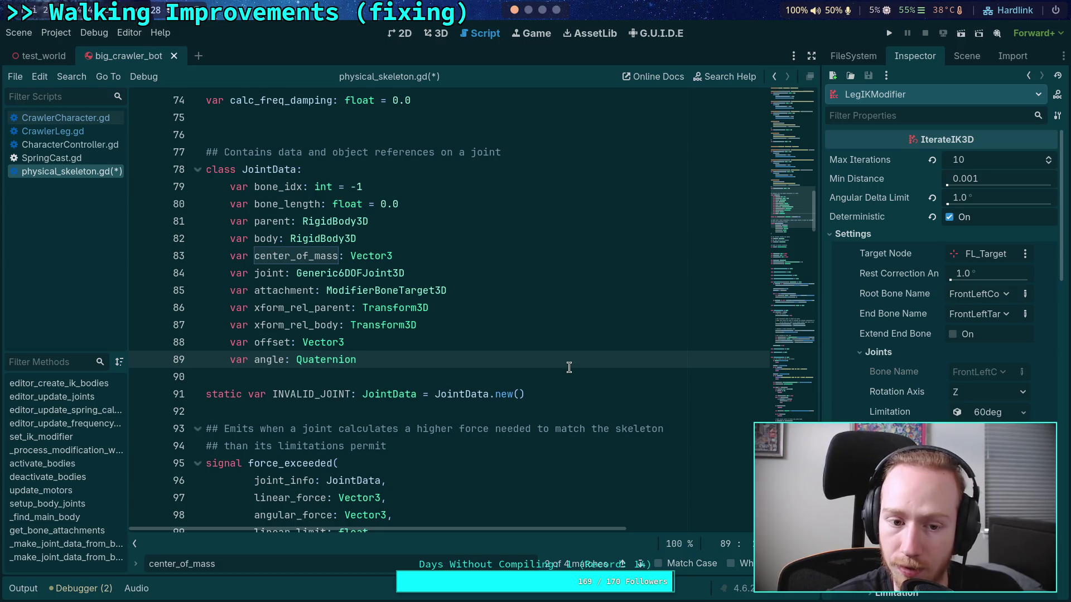
# Add 'var is_ik_joint: bool = false', move it up just below bone_length, and save
pyautogui.press('Return')
pyautogui.write('var i')
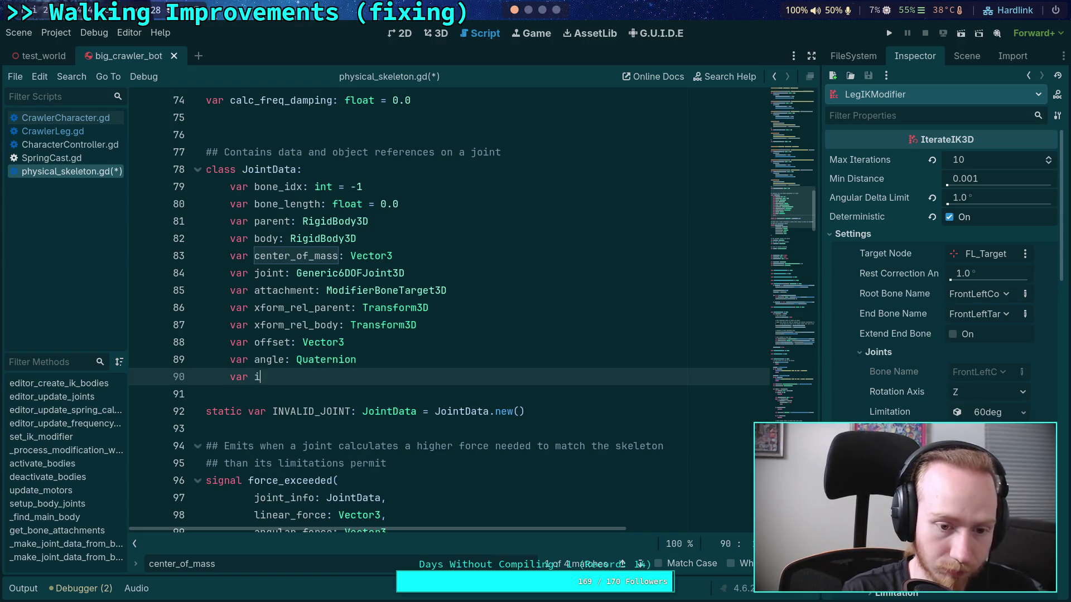
pyautogui.write('s_ik_joint: bool = false')
pyautogui.hotkey('alt', 'Up')
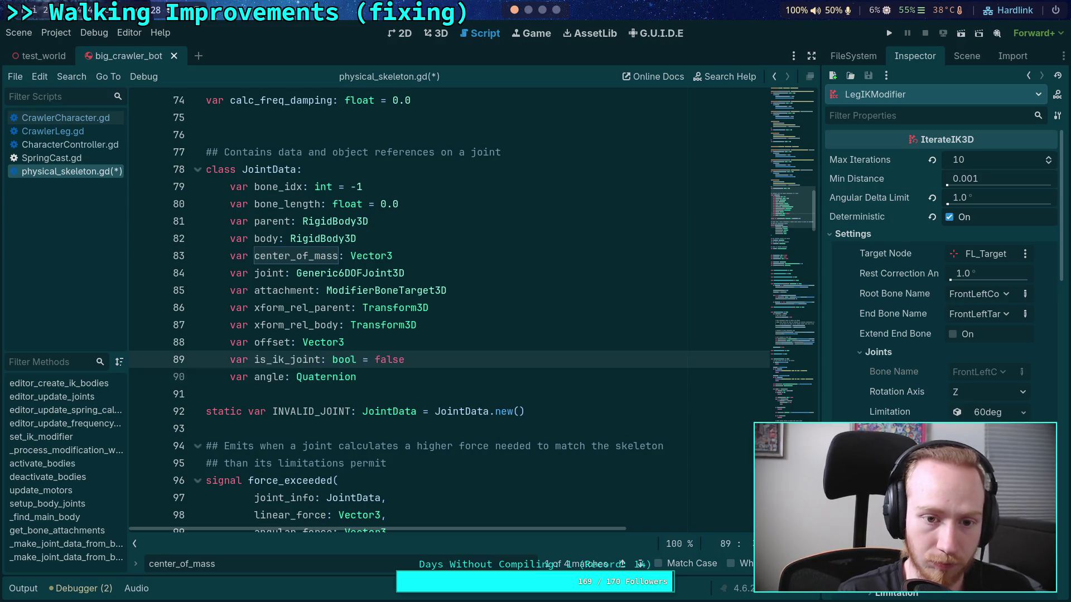
pyautogui.hotkey('alt', 'Up')
pyautogui.hotkey('alt', 'Up')
pyautogui.hotkey('alt', 'Up')
pyautogui.hotkey('ctrl', 's')
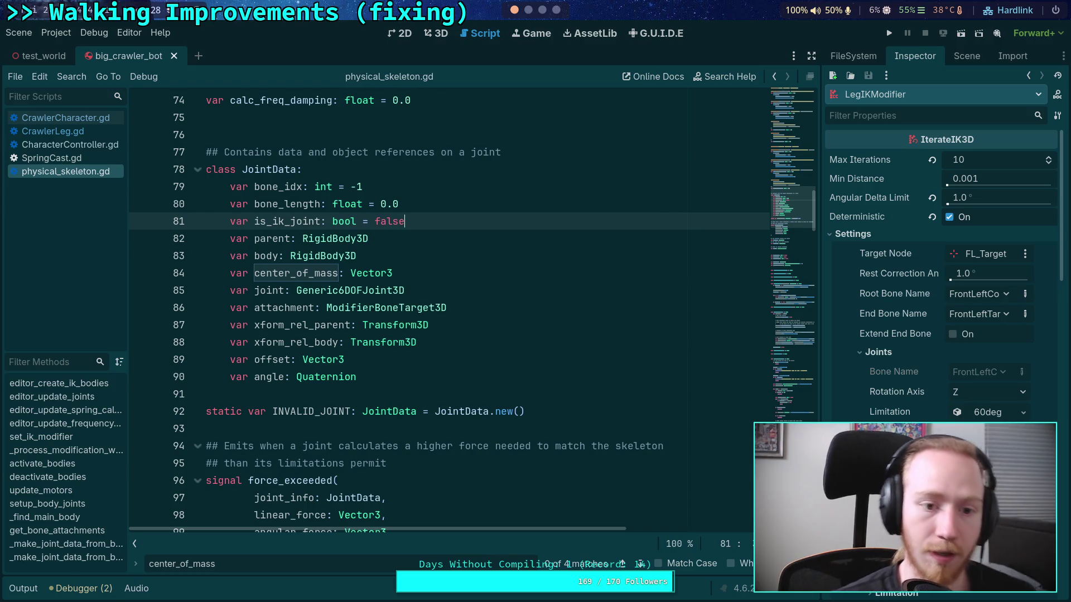
pyautogui.scroll(-20, 571, 358)
# Go to blank line 304 in setup_body_joints and widen the Inspector showing IterateIK3D settings
pyautogui.scroll(-4, 592, 369)
pyautogui.scroll(3, 529, 360)
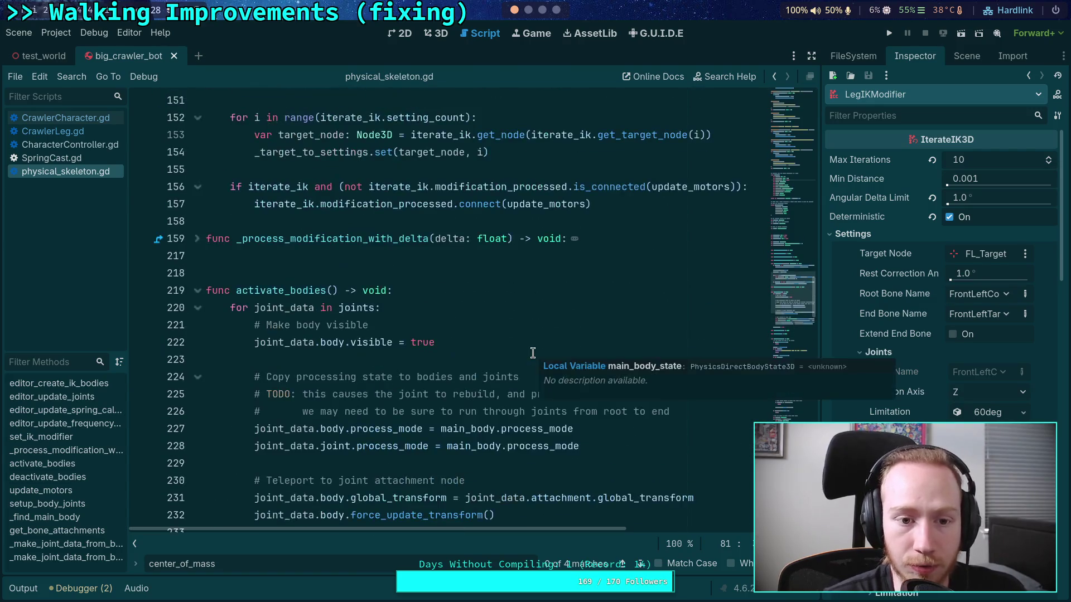
pyautogui.scroll(5, 533, 352)
pyautogui.scroll(-12, 542, 382)
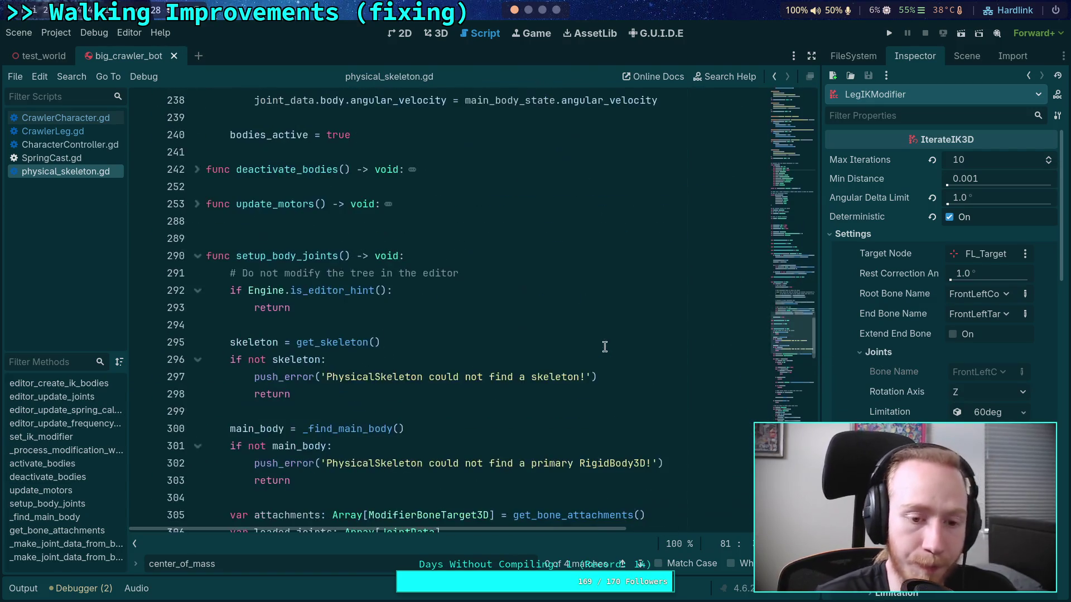
pyautogui.scroll(-3, 513, 318)
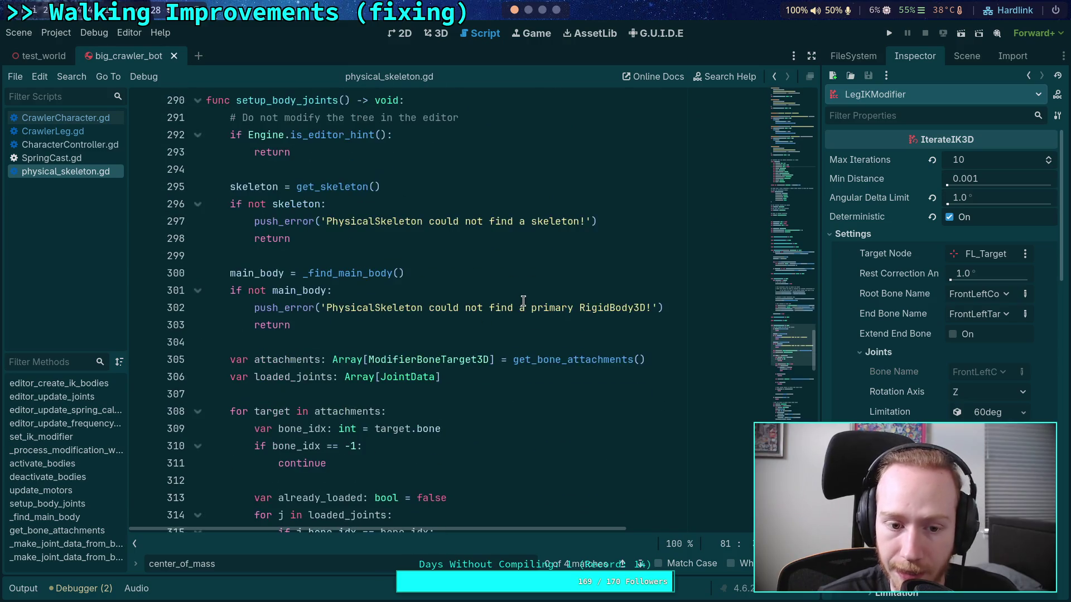
pyautogui.scroll(-3, 519, 321)
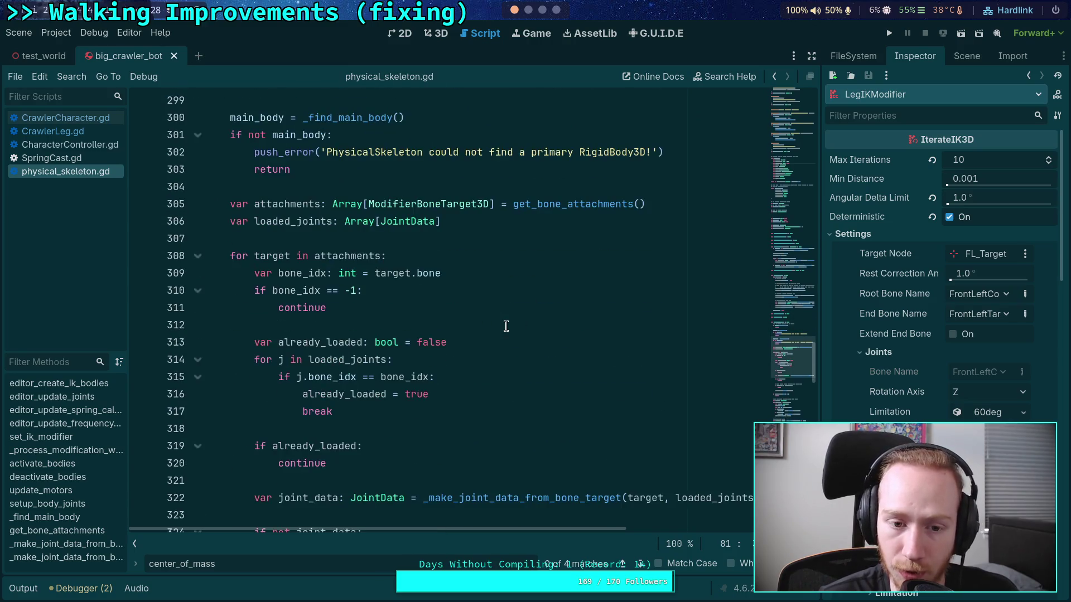
pyautogui.click(469, 189)
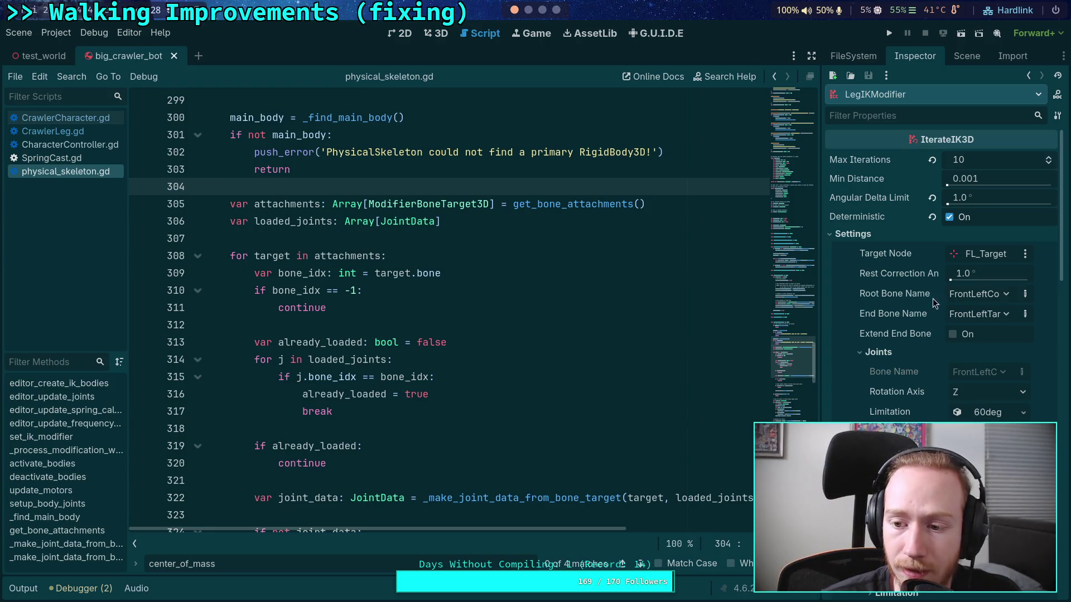
pyautogui.moveTo(823, 315)
pyautogui.mouseDown()
pyautogui.moveTo(737, 367)
pyautogui.moveTo(747, 366)
pyautogui.mouseUp()
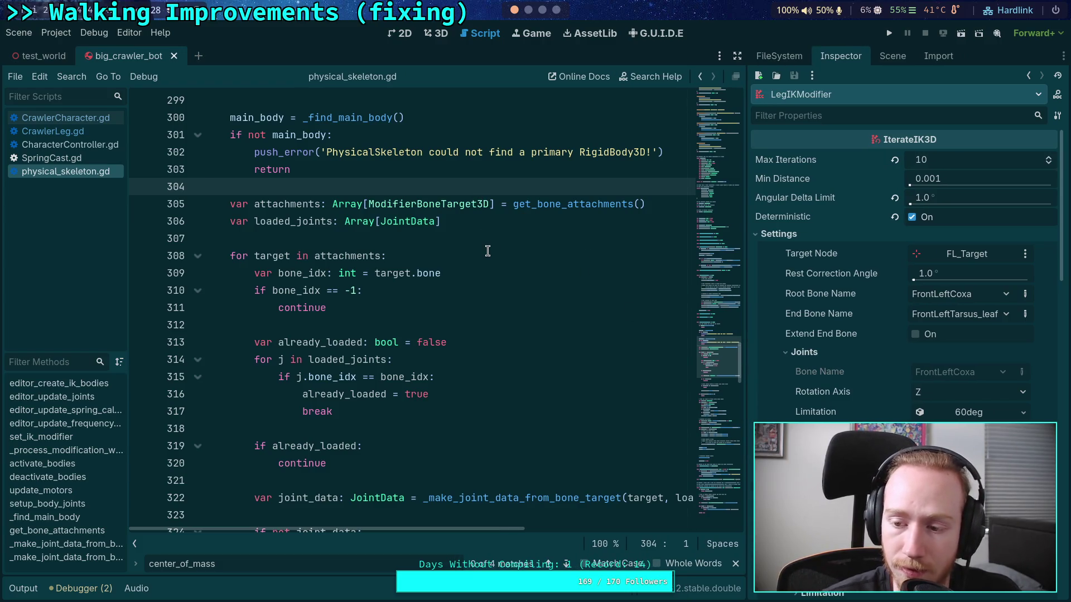
pyautogui.scroll(-1, 488, 252)
pyautogui.scroll(2, 488, 252)
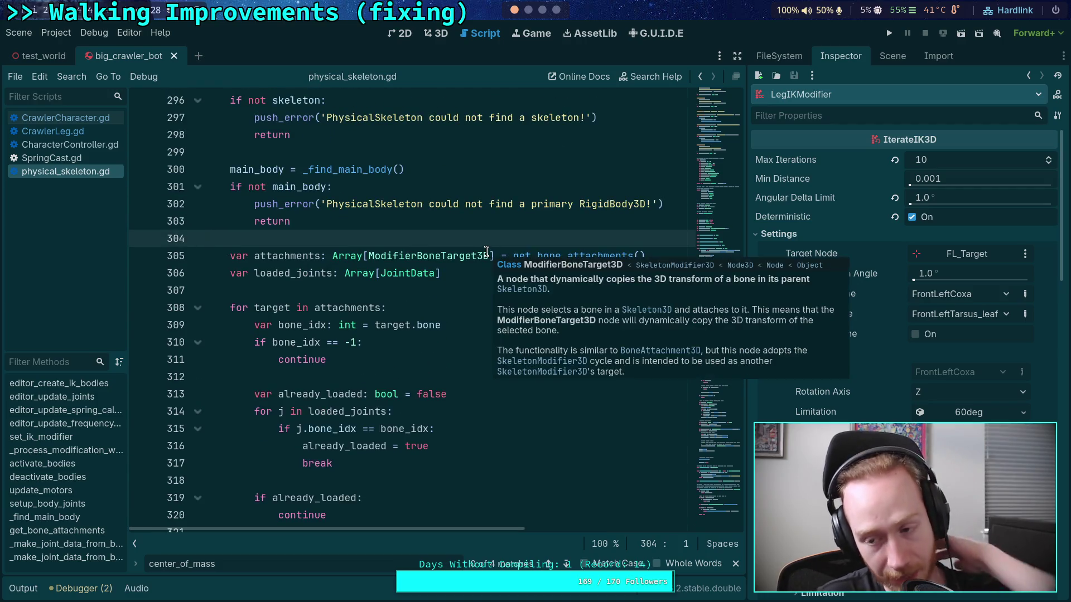
pyautogui.moveTo(478, 258)
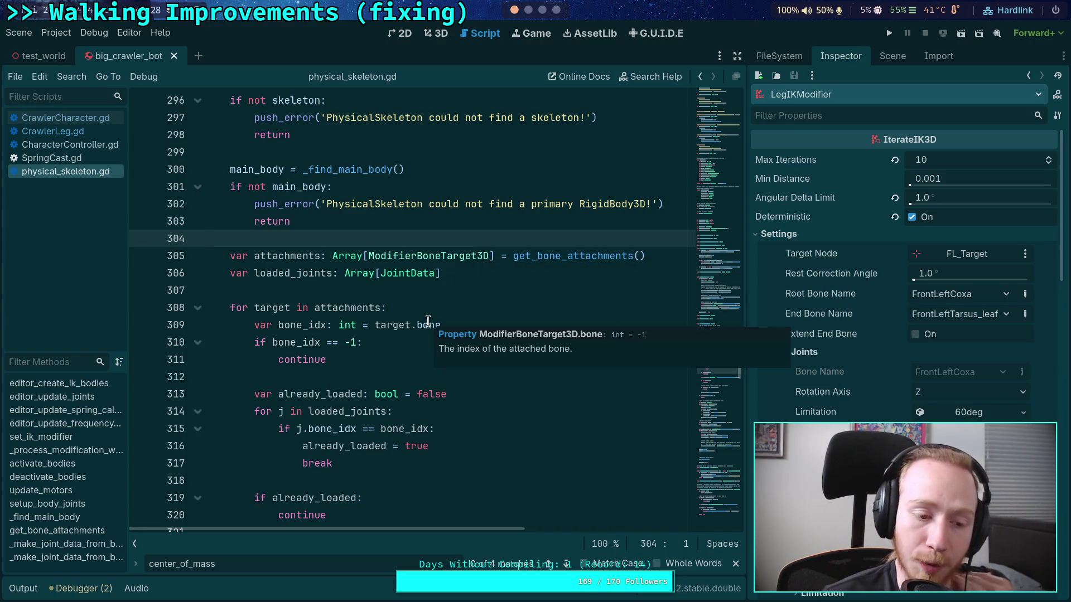
pyautogui.moveTo(428, 327)
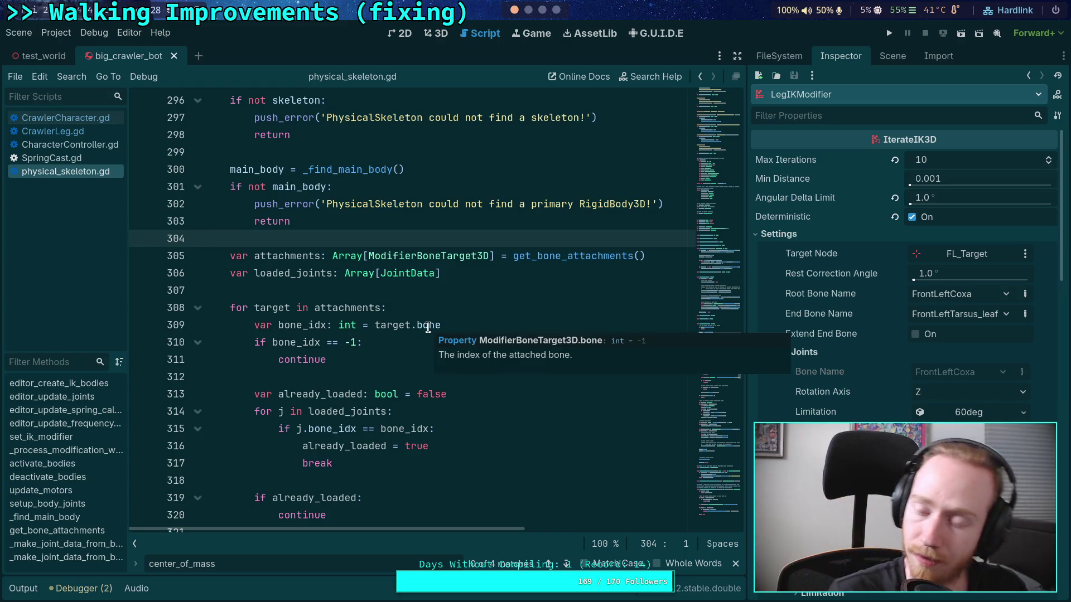
pyautogui.click(418, 294)
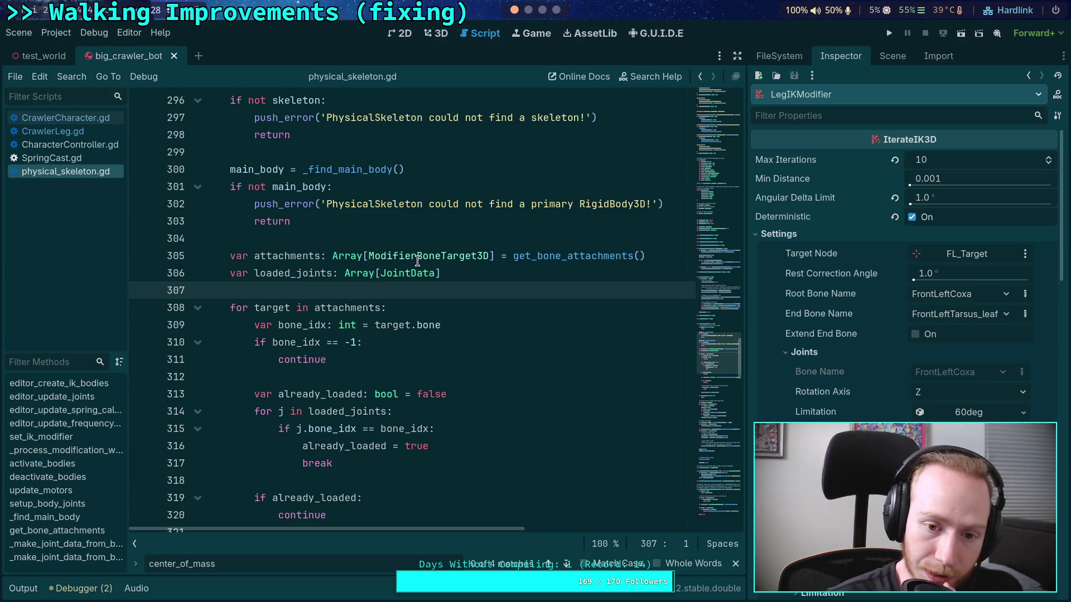
pyautogui.scroll(-1, 395, 272)
pyautogui.scroll(-1, 395, 271)
pyautogui.doubleClick(290, 169)
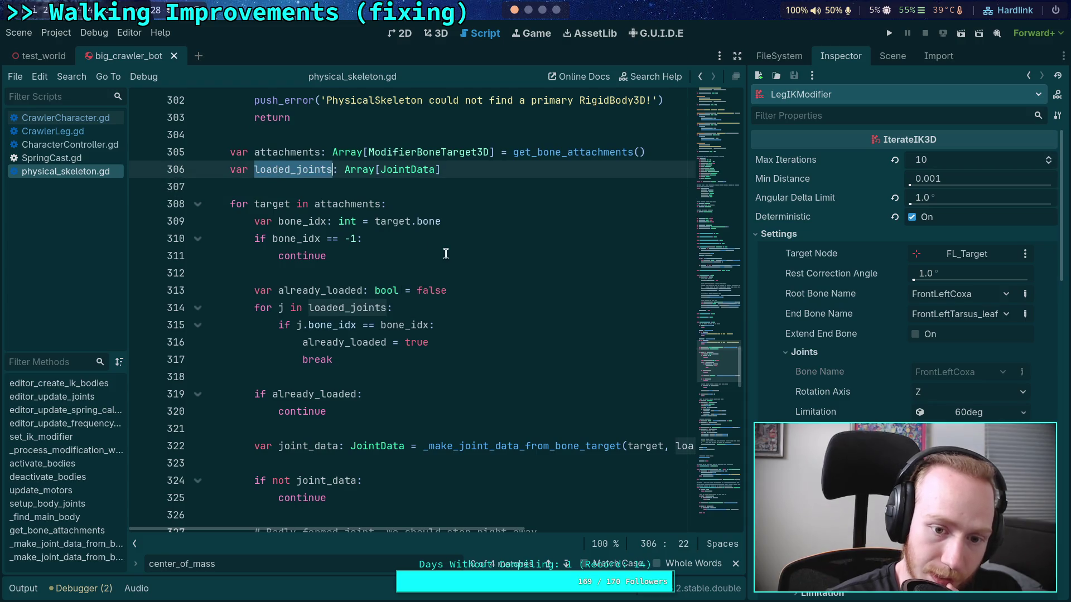
pyautogui.scroll(-3, 446, 254)
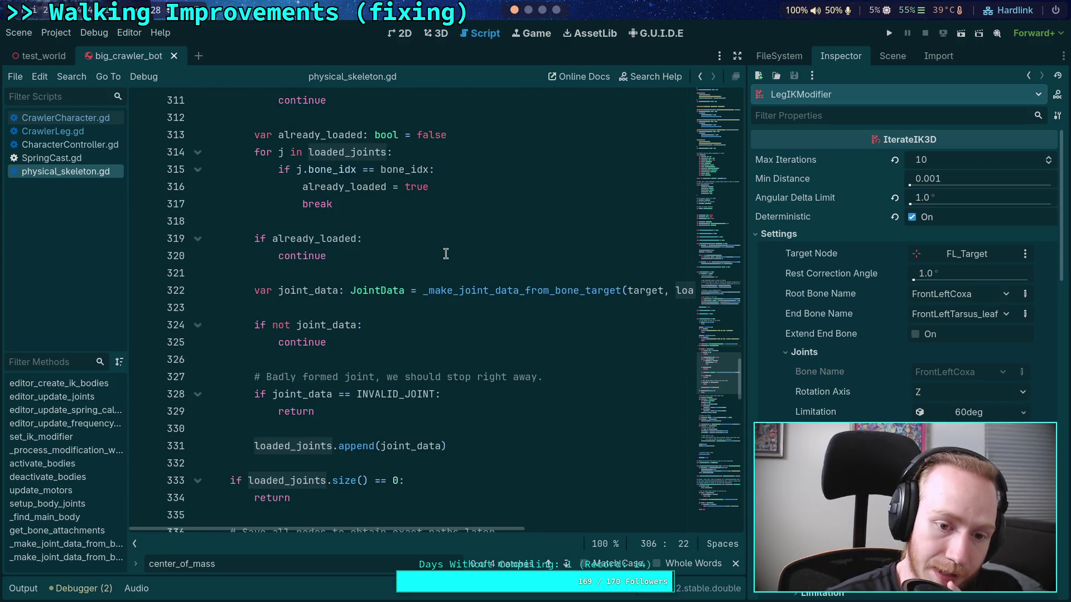
pyautogui.doubleClick(529, 290)
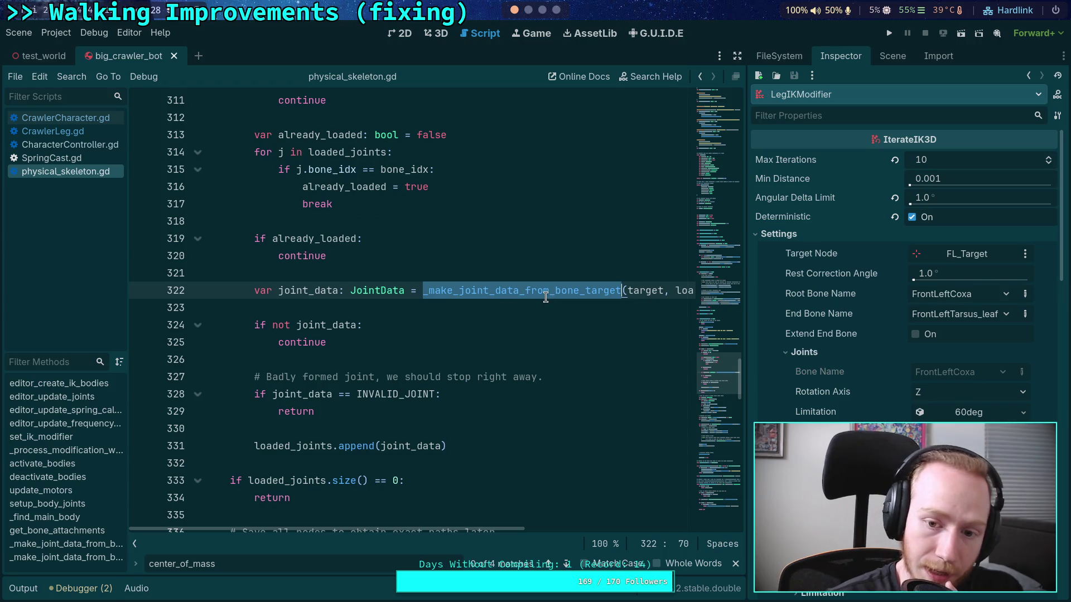
pyautogui.scroll(-11, 516, 287)
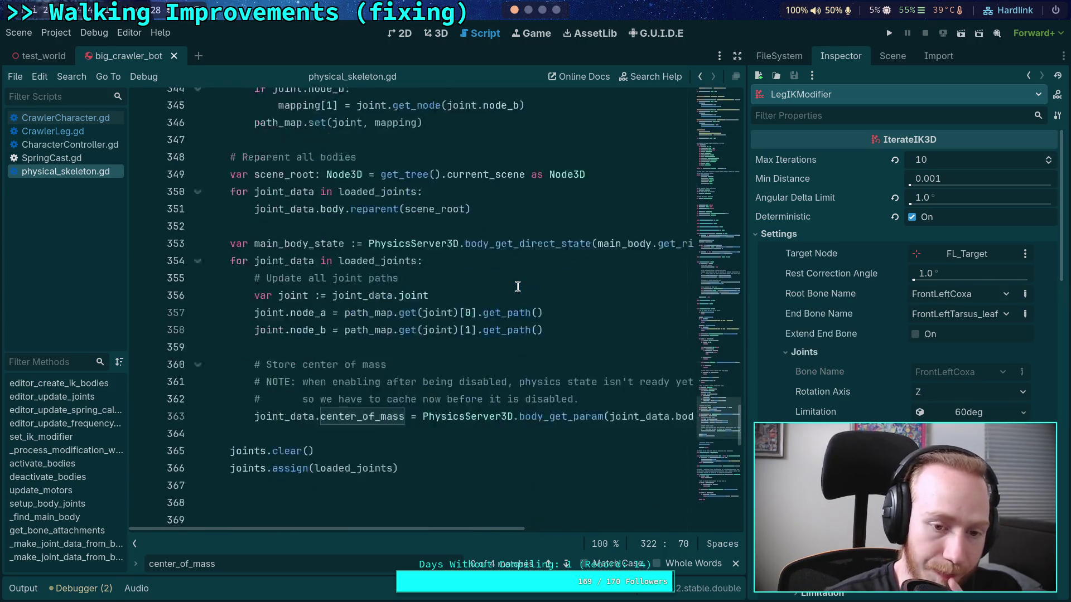
# Unfold _make_joint_data_from_bone_target at line 390 and scroll through its body
pyautogui.scroll(-6, 517, 287)
pyautogui.scroll(-4, 518, 287)
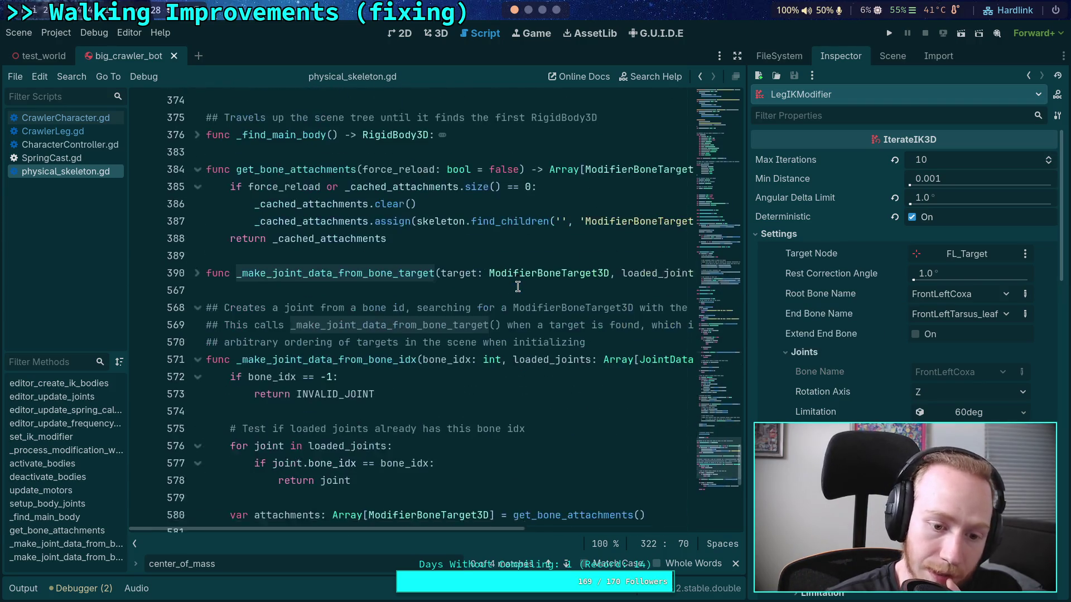
pyautogui.click(200, 278)
pyautogui.scroll(-6, 466, 311)
pyautogui.scroll(-12, 465, 311)
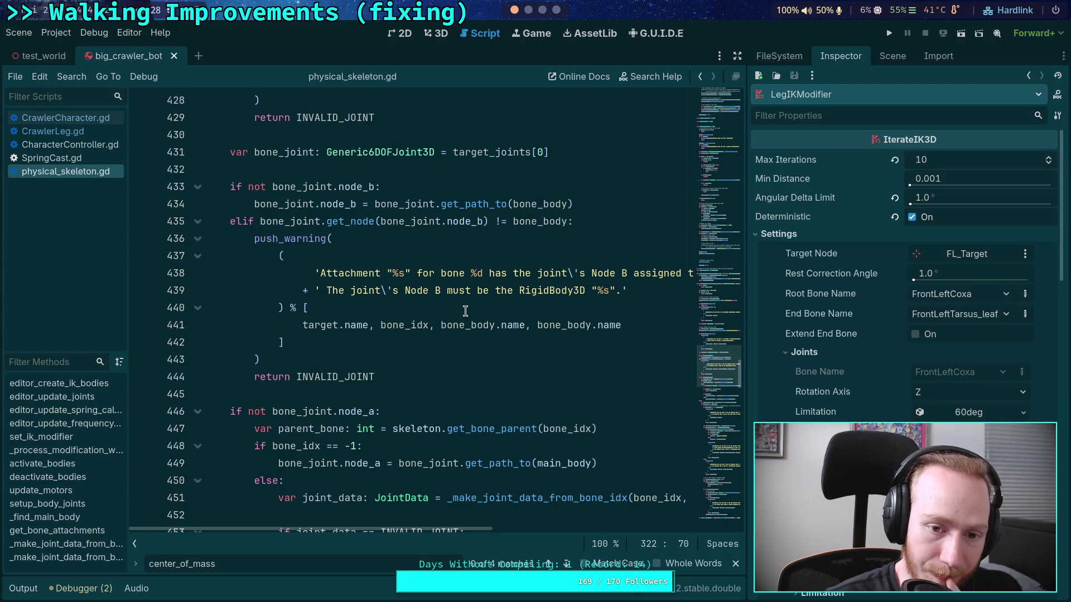
pyautogui.scroll(-3, 465, 311)
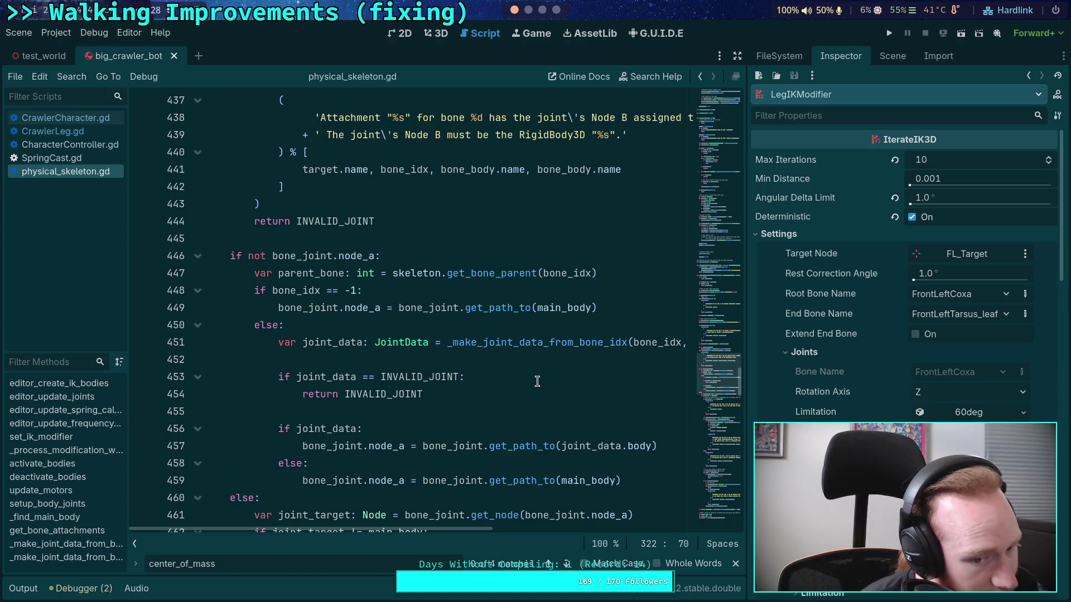
pyautogui.scroll(-2, 537, 379)
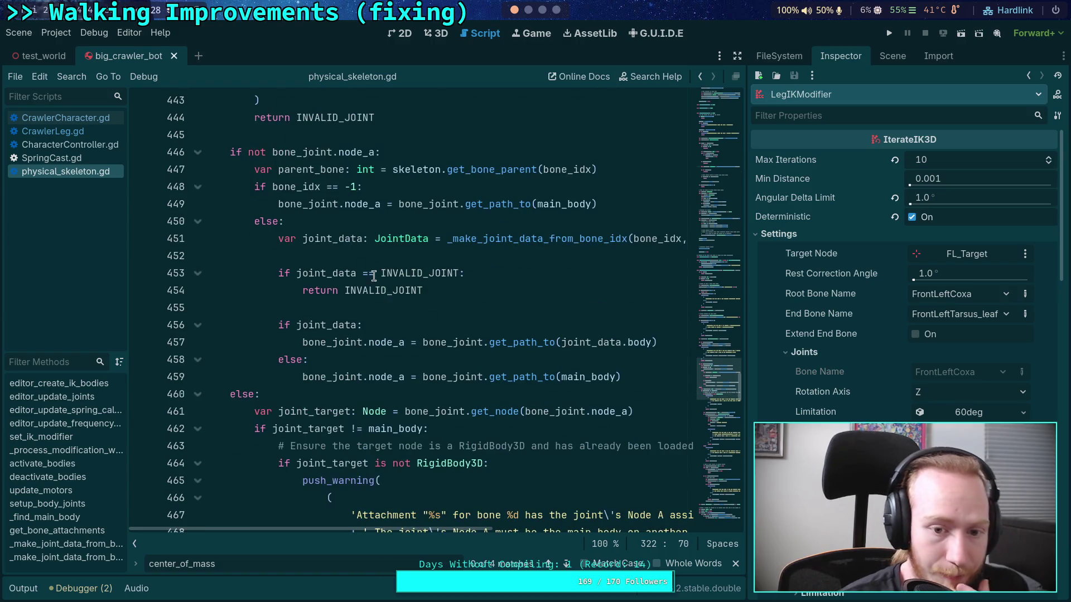
# Highlight every use of joint_data within the function and review them
pyautogui.doubleClick(338, 238)
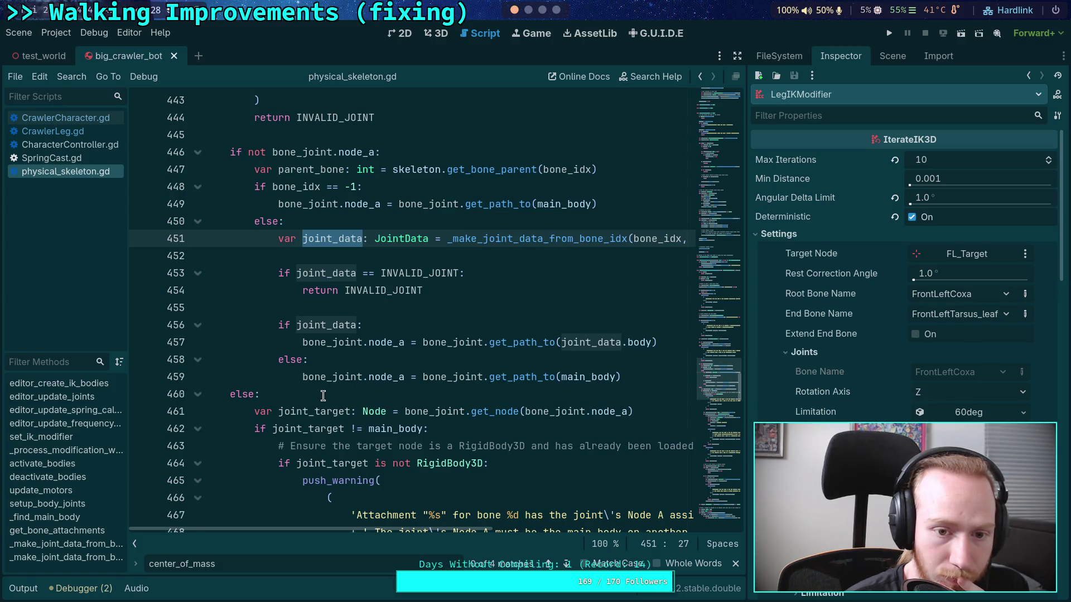
pyautogui.scroll(-4, 323, 393)
pyautogui.scroll(4, 325, 373)
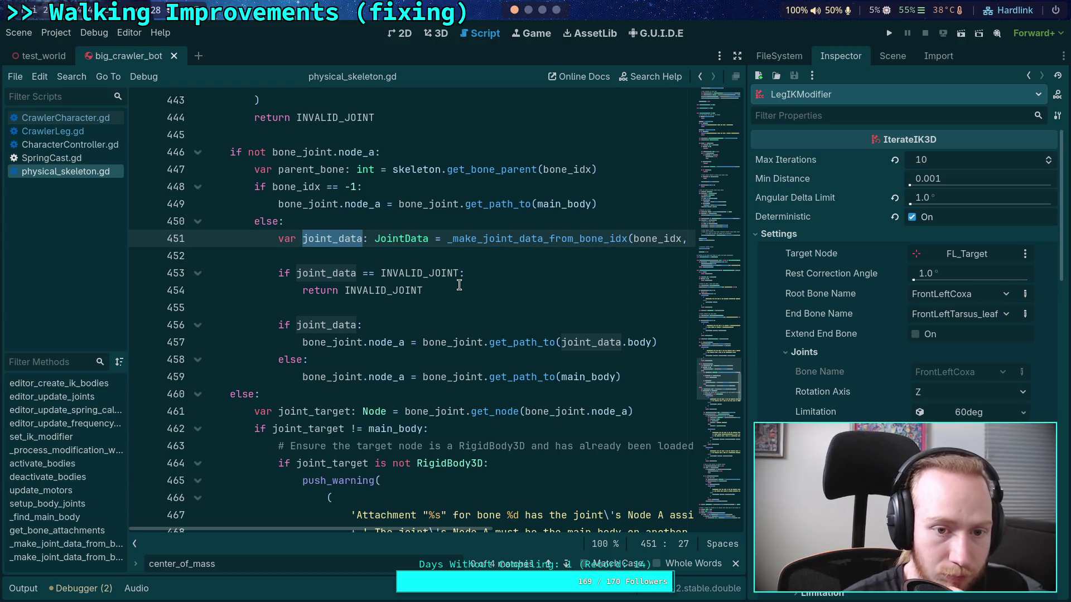
pyautogui.moveTo(514, 239)
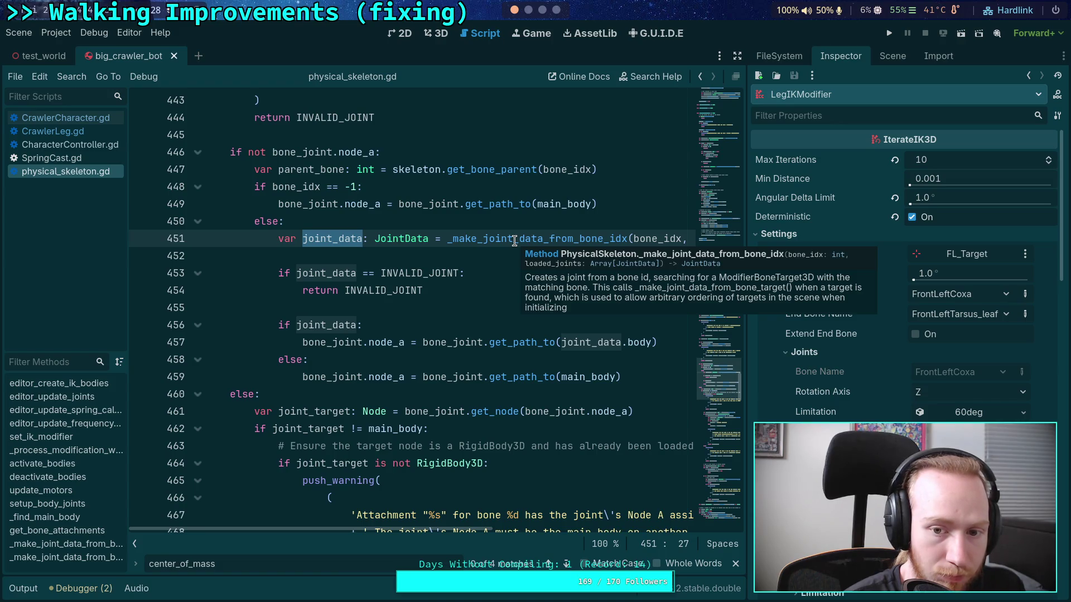
pyautogui.scroll(-20, 485, 253)
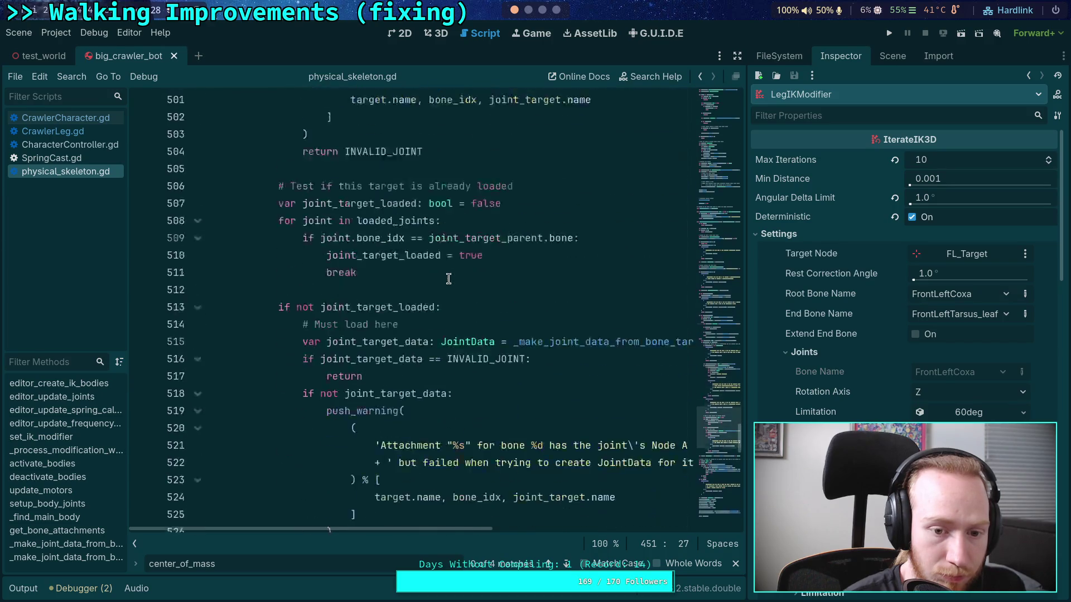
pyautogui.scroll(-16, 448, 279)
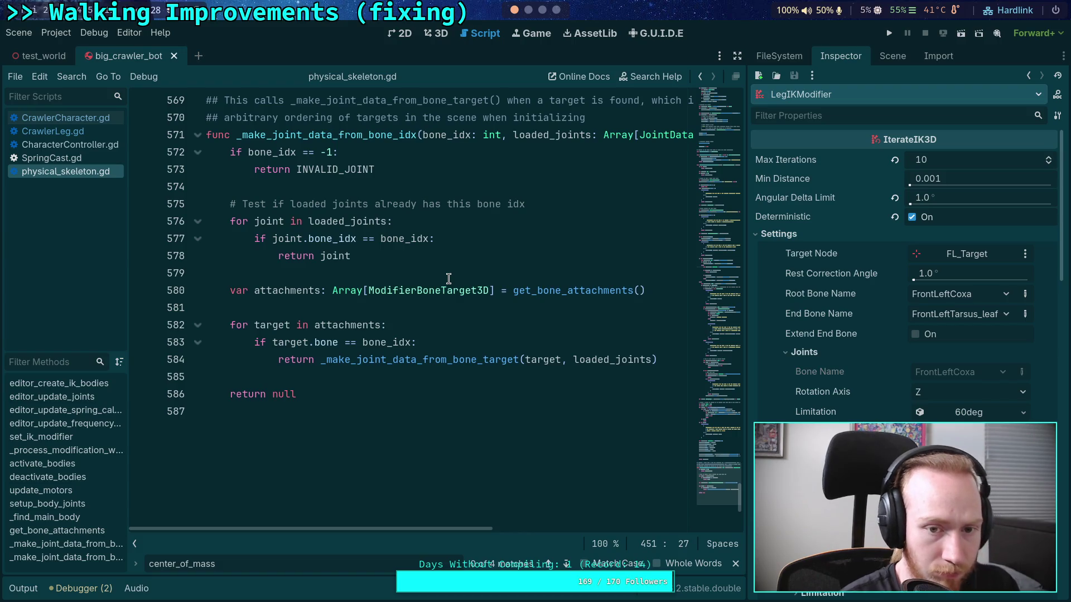
pyautogui.scroll(4, 448, 279)
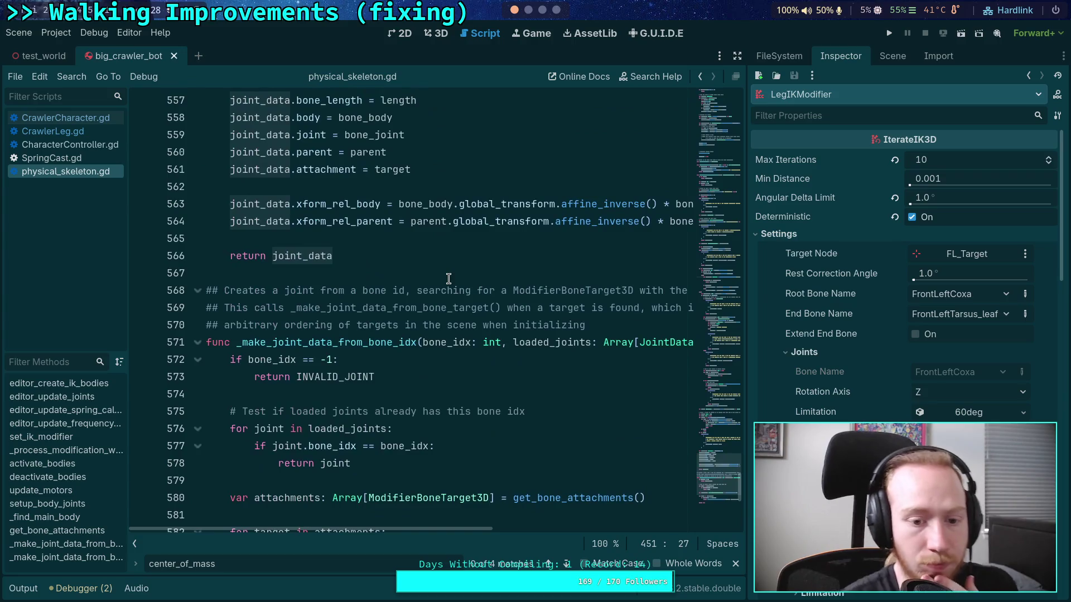
pyautogui.scroll(3, 485, 328)
pyautogui.scroll(-5, 500, 334)
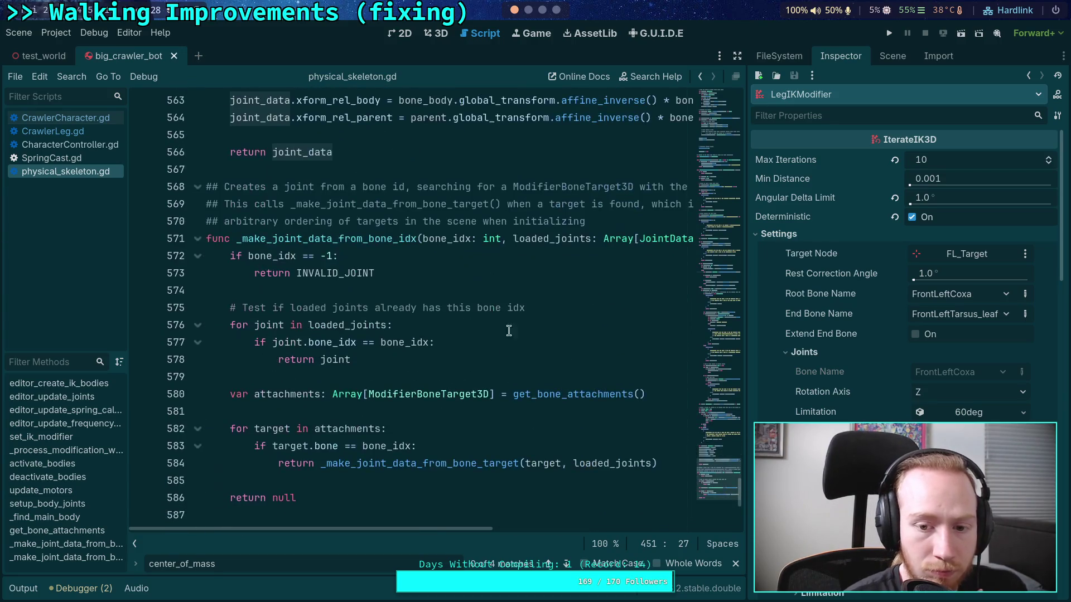
# Highlight uses of loaded_joints and the returned joint_data, then enter distraction-free mode
pyautogui.doubleClick(535, 239)
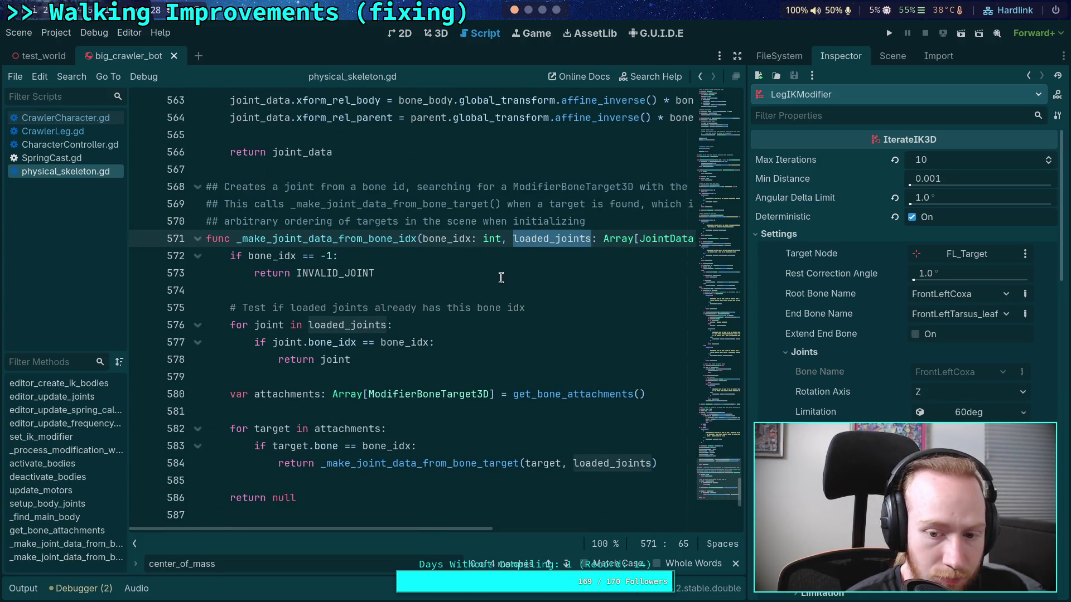
pyautogui.scroll(8, 501, 278)
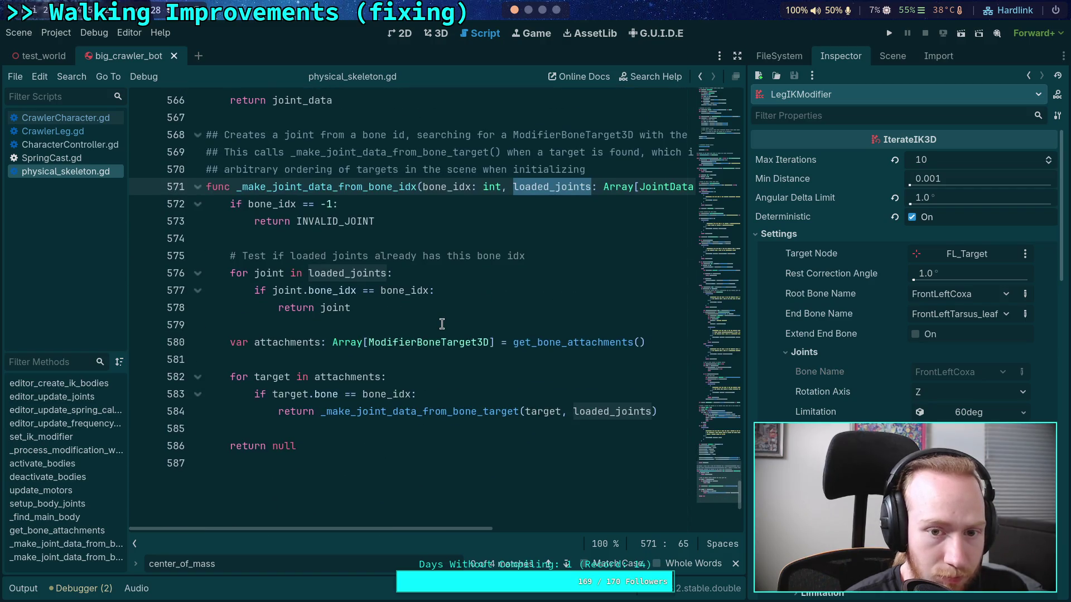
pyautogui.scroll(-4, 442, 323)
pyautogui.doubleClick(304, 357)
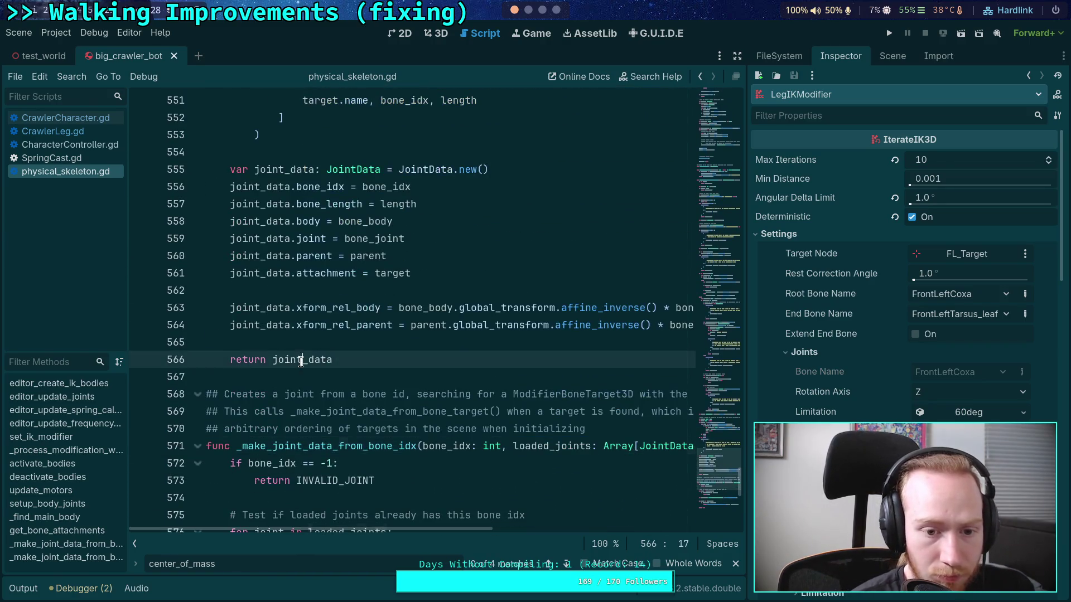
pyautogui.scroll(4, 433, 289)
pyautogui.scroll(5, 434, 289)
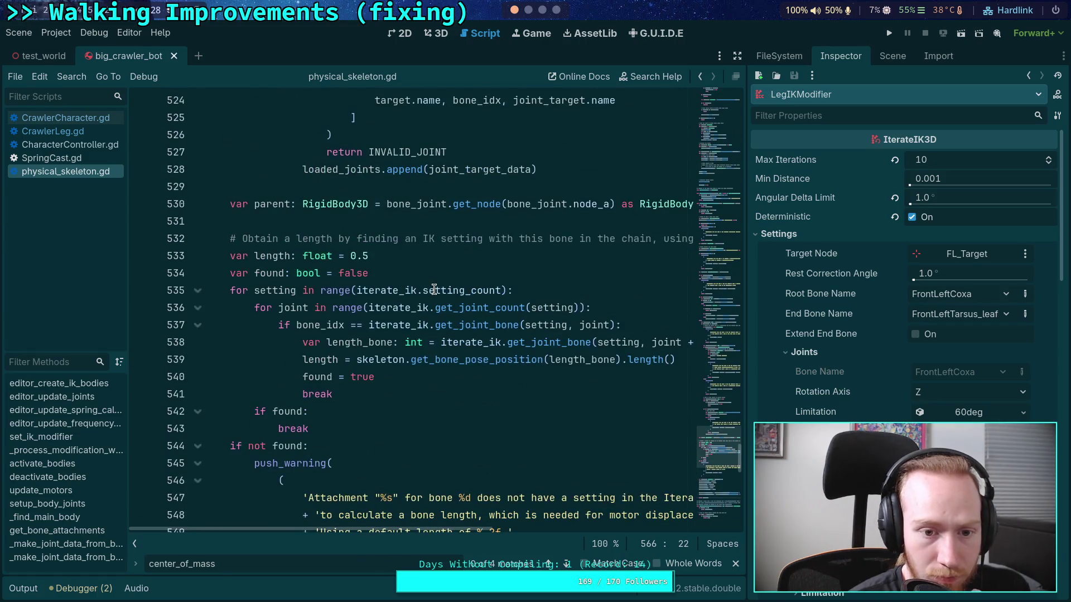
pyautogui.scroll(15, 434, 290)
pyautogui.click(737, 56)
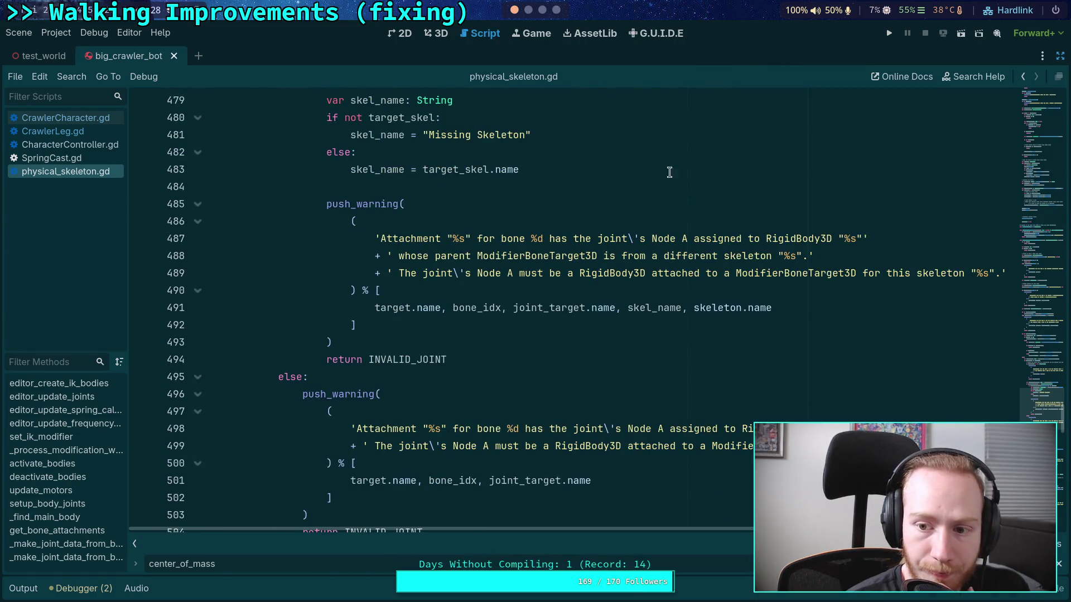
pyautogui.scroll(20, 647, 212)
pyautogui.scroll(10, 413, 293)
pyautogui.doubleClick(667, 424)
pyautogui.scroll(-4, 558, 385)
pyautogui.scroll(-20, 531, 366)
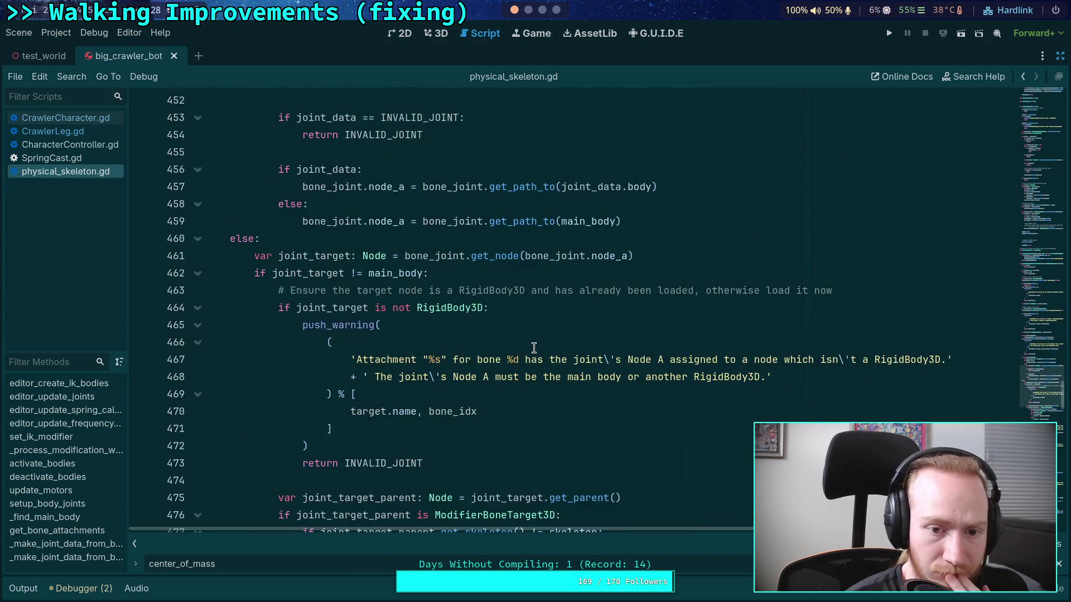
pyautogui.scroll(4, 534, 348)
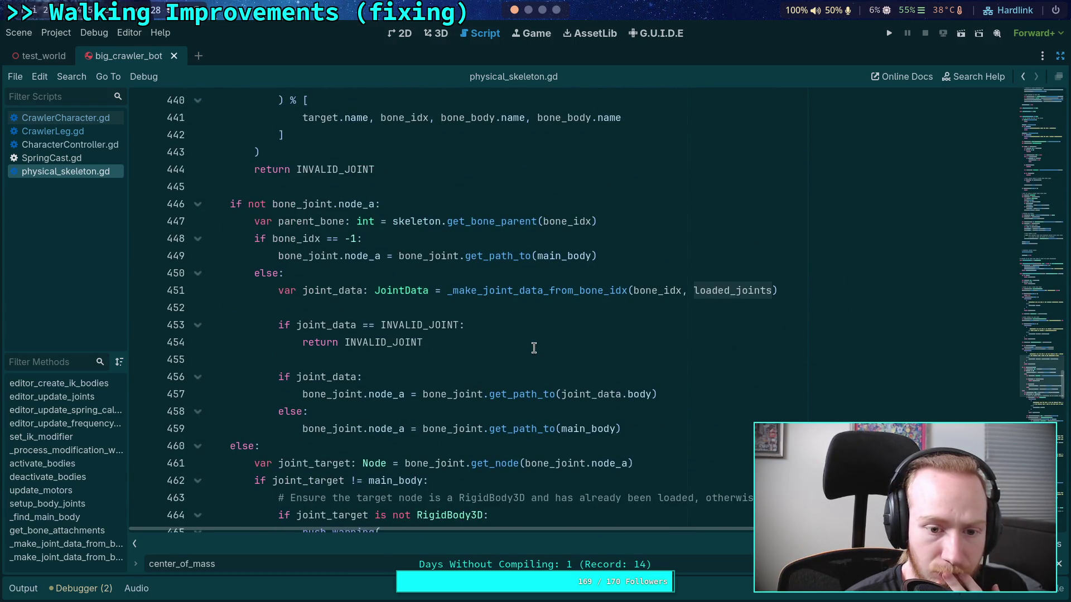
pyautogui.scroll(-20, 533, 348)
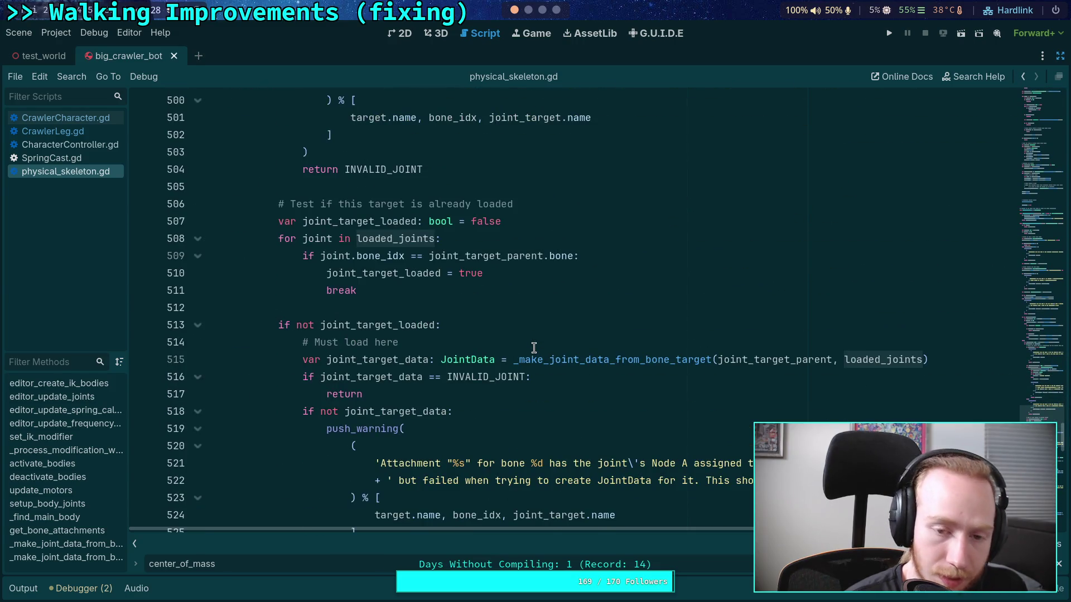
pyautogui.scroll(-1, 533, 348)
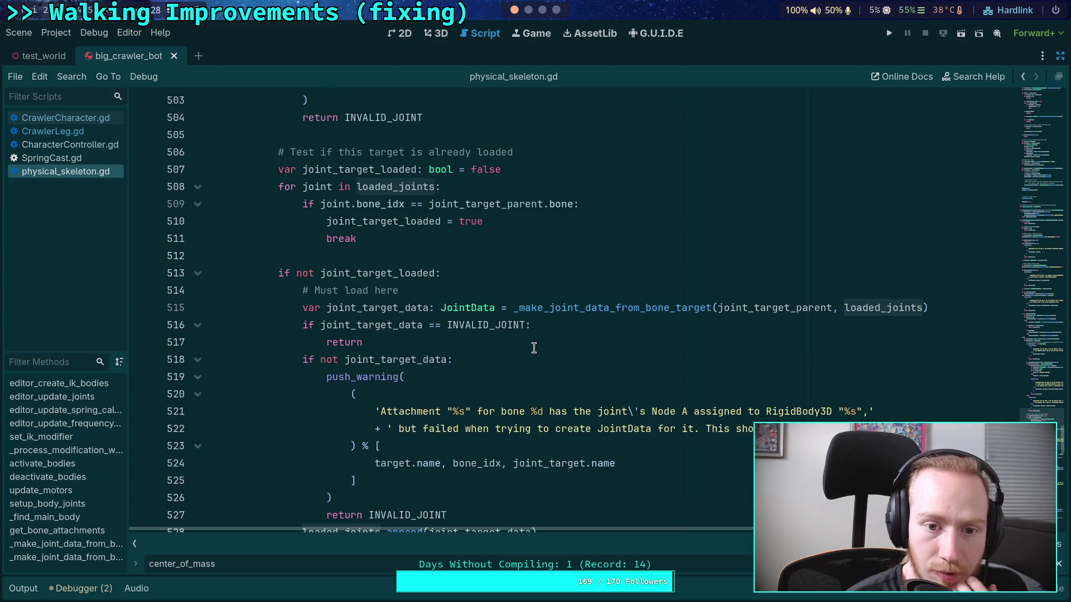
pyautogui.scroll(-2, 534, 348)
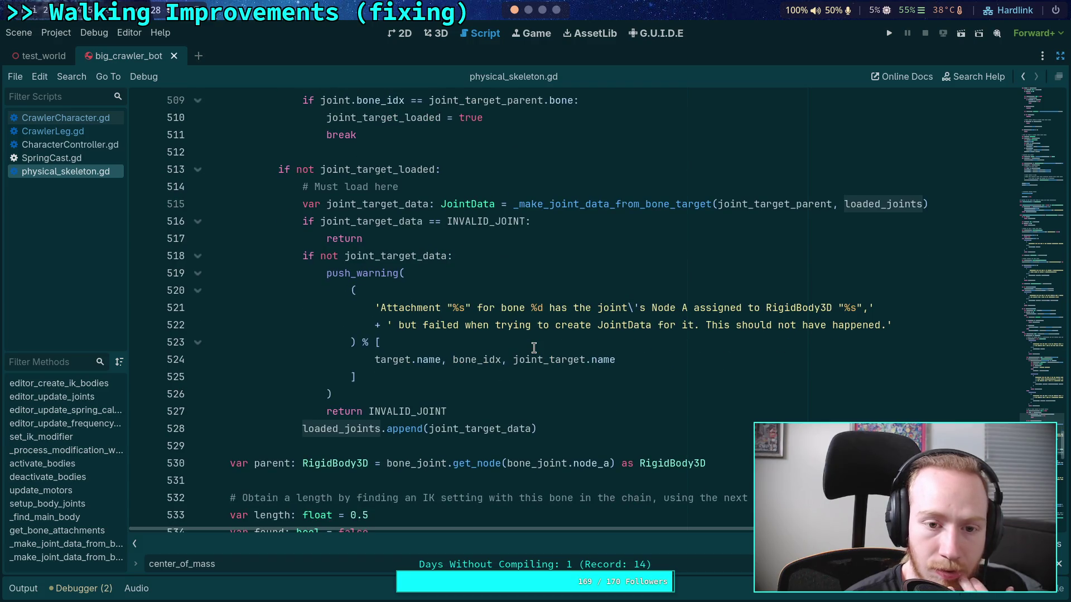
pyautogui.scroll(2, 534, 348)
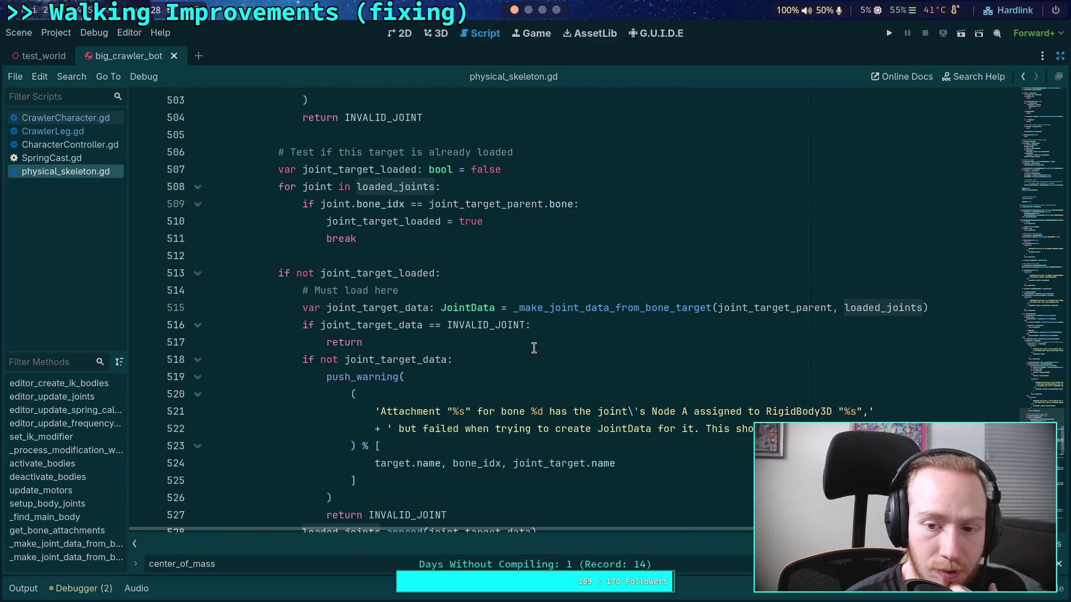
pyautogui.doubleClick(745, 307)
pyautogui.scroll(5, 481, 346)
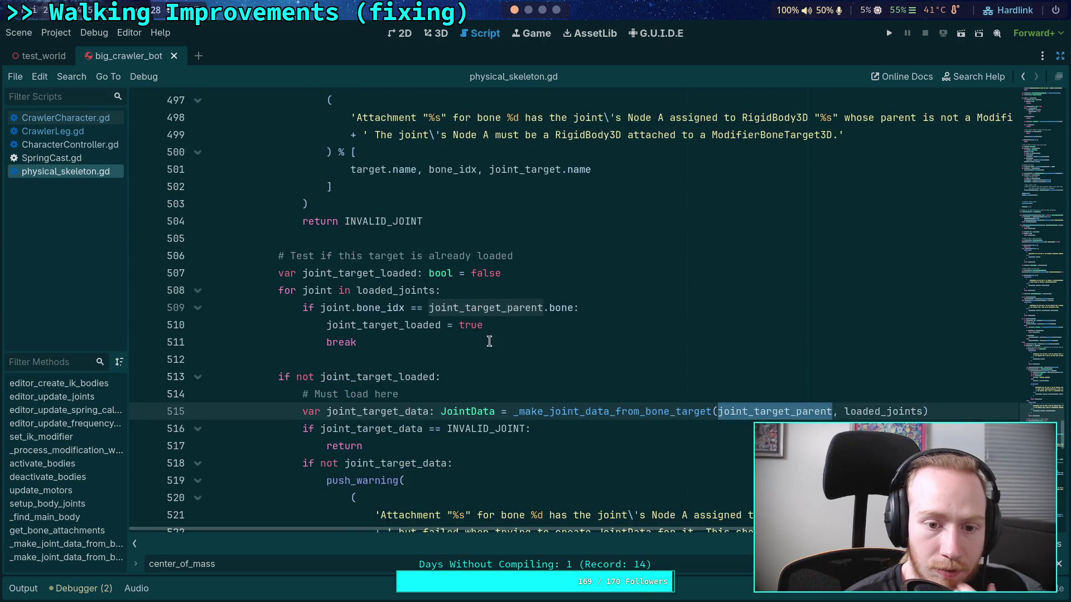
pyautogui.scroll(10, 451, 397)
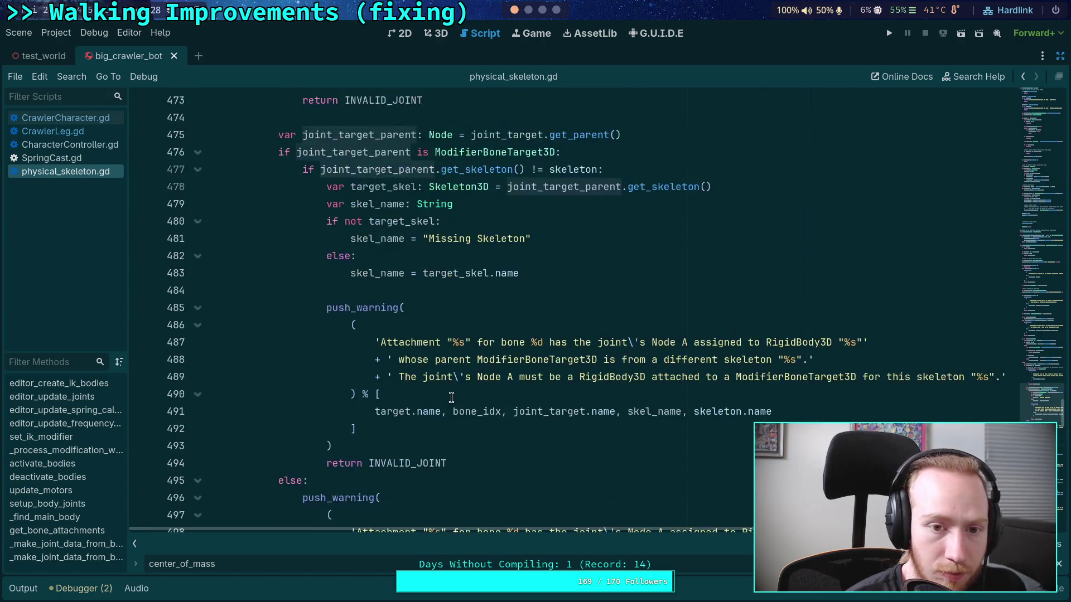
pyautogui.scroll(20, 455, 394)
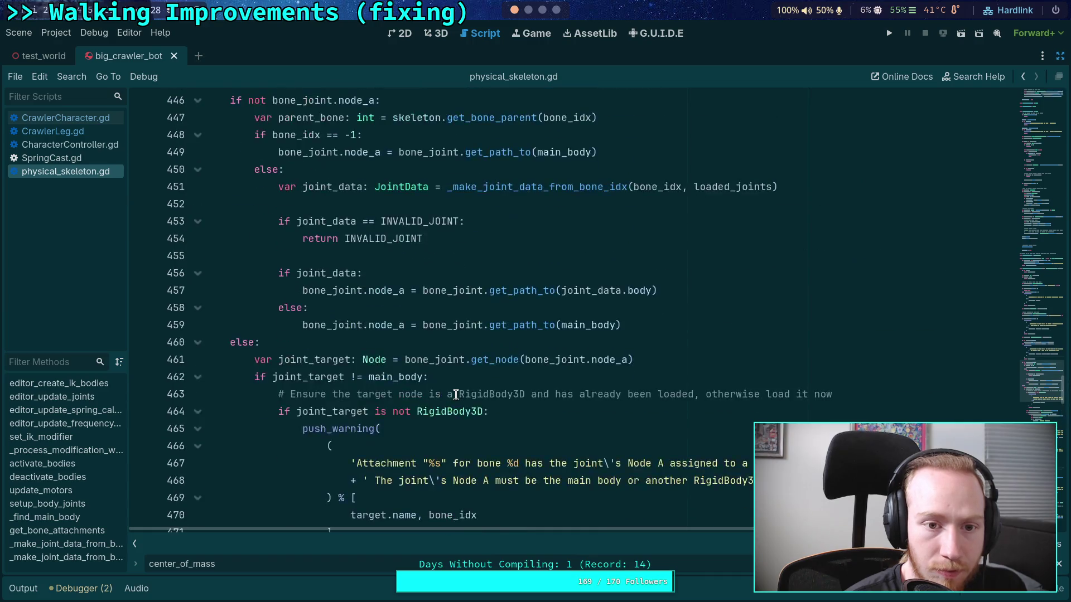
pyautogui.scroll(6, 456, 394)
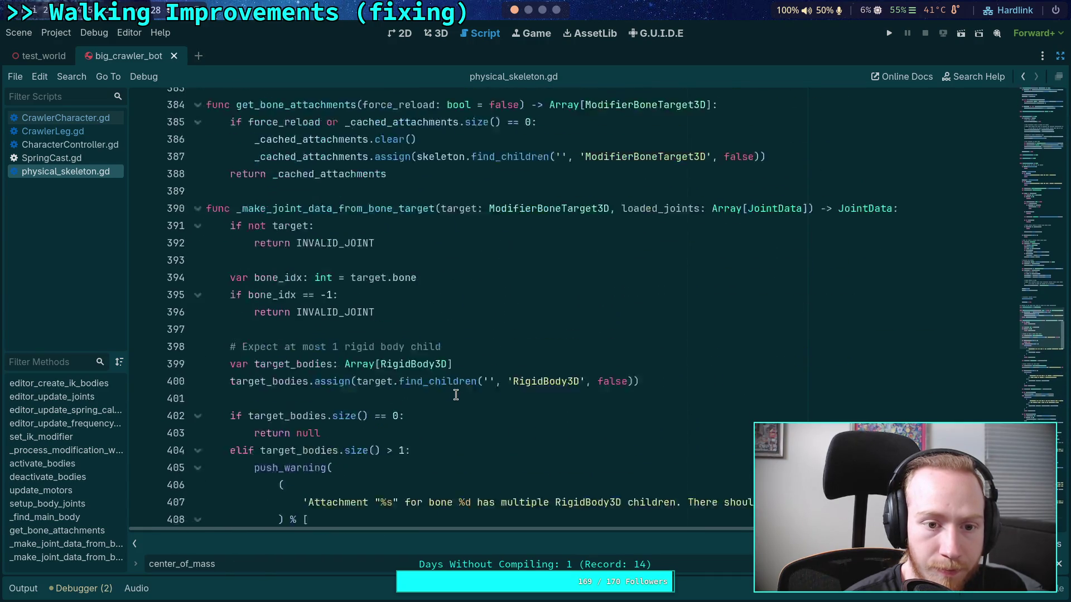
pyautogui.scroll(-11, 455, 394)
pyautogui.scroll(-12, 455, 394)
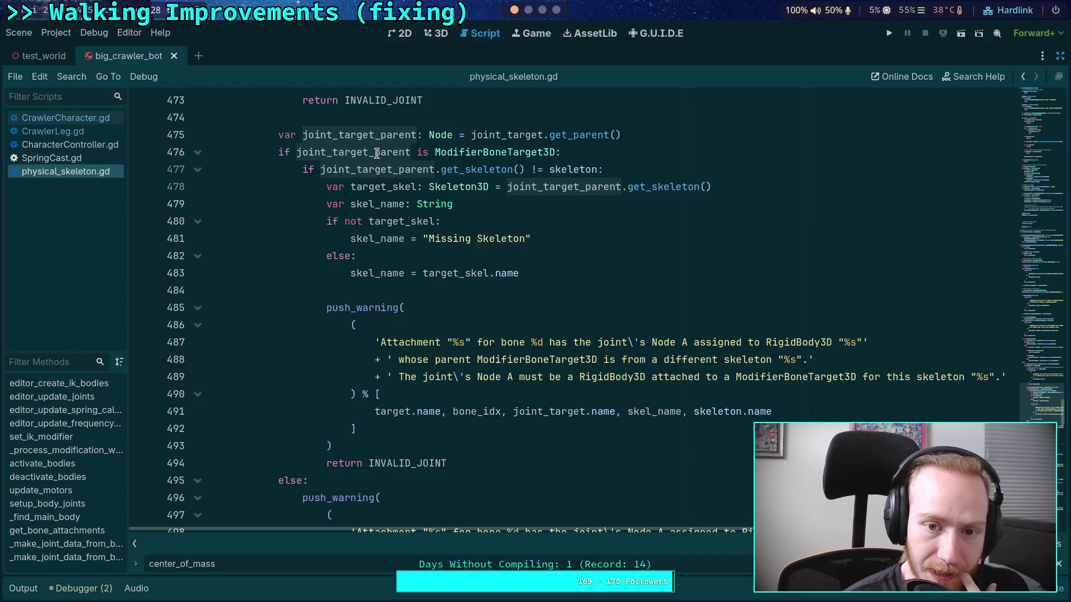
pyautogui.moveTo(377, 153)
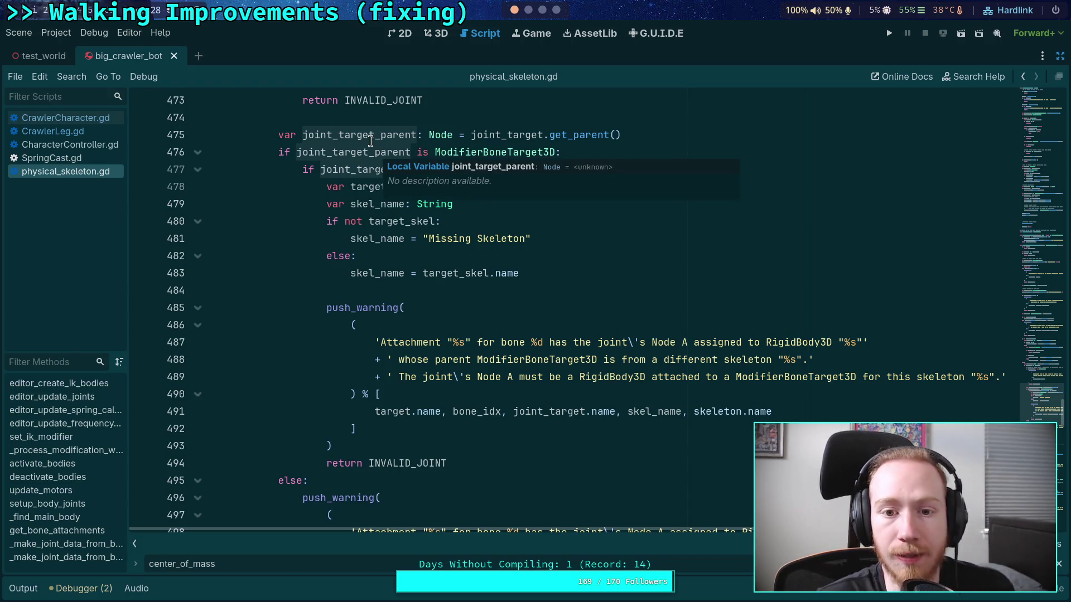
pyautogui.doubleClick(491, 129)
pyautogui.scroll(5, 474, 245)
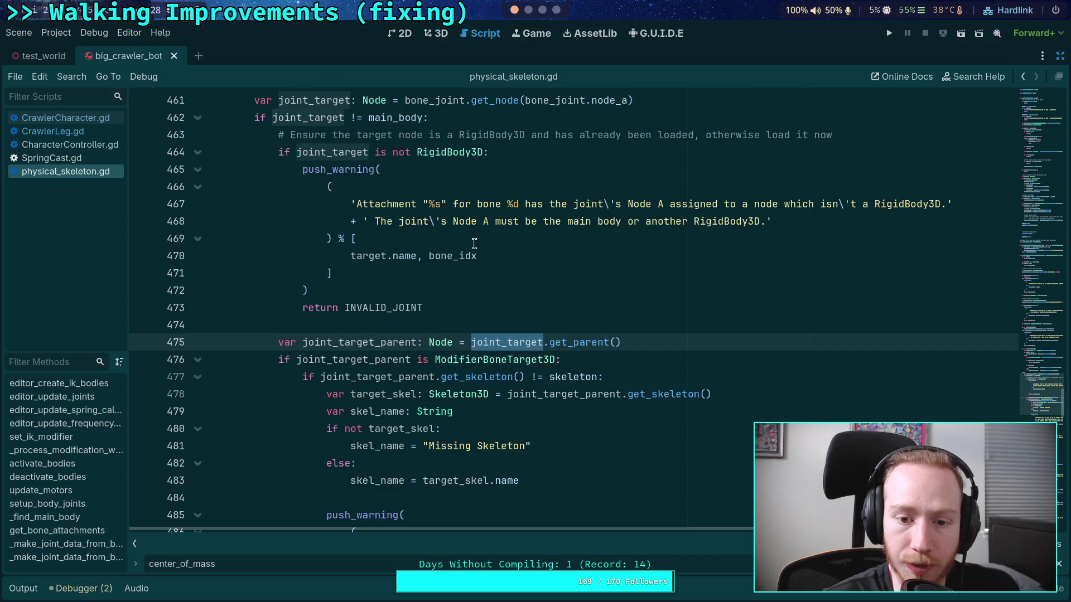
pyautogui.scroll(2, 455, 307)
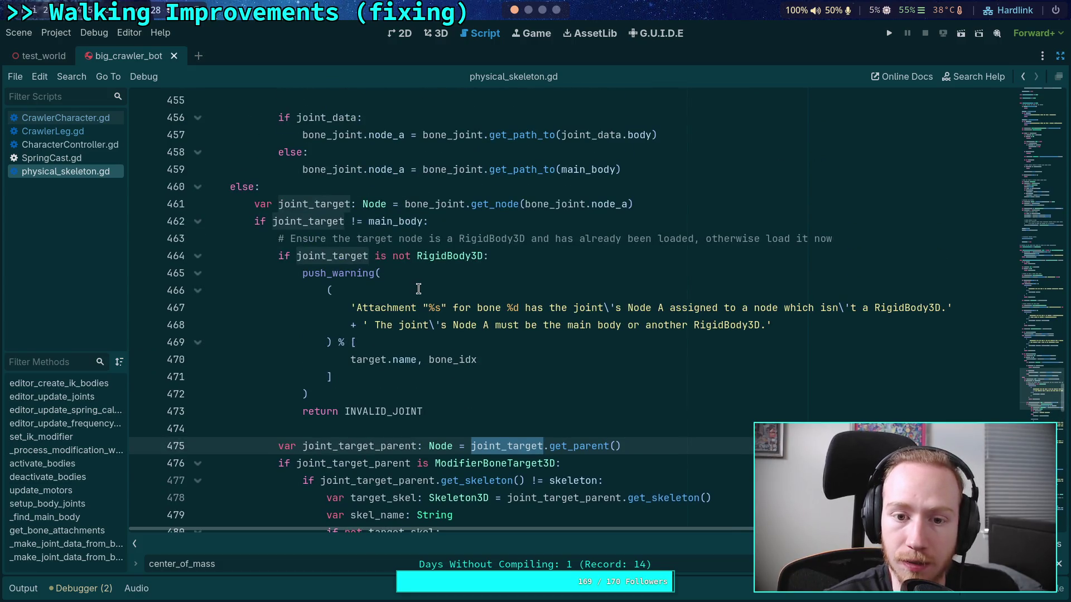
pyautogui.doubleClick(337, 205)
pyautogui.scroll(1, 491, 240)
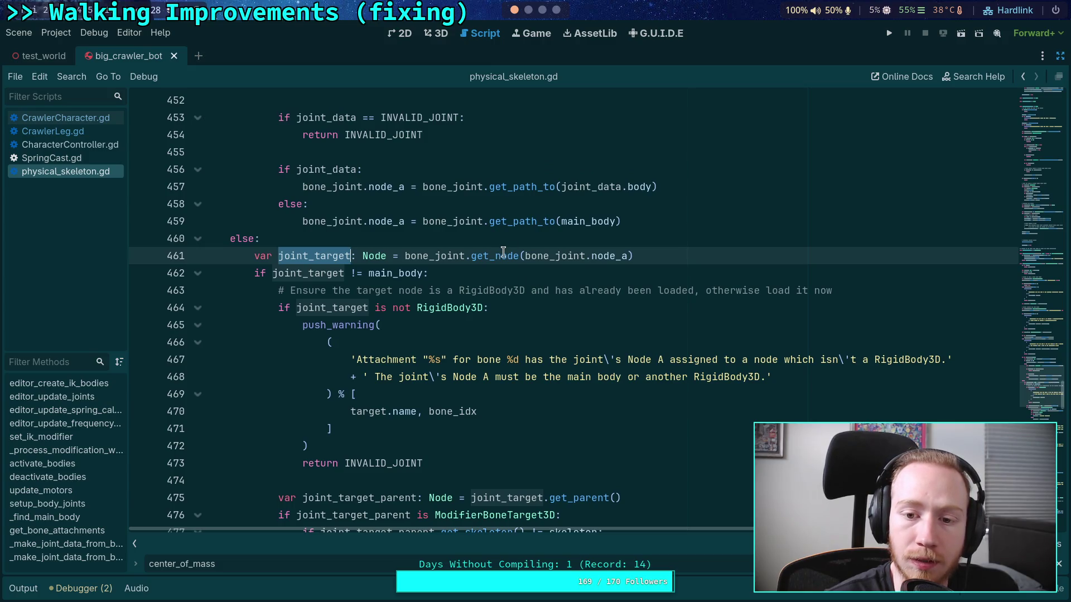
pyautogui.scroll(-2, 295, 255)
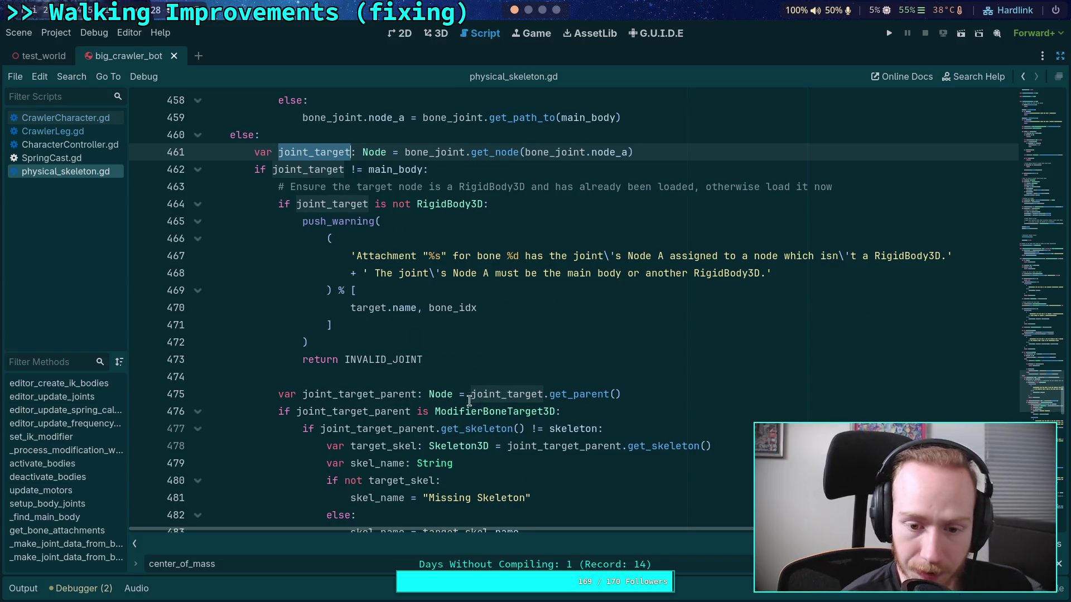
pyautogui.doubleClick(354, 411)
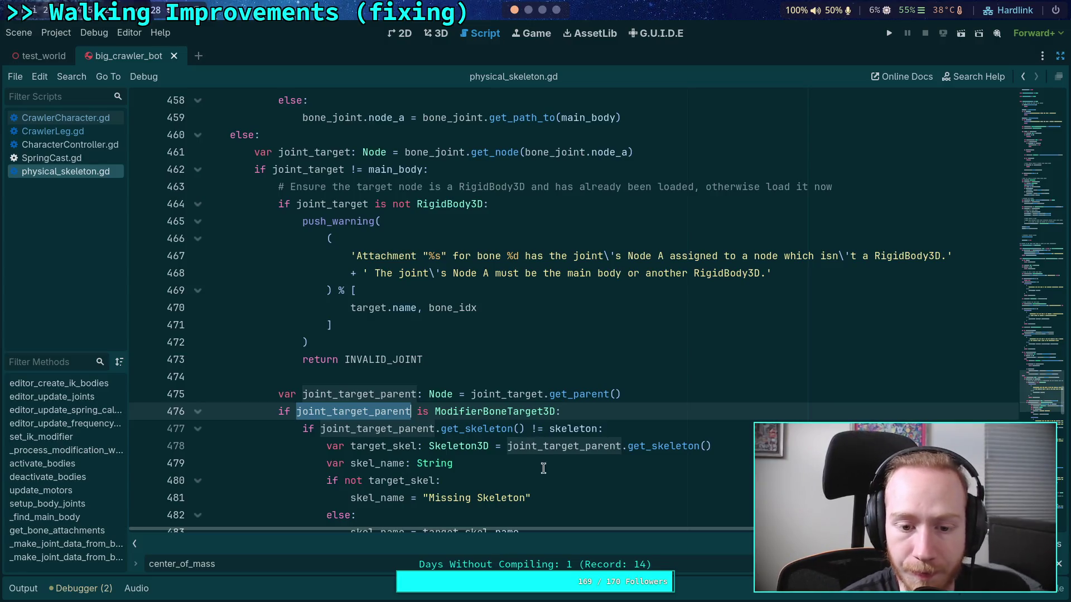
pyautogui.scroll(-7, 517, 448)
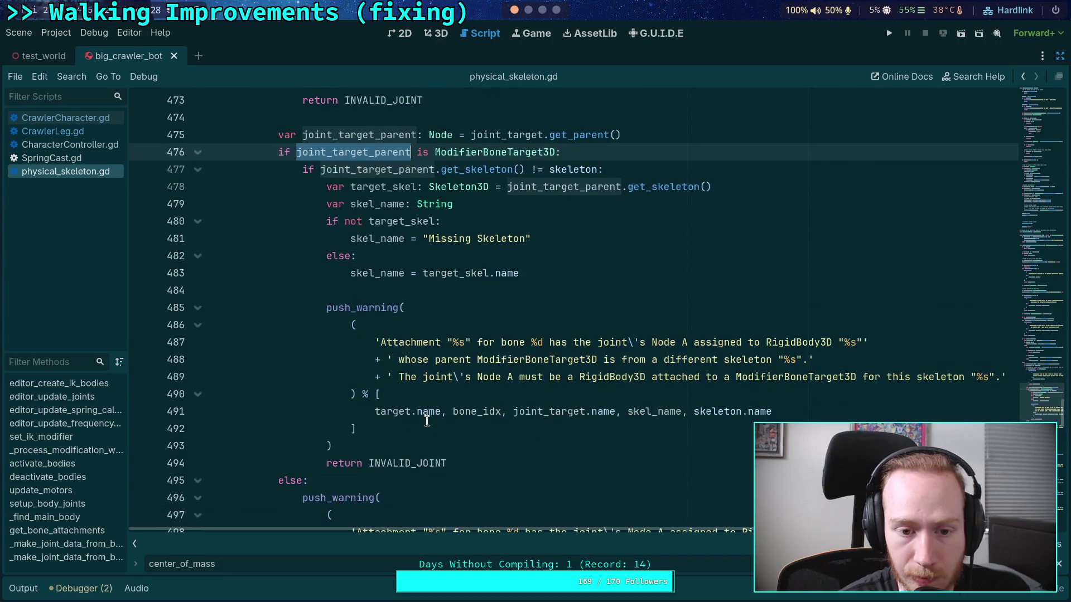
pyautogui.scroll(1, 346, 407)
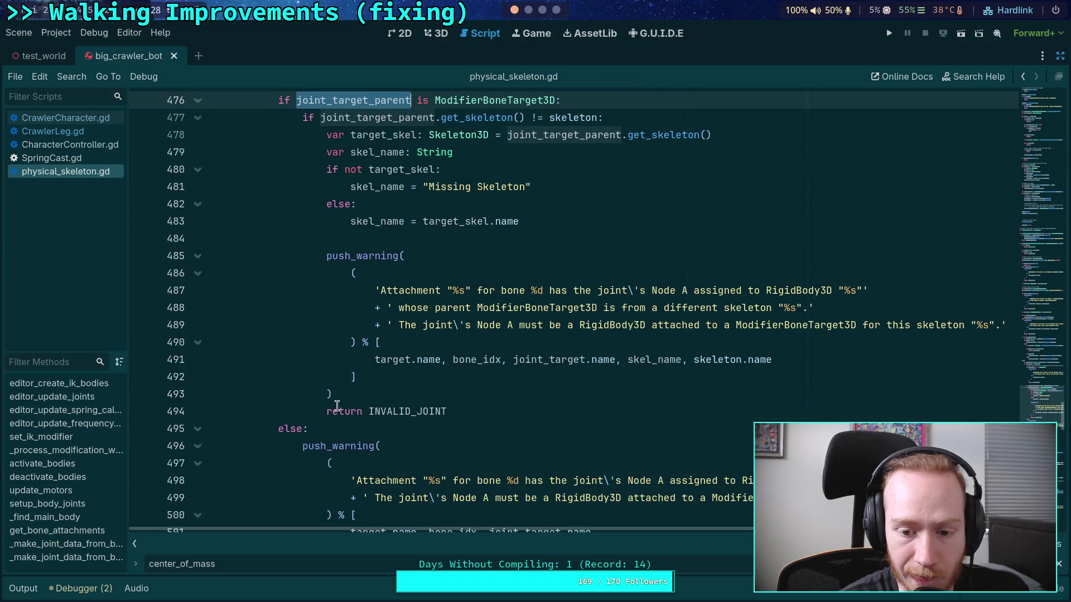
pyautogui.scroll(7, 337, 406)
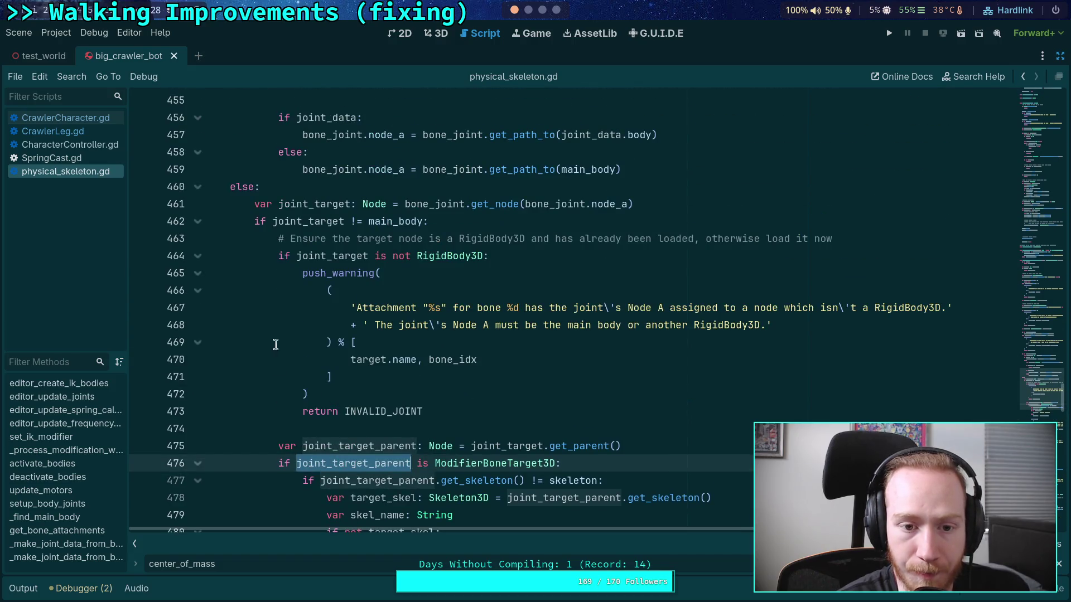
pyautogui.scroll(-2, 574, 439)
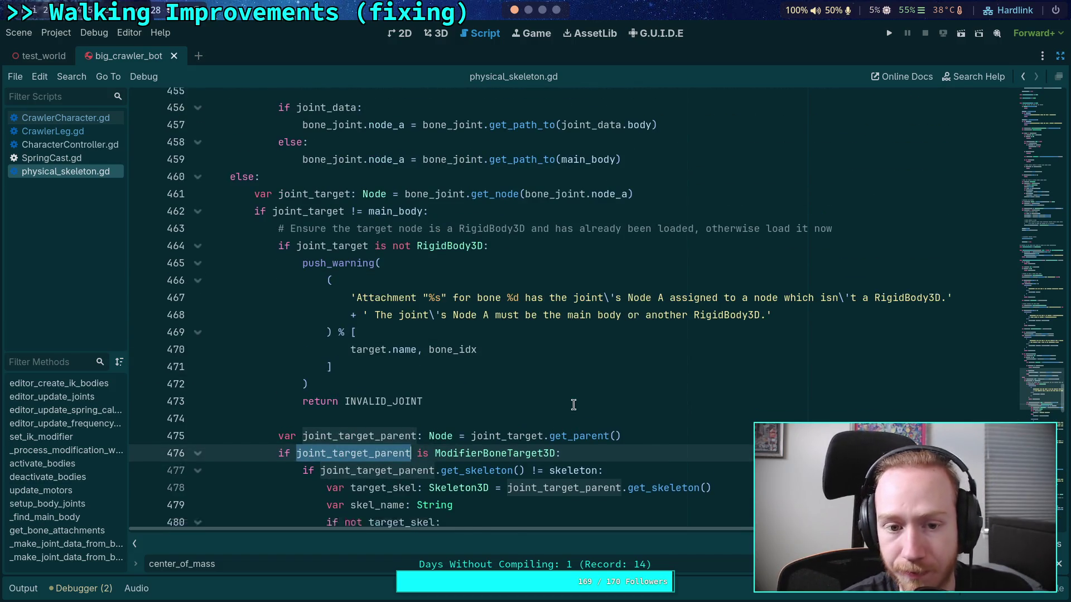
pyautogui.scroll(-2, 573, 405)
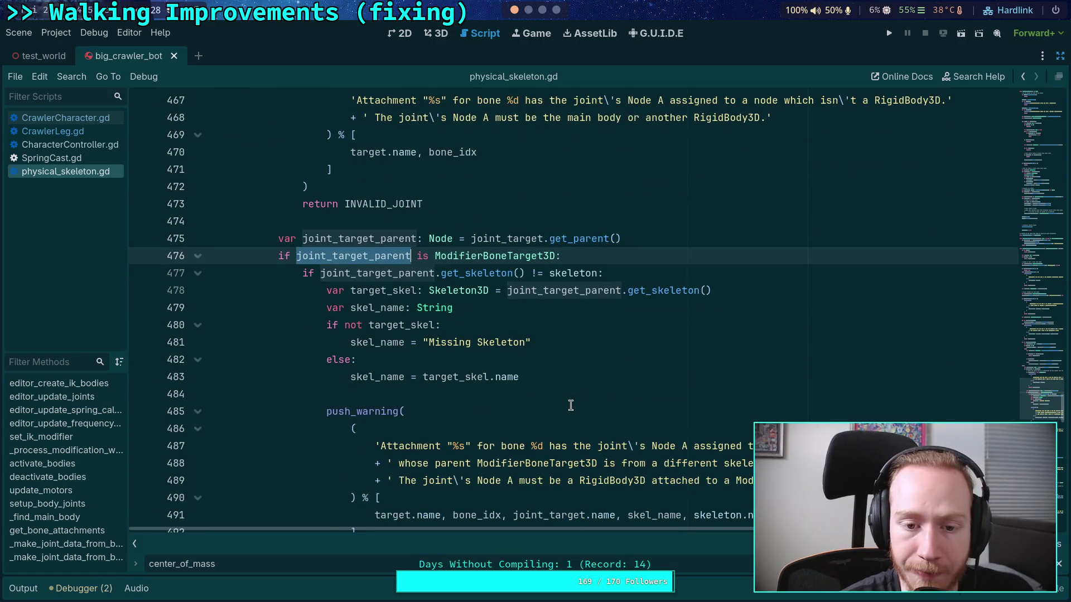
pyautogui.scroll(-1, 558, 379)
pyautogui.scroll(-1, 446, 290)
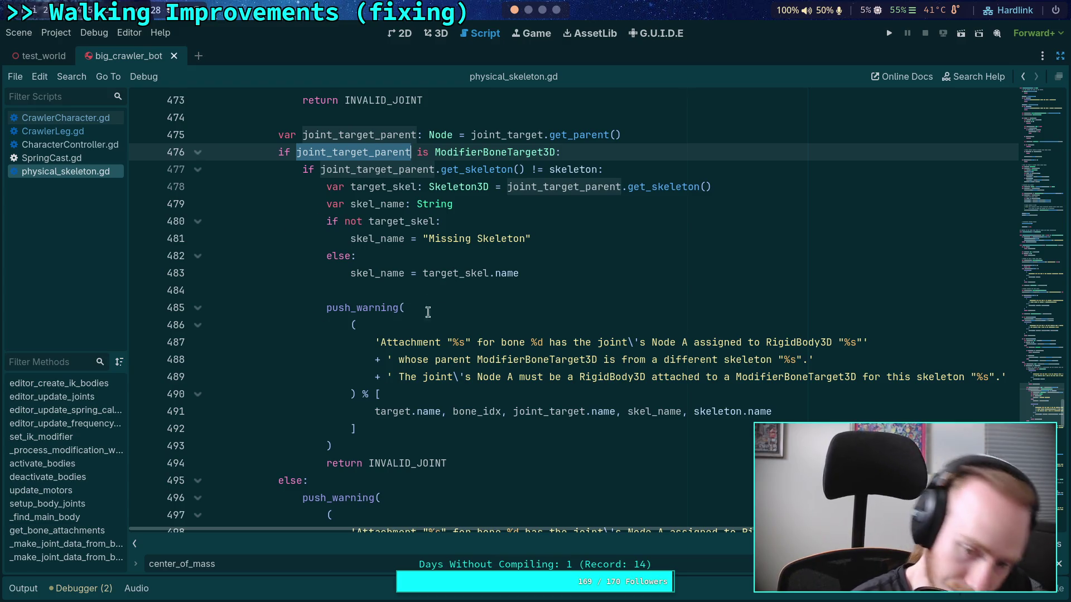
pyautogui.scroll(-2, 374, 228)
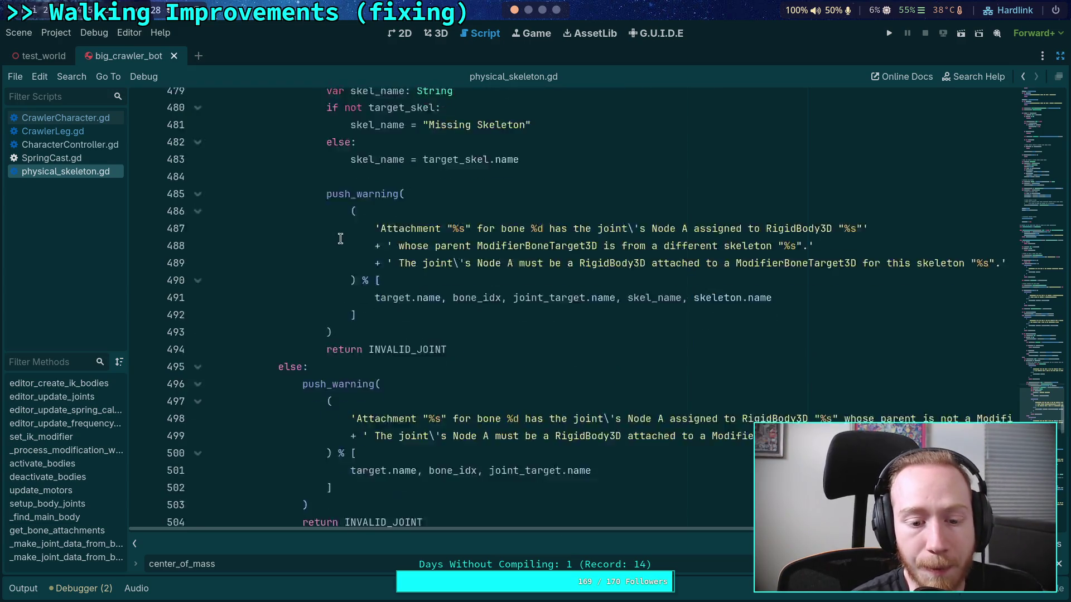
pyautogui.scroll(1, 351, 240)
pyautogui.scroll(1, 337, 245)
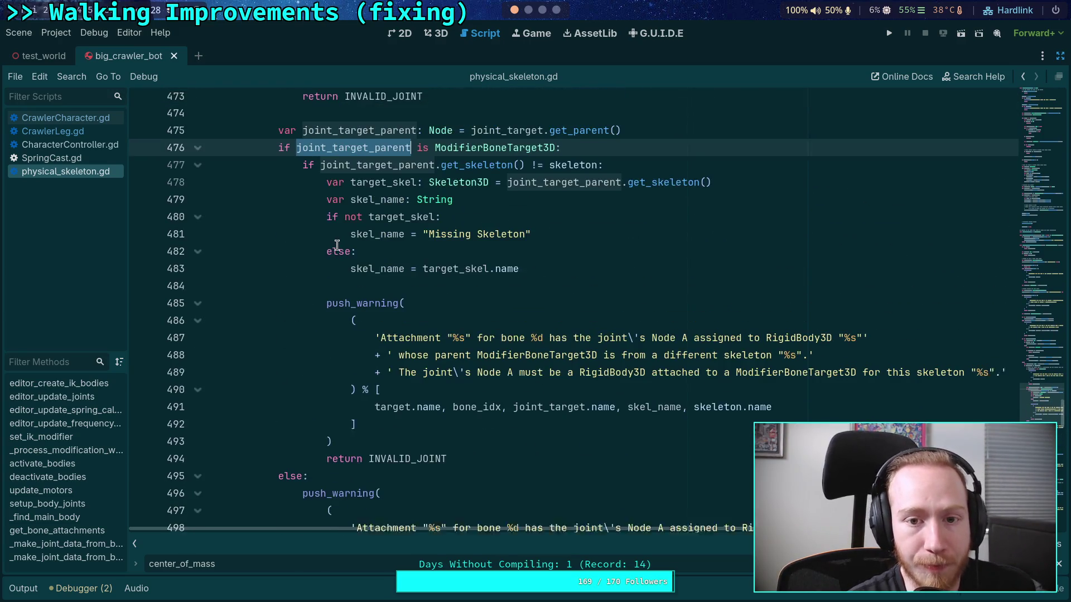
pyautogui.scroll(-9, 336, 246)
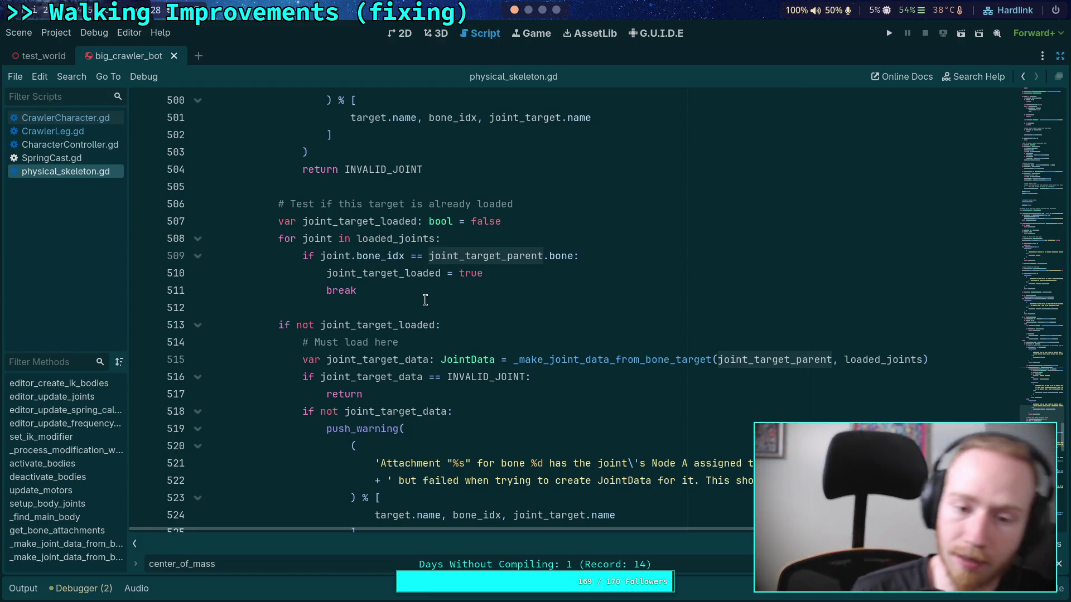
pyautogui.doubleClick(398, 360)
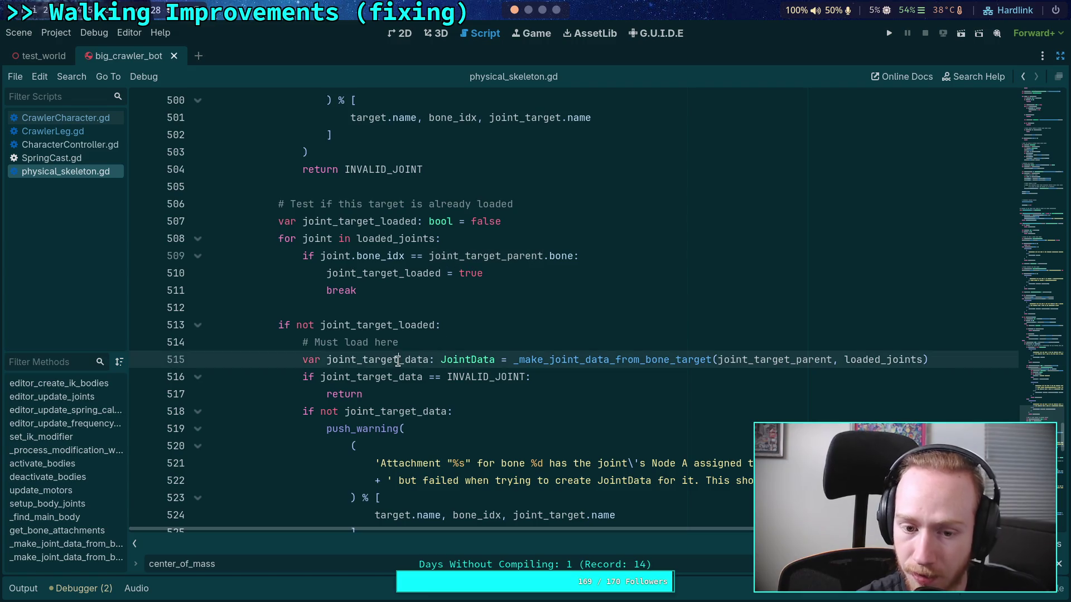
pyautogui.scroll(-4, 468, 346)
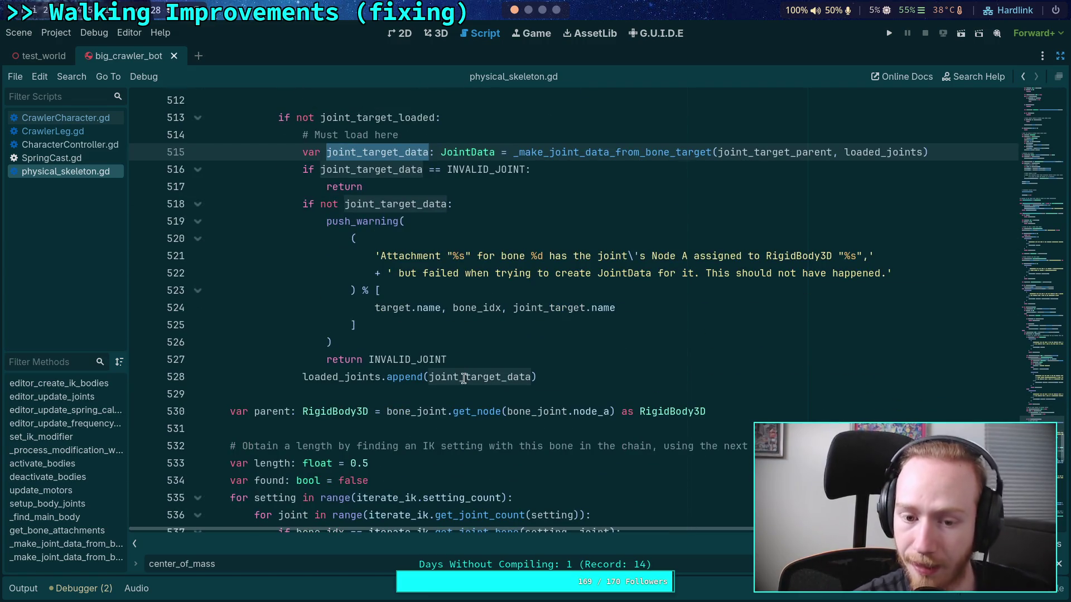
pyautogui.moveTo(463, 379)
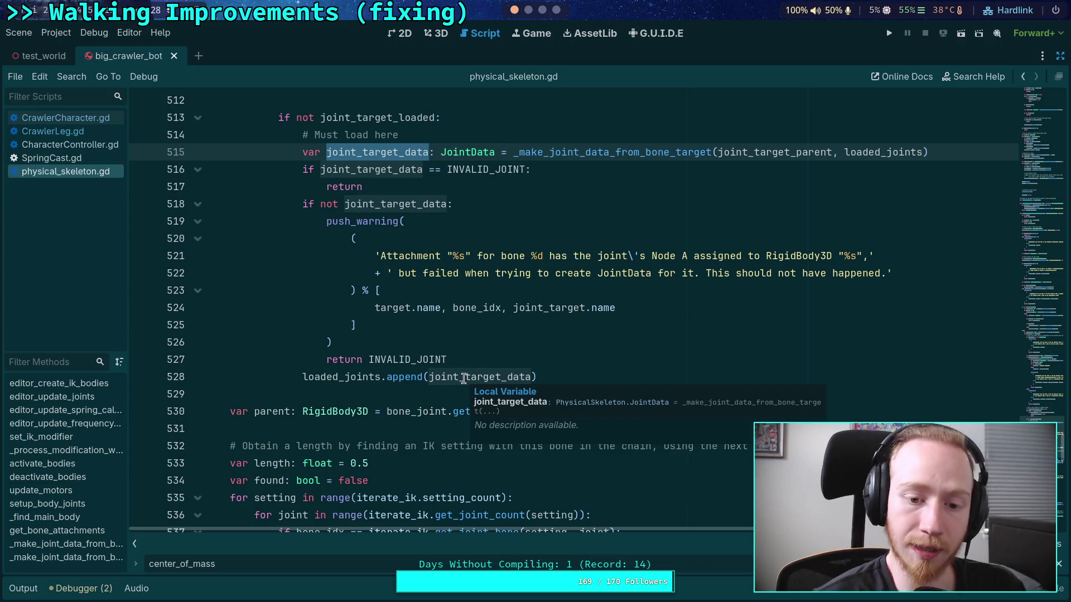
pyautogui.moveTo(340, 405)
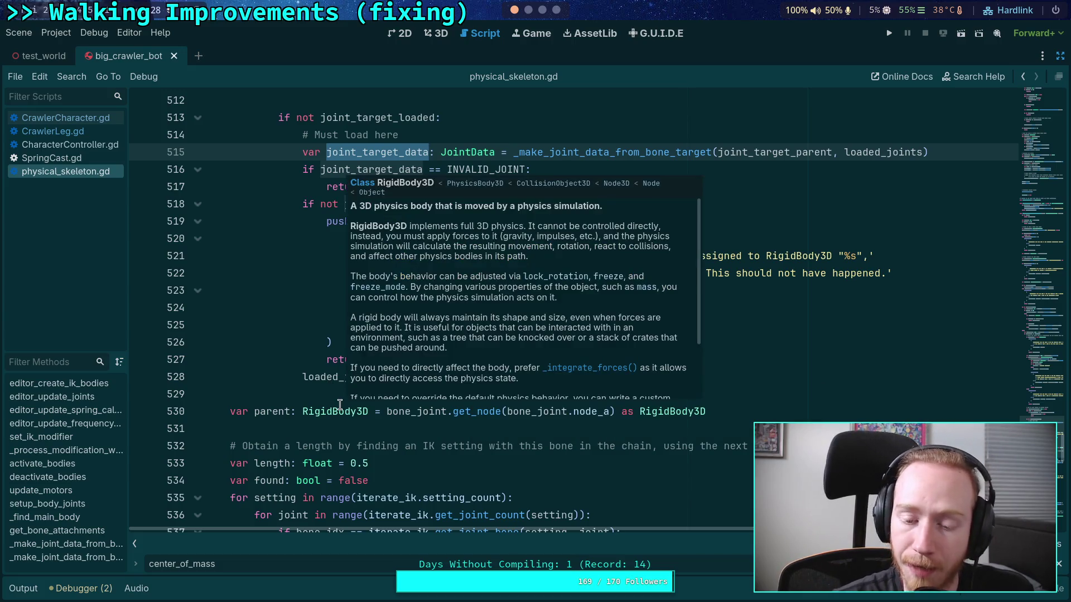
pyautogui.click(308, 389)
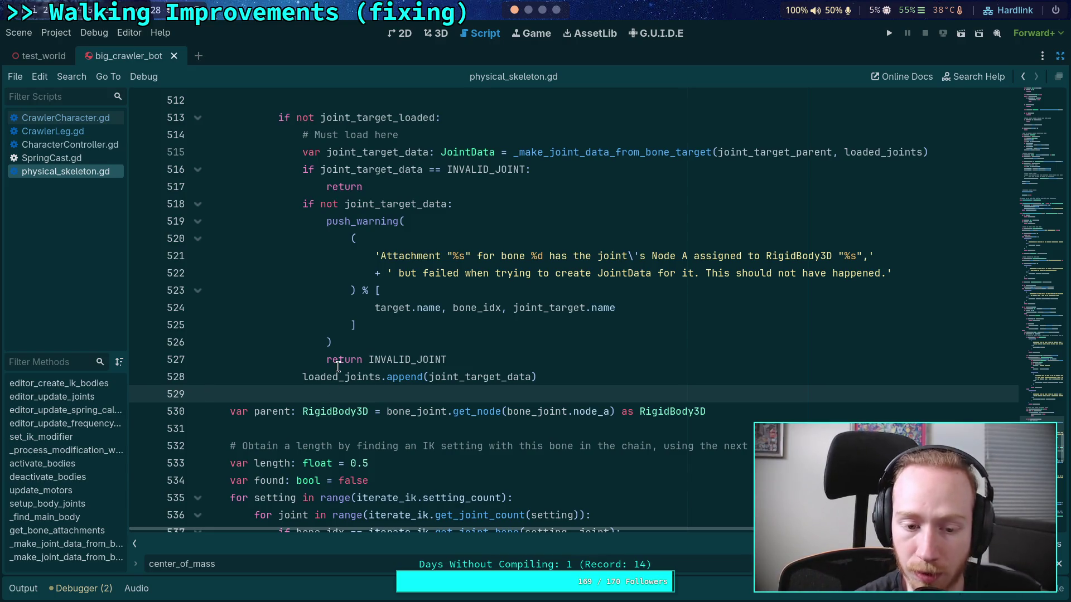
pyautogui.scroll(-4, 334, 385)
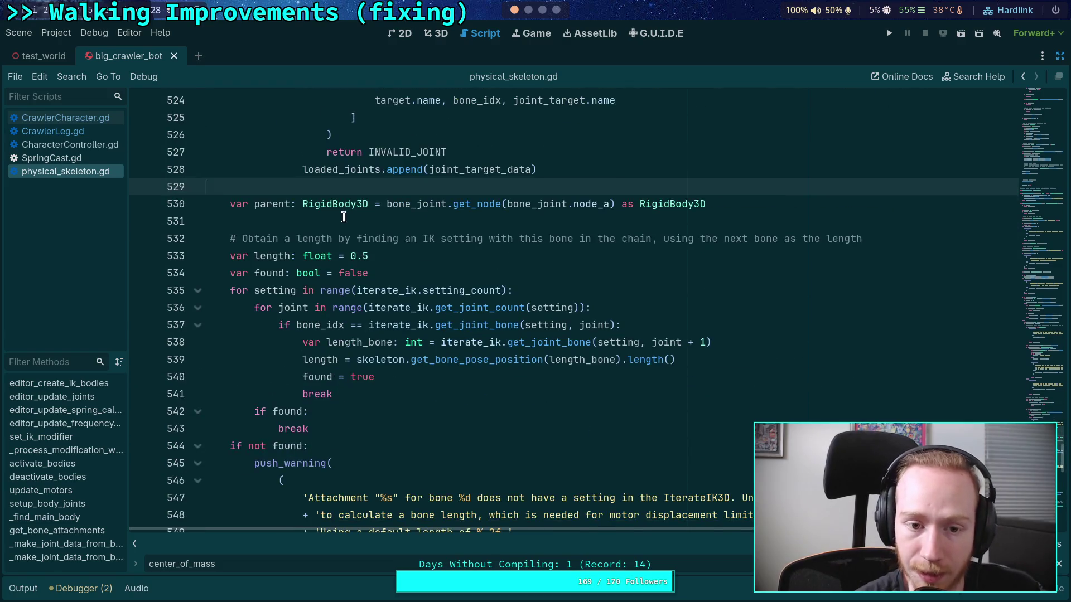
pyautogui.click(343, 217)
pyautogui.scroll(-2, 396, 265)
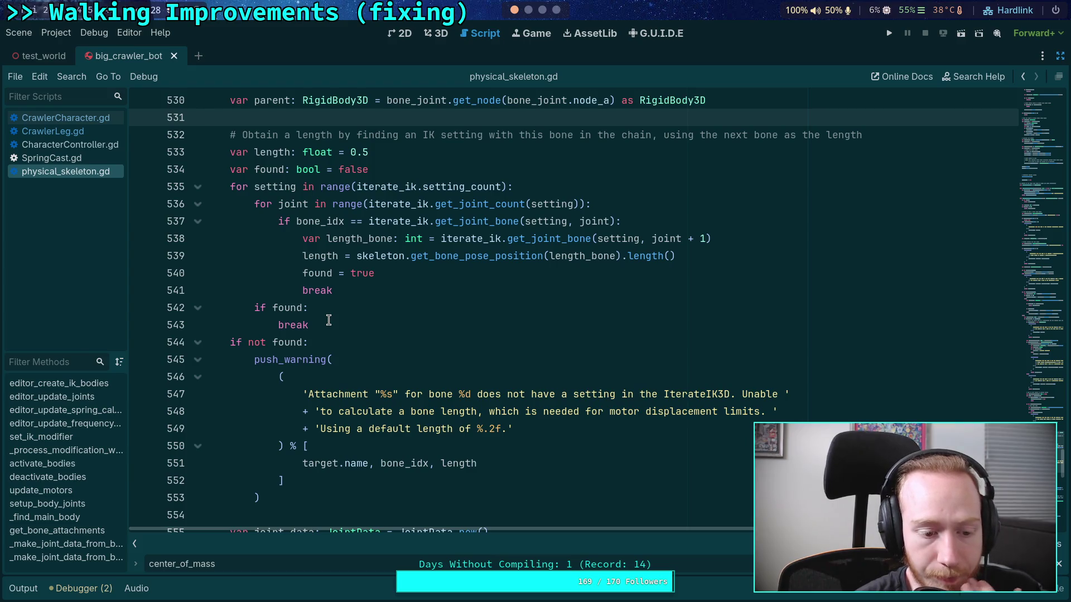
pyautogui.scroll(-8, 329, 319)
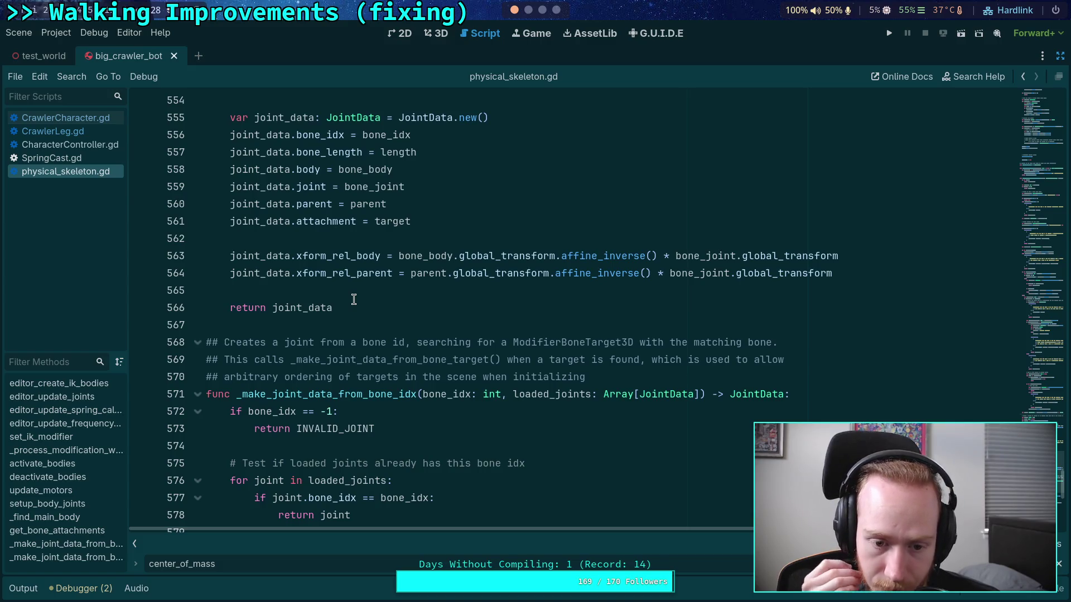
pyautogui.click(337, 325)
pyautogui.scroll(-2, 339, 324)
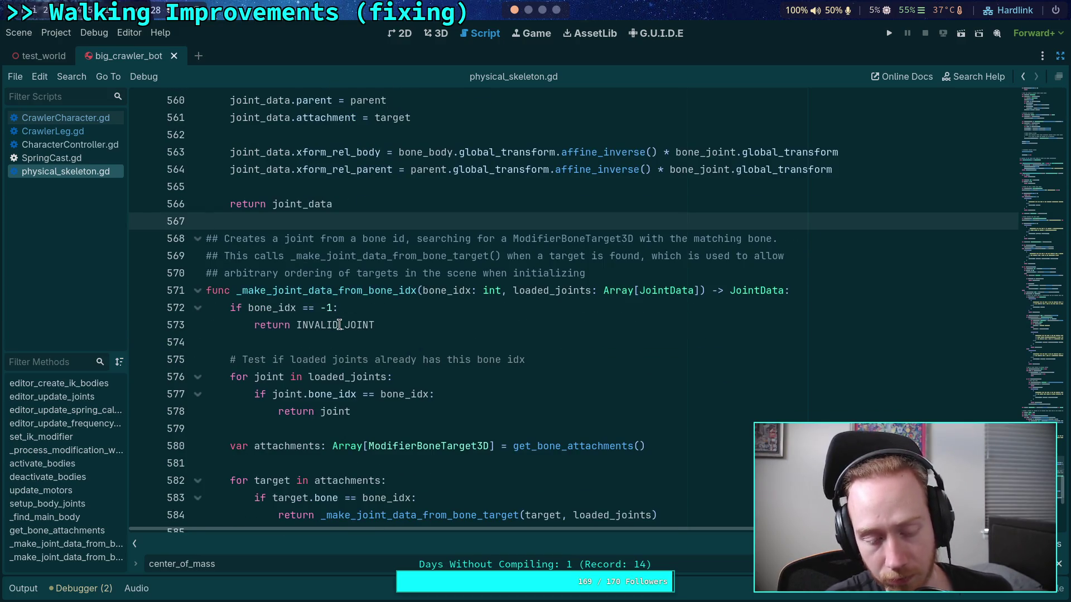
pyautogui.click(324, 338)
pyautogui.scroll(-4, 301, 340)
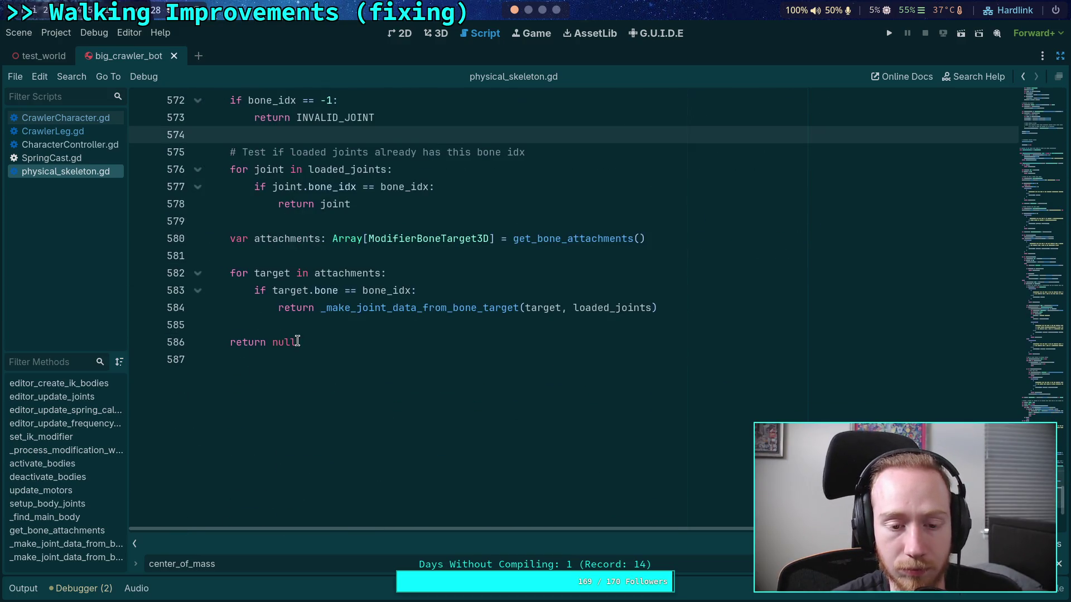
pyautogui.scroll(12, 298, 341)
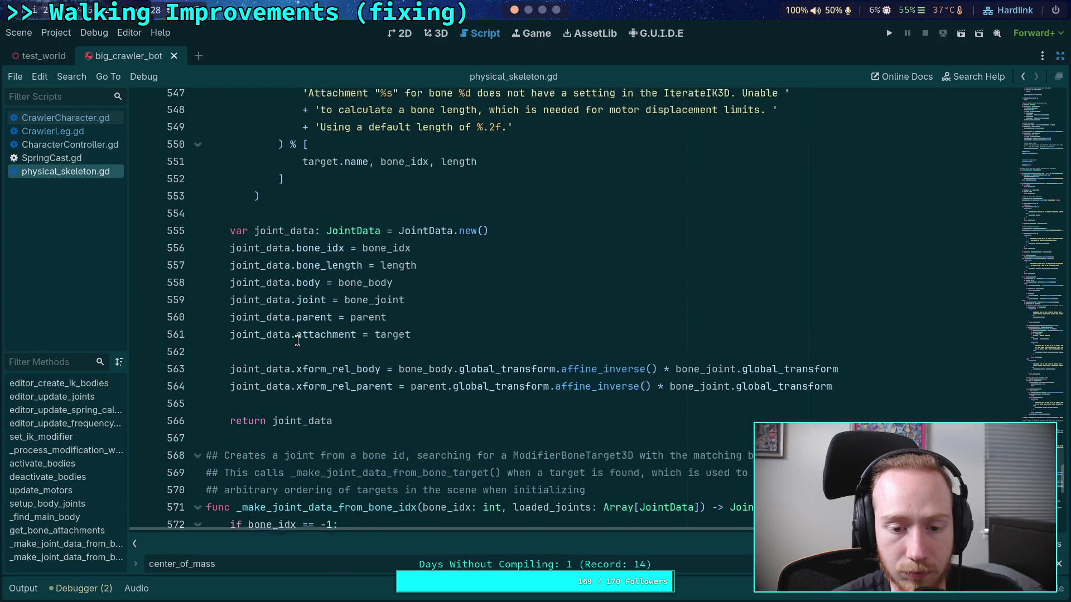
pyautogui.scroll(8, 297, 341)
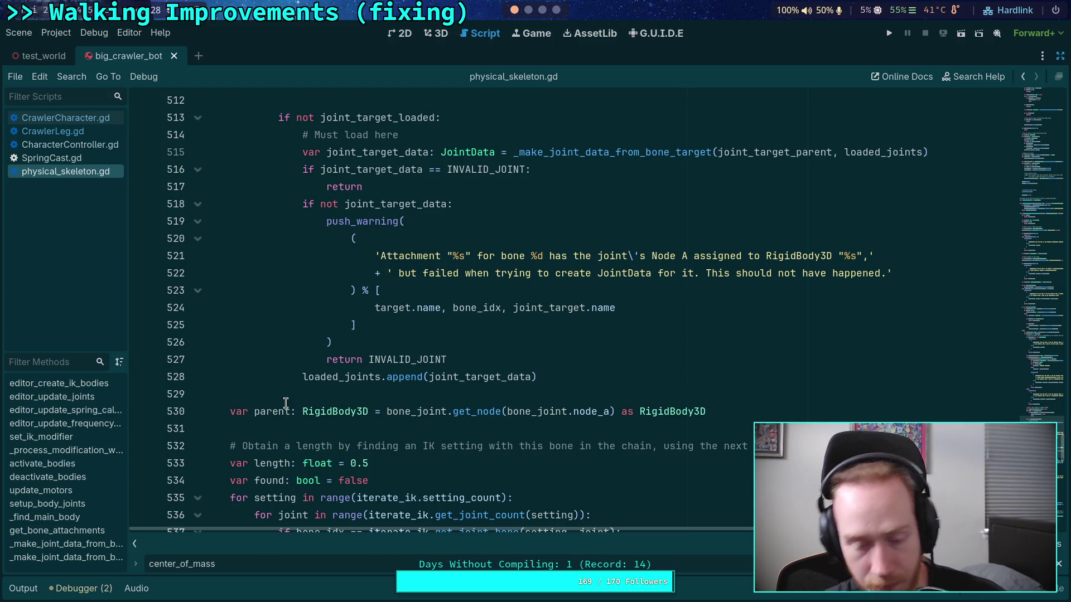
pyautogui.scroll(9, 286, 402)
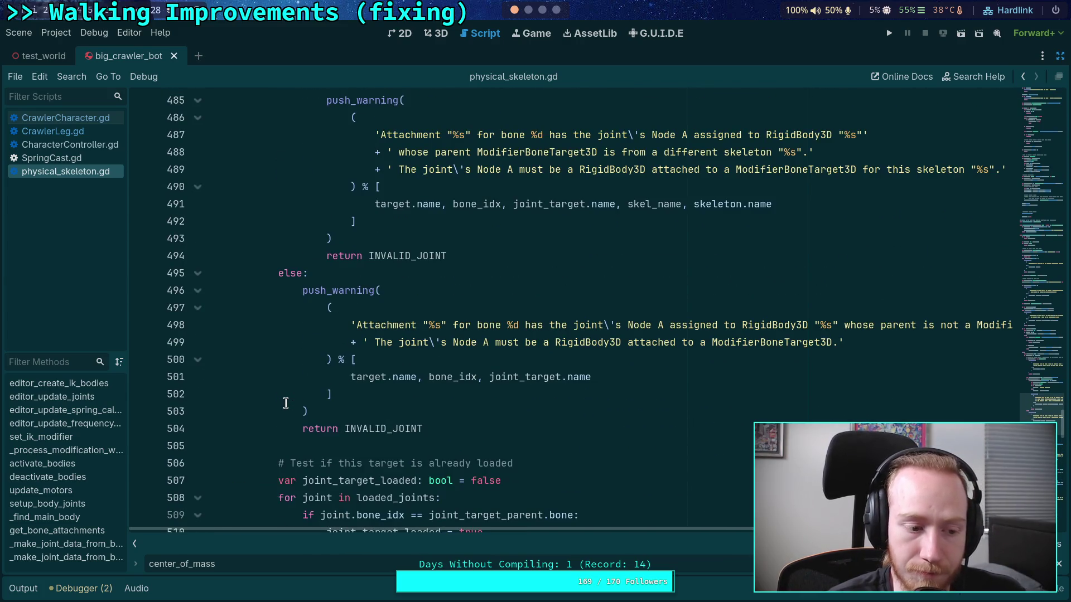
pyautogui.scroll(4, 286, 403)
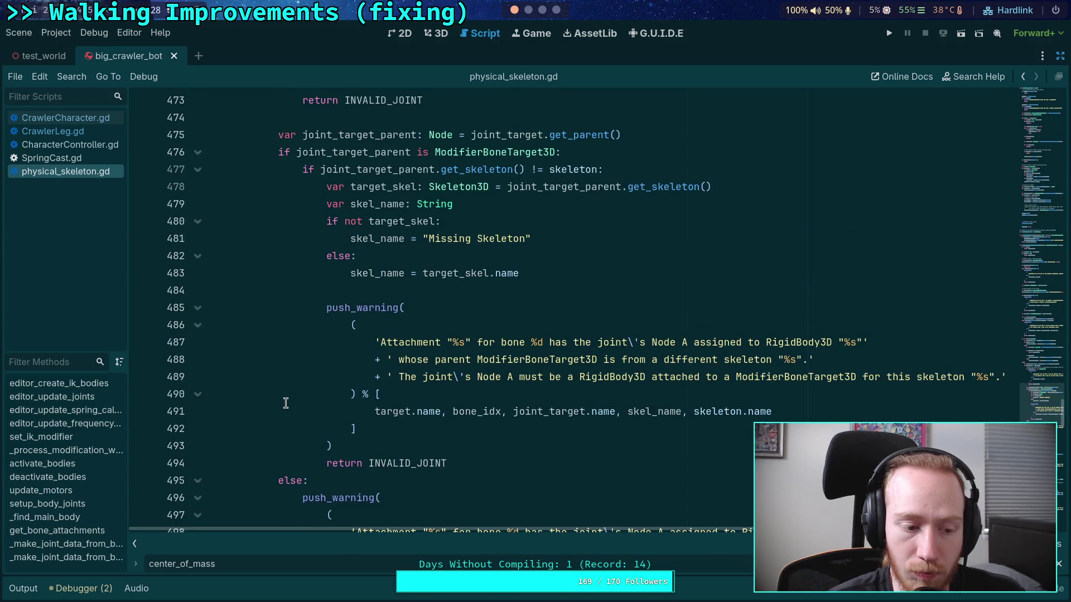
pyautogui.scroll(1, 285, 402)
pyautogui.scroll(16, 286, 403)
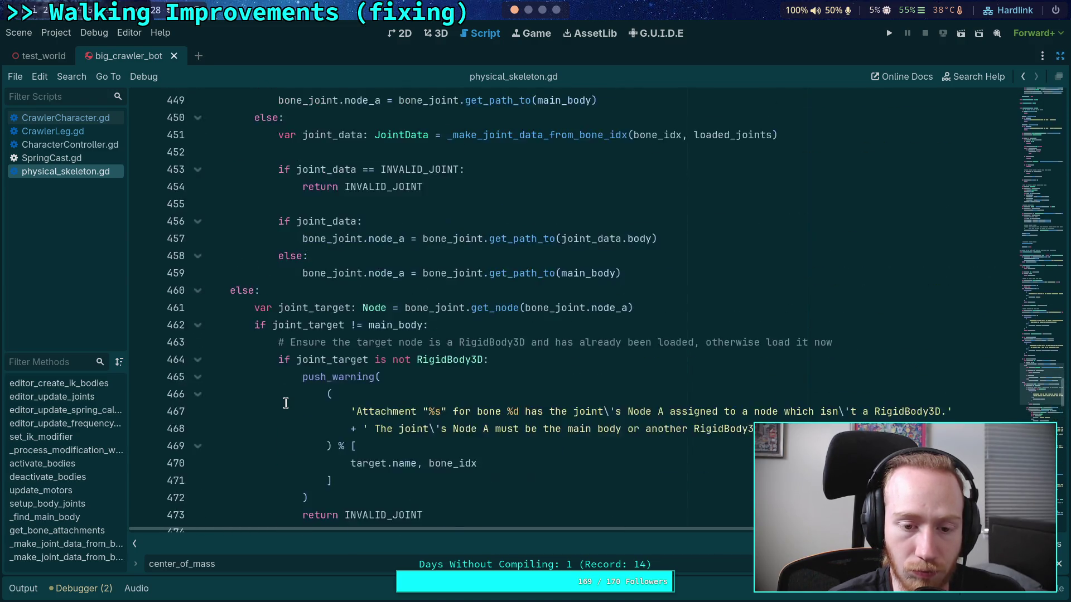
pyautogui.scroll(2, 286, 402)
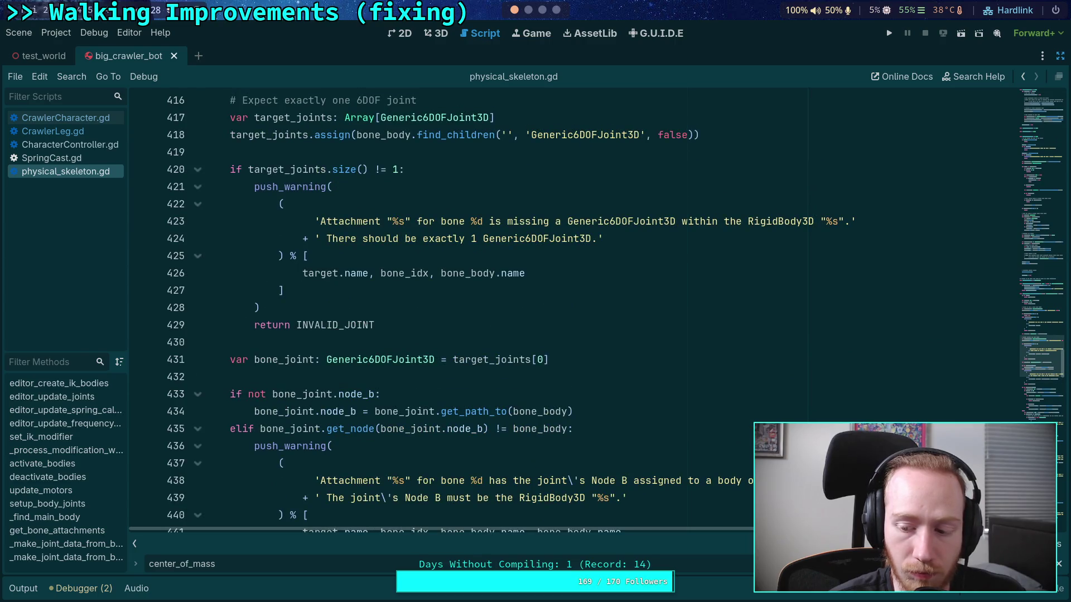
pyautogui.click(293, 342)
pyautogui.scroll(2, 294, 342)
pyautogui.scroll(-6, 324, 350)
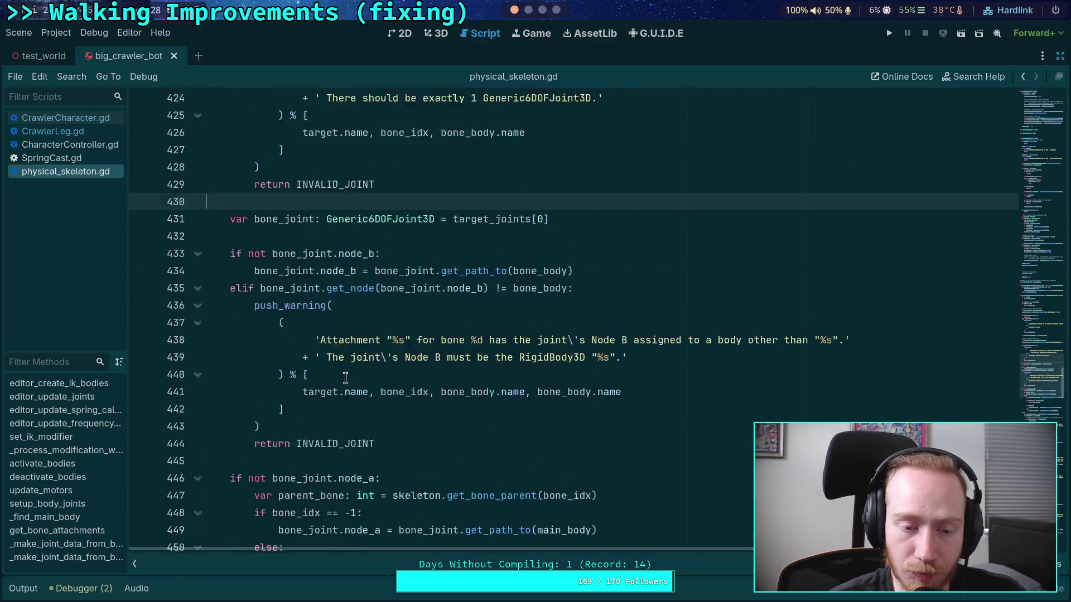
pyautogui.press('Down')
pyautogui.press('Down')
pyautogui.click(315, 397)
pyautogui.scroll(-5, 409, 402)
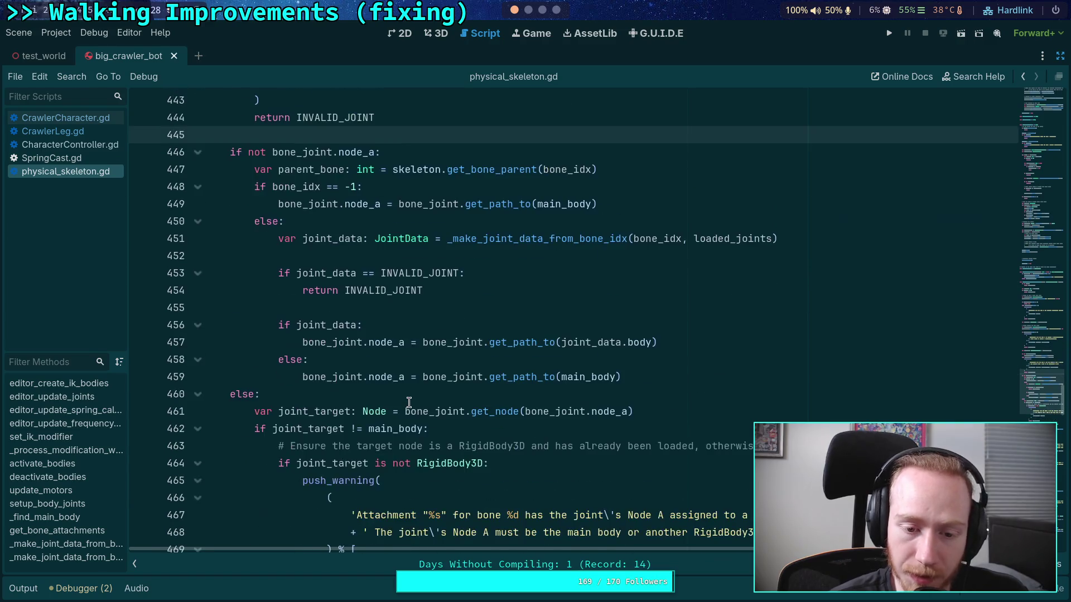
pyautogui.click(318, 390)
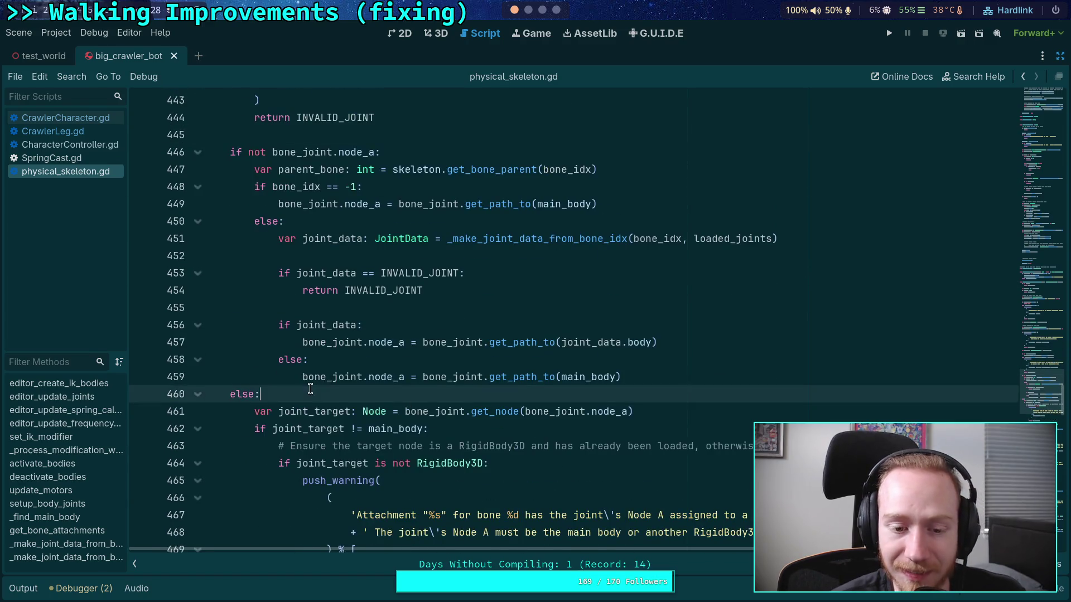
pyautogui.scroll(-5, 329, 374)
pyautogui.click(333, 376)
pyautogui.scroll(6, 335, 373)
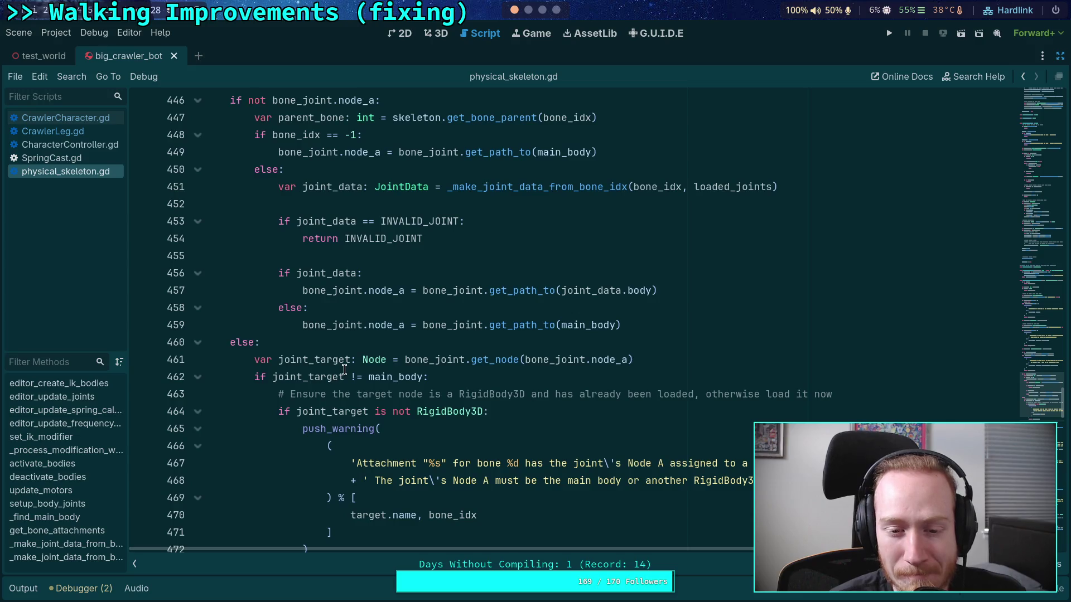
pyautogui.scroll(3, 345, 370)
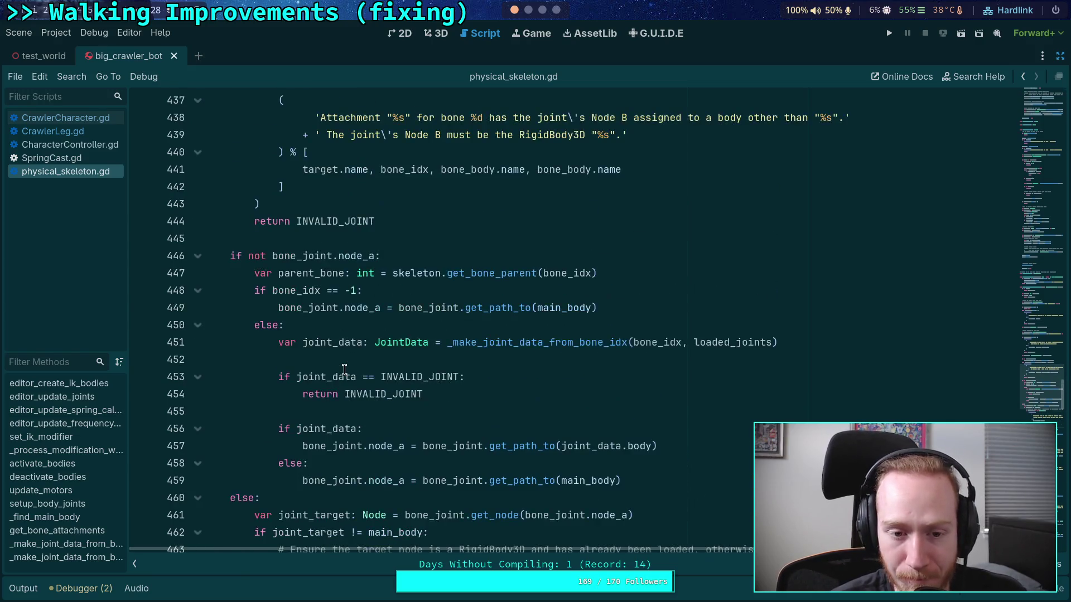
pyautogui.scroll(6, 340, 379)
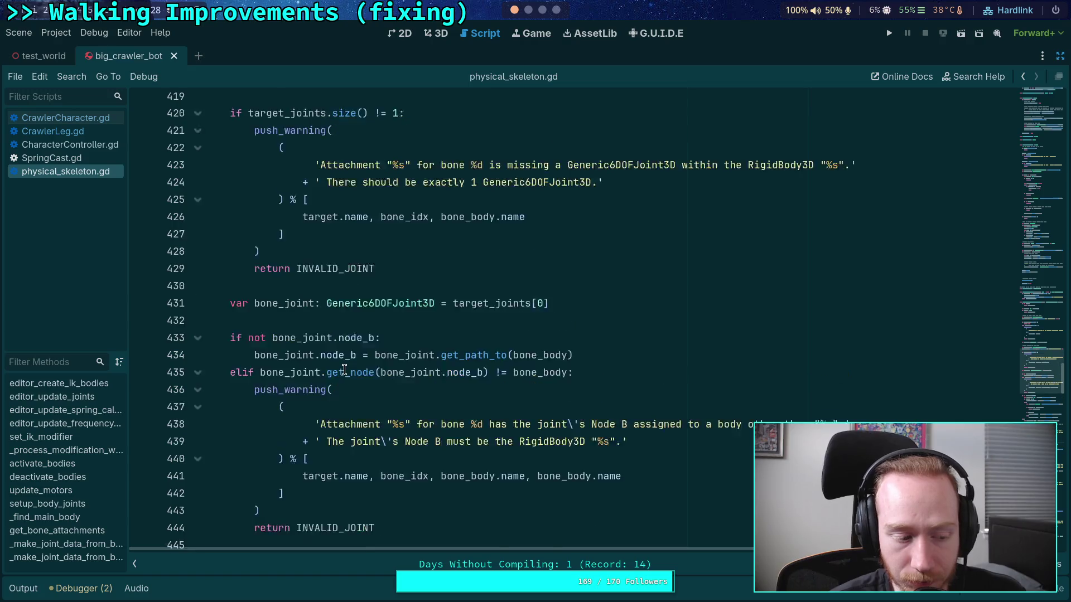
pyautogui.click(334, 397)
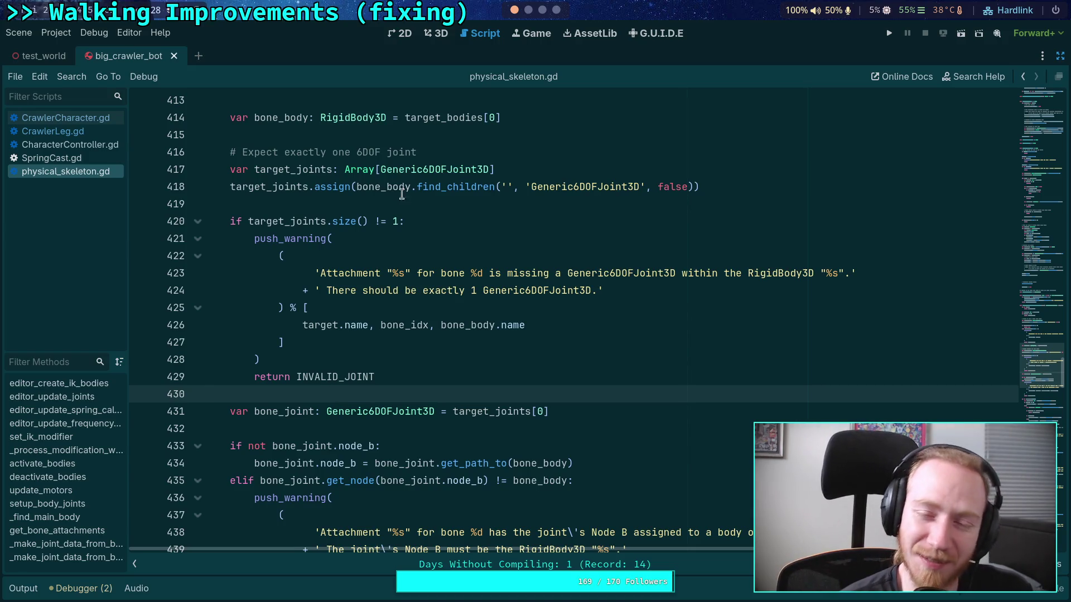
pyautogui.click(542, 10)
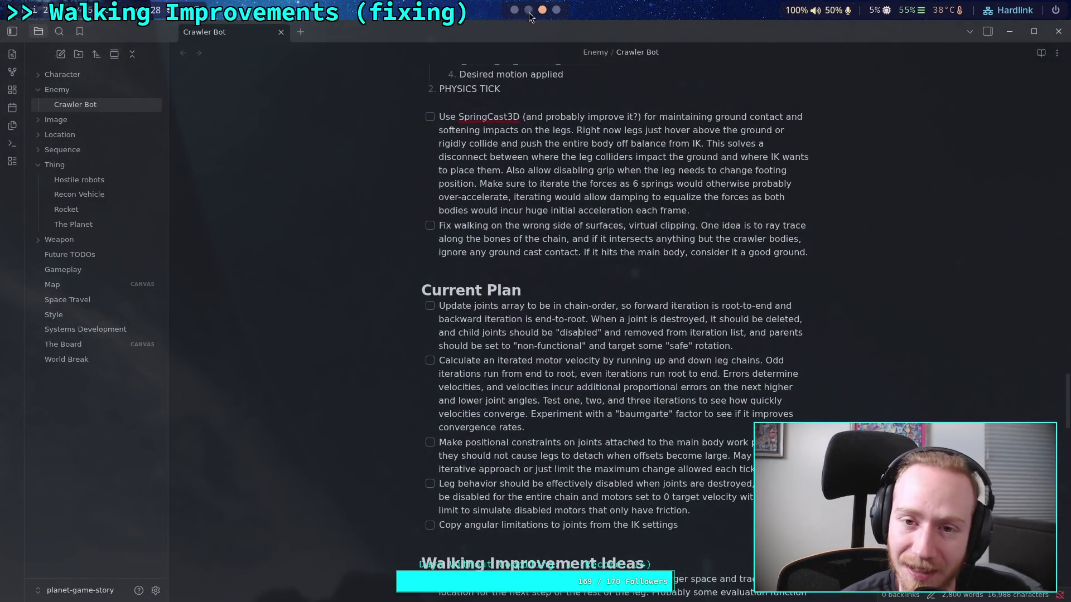
pyautogui.click(528, 10)
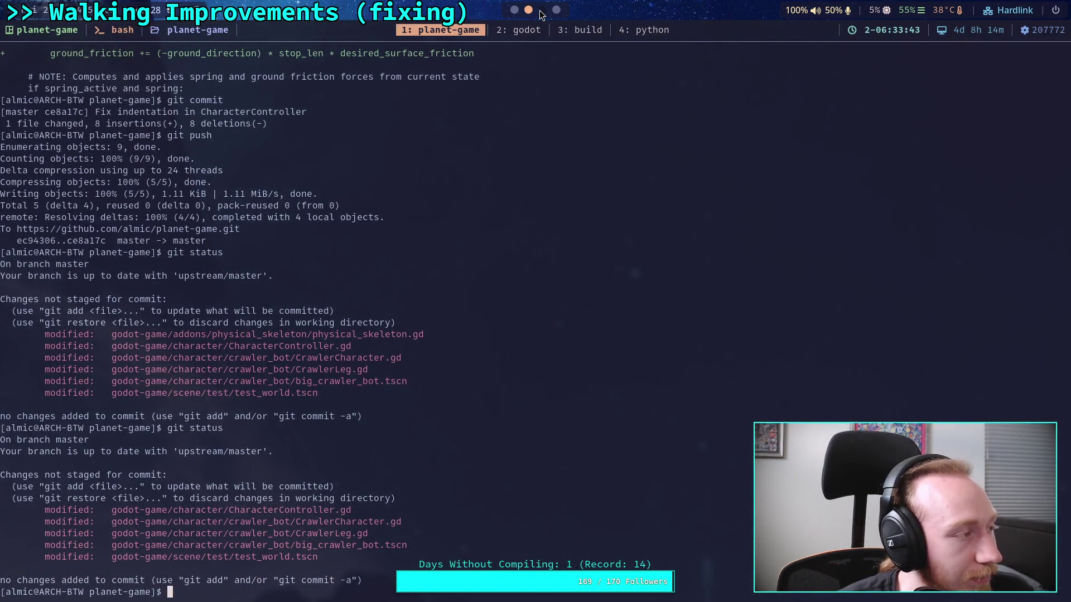
pyautogui.click(542, 10)
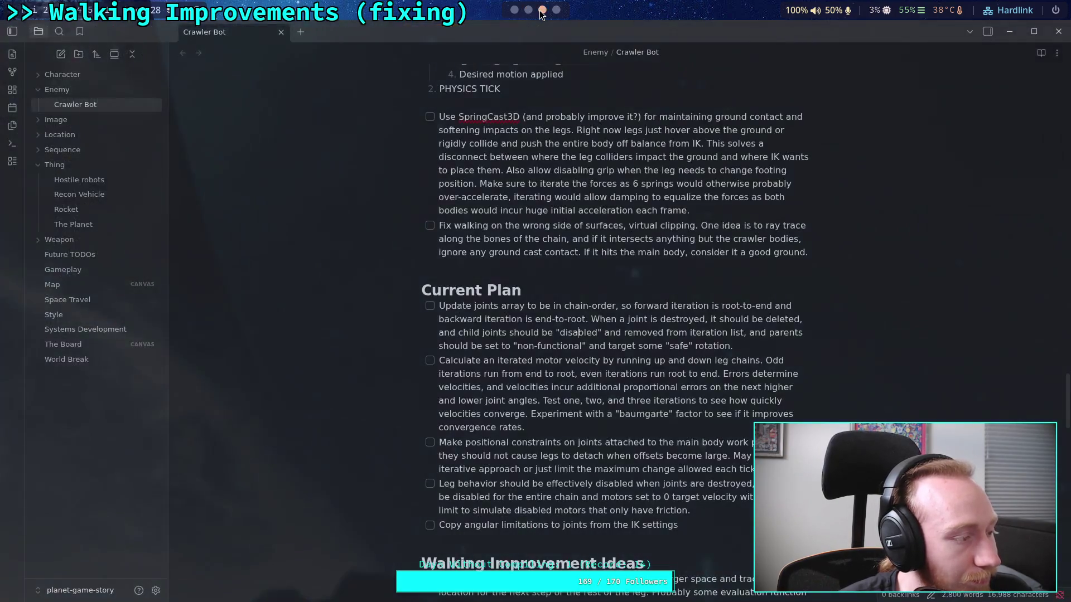
pyautogui.click(514, 10)
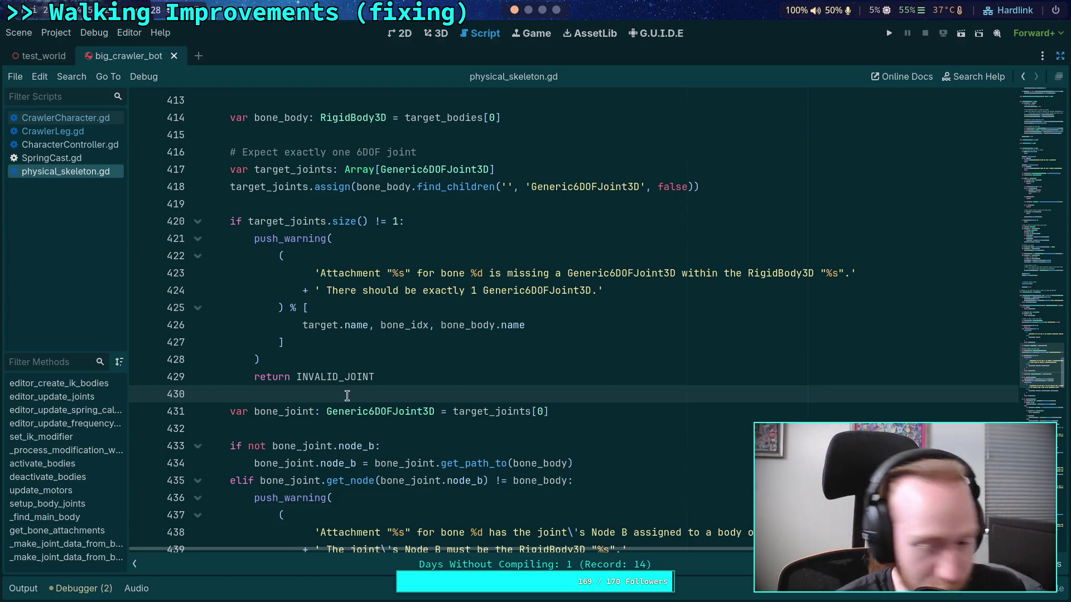
# Review the end of setup, placing the caret on lines 431, 432 and 445
pyautogui.scroll(-5, 350, 357)
pyautogui.click(310, 158)
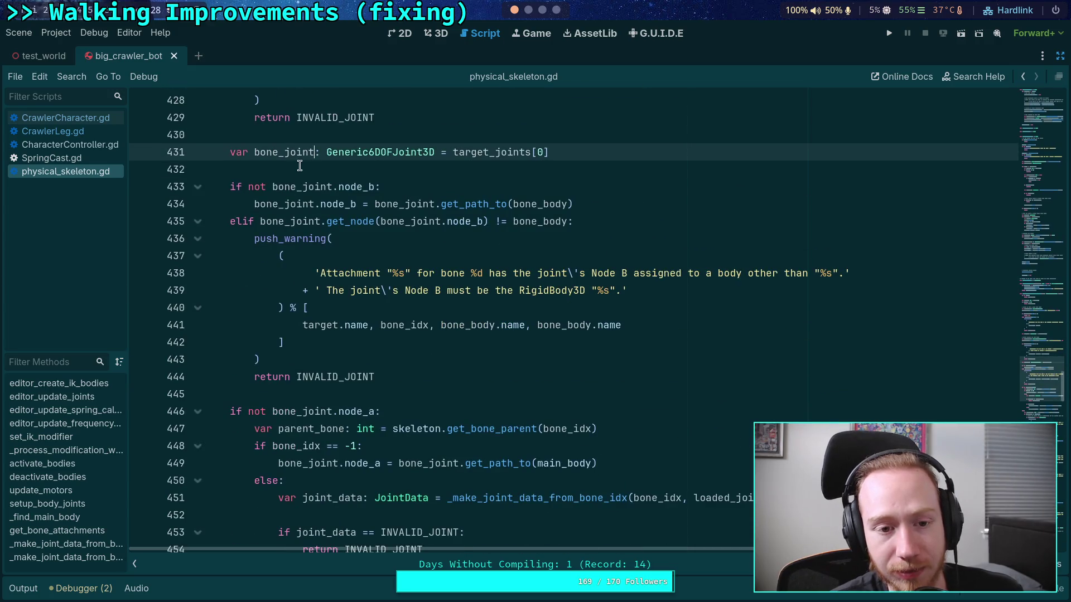
pyautogui.click(293, 169)
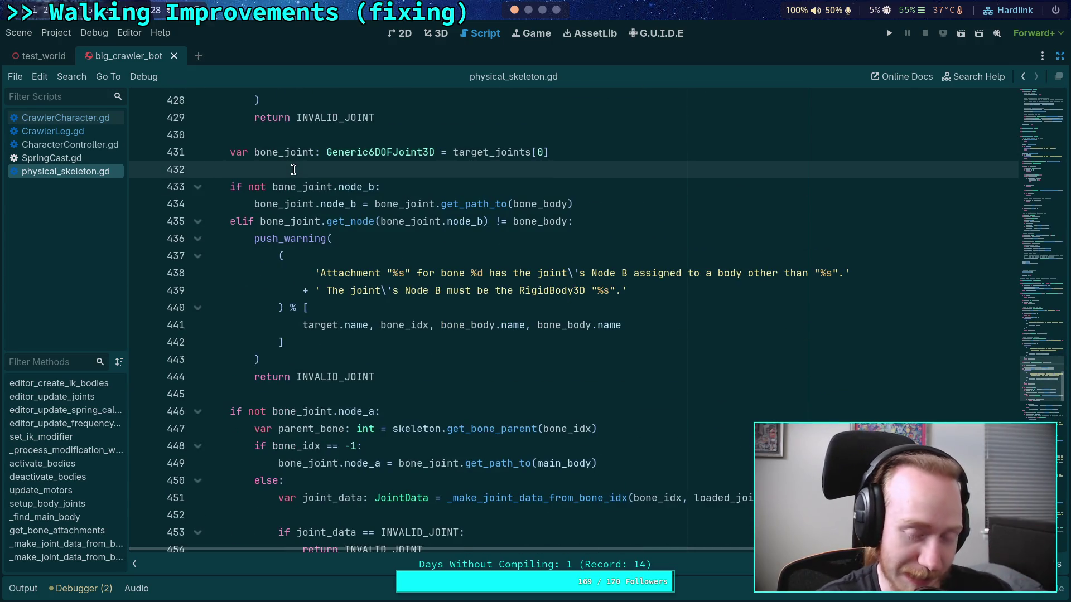
pyautogui.scroll(-3, 293, 169)
pyautogui.click(301, 240)
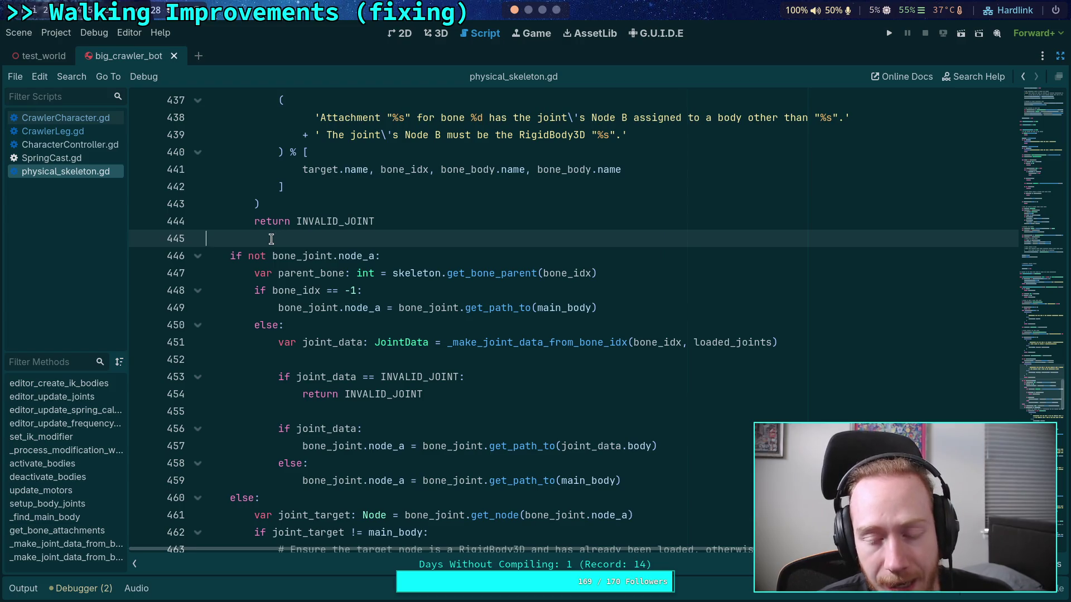
pyautogui.scroll(-1, 271, 239)
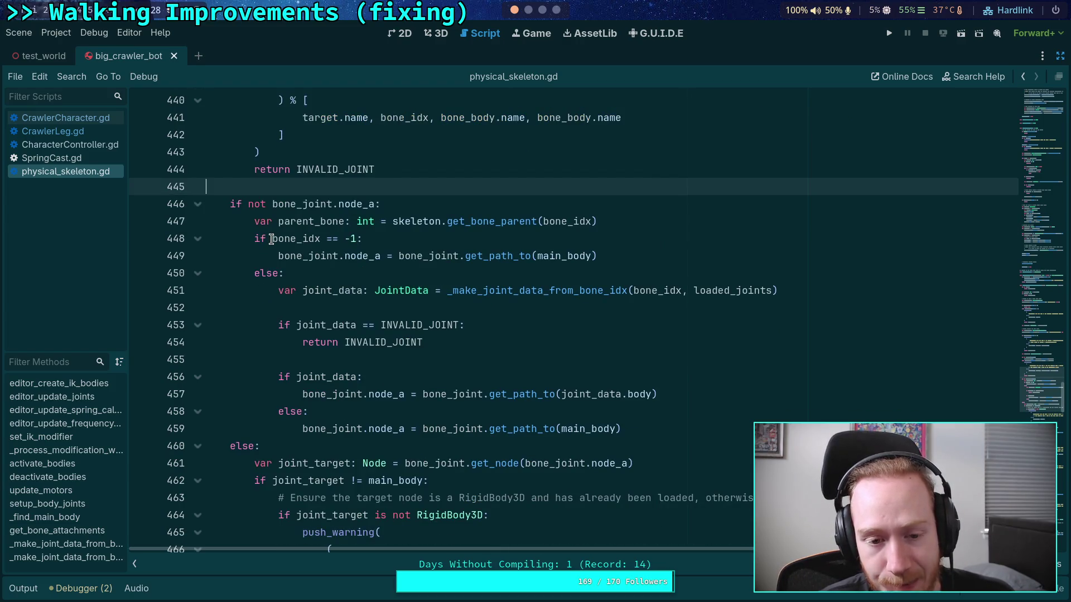
pyautogui.scroll(-6, 271, 239)
pyautogui.scroll(19, 235, 286)
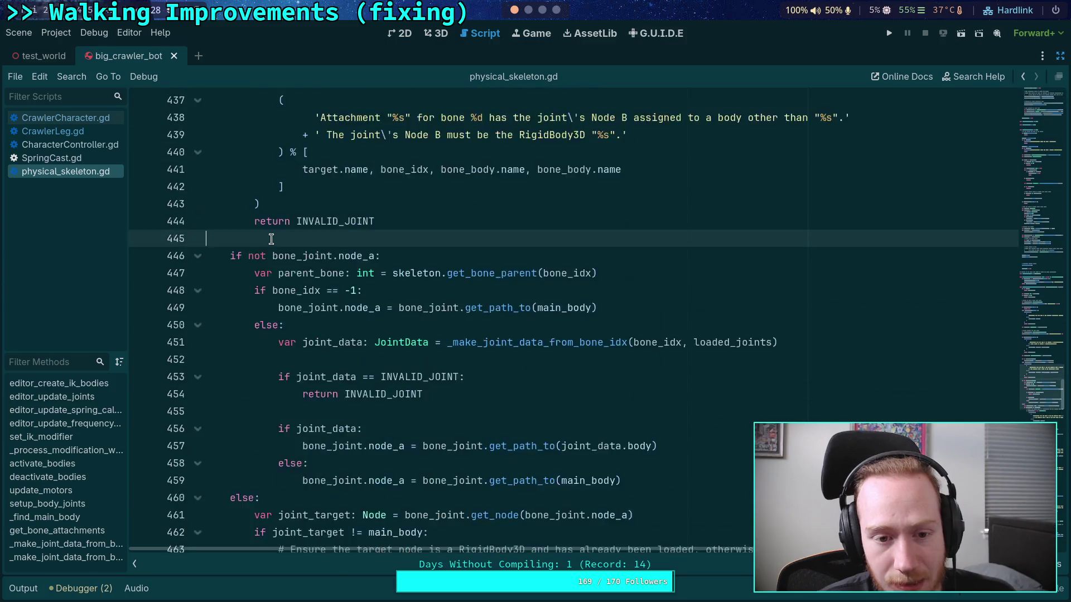
pyautogui.scroll(9, 235, 286)
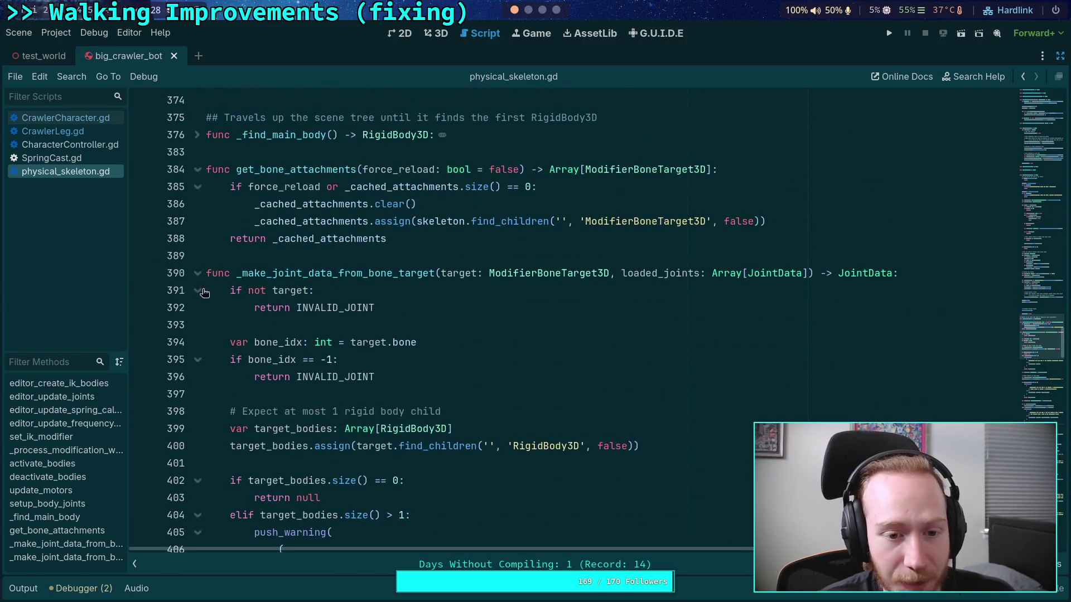
# Collapse _make_joint_data_from_bone_target and select its name to locate its other use
pyautogui.click(197, 274)
pyautogui.click(241, 253)
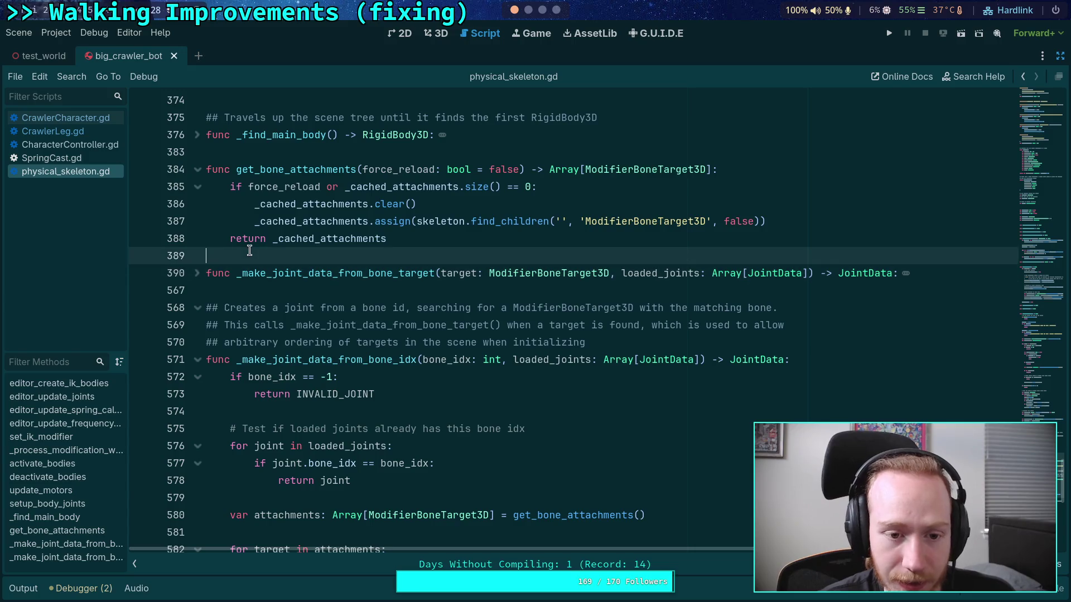
pyautogui.click(284, 272)
pyautogui.doubleClick(285, 272)
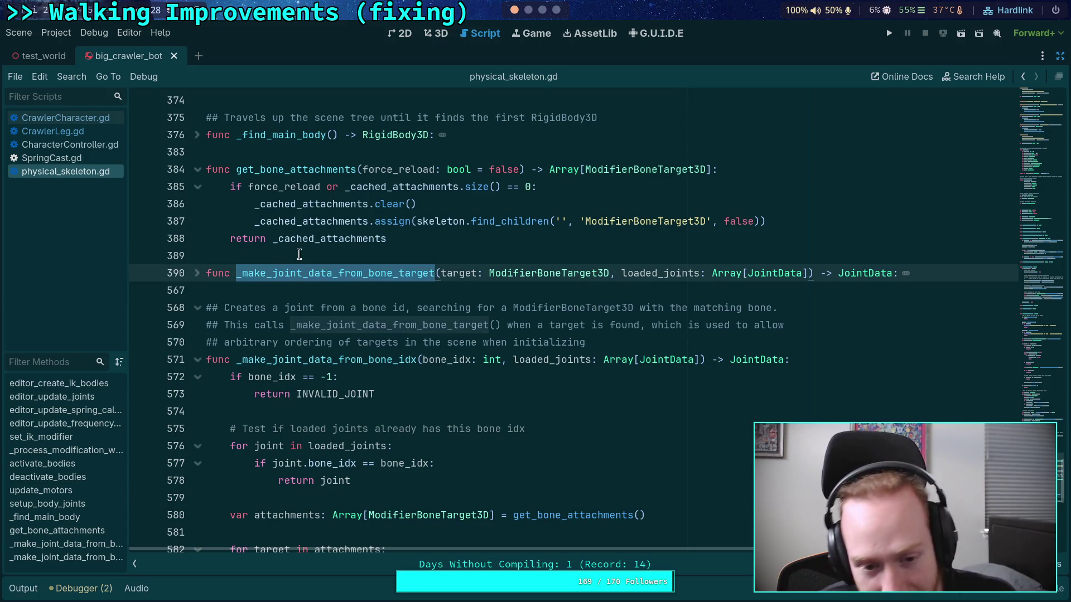
pyautogui.click(299, 255)
pyautogui.scroll(1, 269, 255)
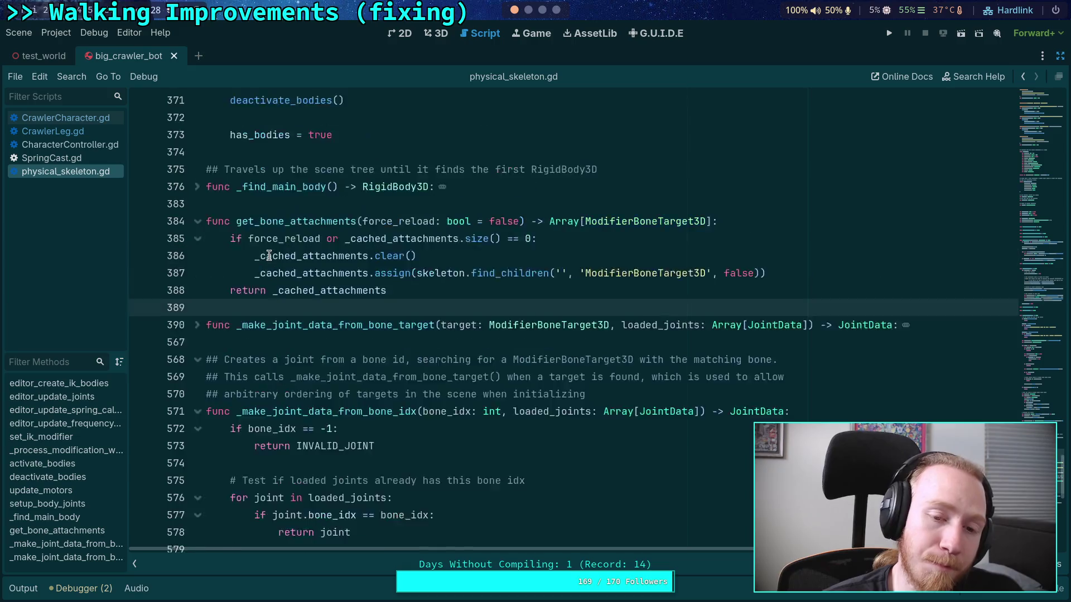
pyautogui.scroll(2, 269, 255)
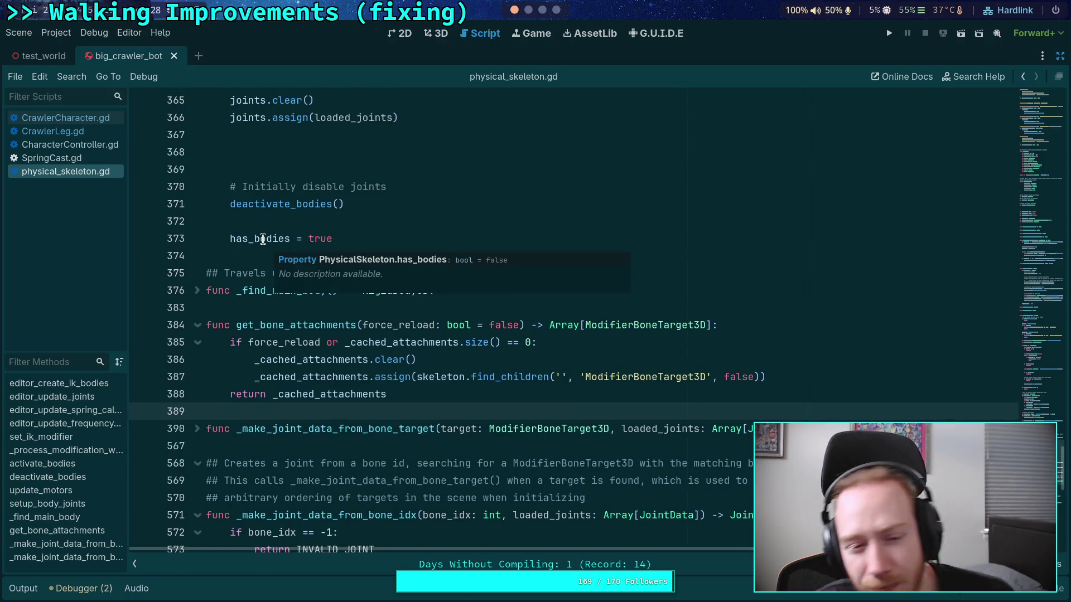
pyautogui.click(237, 306)
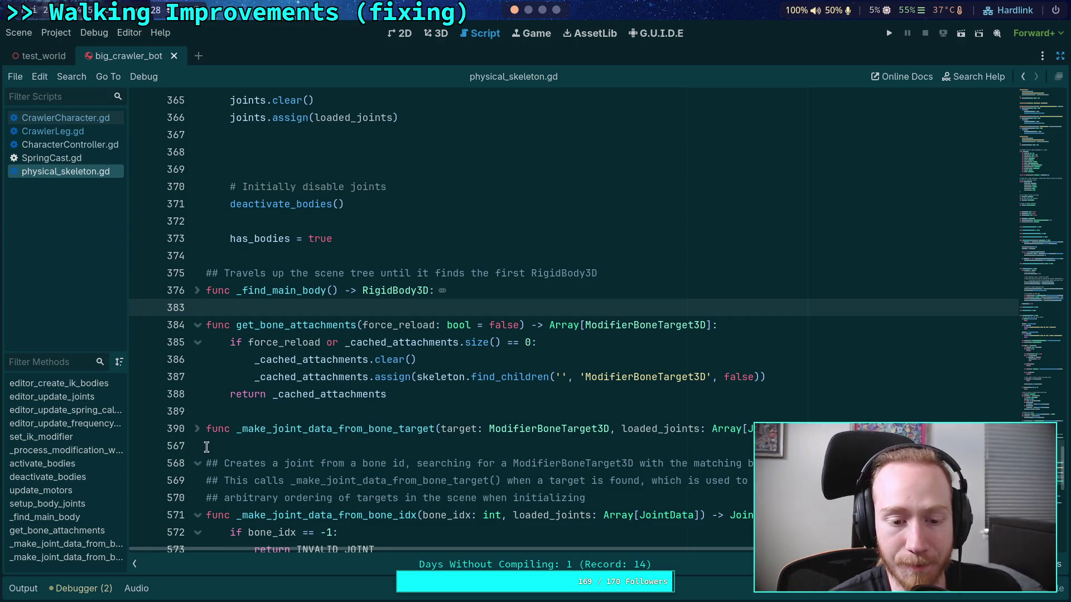
pyautogui.scroll(10, 349, 365)
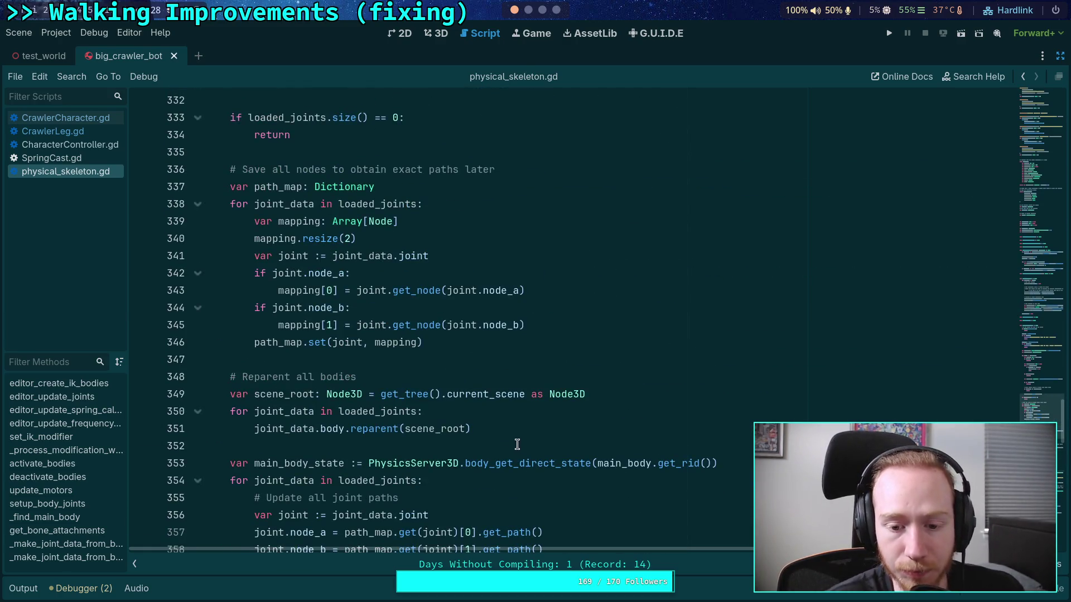
pyautogui.scroll(8, 472, 408)
pyautogui.doubleClick(468, 343)
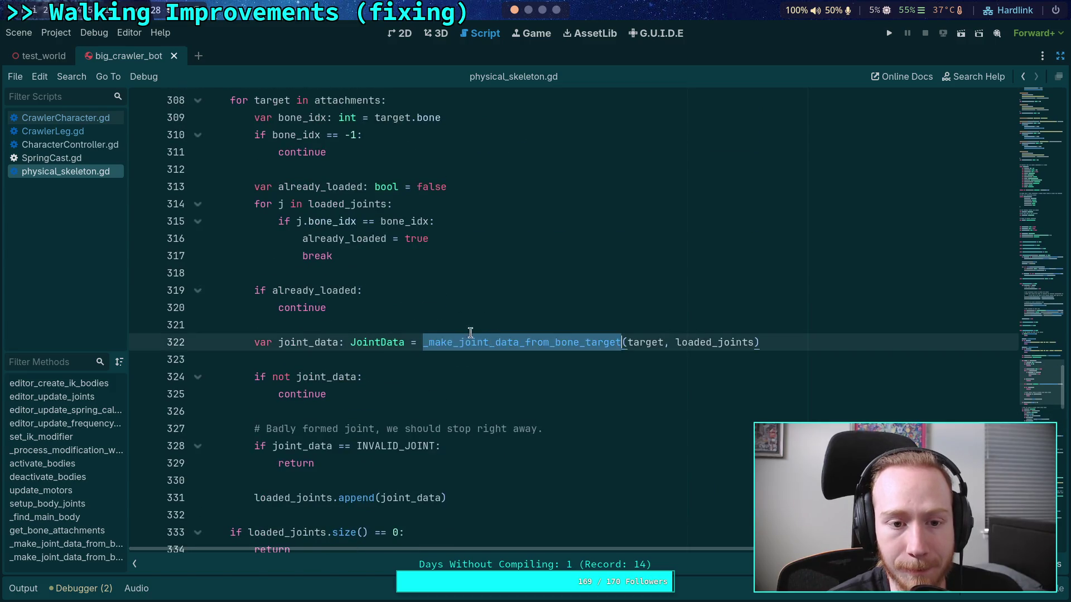
pyautogui.scroll(6, 425, 325)
pyautogui.scroll(-3, 346, 319)
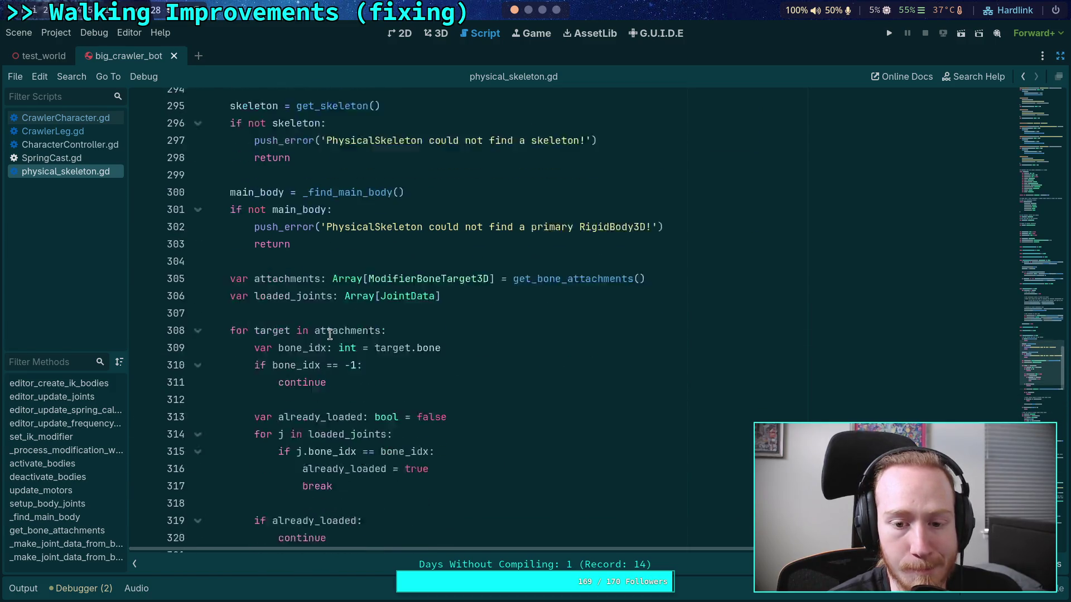
pyautogui.click(676, 207)
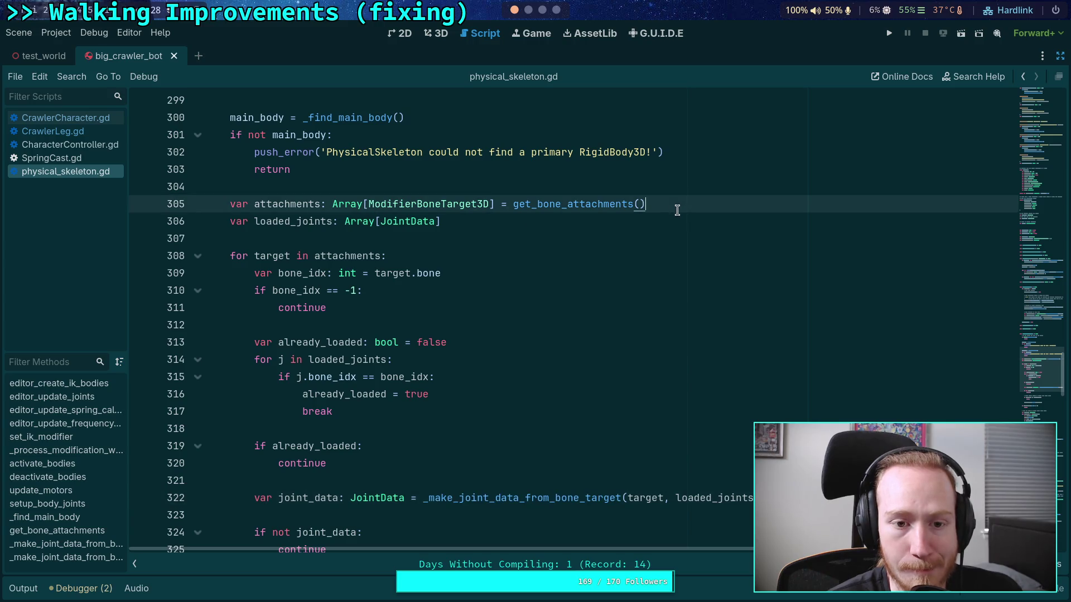
pyautogui.click(495, 185)
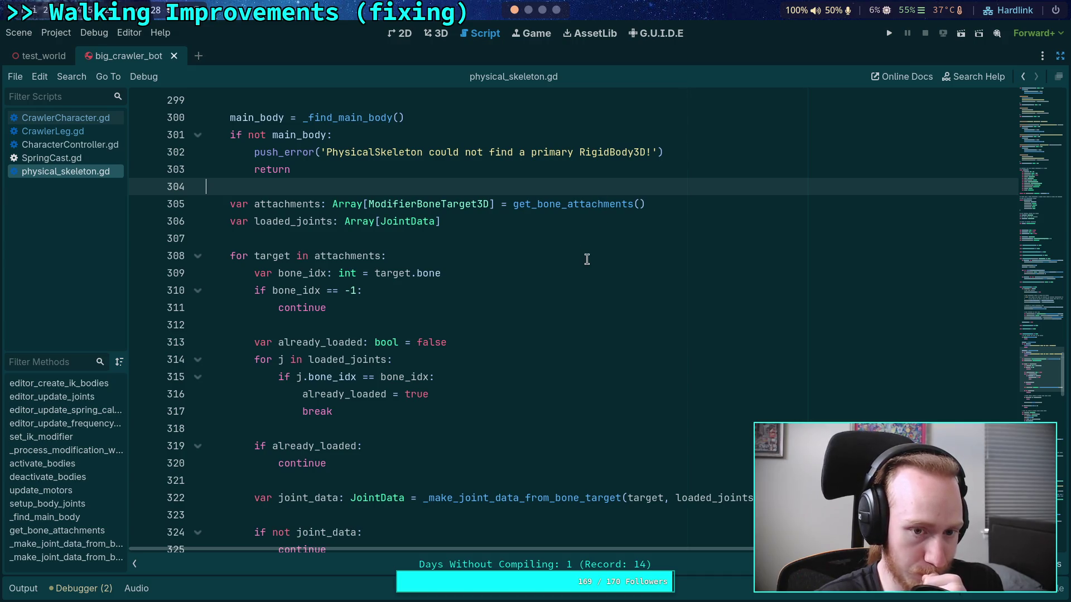
# Insert the comment '# Start by loading IK paths' after line 306, followed by a new line
pyautogui.click(301, 206)
pyautogui.hotkey('alt', 'Down')
pyautogui.hotkey('alt', 'Up')
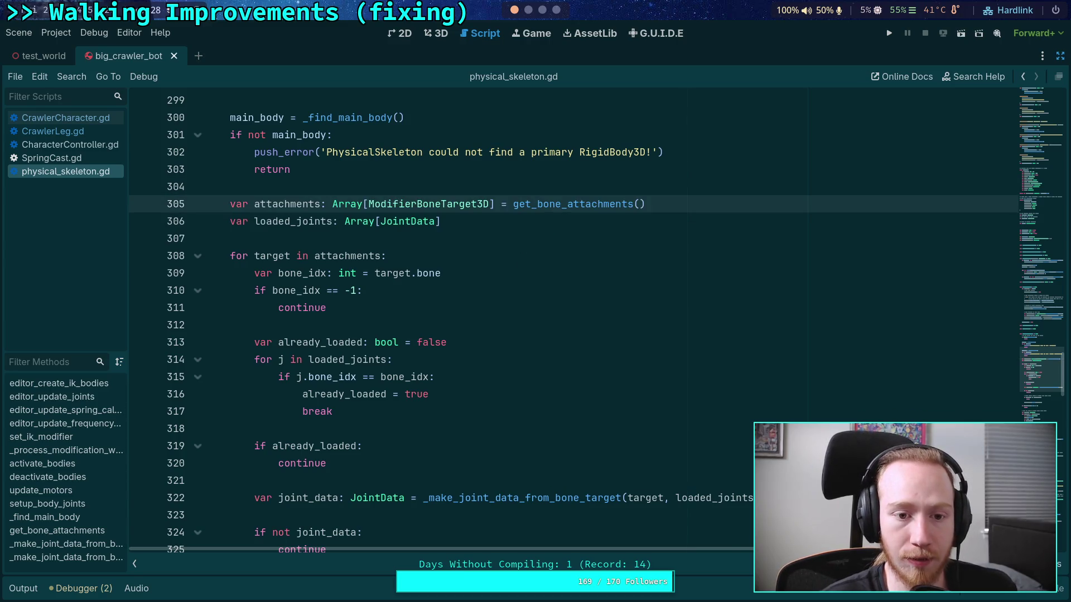
pyautogui.click(576, 223)
pyautogui.press('Return')
pyautogui.press('Return')
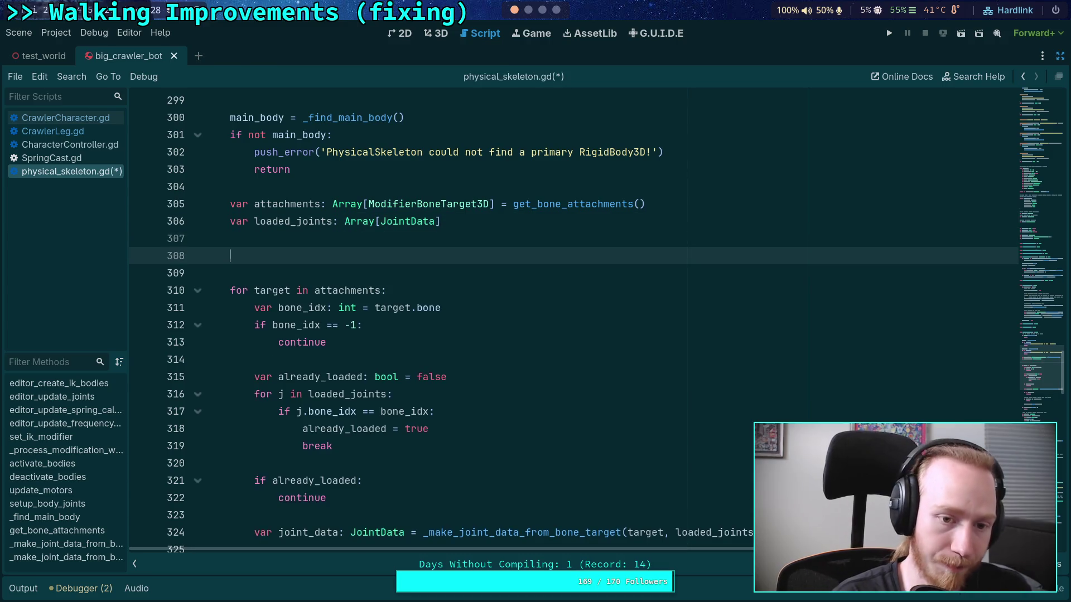
pyautogui.write('# Start b')
pyautogui.write('y loading I')
pyautogui.write('X')
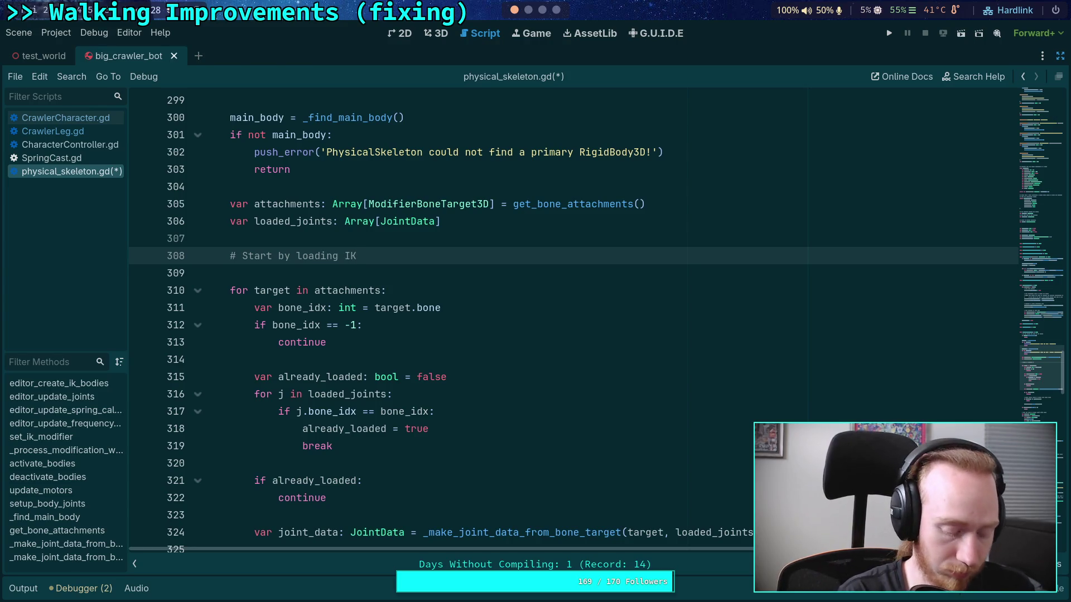
pyautogui.write('paths')
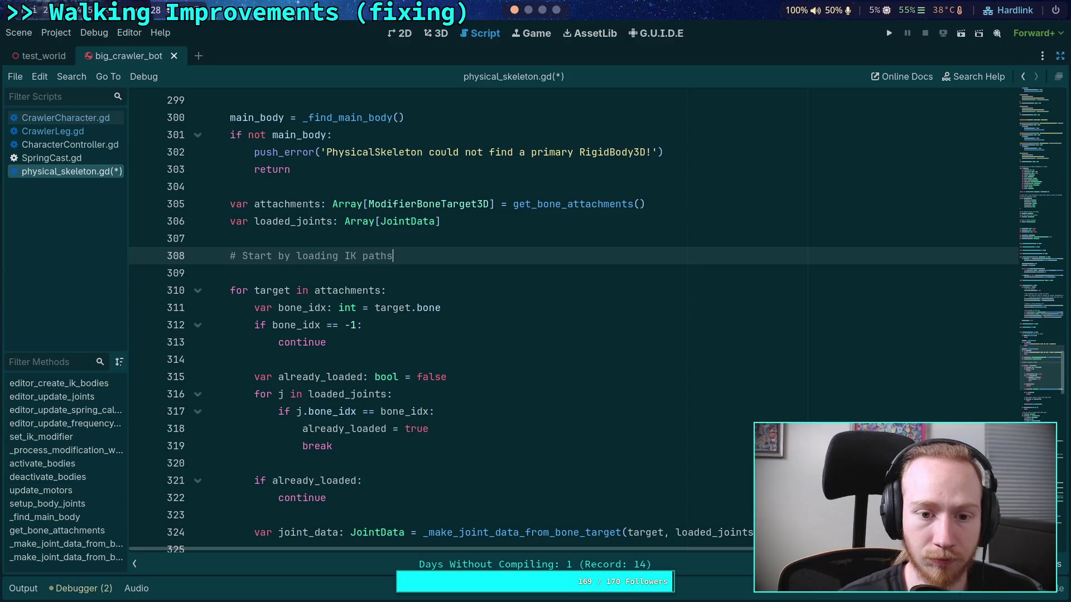
pyautogui.press('Return')
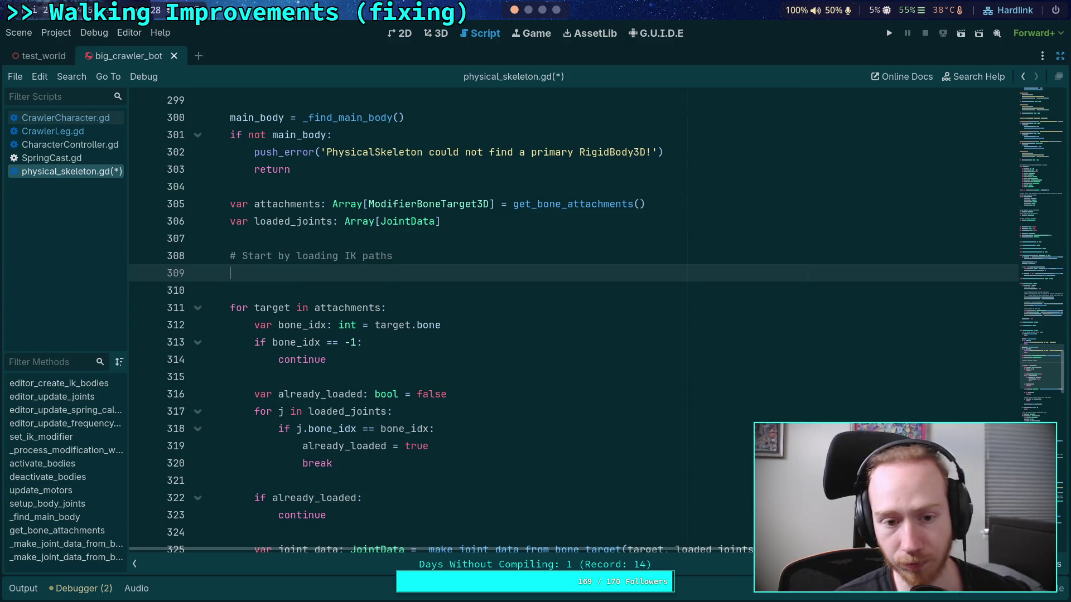
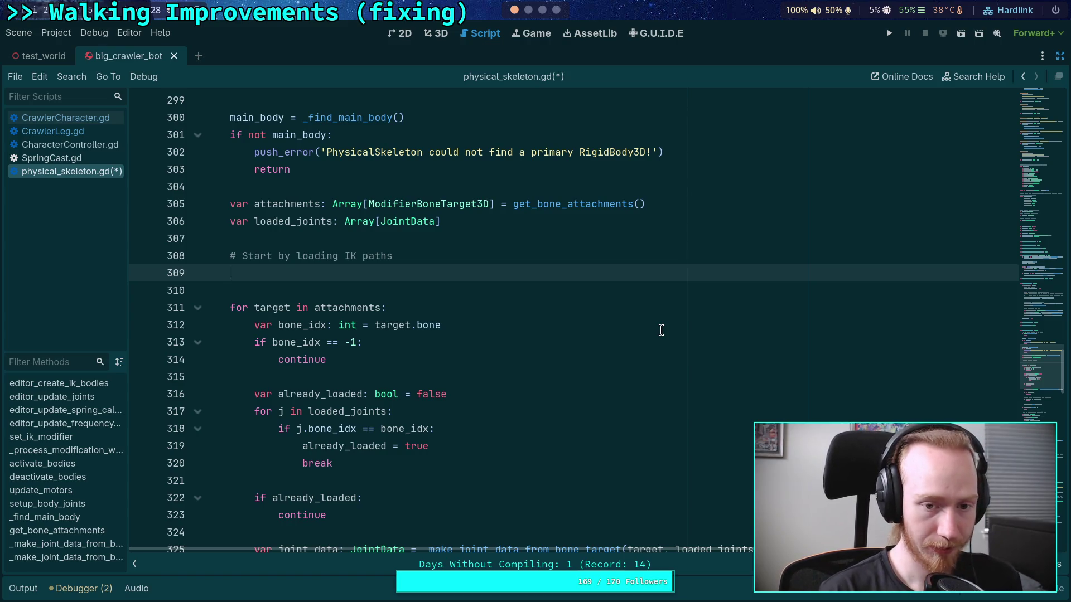
# Start an 'if iterate_ik:' block containing 'for i in range(iterate_ik.setting_count):'
pyautogui.write('if iter')
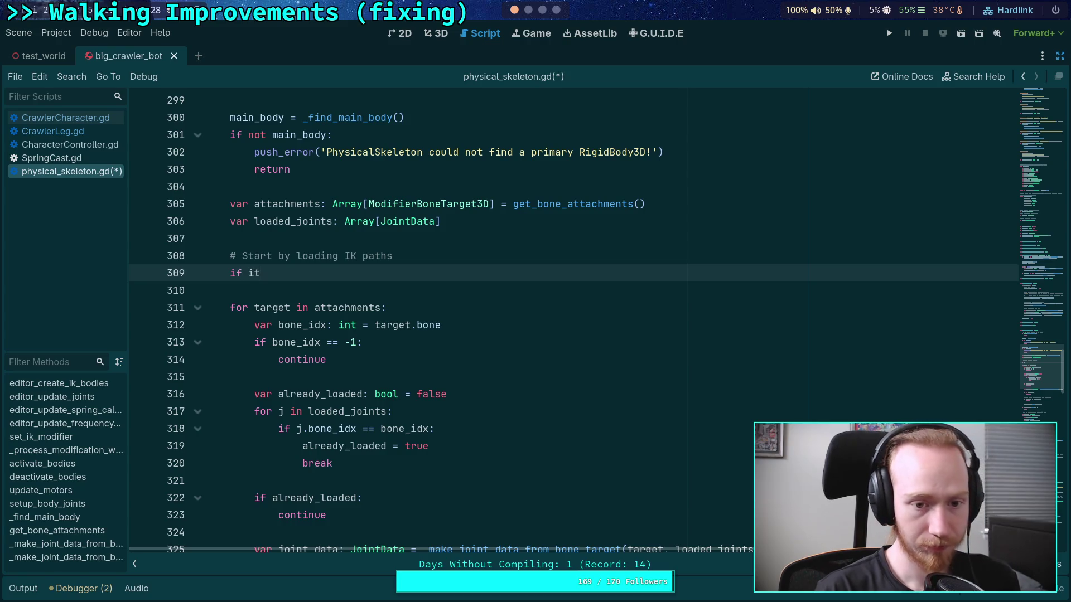
pyautogui.press('Return')
pyautogui.write(':')
pyautogui.press('Return')
pyautogui.write('for')
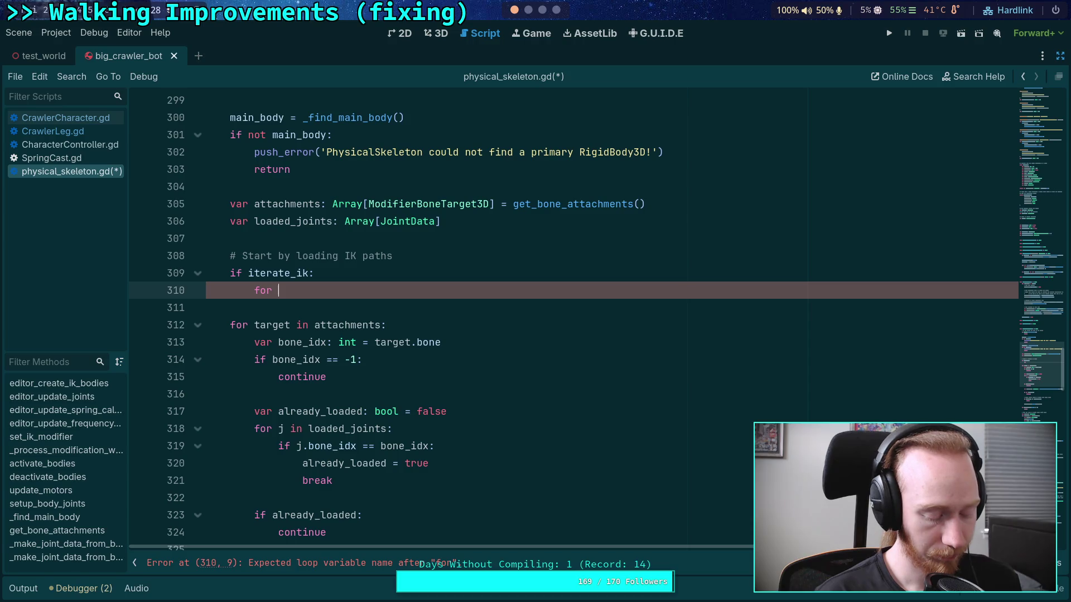
pyautogui.press('BackSpace')
pyautogui.press('BackSpace')
pyautogui.press('BackSpace')
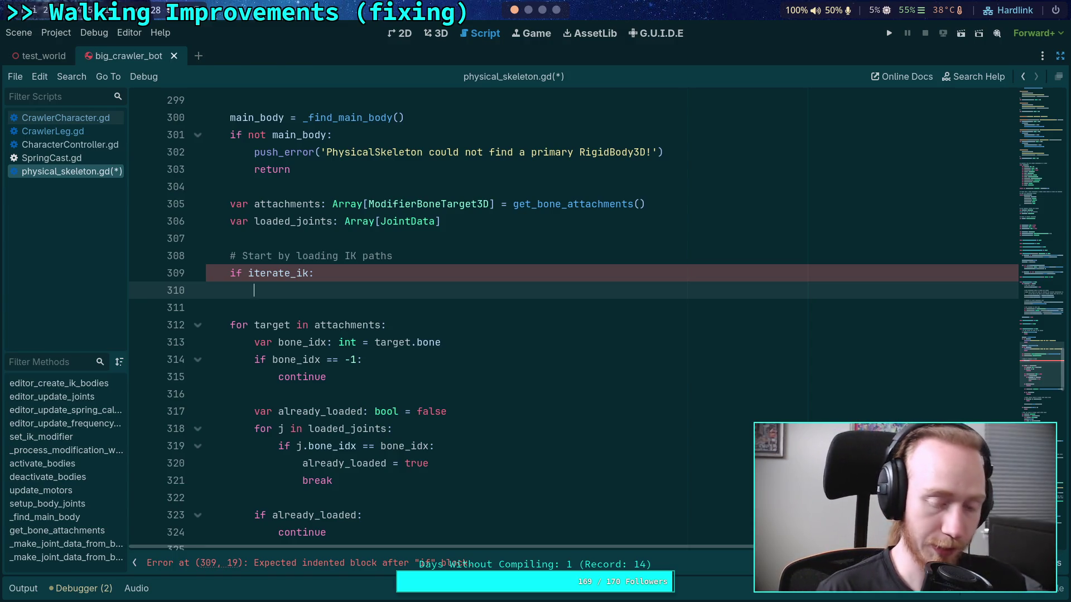
pyautogui.write('f')
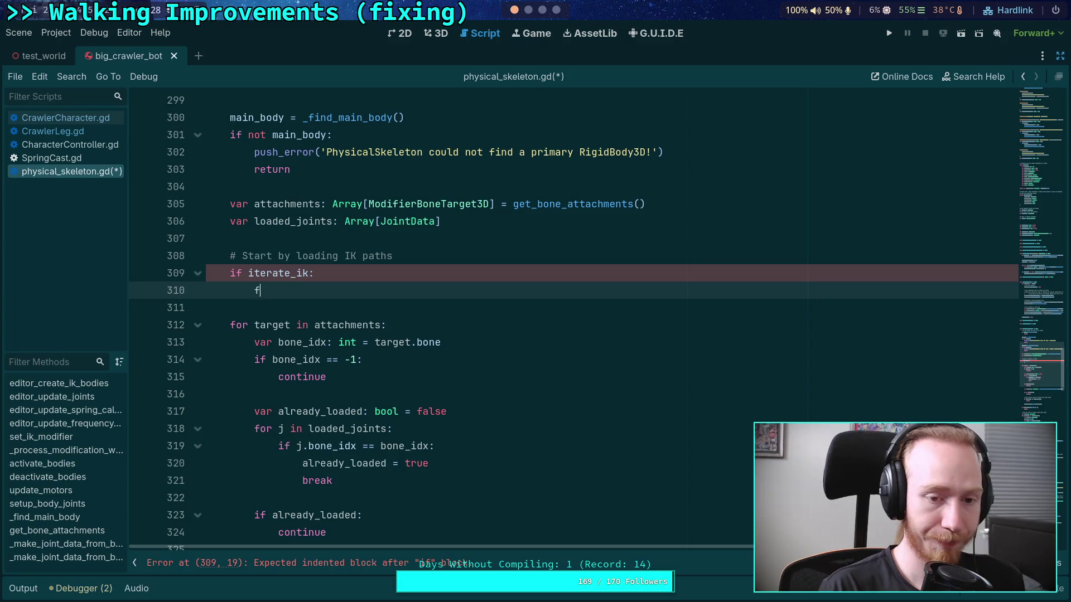
pyautogui.write('or i in range(')
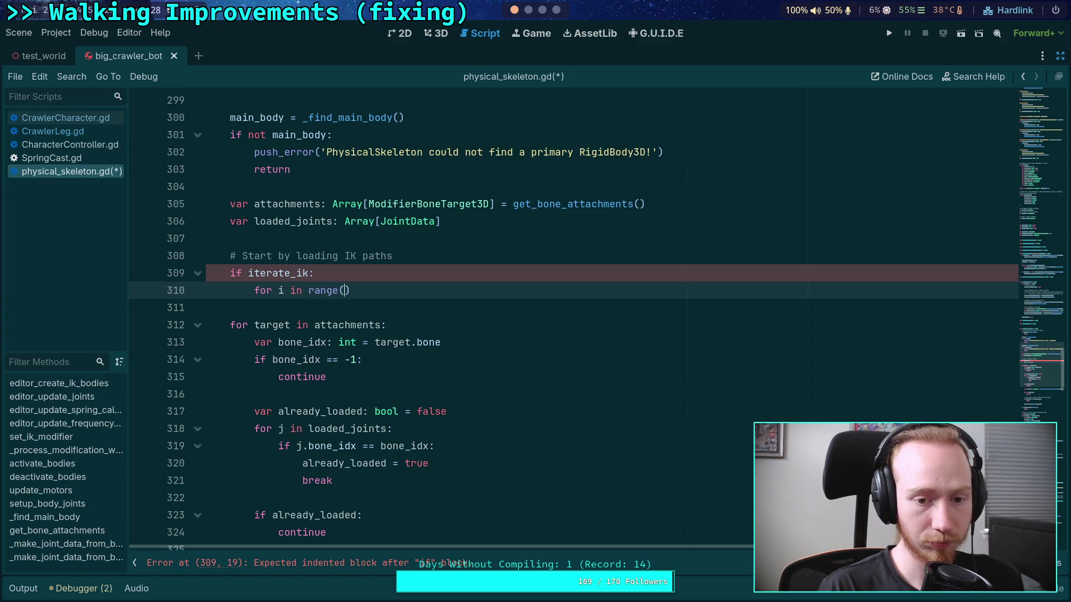
pyautogui.write('it')
pyautogui.press('Return')
pyautogui.write('.setting_c')
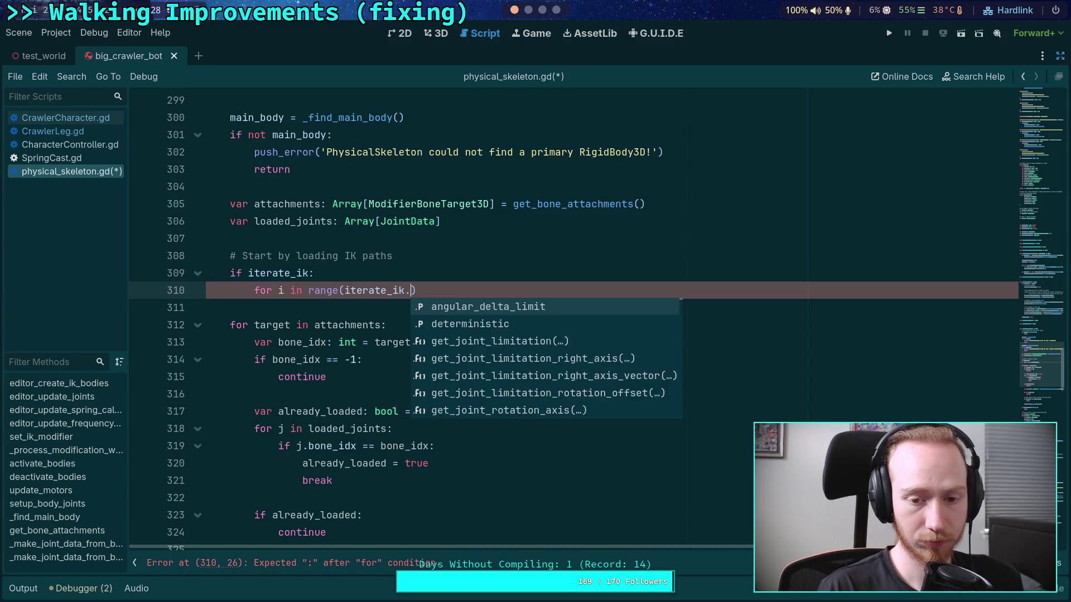
pyautogui.write('ount) ')
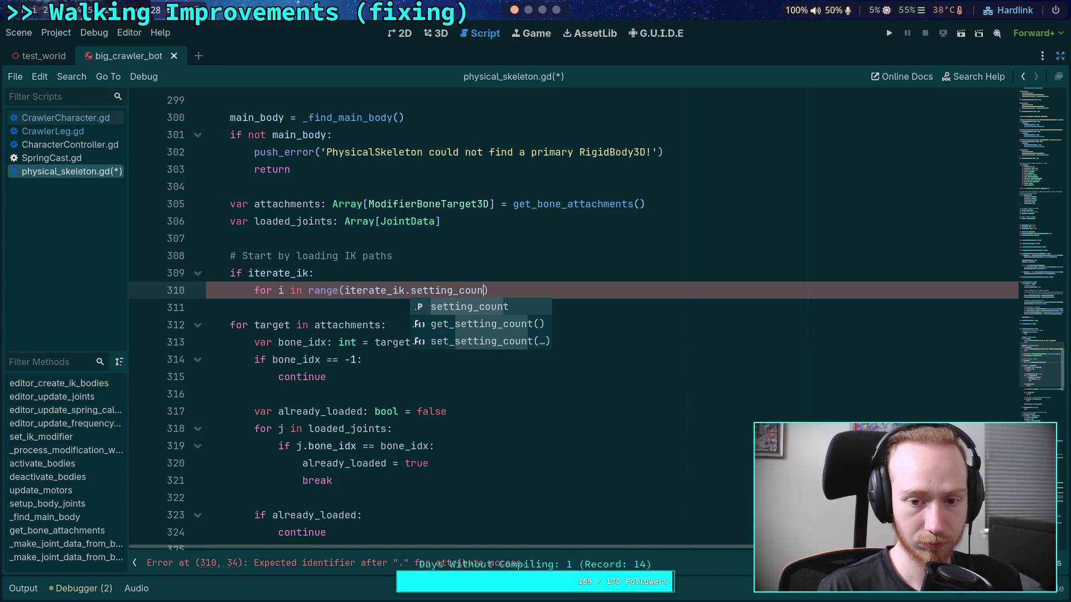
pyautogui.write(':')
pyautogui.press('Return')
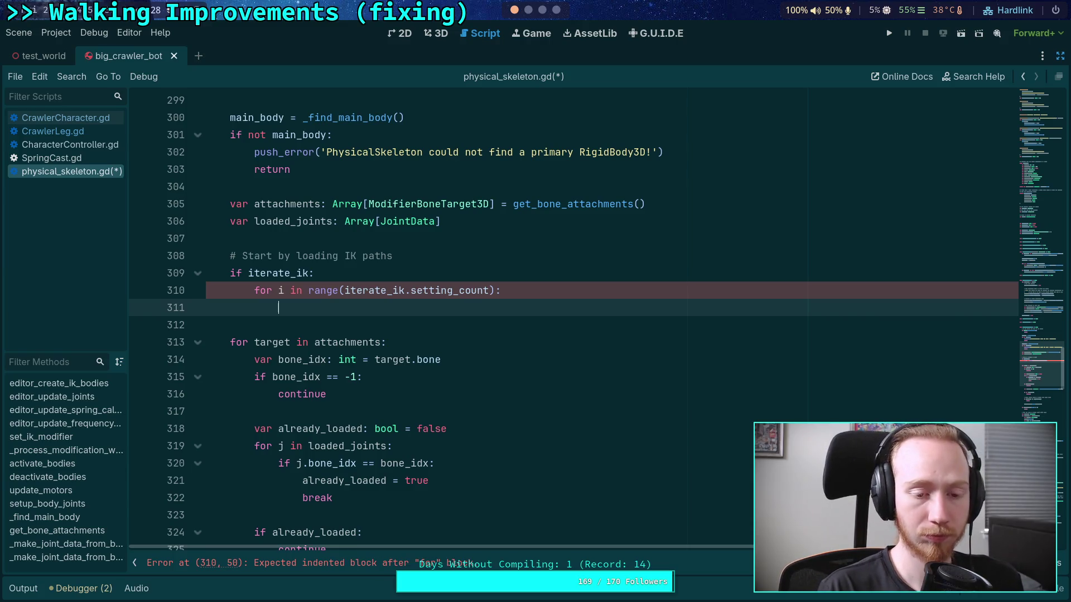
# Nest a 'for k in range(iterate_ik.get_joint_count(i)):' loop inside the setting loop
pyautogui.write('for x')
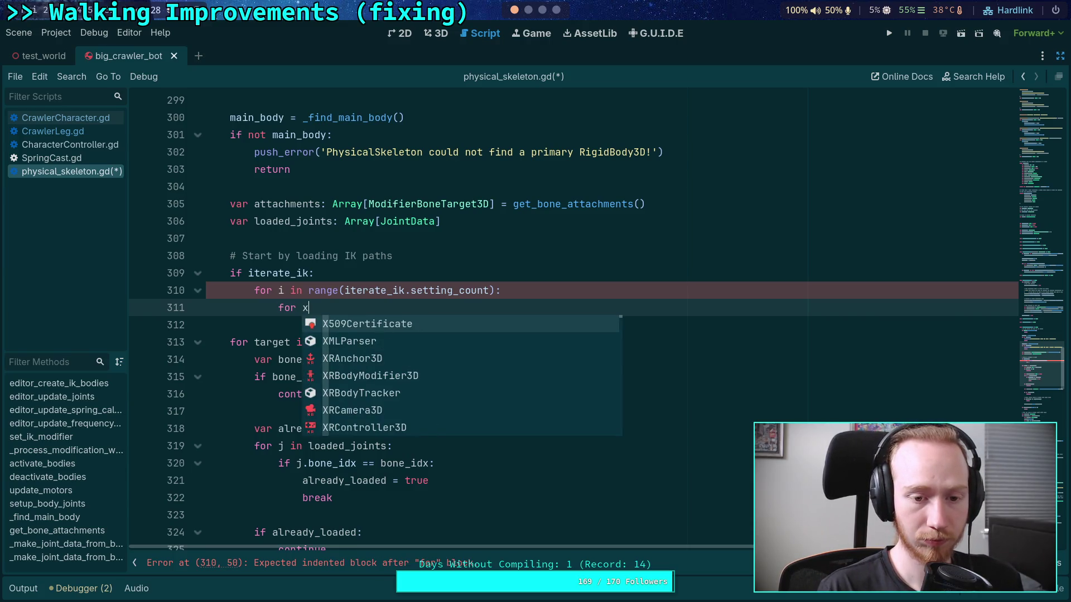
pyautogui.press('BackSpace')
pyautogui.write('j')
pyautogui.press('BackSpace')
pyautogui.write('k in range(iterat')
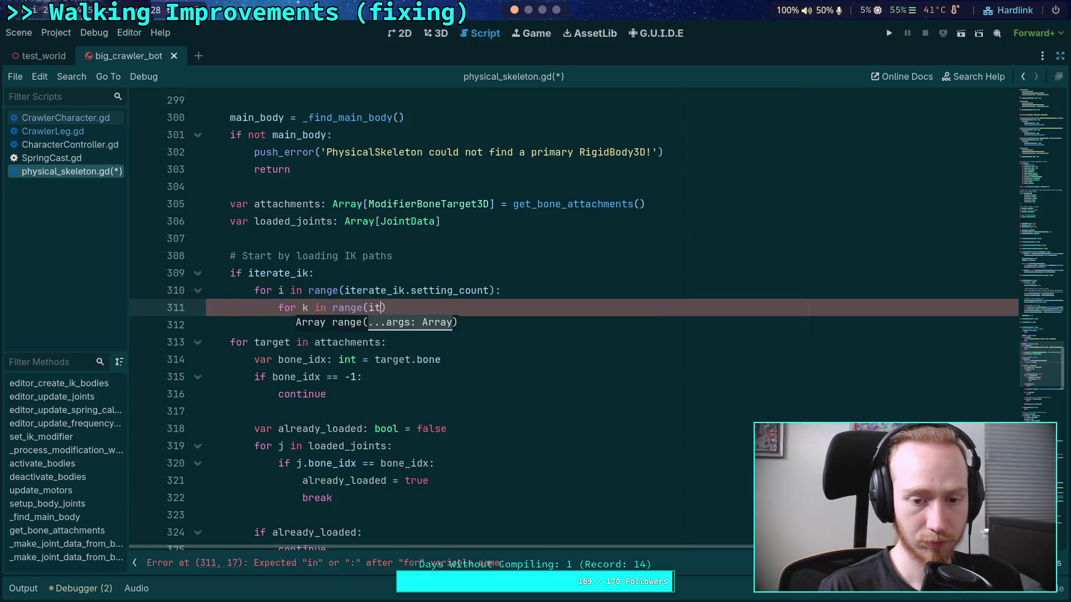
pyautogui.write('e_ik.')
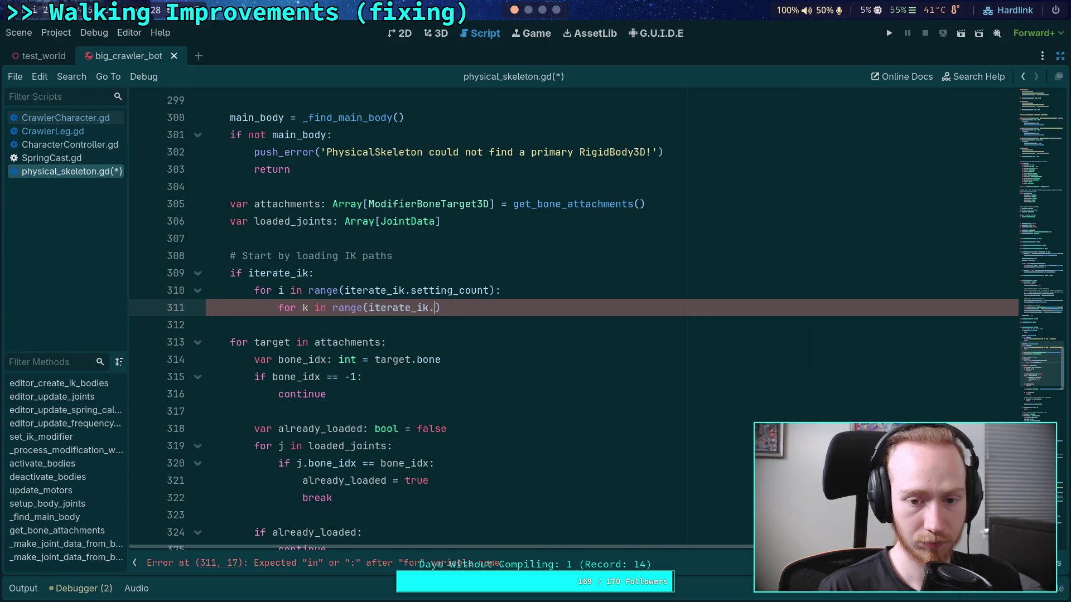
pyautogui.write('joint_count(')
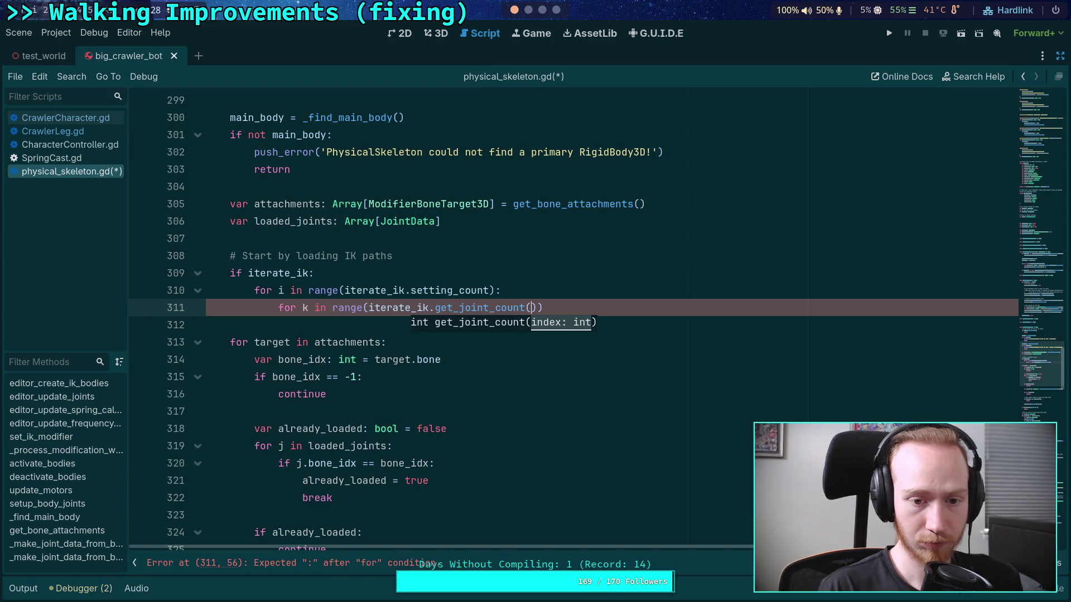
pyautogui.write('i')
pyautogui.press('End')
pyautogui.press('Return')
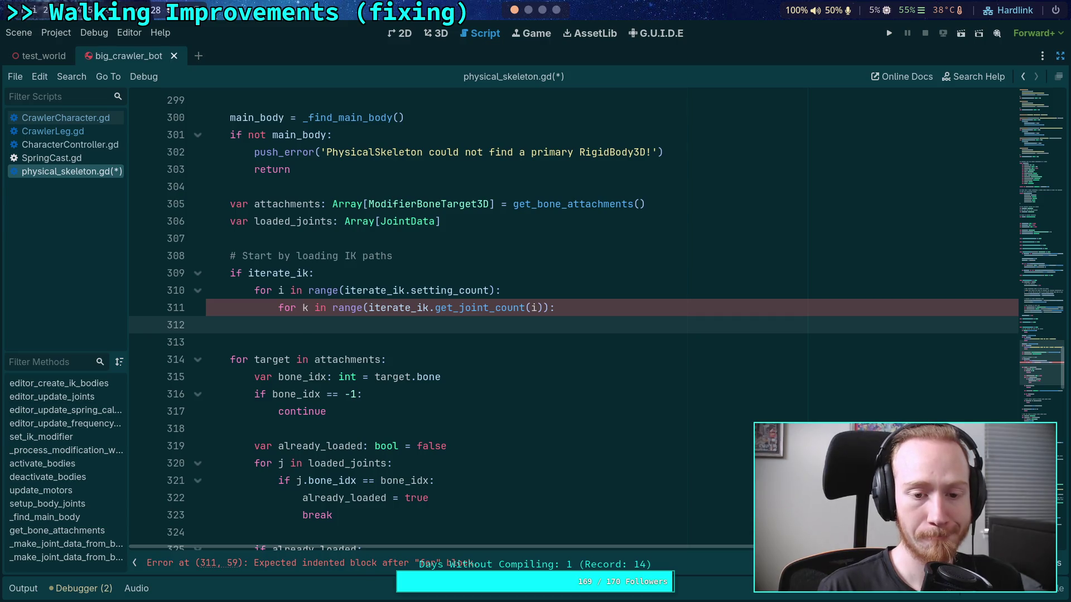
# Call iterate_ik.get_joint_bone(i, k) inside the joint loop
pyautogui.write('iter')
pyautogui.press('Return')
pyautogui.write('.joint')
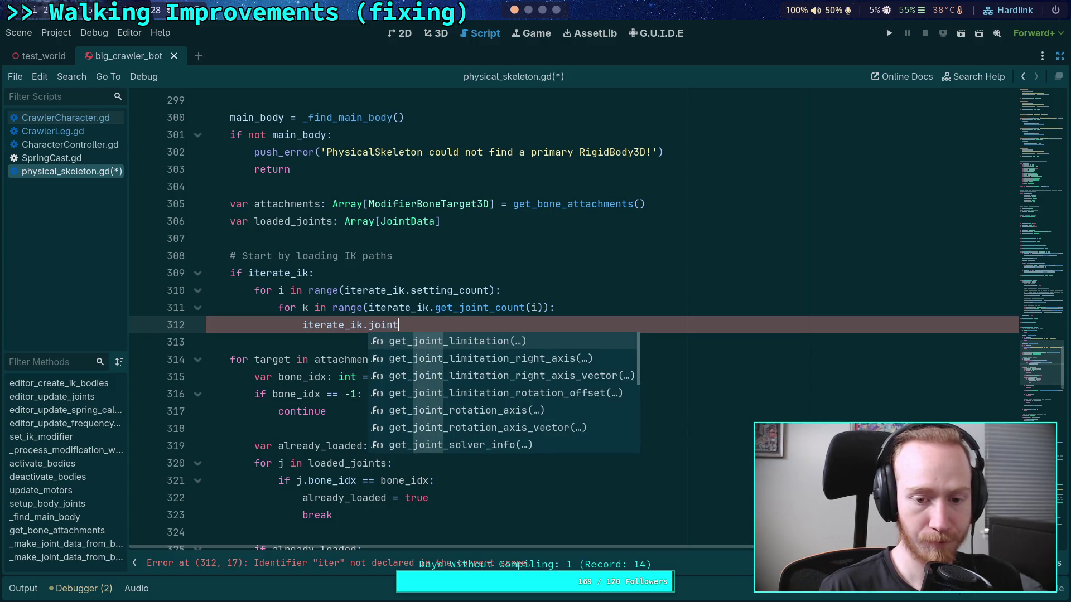
pyautogui.press('Down')
pyautogui.press('Down')
pyautogui.press('Down')
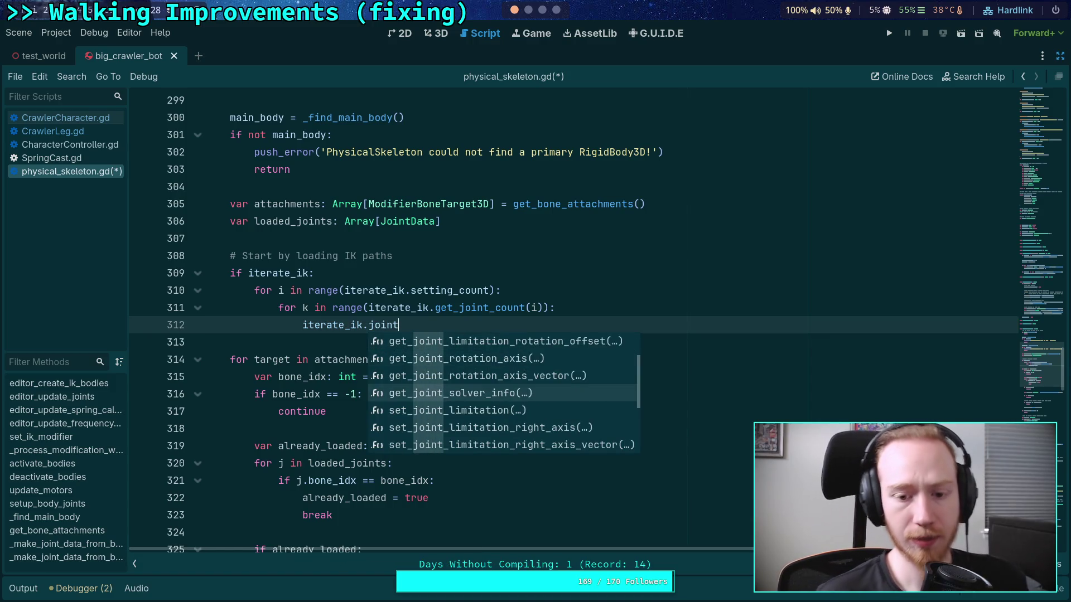
pyautogui.press('Down')
pyautogui.press('Down')
pyautogui.press('Down')
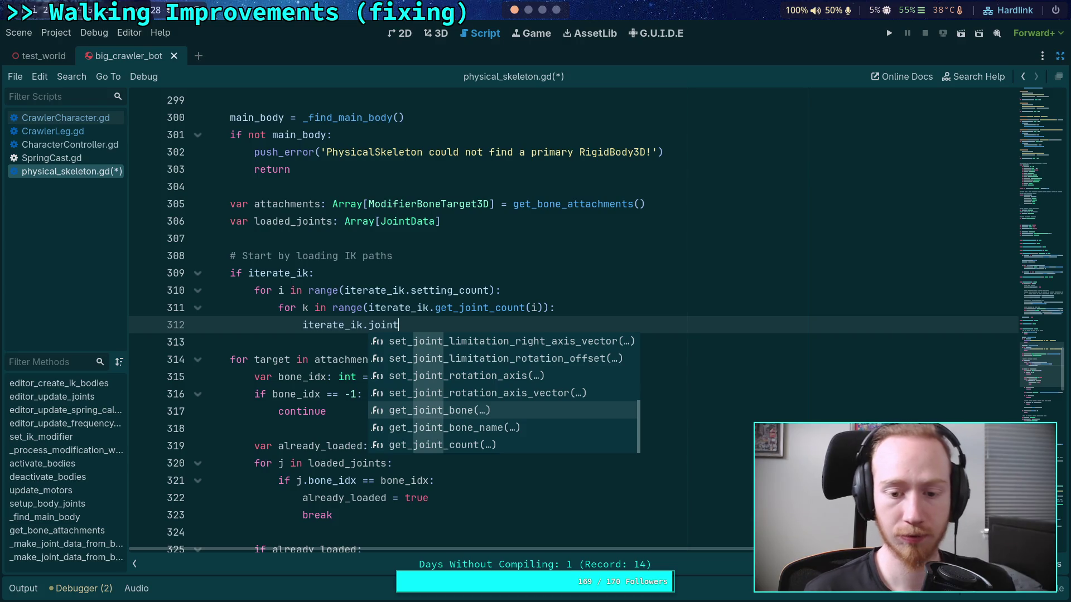
pyautogui.press('Return')
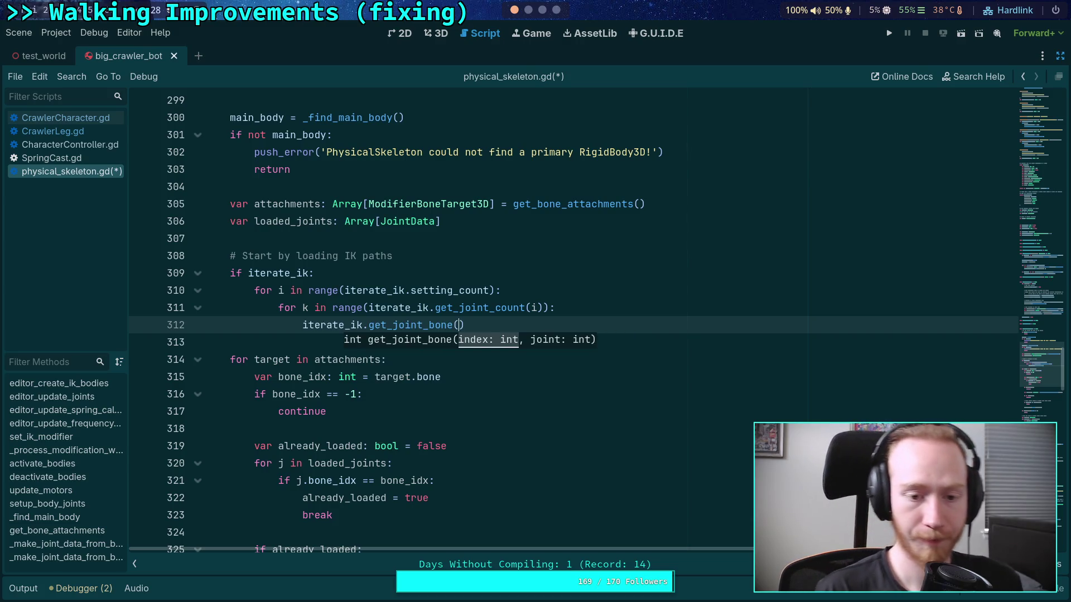
pyautogui.write('i, ')
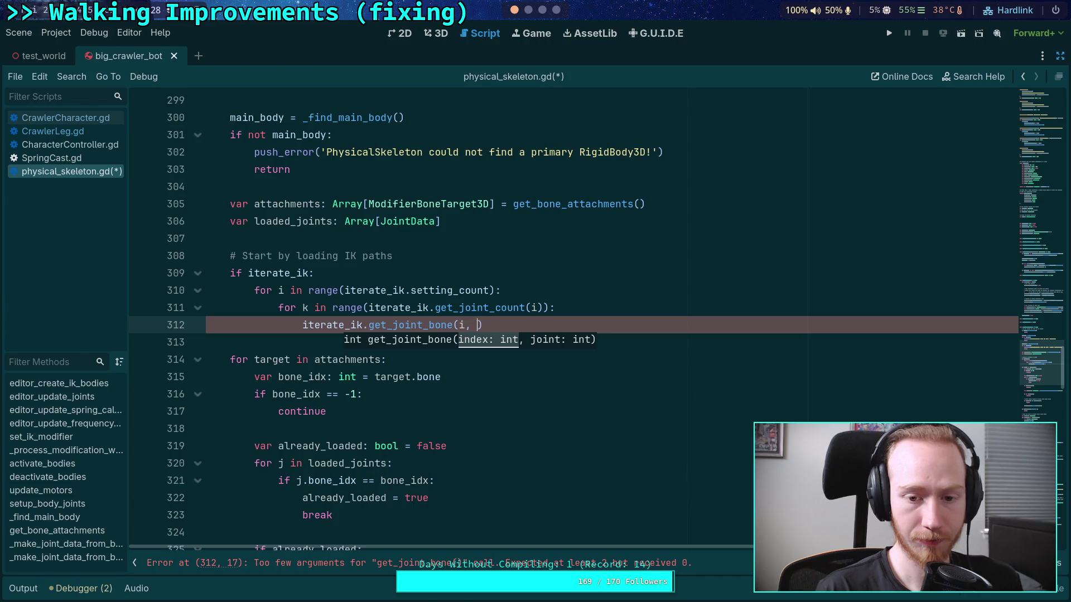
pyautogui.write('k')
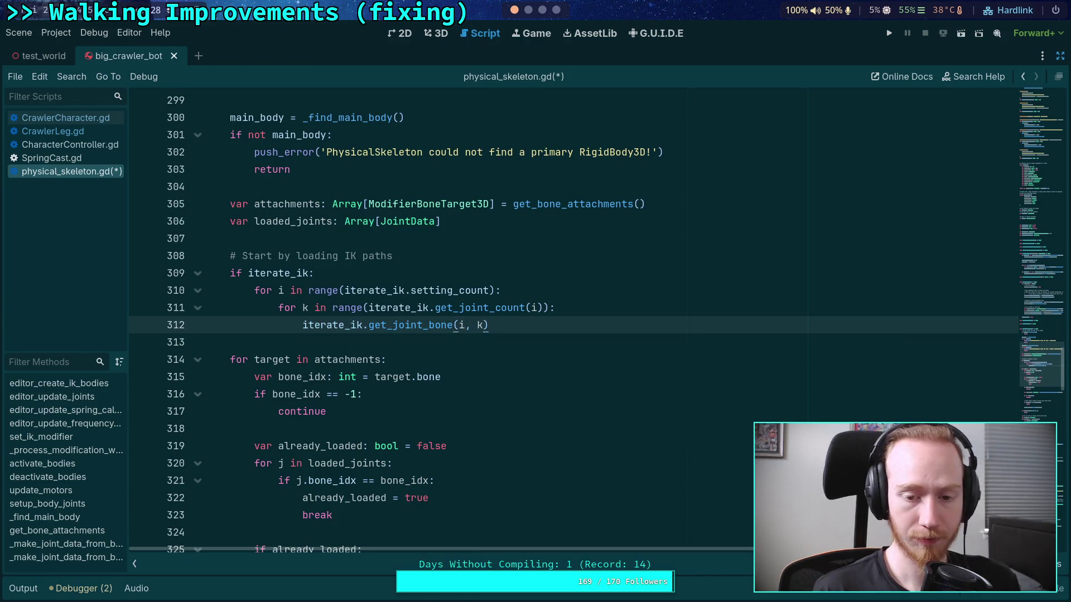
# Rename the loop variables i and k to s and j in the loops and calls
pyautogui.click(280, 291)
pyautogui.write('s')
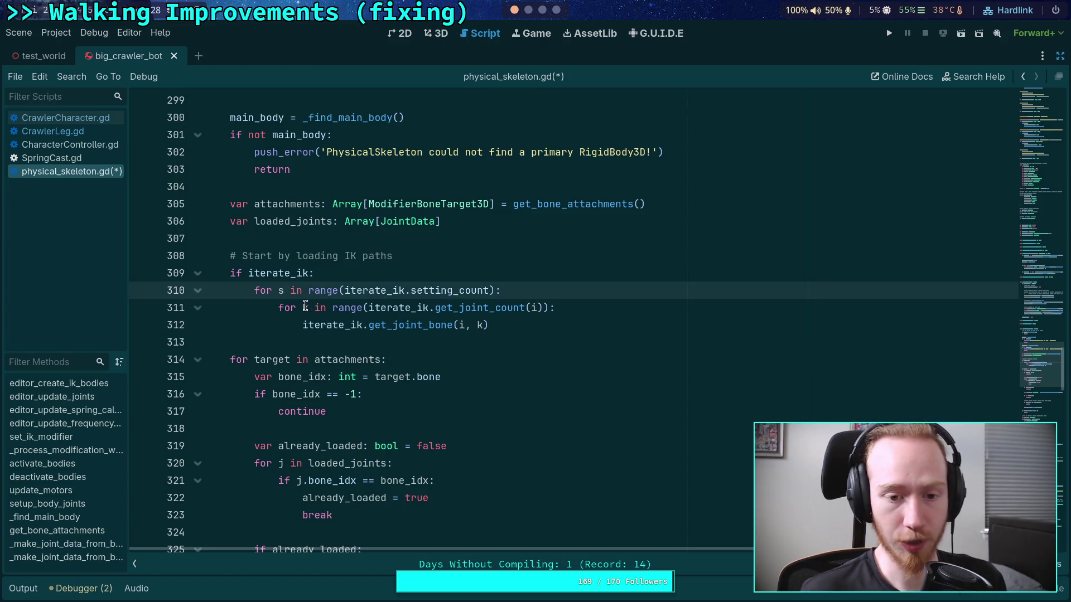
pyautogui.click(302, 306)
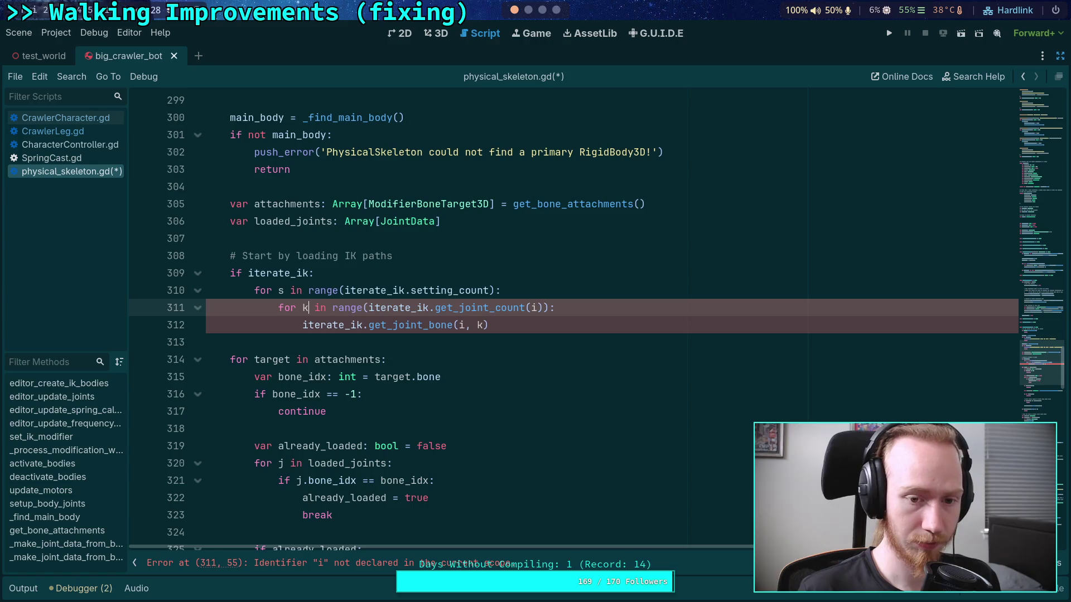
pyautogui.doubleClick(306, 307)
pyautogui.write('j')
pyautogui.doubleClick(534, 307)
pyautogui.write('s')
pyautogui.doubleClick(461, 325)
pyautogui.write('s')
pyautogui.doubleClick(484, 324)
pyautogui.write('j')
pyautogui.press('Right')
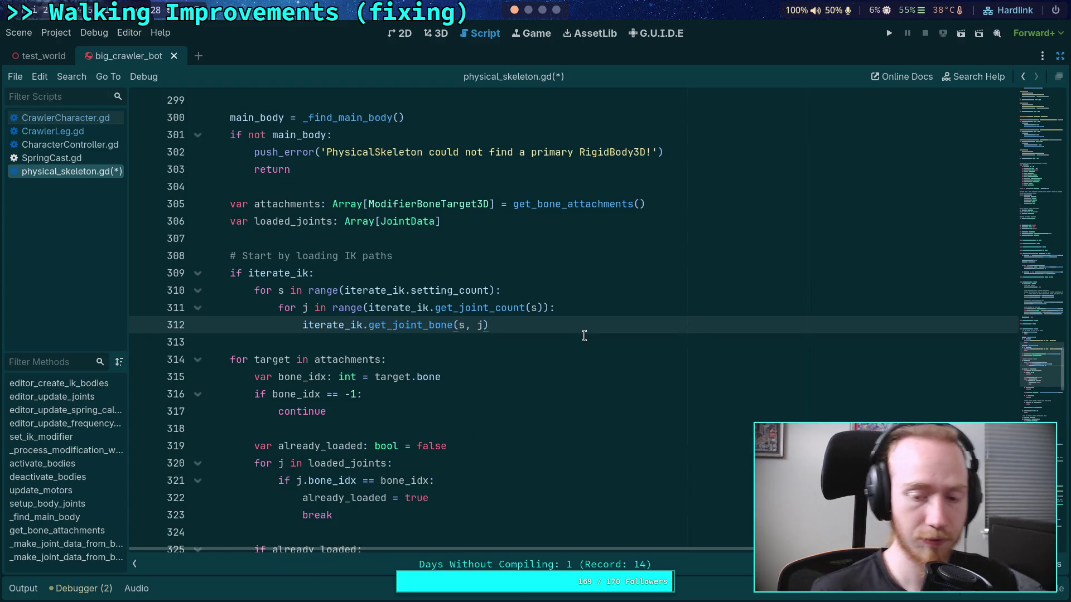
pyautogui.press('Return')
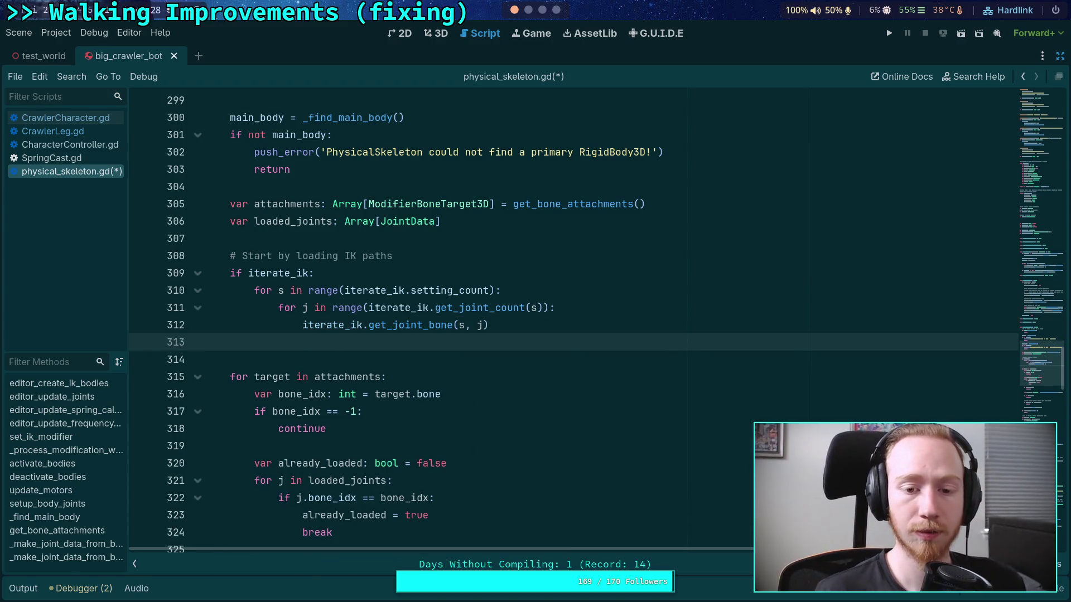
# Lengthen s and j to setting and joint everywhere in the nested loops
pyautogui.click(282, 291)
pyautogui.write('etting')
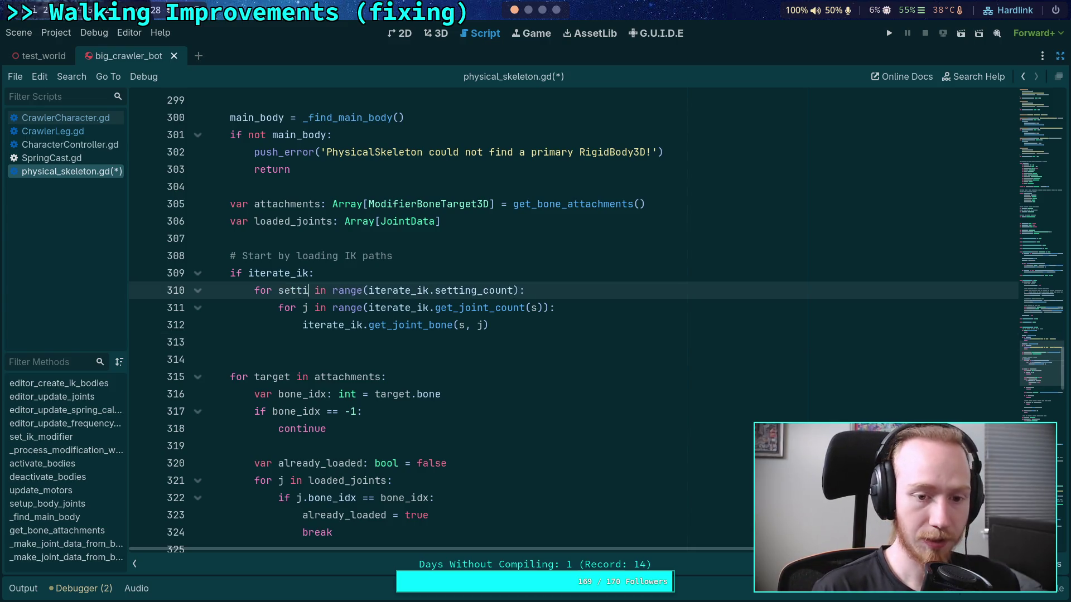
pyautogui.click(308, 304)
pyautogui.write('oint')
pyautogui.click(562, 307)
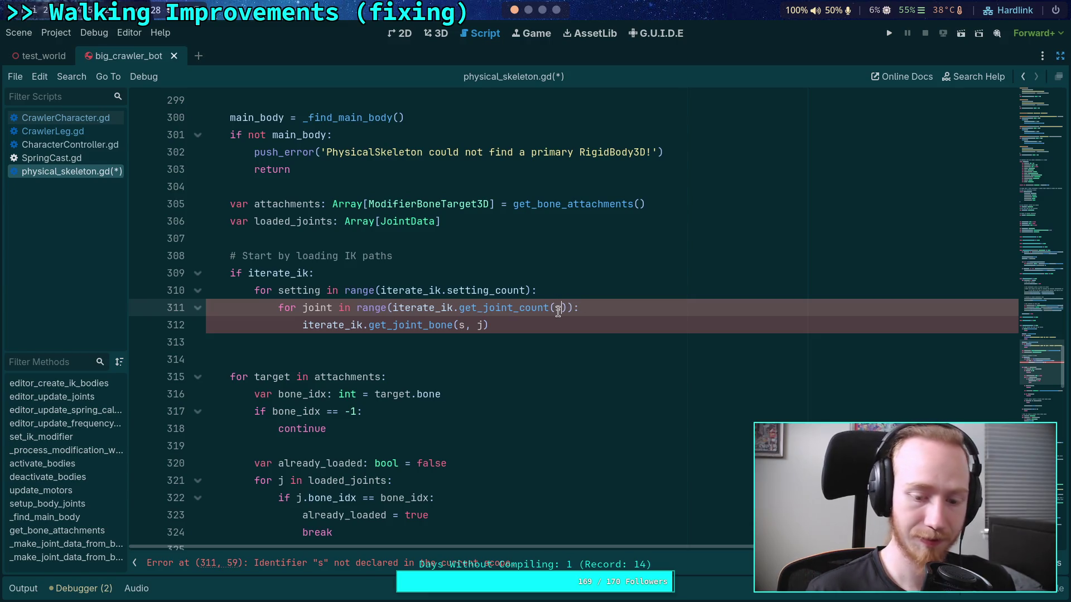
pyautogui.write('etting')
pyautogui.click(464, 324)
pyautogui.write('etting')
pyautogui.press('Right')
pyautogui.press('Right')
pyautogui.press('Right')
pyautogui.write('oint')
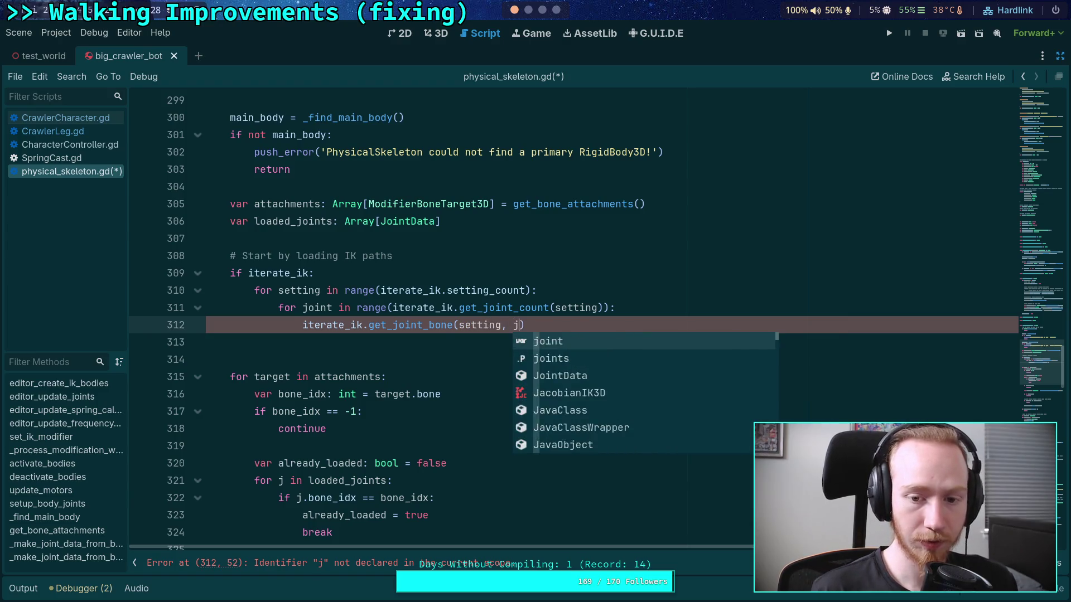
pyautogui.click(560, 321)
pyautogui.press('Return')
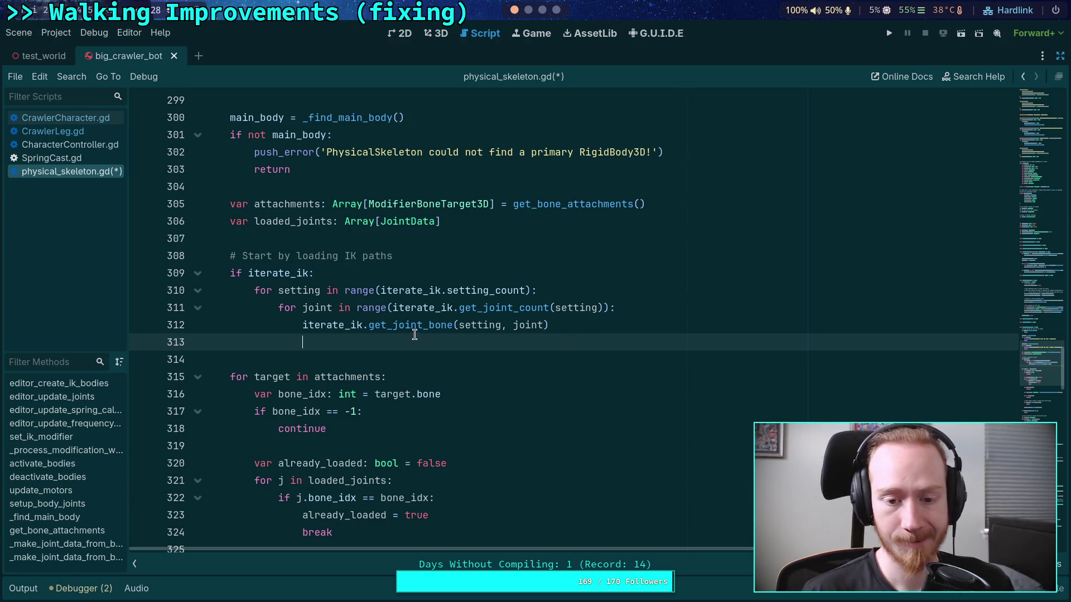
# Prefix the get_joint_bone call with 'var bone_idx: int ='
pyautogui.moveTo(415, 331)
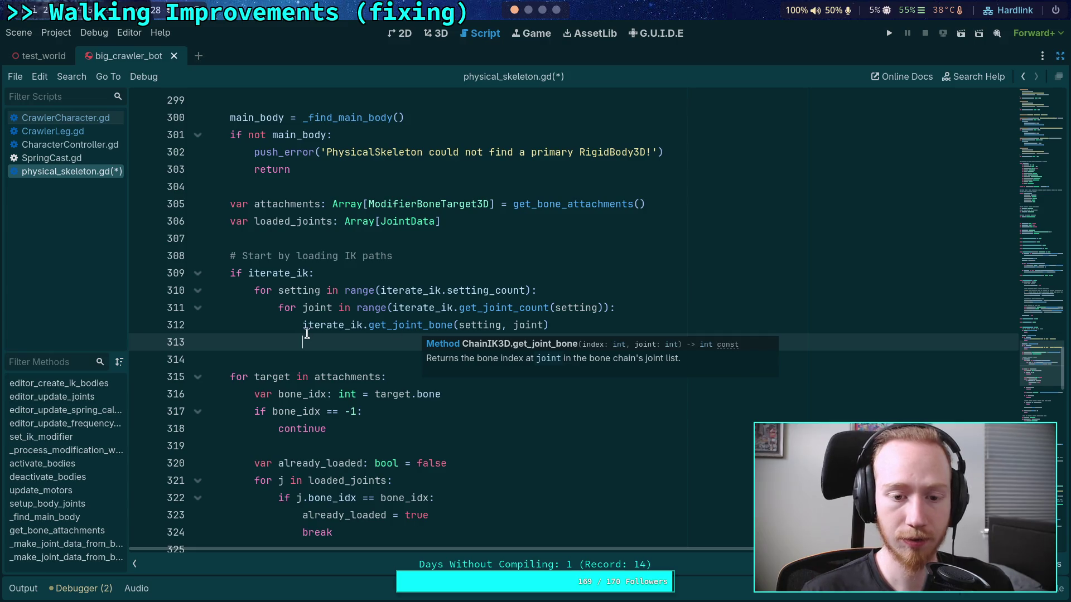
pyautogui.press('Up')
pyautogui.write('var ')
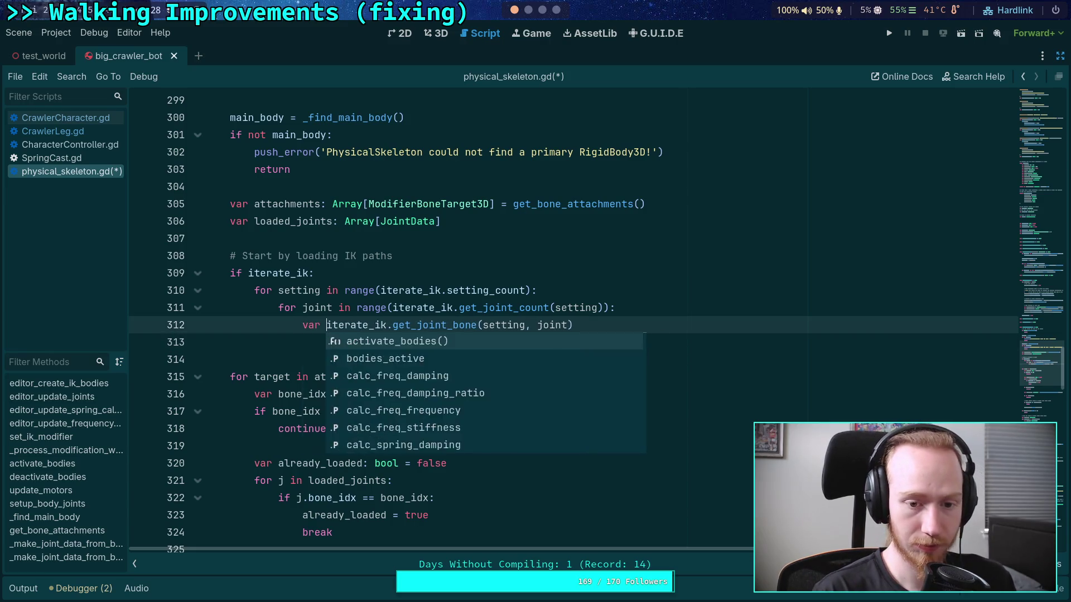
pyautogui.write('bone_idx: int =')
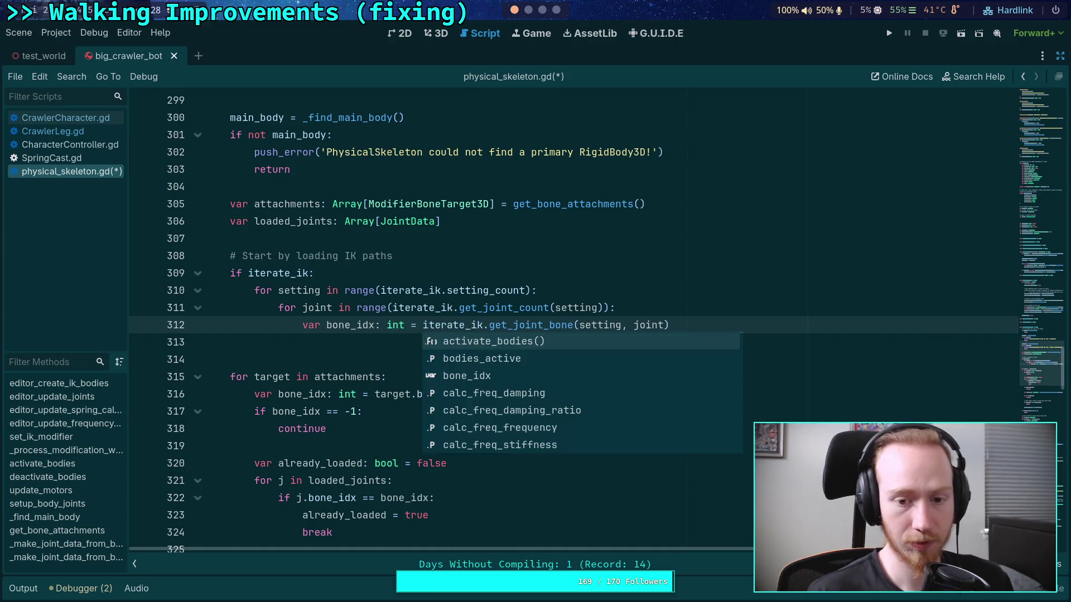
pyautogui.scroll(-8, 295, 341)
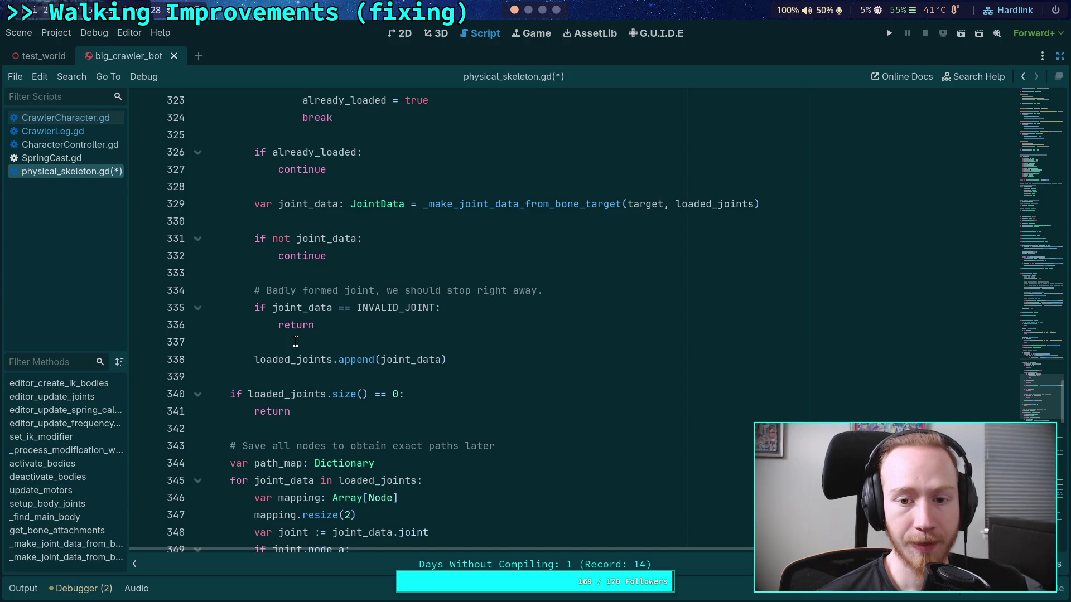
pyautogui.scroll(-16, 296, 341)
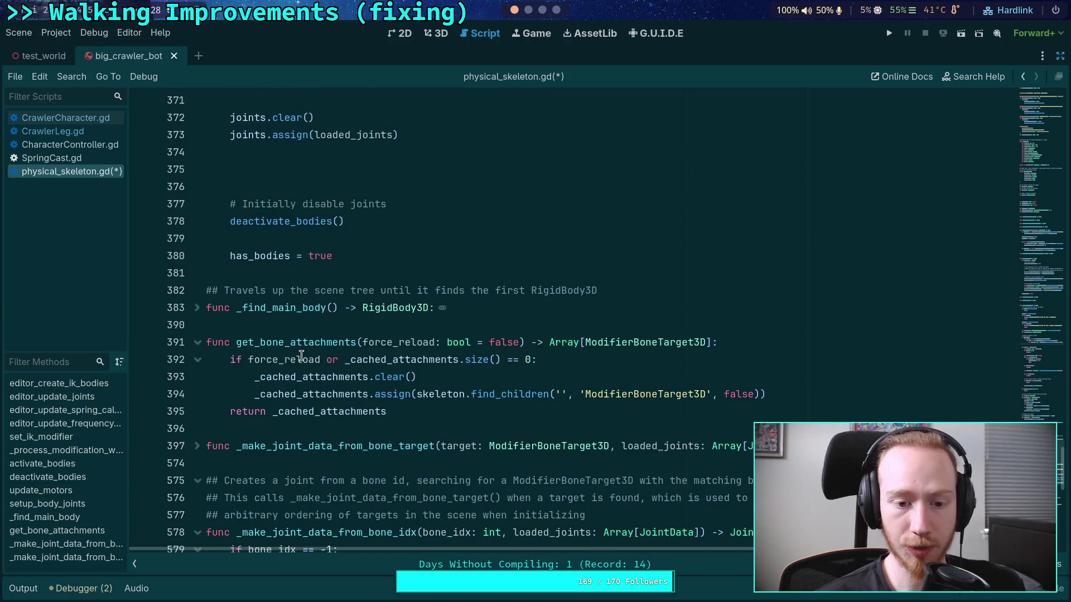
pyautogui.scroll(-3, 302, 356)
pyautogui.doubleClick(372, 378)
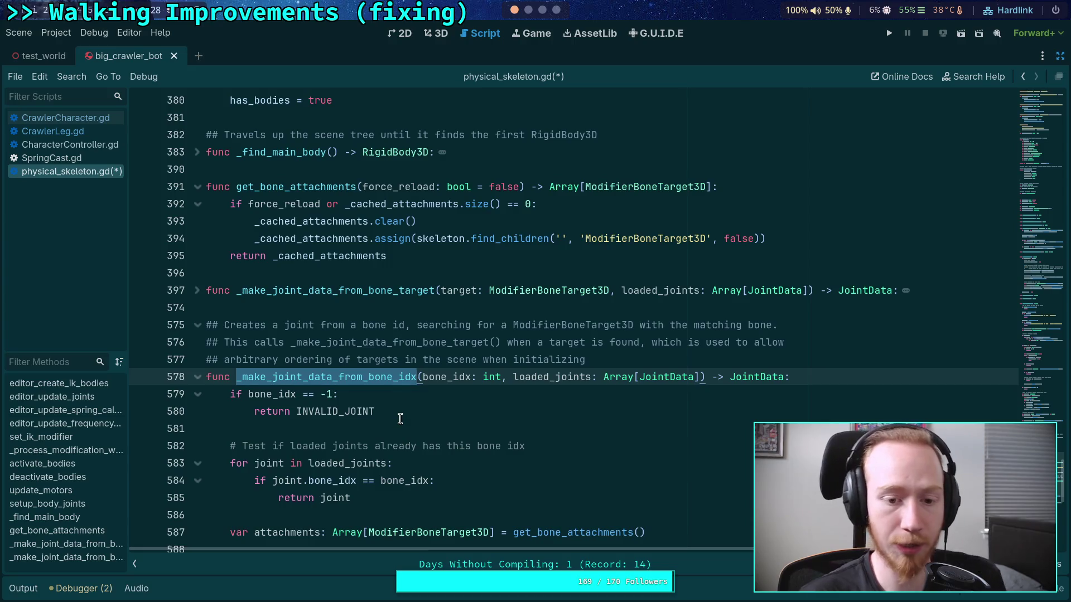
pyautogui.scroll(-3, 391, 407)
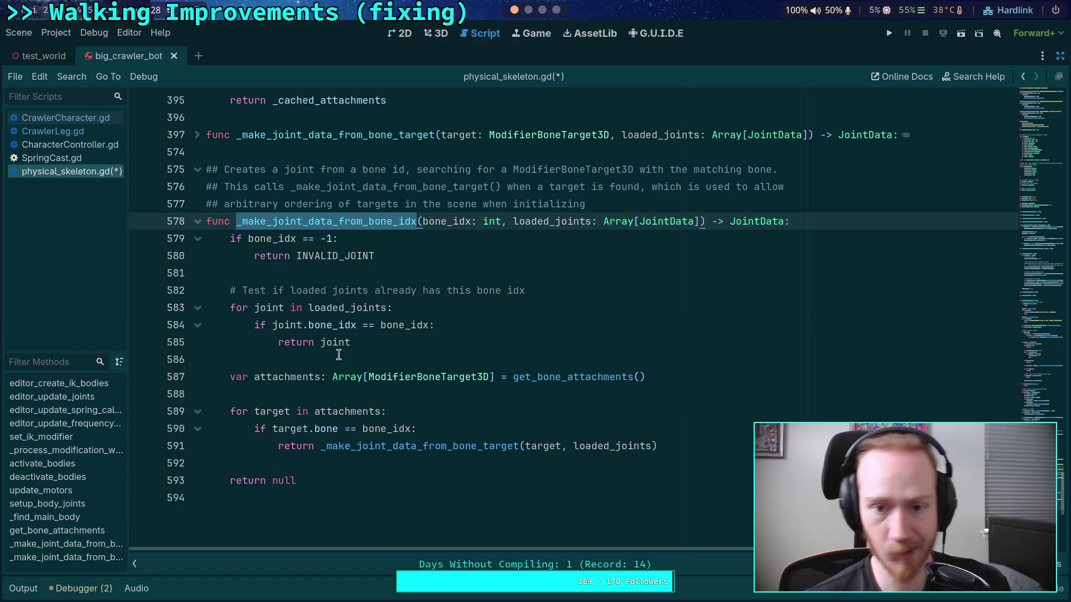
pyautogui.scroll(10, 420, 358)
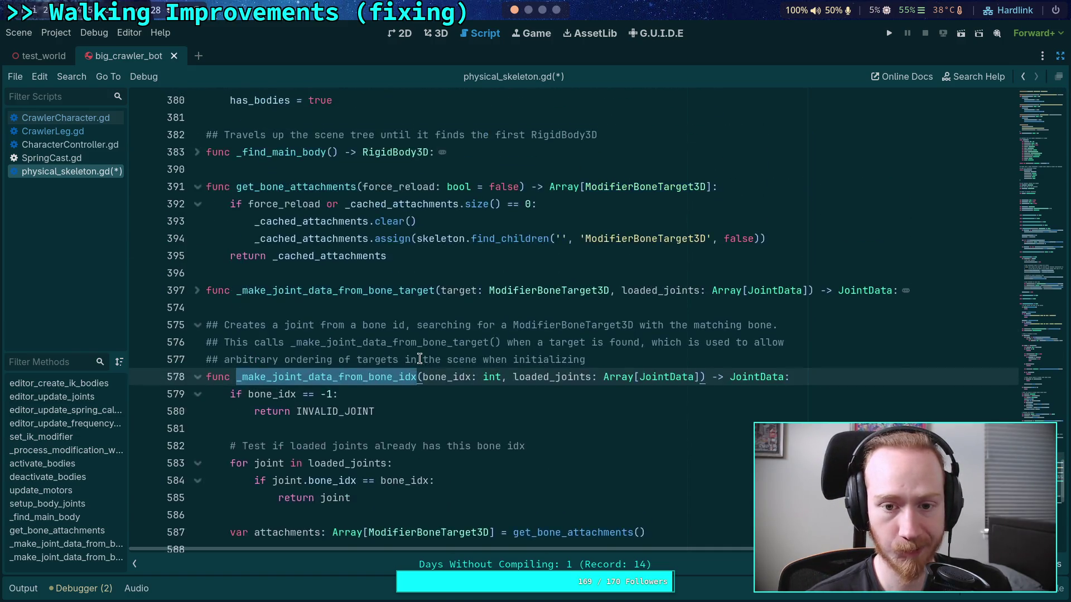
pyautogui.scroll(8, 420, 358)
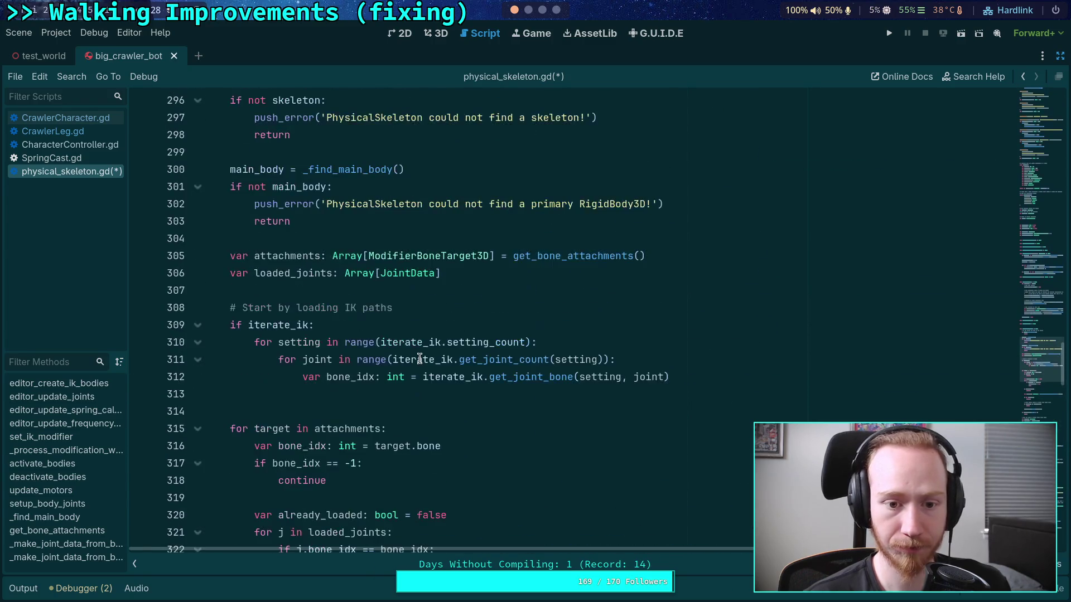
pyautogui.click(534, 390)
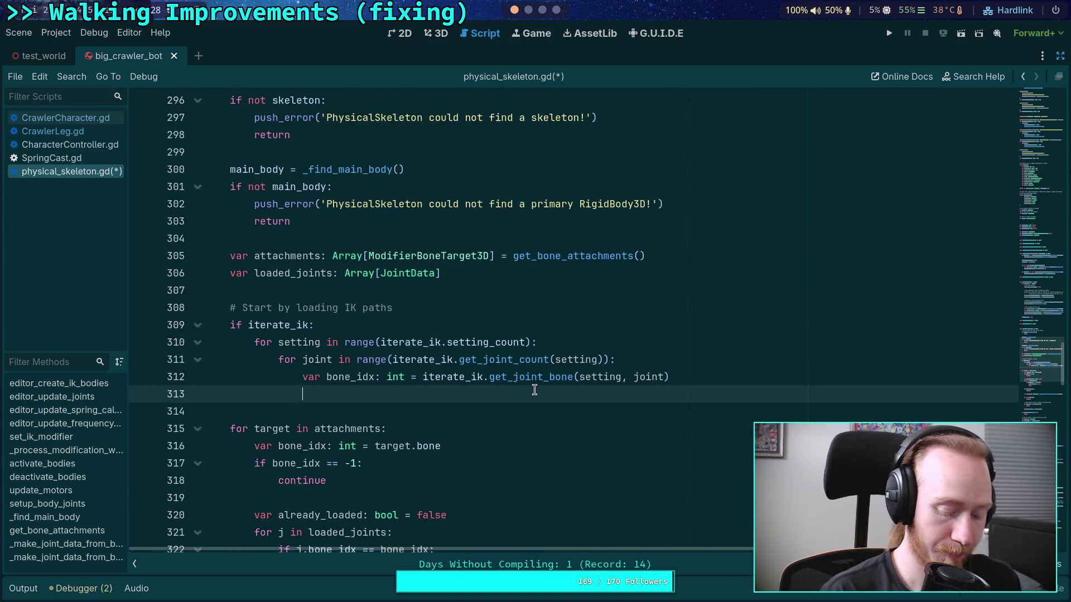
# Add 'var joint_data: JointData = _make_joint_data_from_bone_idx(bone_idx, loaded_joints)'
pyautogui.write('var ')
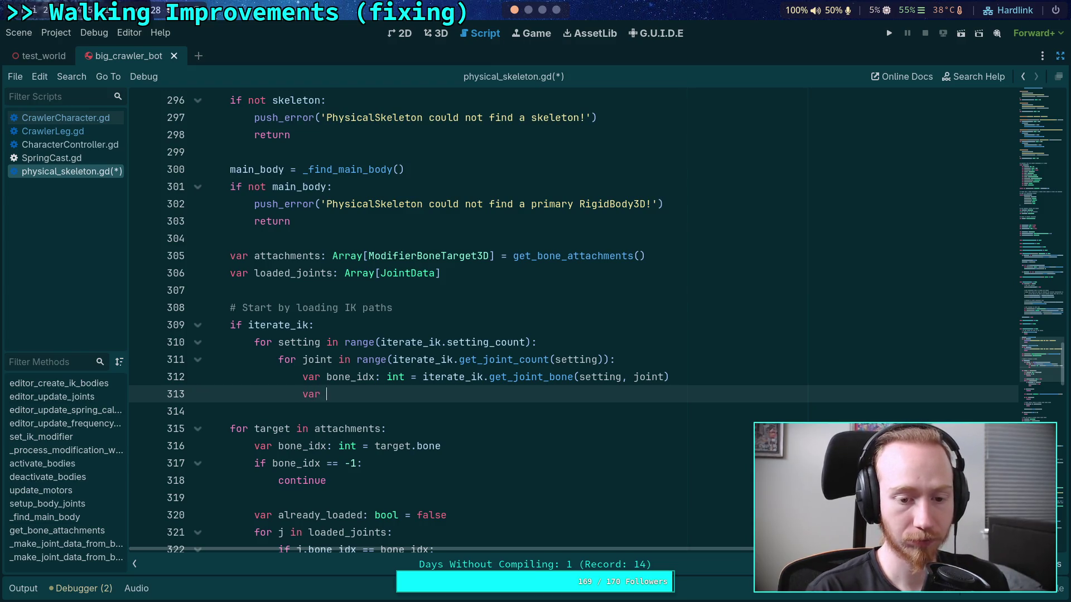
pyautogui.write('joint_data: JointD')
pyautogui.press('Return')
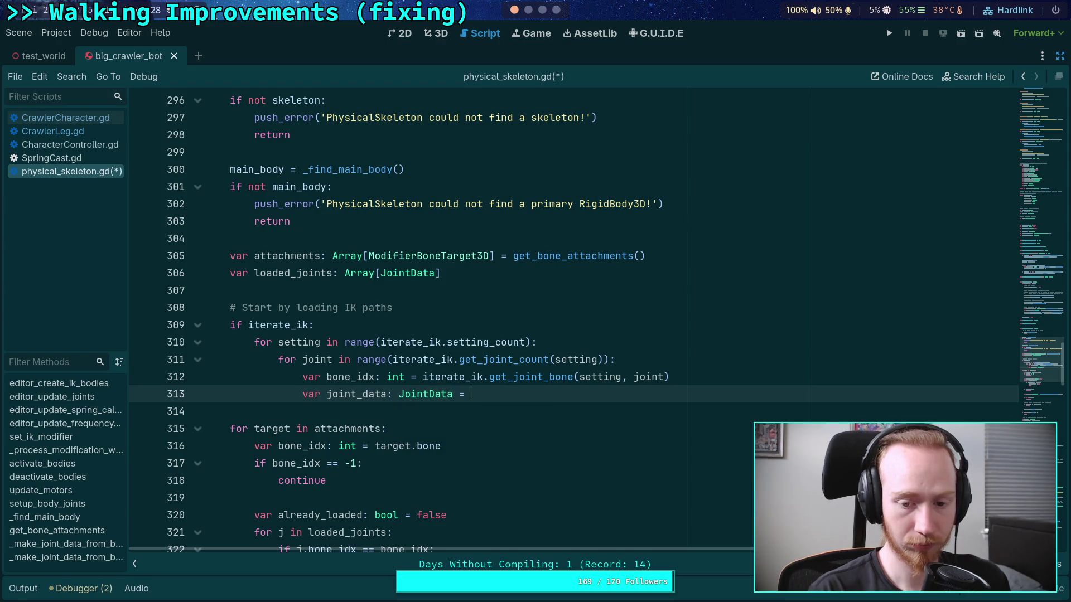
pyautogui.write('_make')
pyautogui.press('Return')
pyautogui.write('bone_idx(bone_idx')
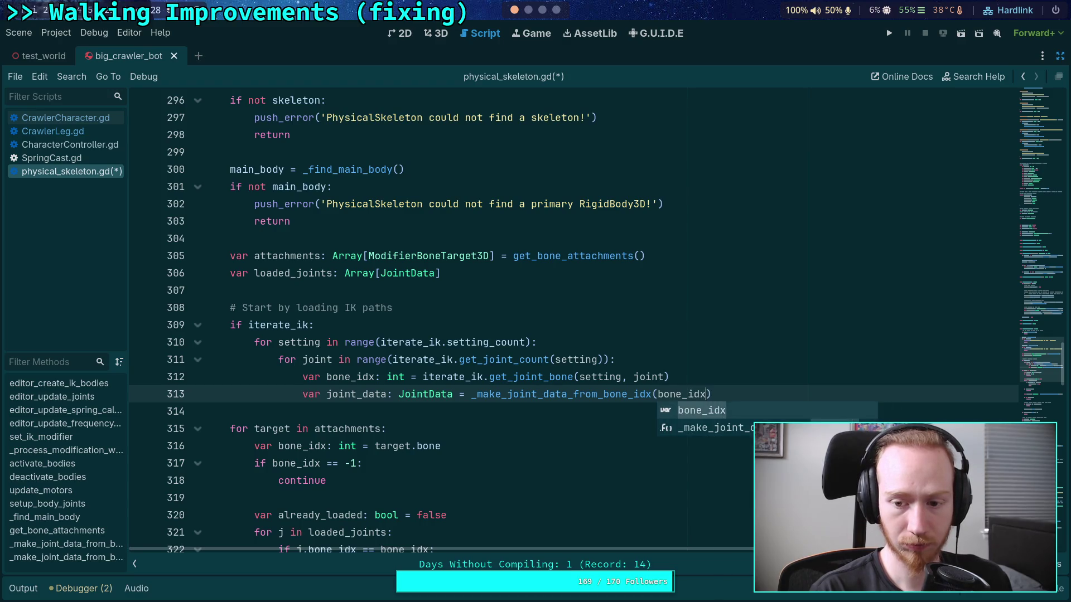
pyautogui.press('Escape')
pyautogui.scroll(-1, 696, 372)
pyautogui.write(', lo')
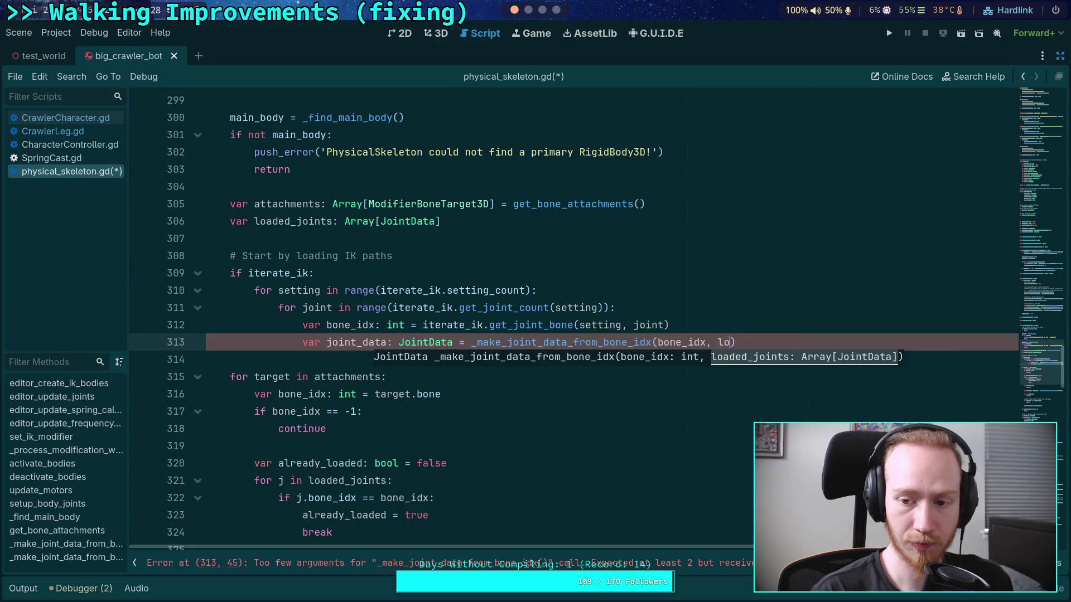
pyautogui.write('a')
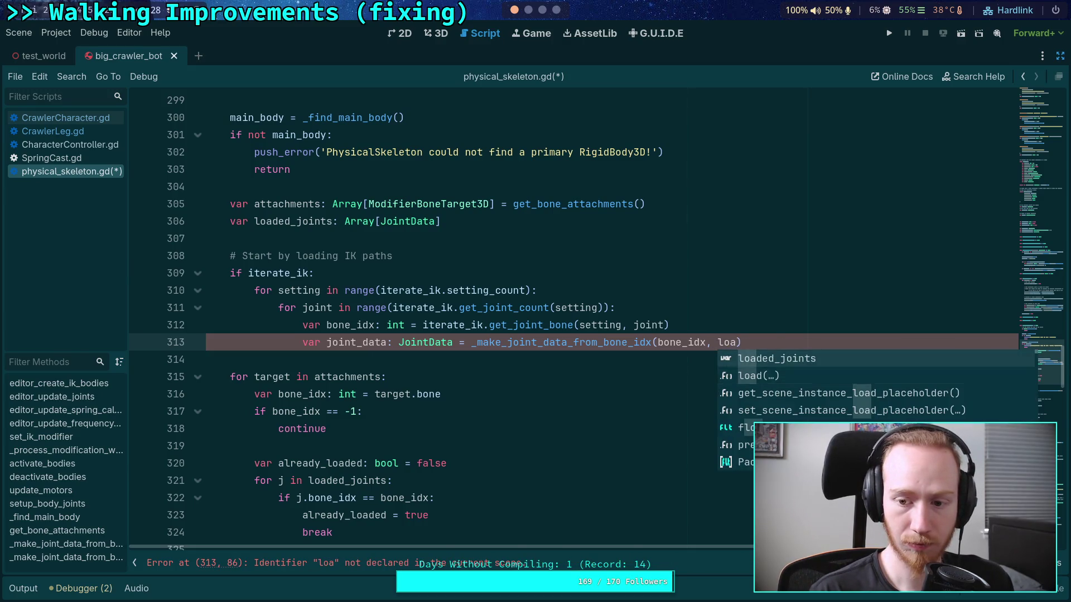
pyautogui.press('Return')
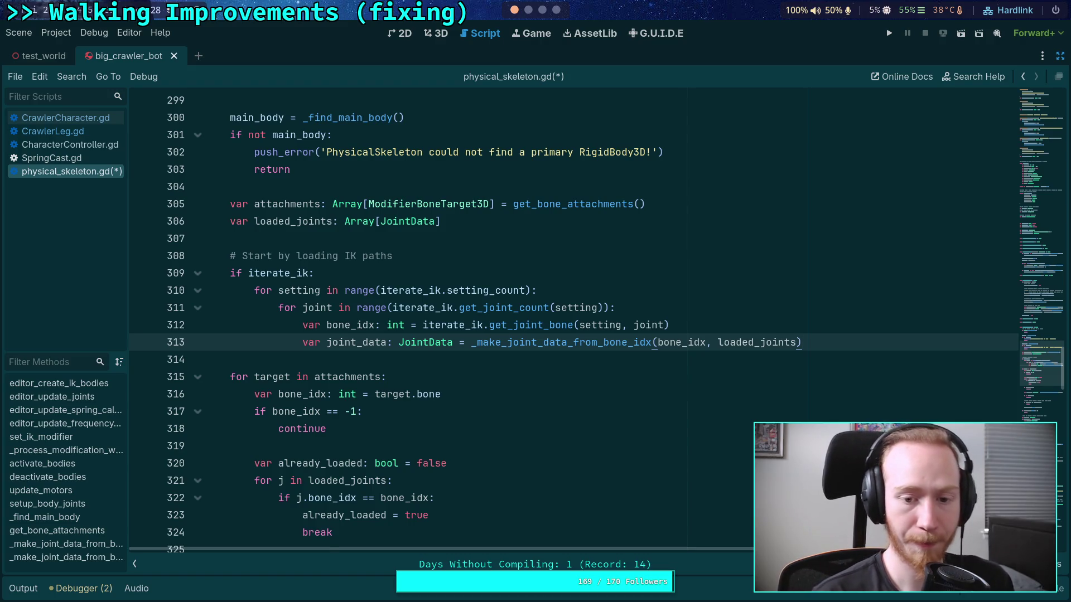
pyautogui.press('Return')
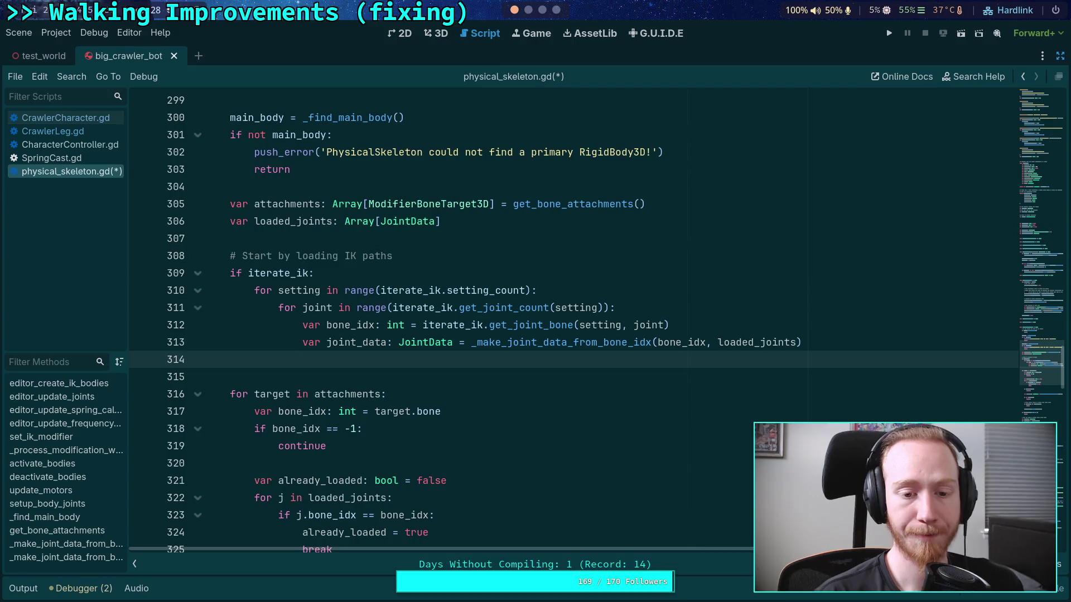
# Append joint_data to loaded_joints and save the script
pyautogui.write('load')
pyautogui.press('Return')
pyautogui.write('p')
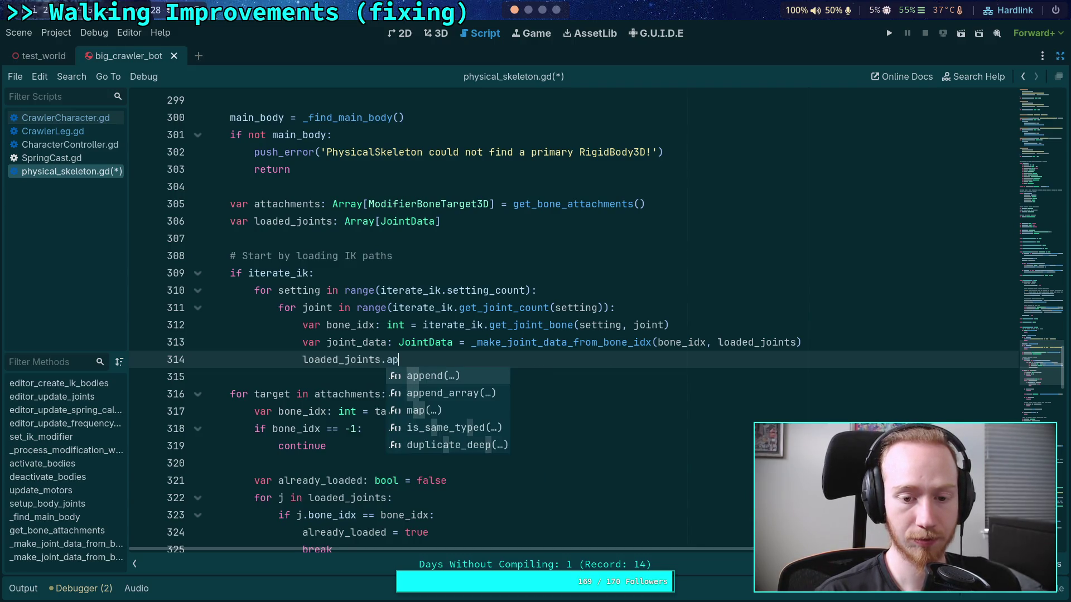
pyautogui.press('Return')
pyautogui.write('joint_data)')
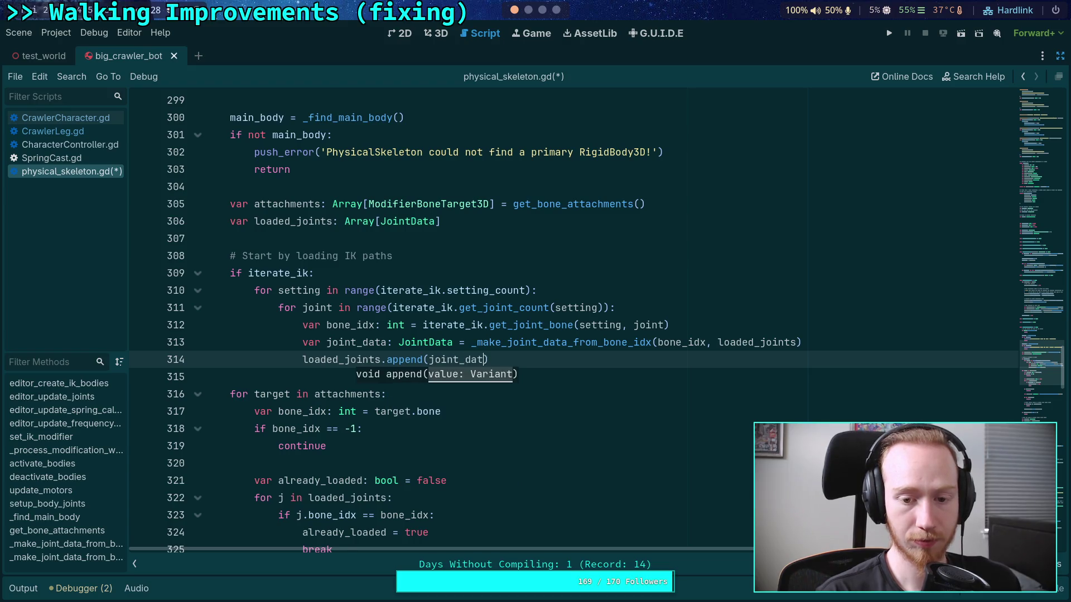
pyautogui.hotkey('ctrl', 's')
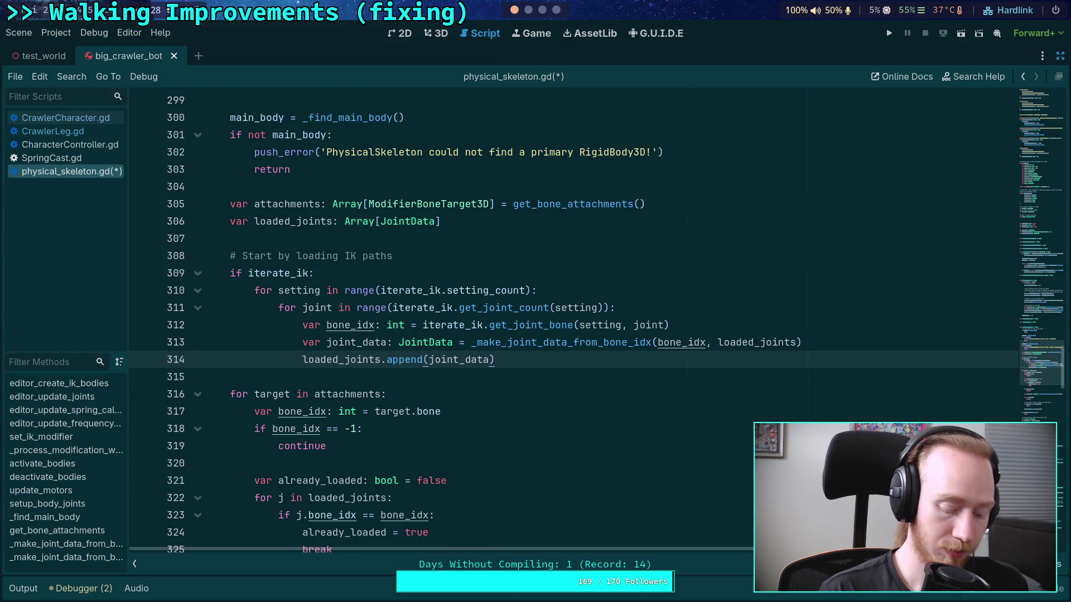
# Label the attachments loop with the comment 'Load any remaining attachments'
pyautogui.click(525, 372)
pyautogui.press('Return')
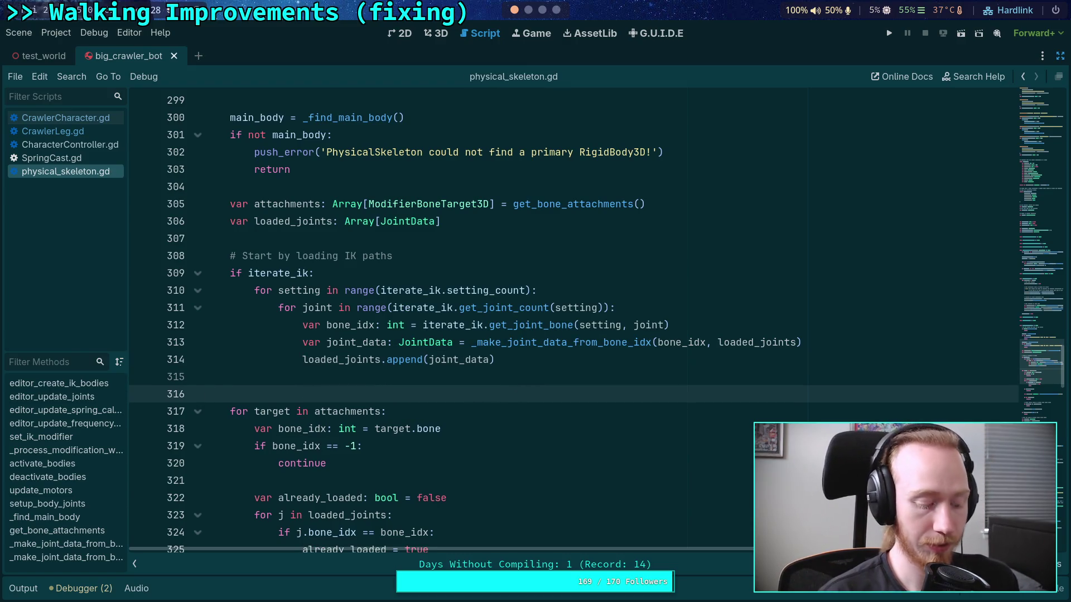
pyautogui.write('# Le')
pyautogui.press('BackSpace')
pyautogui.write('oad any remaini')
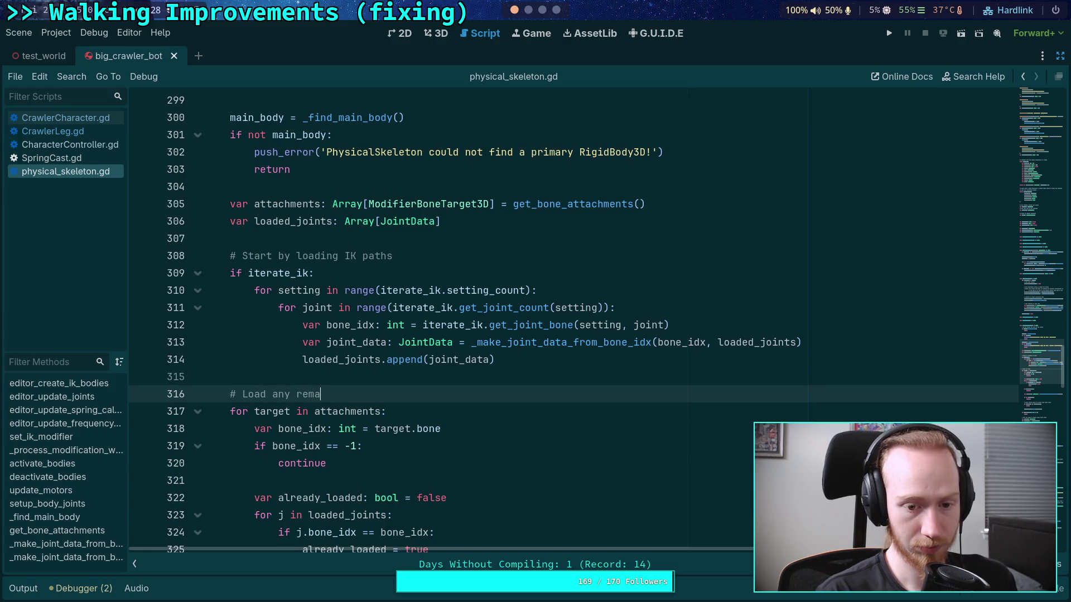
pyautogui.write('ng attachments')
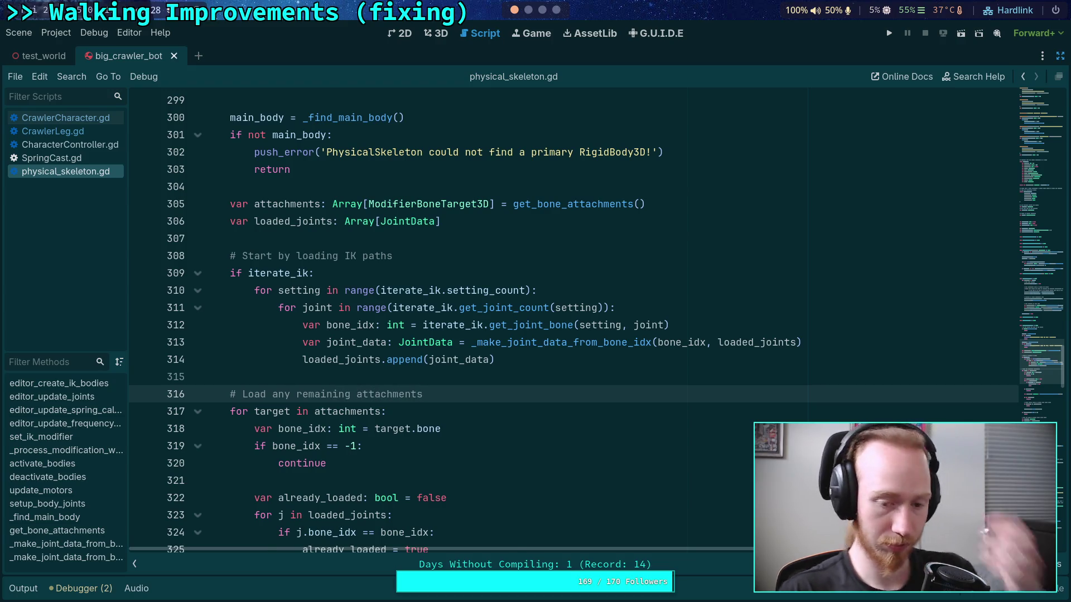
pyautogui.scroll(-2, 575, 318)
pyautogui.click(826, 233)
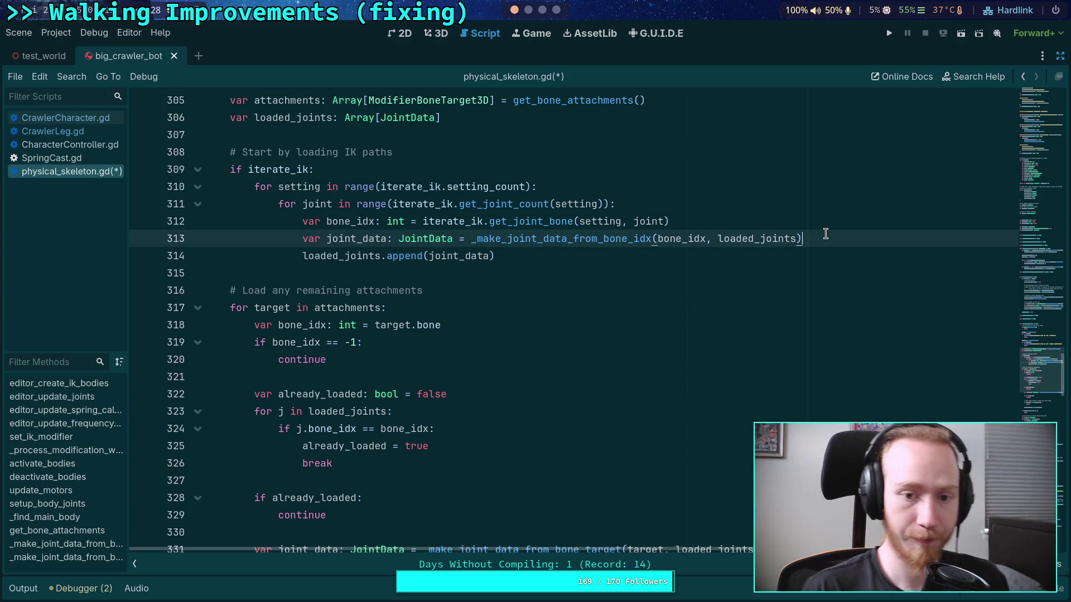
# Add 'joint_data.is_ik_joint = true' below line 313 and save
pyautogui.press('Return')
pyautogui.write('join')
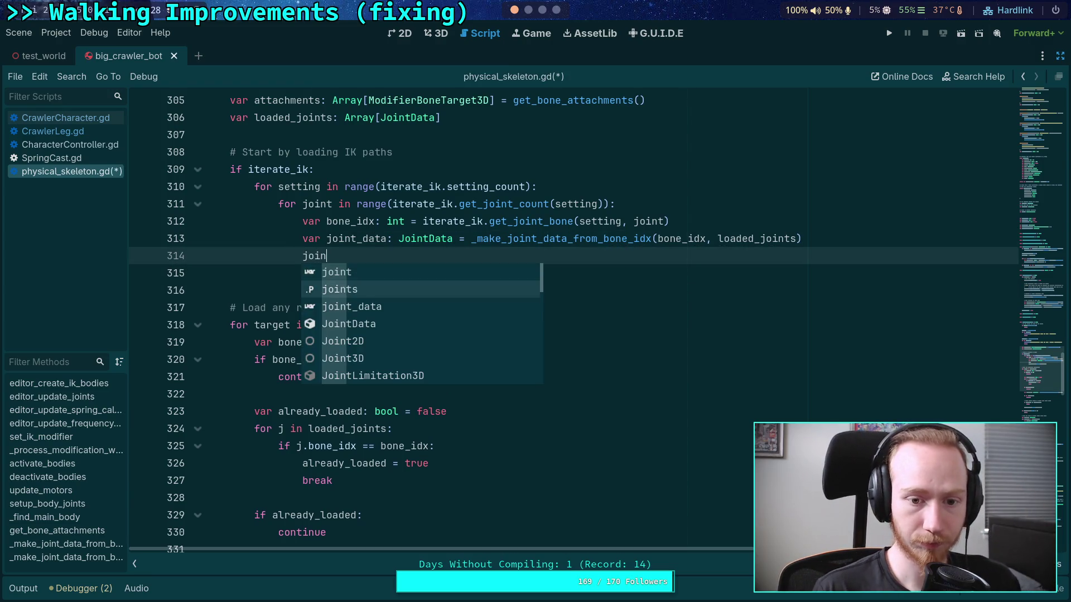
pyautogui.write('t_data.is_')
pyautogui.press('Return')
pyautogui.write('= true')
pyautogui.hotkey('ctrl', 's')
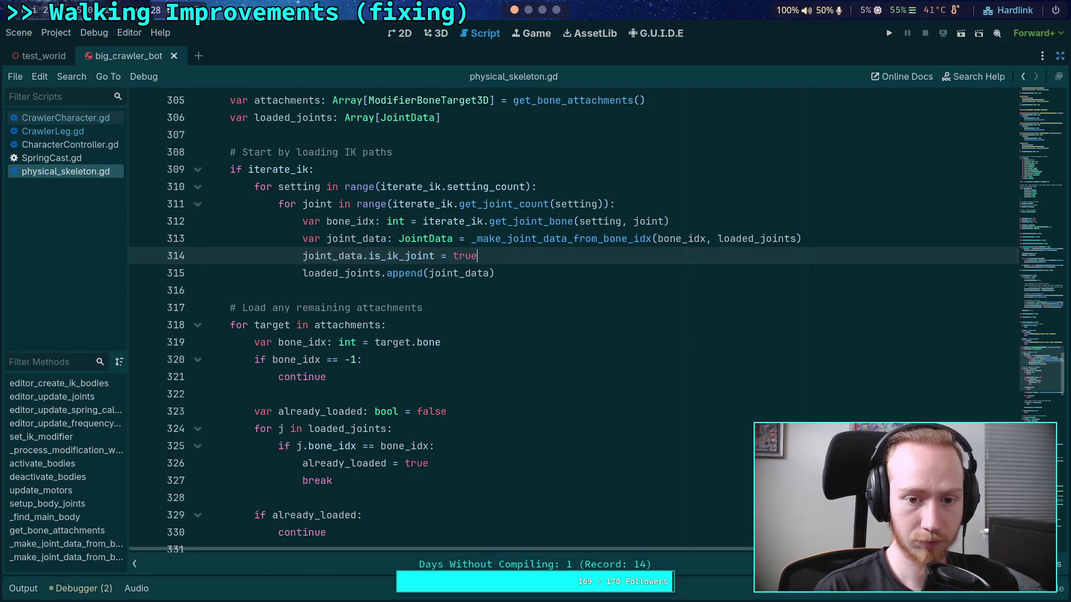
# Review the attachments loop, highlighting the uses of already_loaded
pyautogui.moveTo(475, 257); pyautogui.dragTo(302, 257)
pyautogui.scroll(-2, 421, 350)
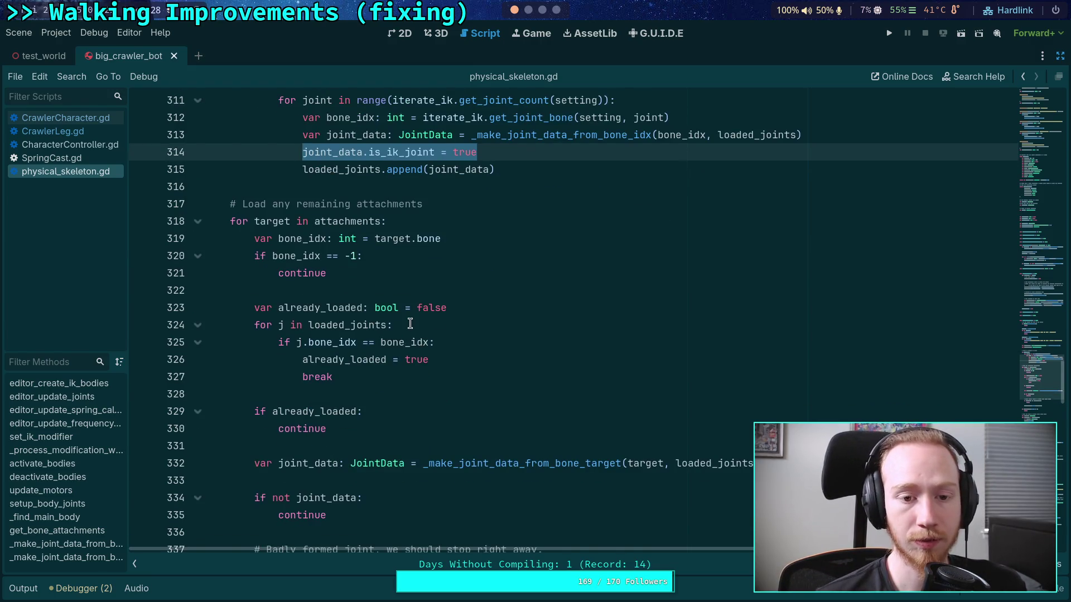
pyautogui.scroll(2, 390, 380)
pyautogui.scroll(-1, 380, 368)
pyautogui.scroll(-1, 366, 356)
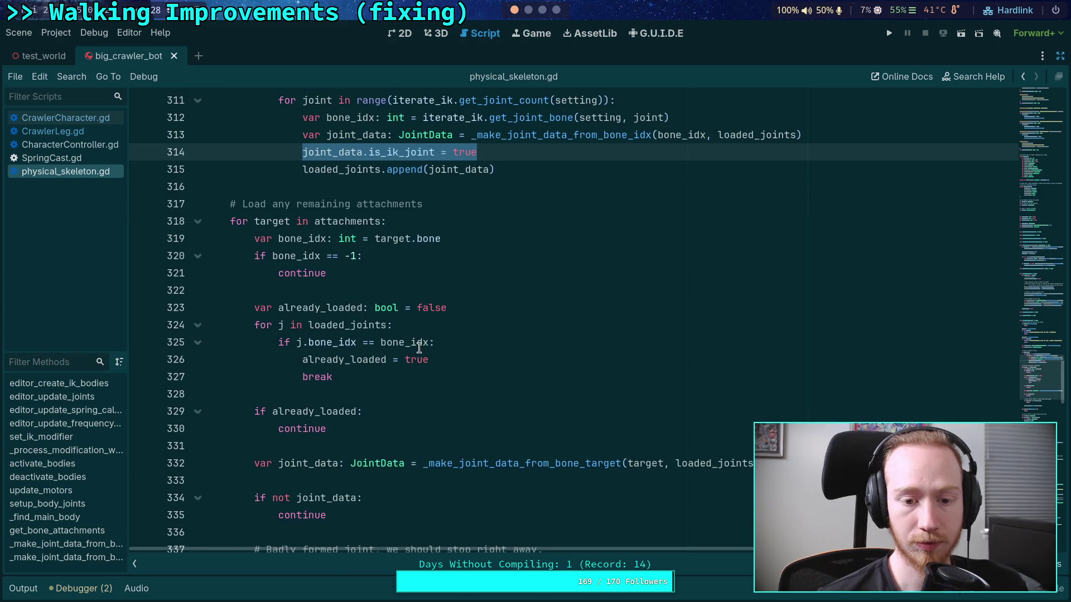
pyautogui.doubleClick(320, 308)
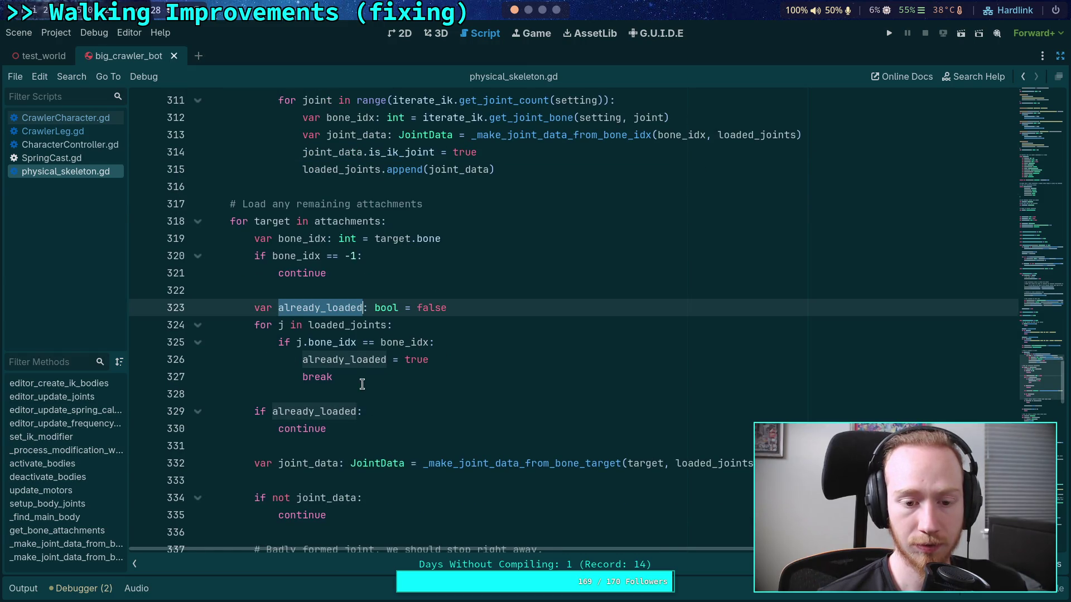
pyautogui.click(360, 428)
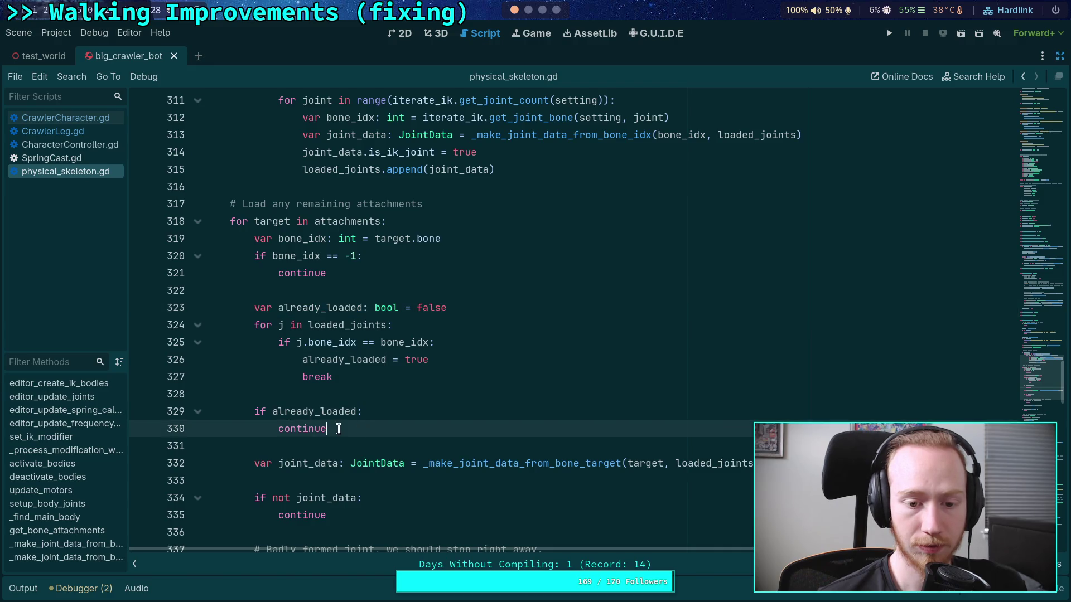
pyautogui.doubleClick(310, 411)
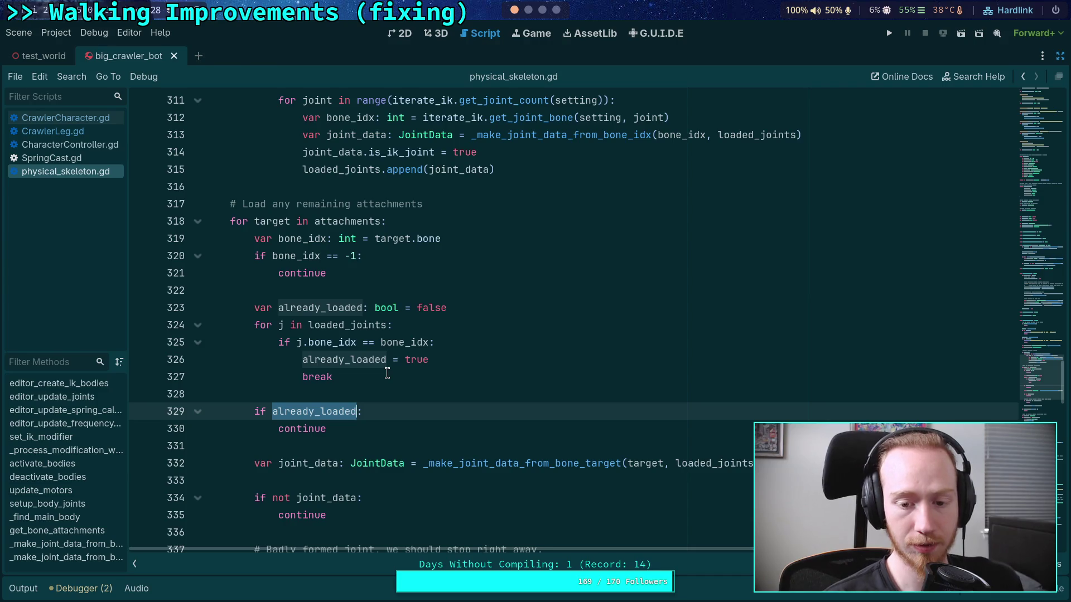
# Select the three-line '# Badly formed joint' check and bring up its context menu
pyautogui.scroll(-8, 387, 373)
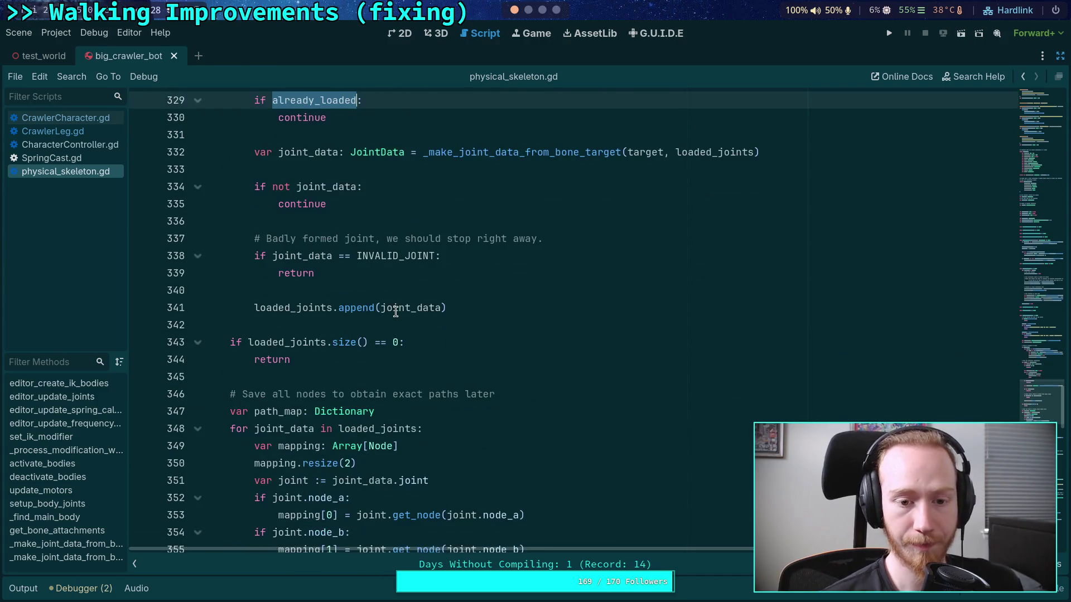
pyautogui.scroll(6, 421, 373)
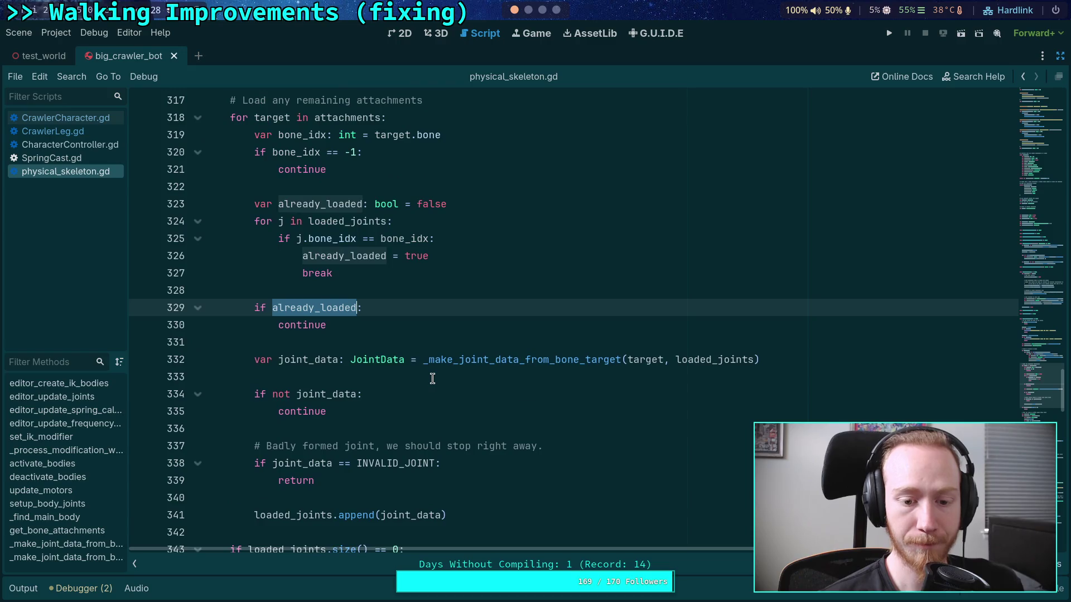
pyautogui.scroll(-2, 433, 378)
pyautogui.scroll(2, 454, 406)
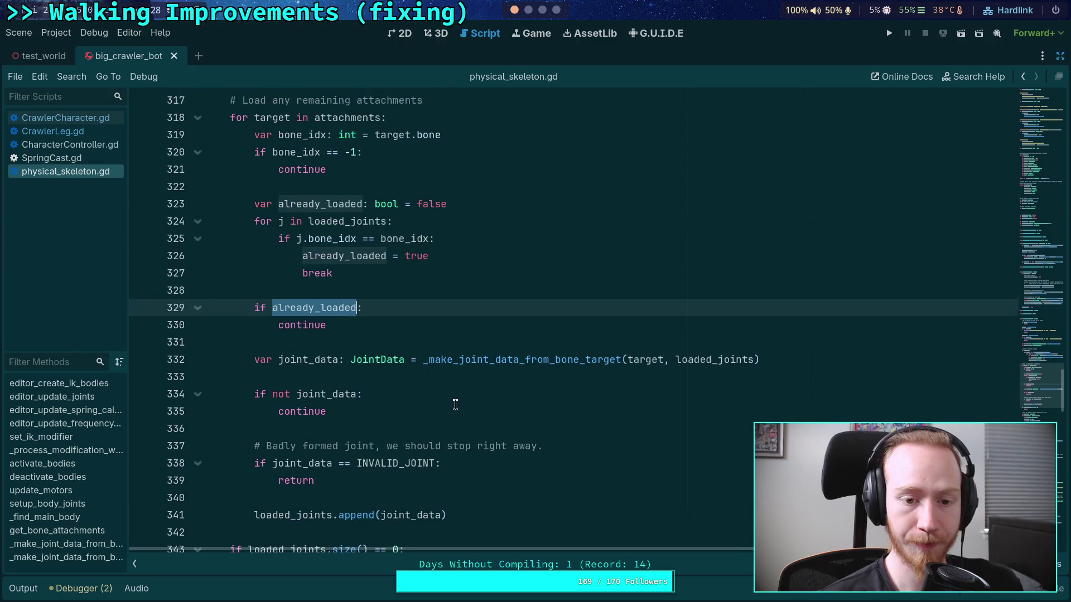
pyautogui.moveTo(328, 481); pyautogui.dragTo(251, 447)
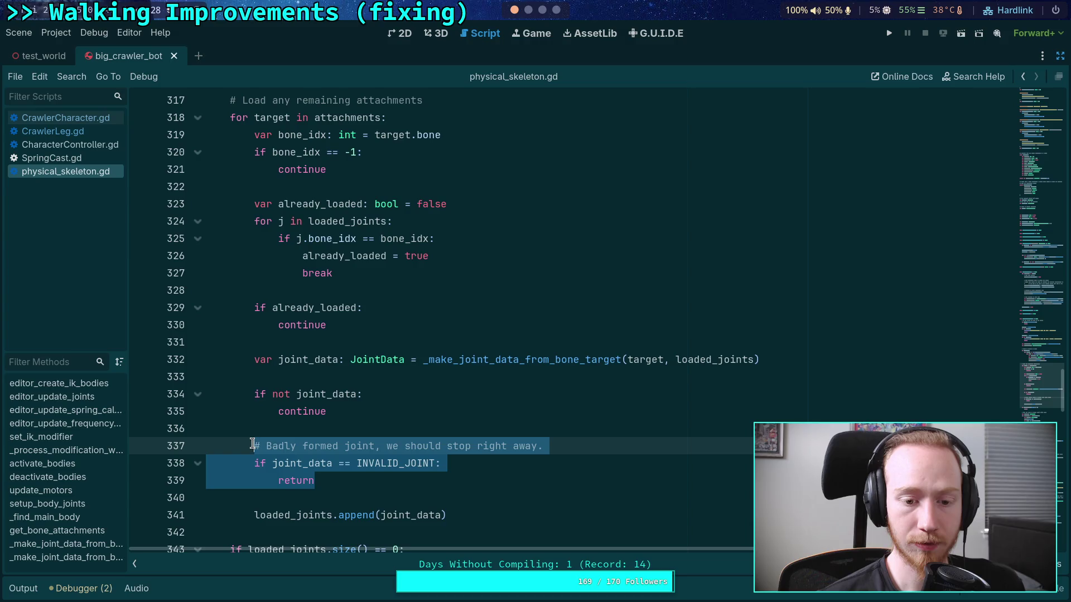
pyautogui.rightClick(306, 453)
# Copy the badly formed joint check and paste it below the IK loop's joint_data line
pyautogui.click(353, 404)
pyautogui.scroll(5, 614, 334)
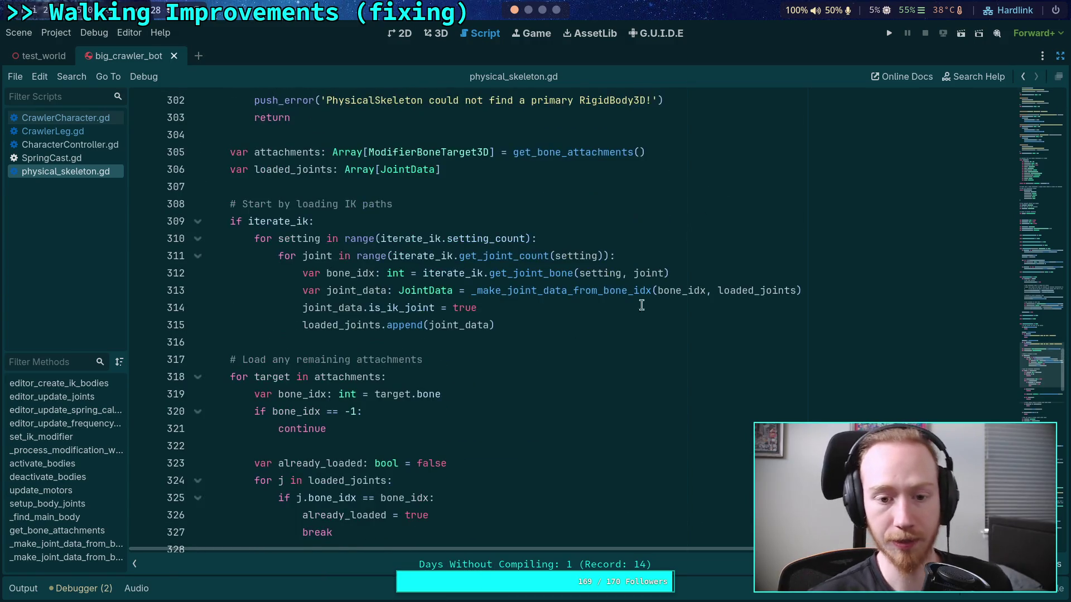
pyautogui.click(852, 294)
pyautogui.press('Return')
pyautogui.press('Return')
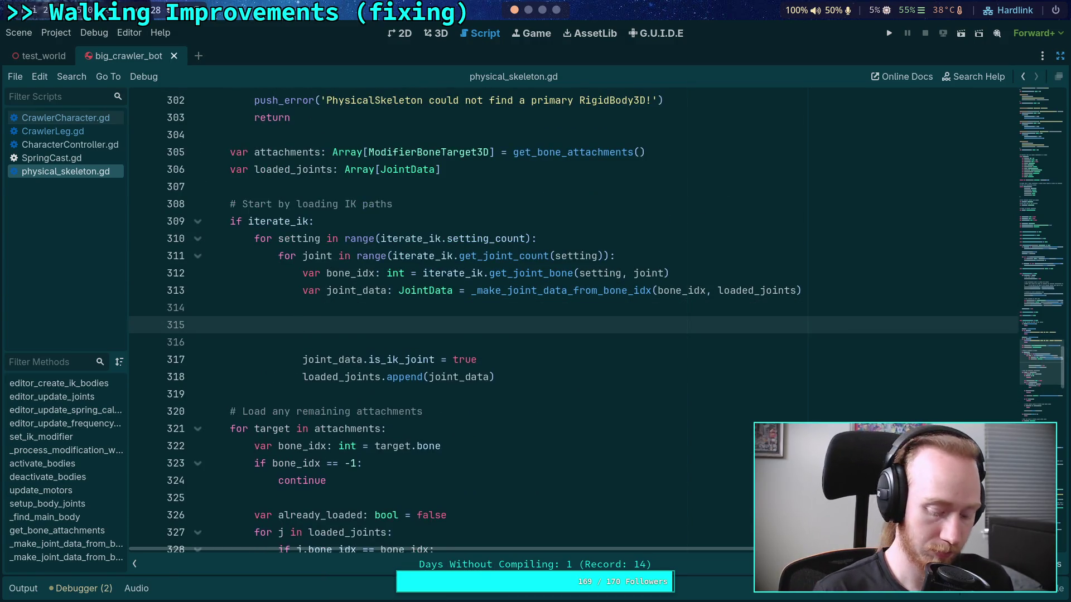
pyautogui.hotkey('ctrl', 'v')
# Indent the pasted INVALID_JOINT if/return lines one level deeper
pyautogui.moveTo(255, 342); pyautogui.dragTo(390, 362)
pyautogui.press('Tab')
pyautogui.click(444, 372)
pyautogui.scroll(2, 468, 369)
pyautogui.scroll(-2, 474, 363)
pyautogui.scroll(-10, 472, 351)
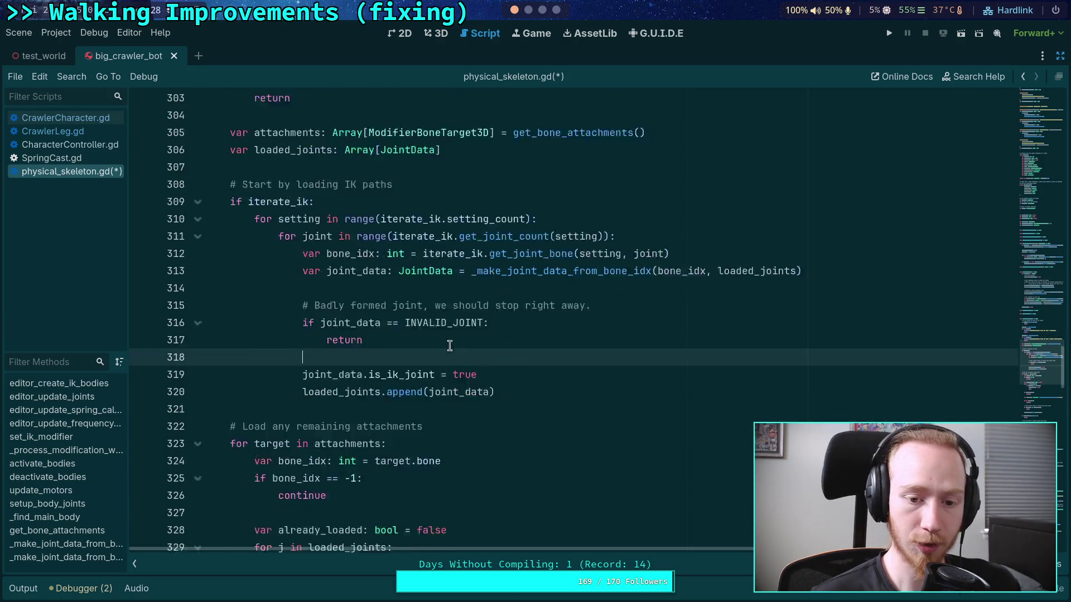
pyautogui.scroll(9, 467, 333)
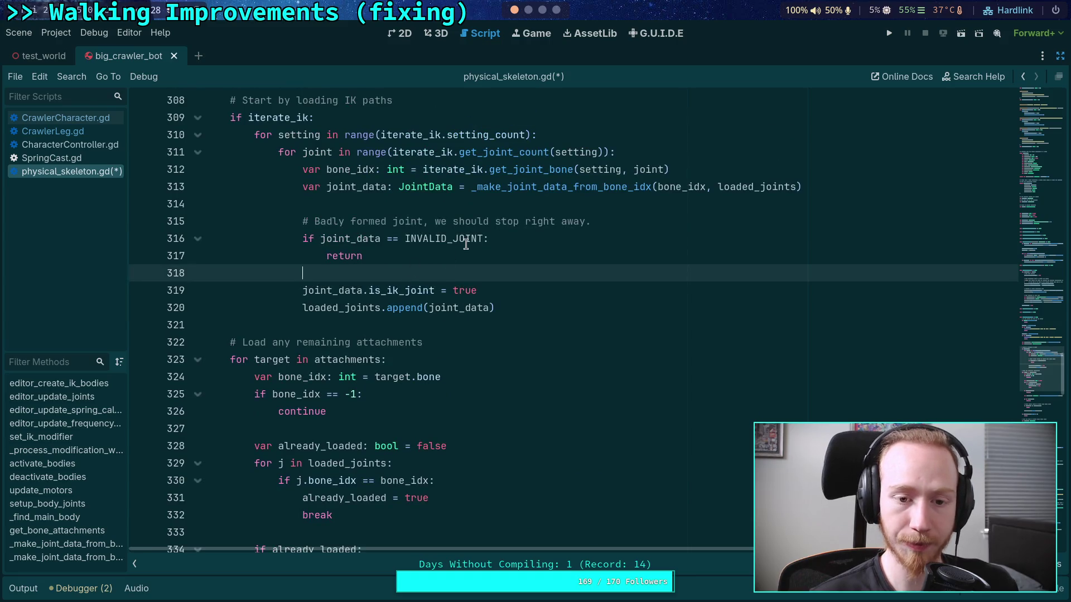
pyautogui.scroll(2, 470, 269)
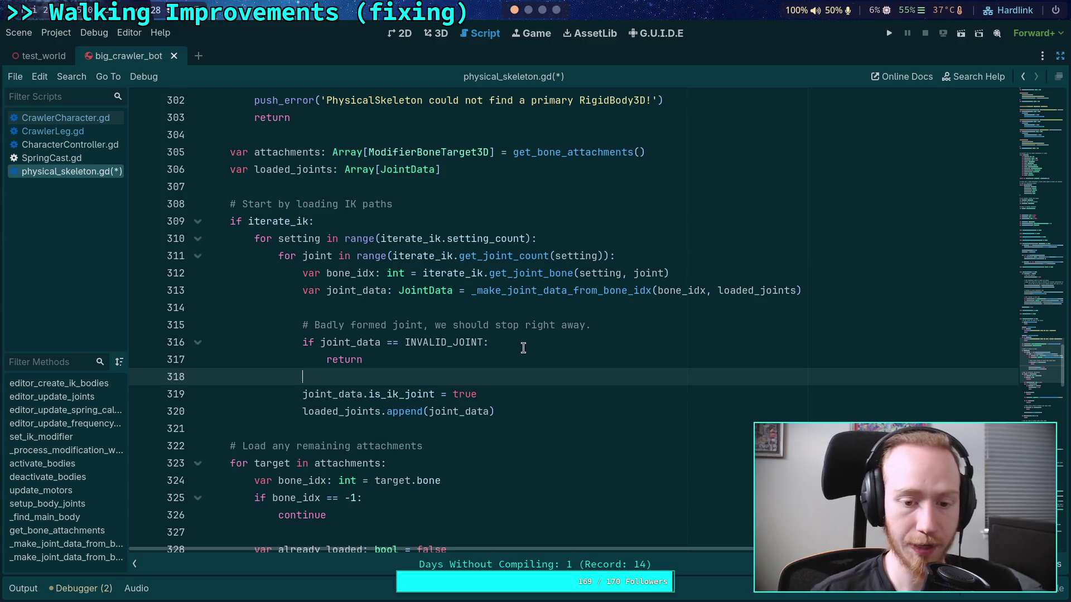
pyautogui.click(559, 414)
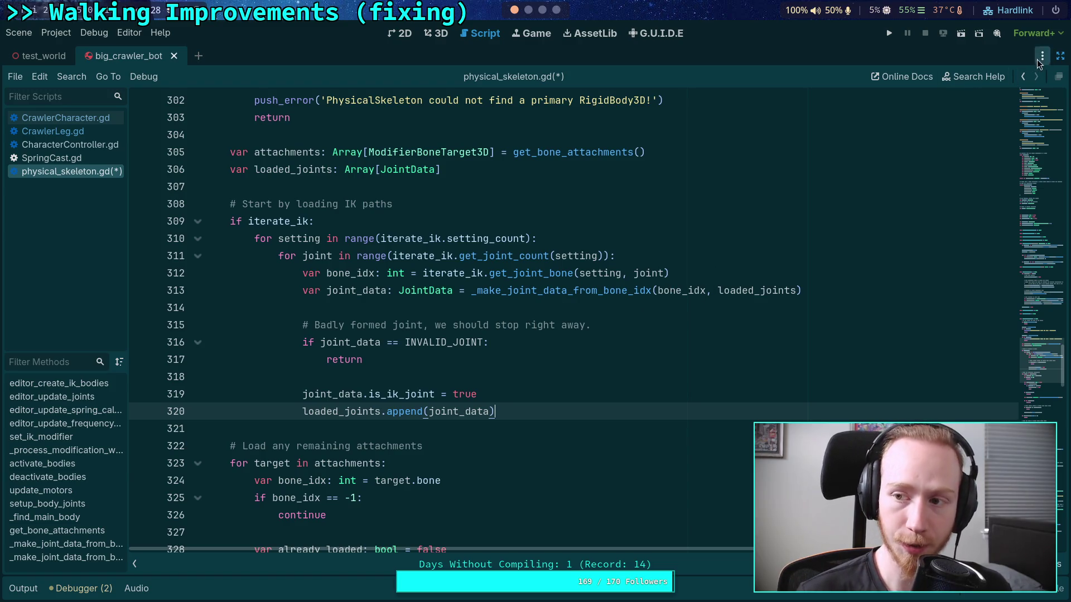
pyautogui.click(1060, 55)
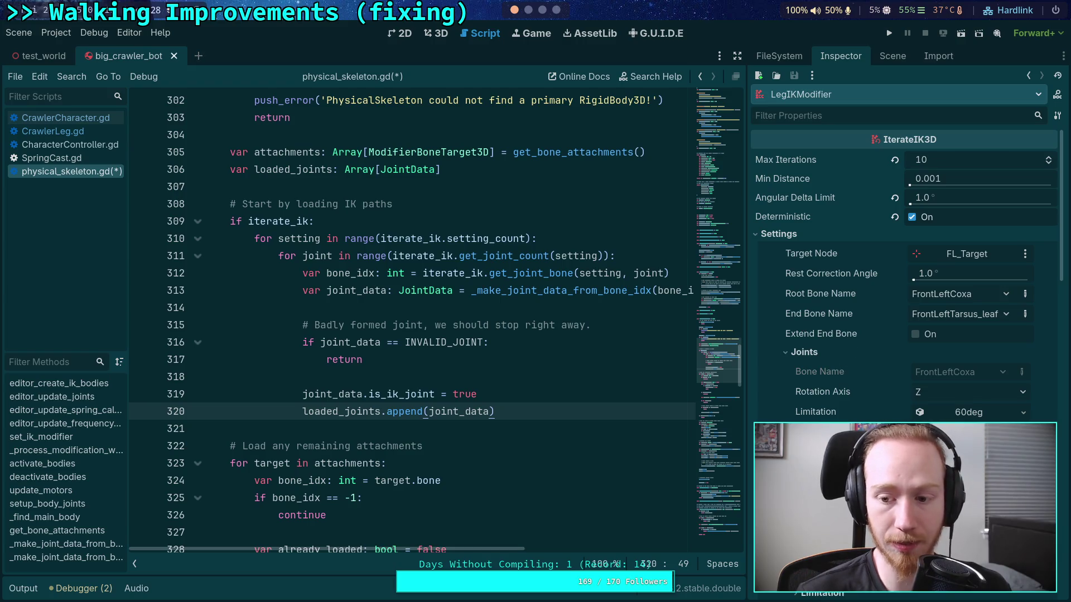
pyautogui.moveTo(748, 396); pyautogui.dragTo(827, 396)
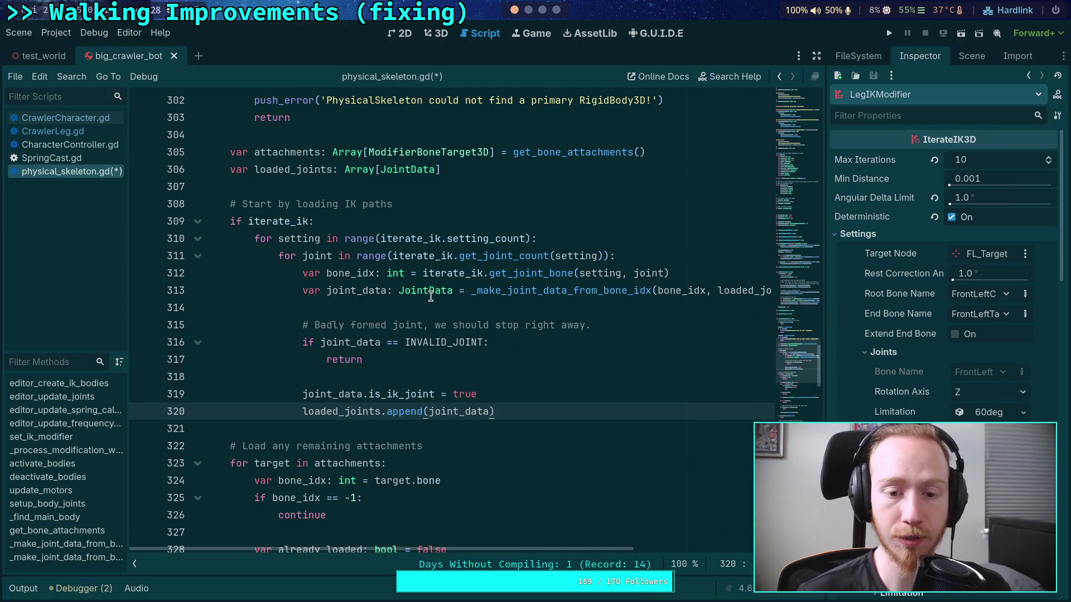
pyautogui.click(417, 308)
pyautogui.click(399, 357)
pyautogui.click(392, 378)
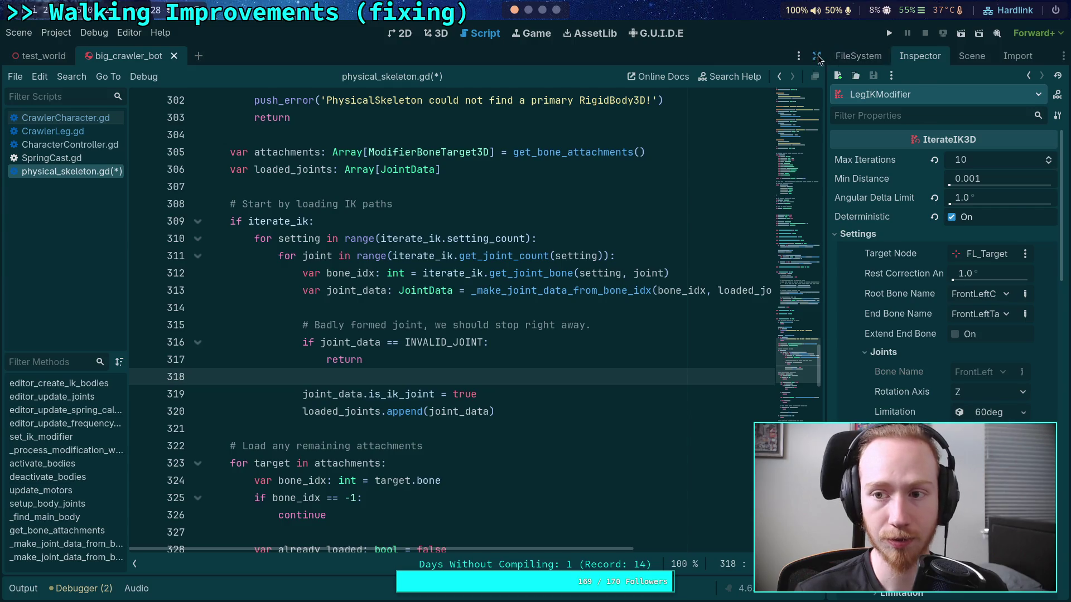
pyautogui.click(817, 58)
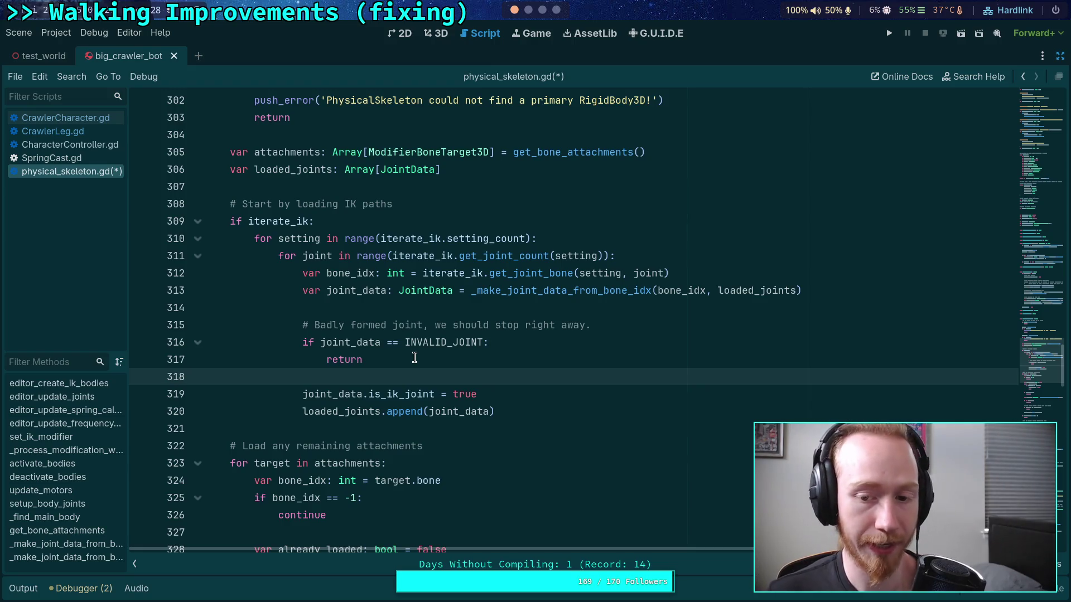
pyautogui.click(432, 360)
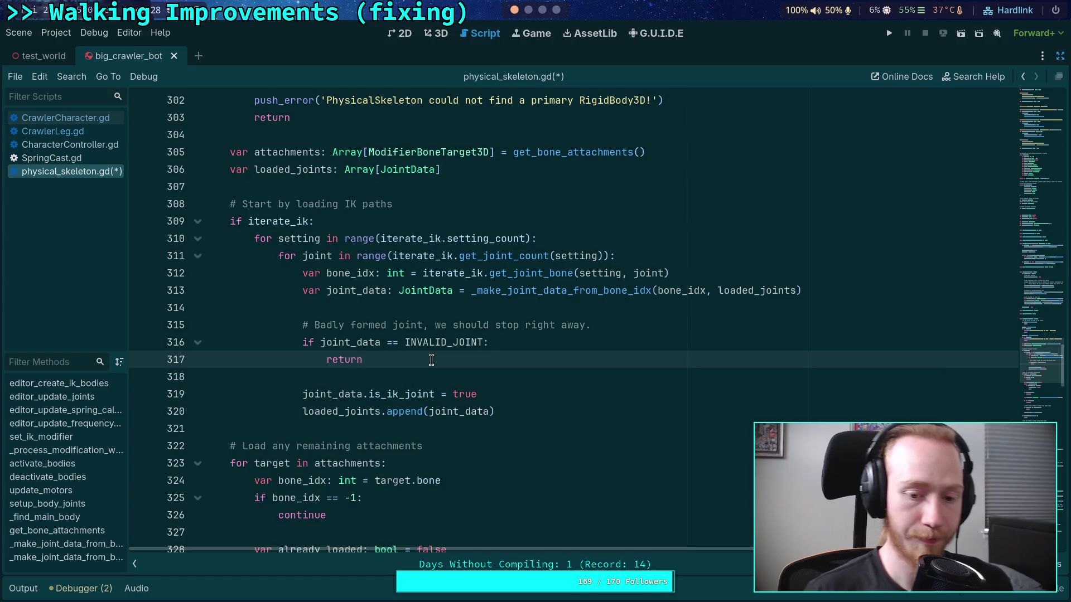
# Add '# TODO: copy IK limitations onto the Joint3D' after the is_ik_joint line and save
pyautogui.click(564, 394)
pyautogui.press('Return')
pyautogui.press('Return')
pyautogui.press('Return')
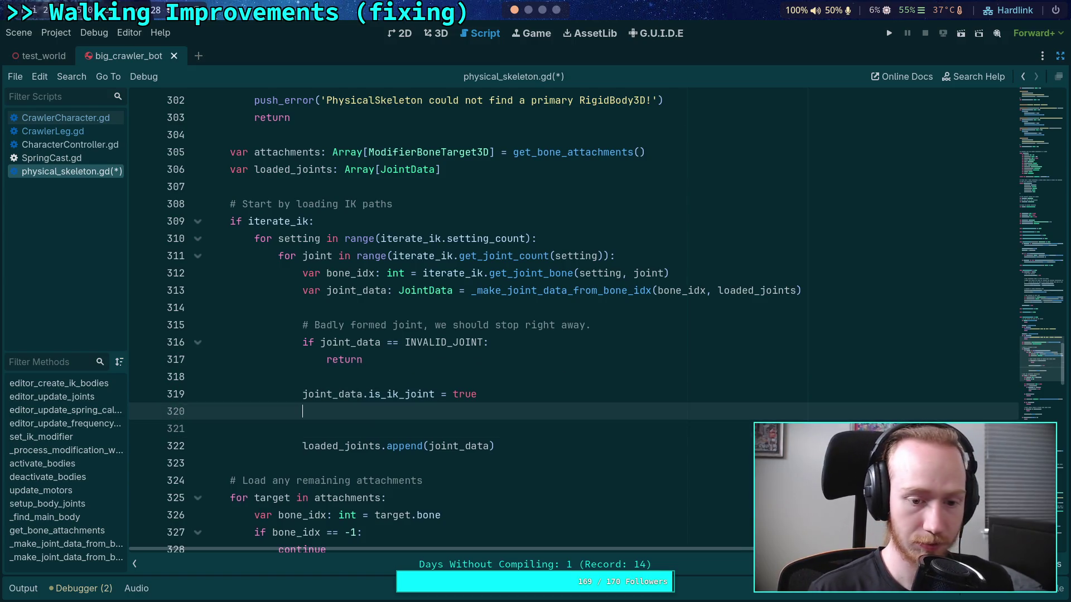
pyautogui.press('Up')
pyautogui.write('# TODO: ')
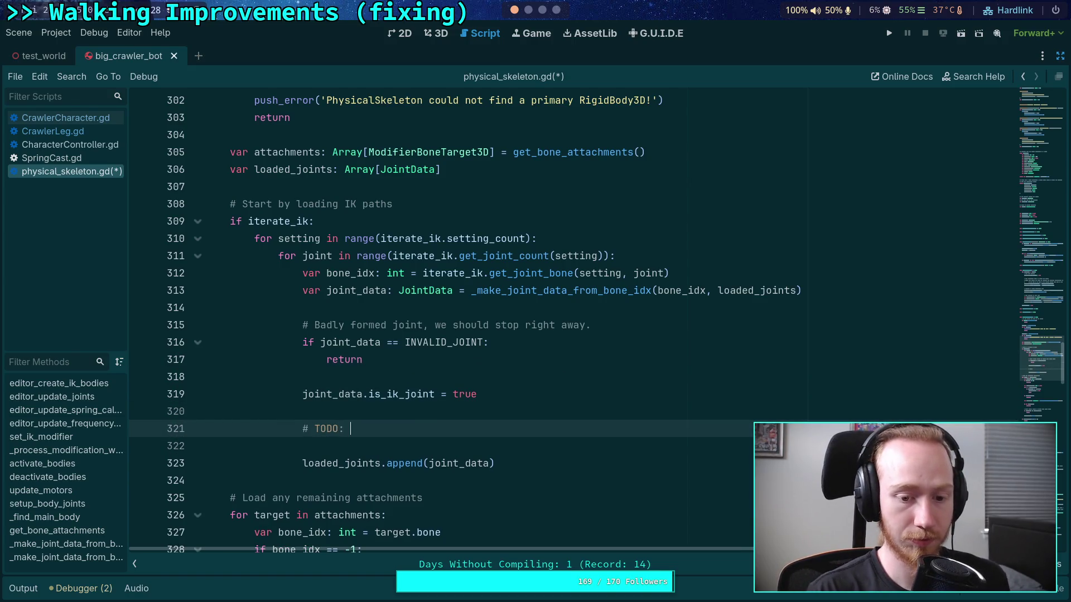
pyautogui.write('copy joi')
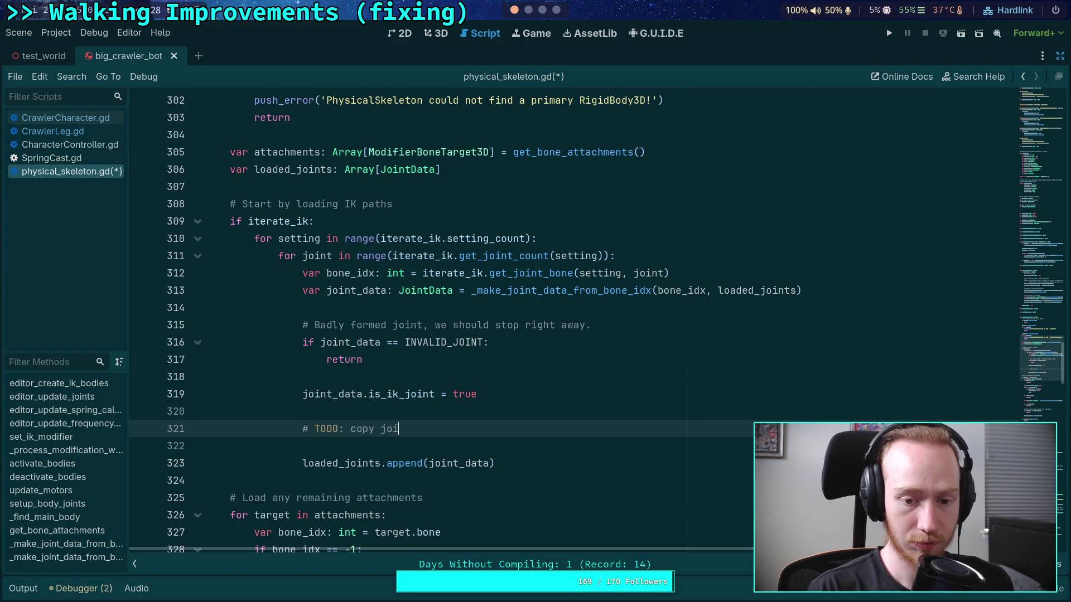
pyautogui.press('BackSpace')
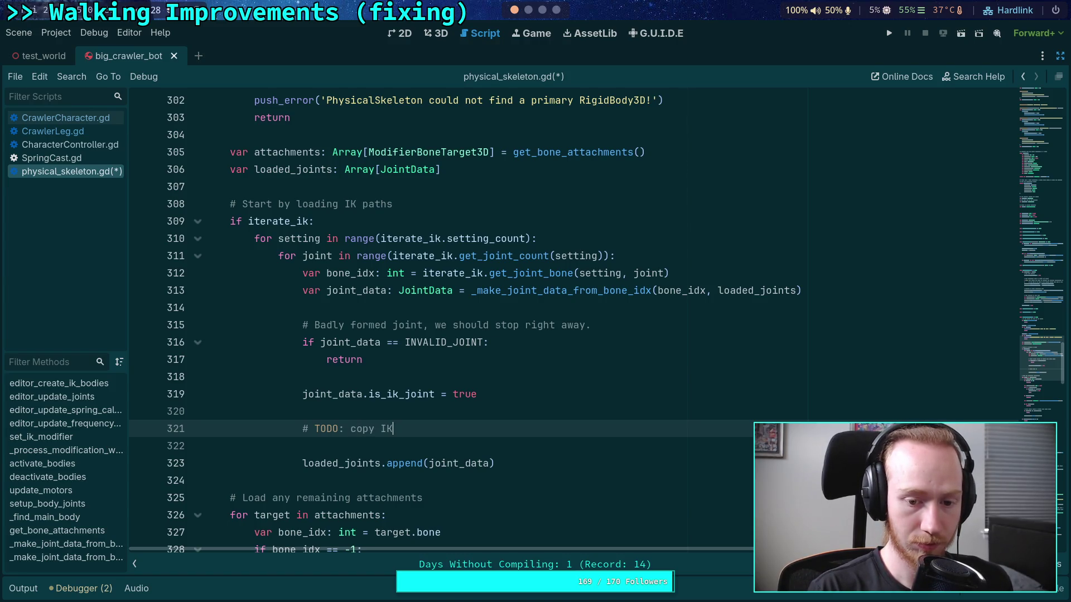
pyautogui.press('BackSpace')
pyautogui.write('lim')
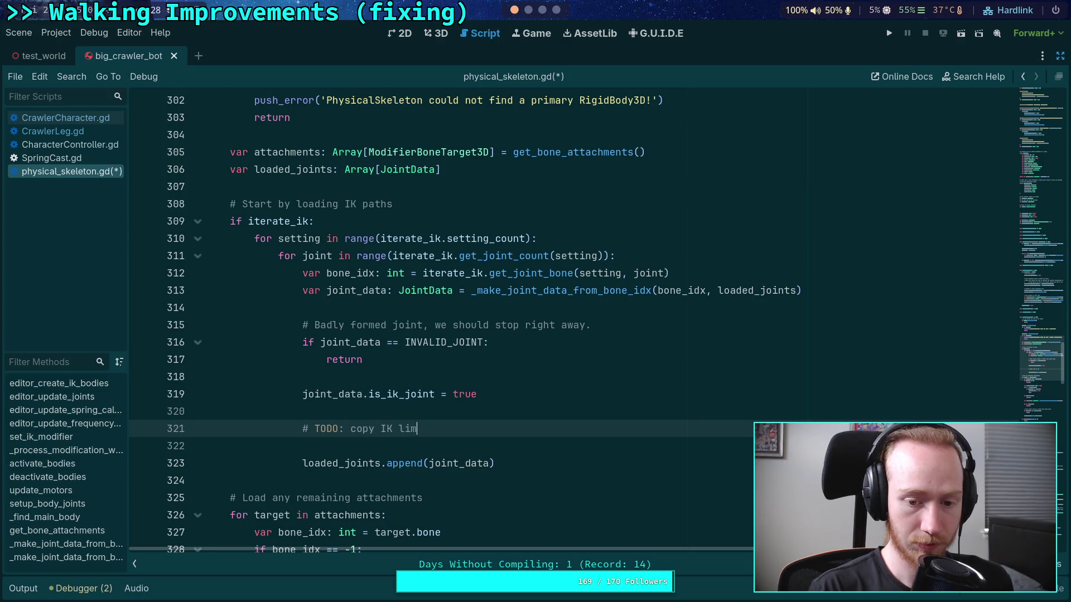
pyautogui.write('itations onto')
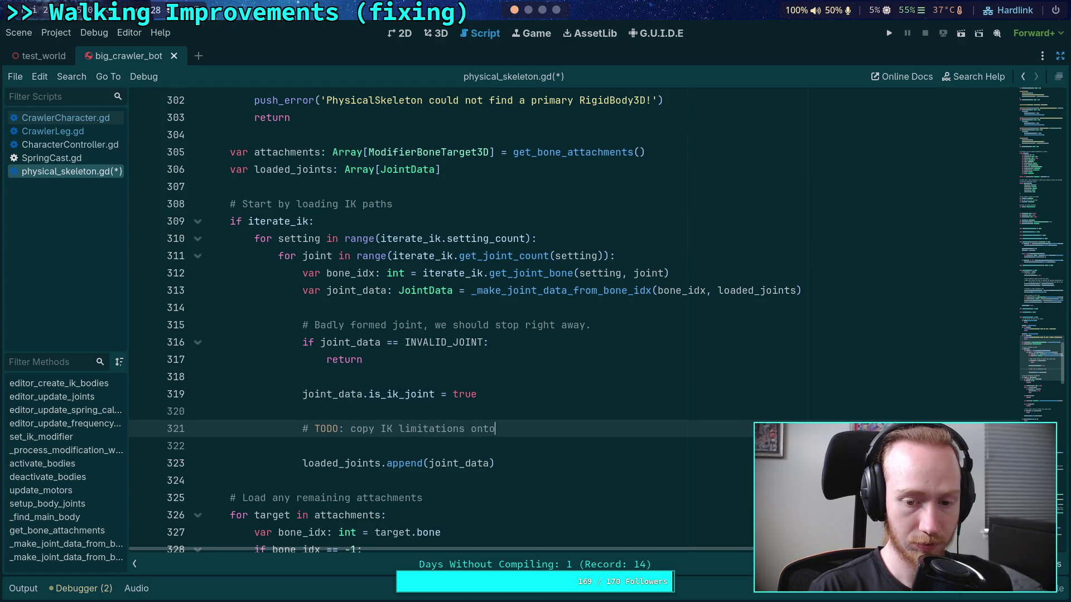
pyautogui.write('moter')
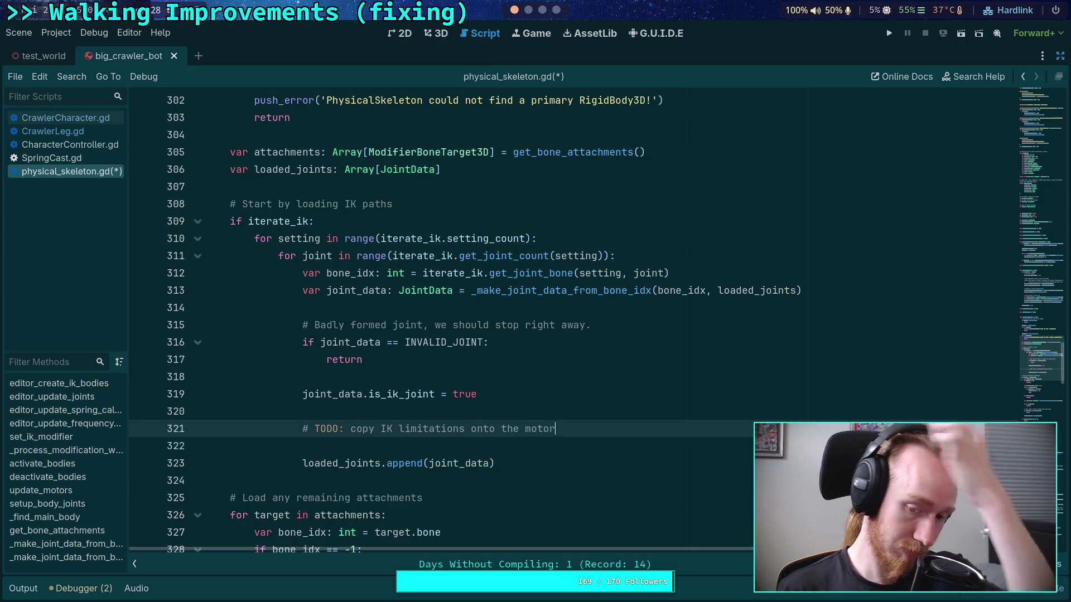
pyautogui.write(' limitation')
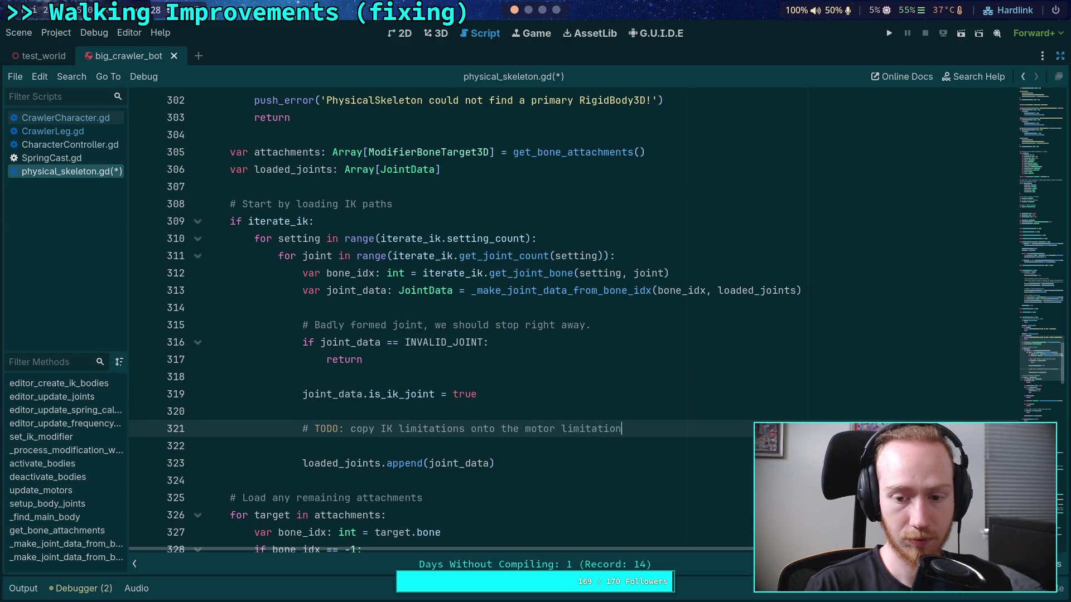
pyautogui.press('BackSpace')
pyautogui.press('BackSpace')
pyautogui.press('BackSpace')
pyautogui.write('joint')
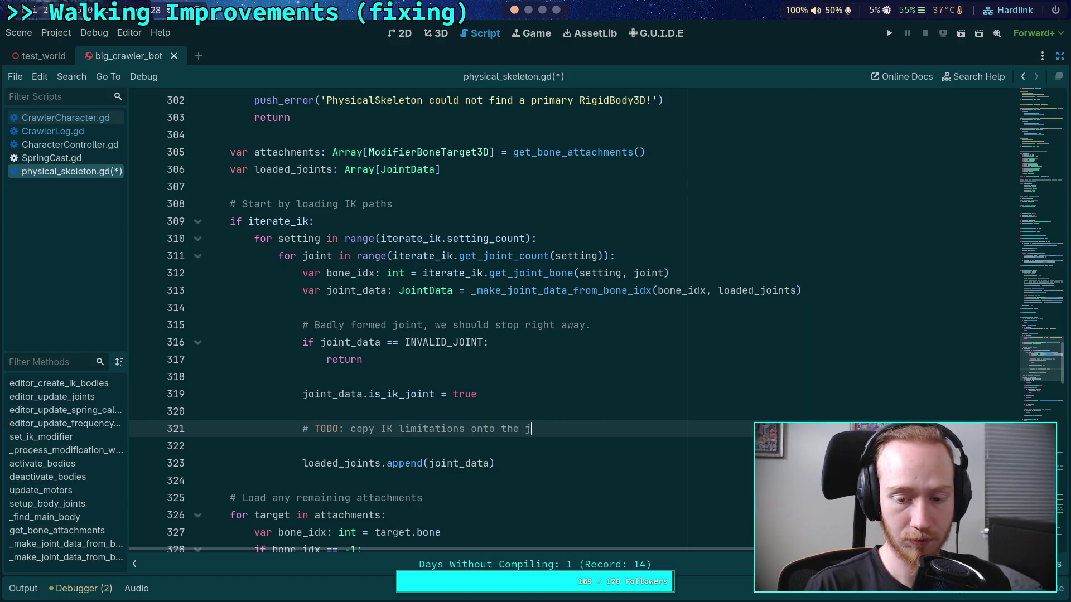
pyautogui.hotkey('ctrl', 's')
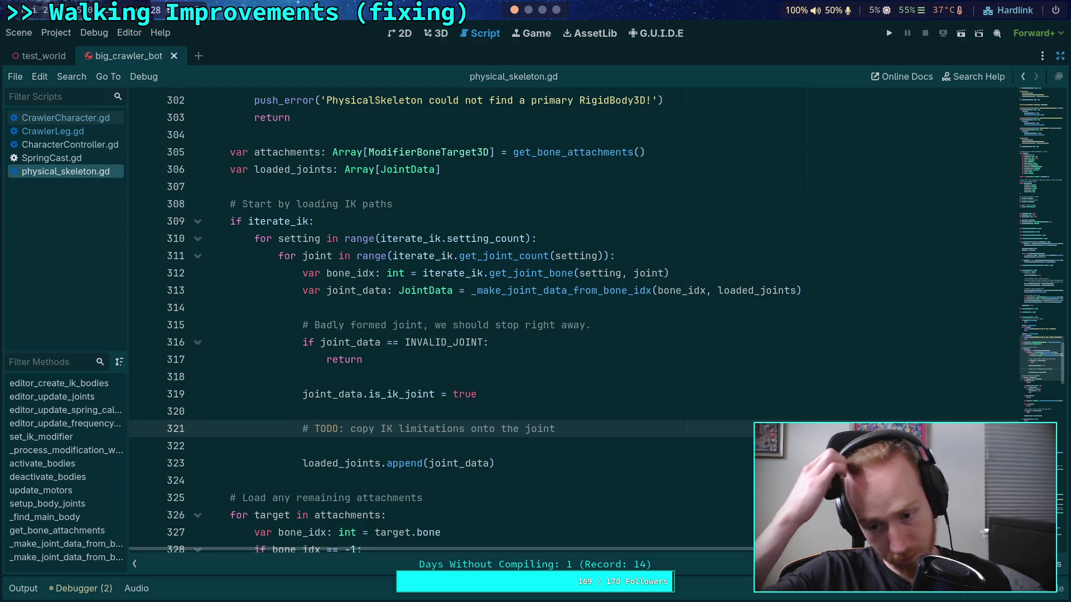
pyautogui.press('BackSpace')
pyautogui.write('Joint3D')
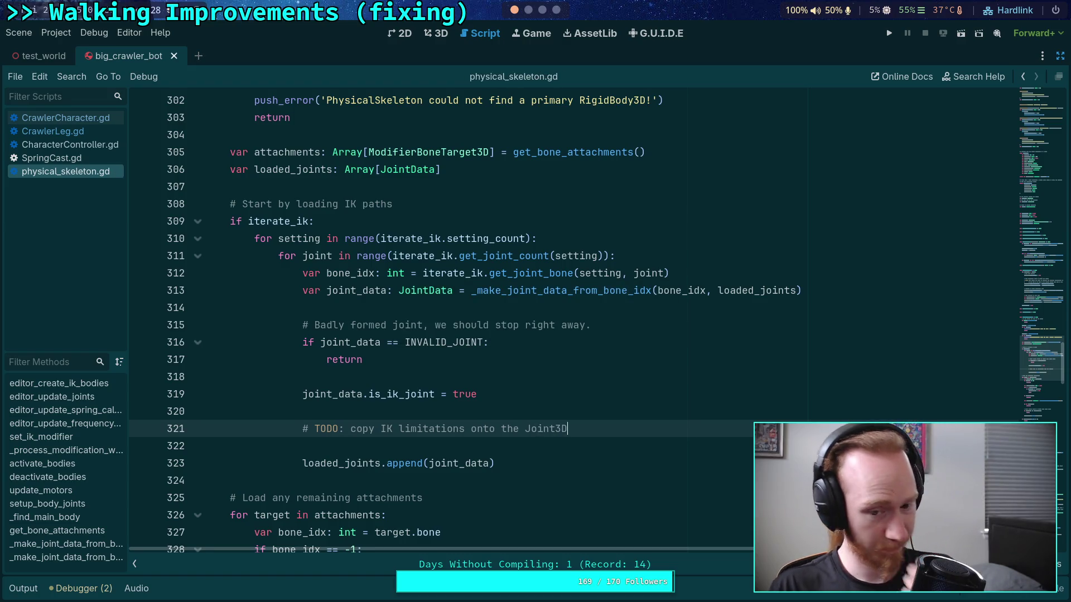
pyautogui.scroll(-1, 565, 377)
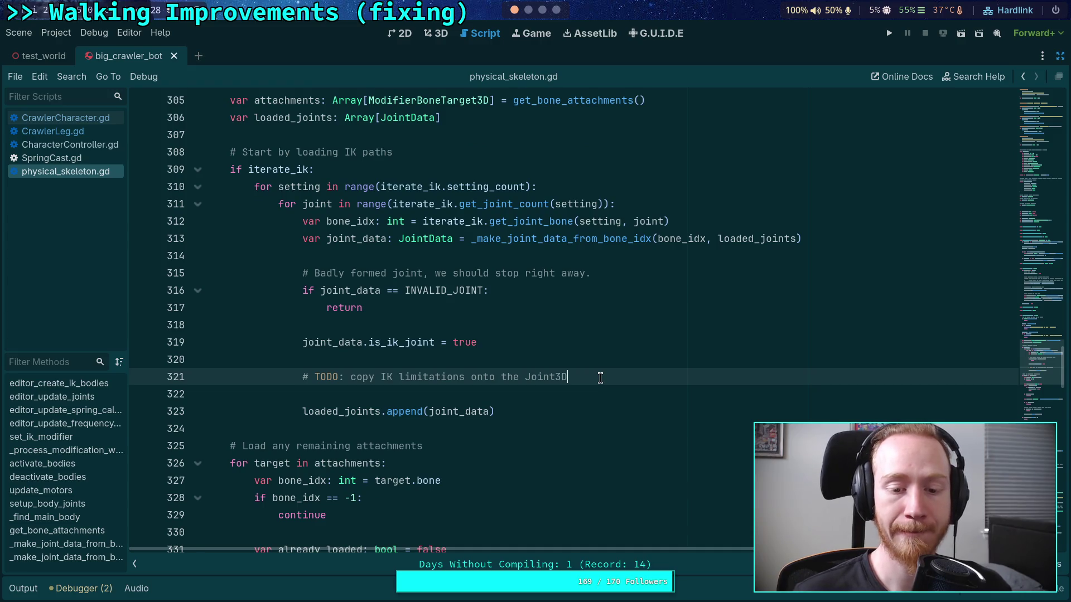
pyautogui.scroll(1, 552, 371)
pyautogui.scroll(-4, 555, 371)
pyautogui.click(198, 307)
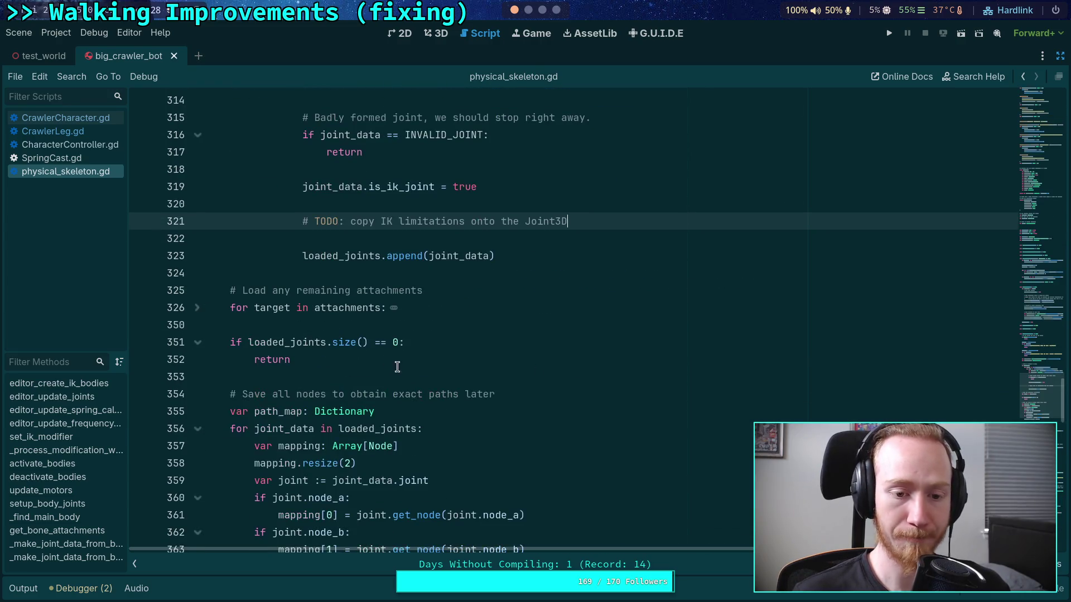
pyautogui.click(357, 371)
pyautogui.scroll(-3, 335, 368)
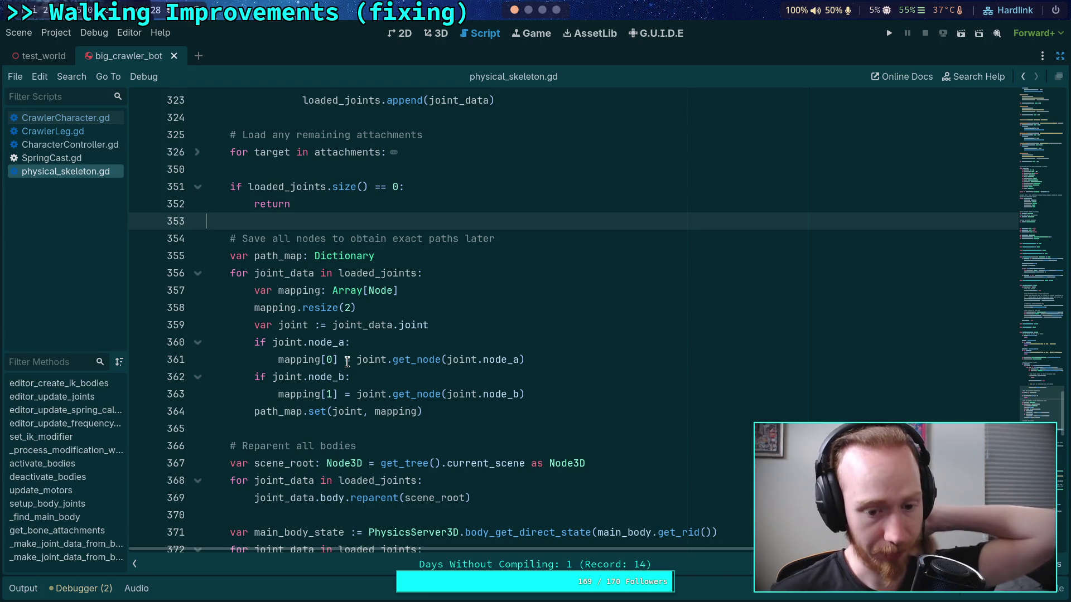
pyautogui.scroll(9, 347, 359)
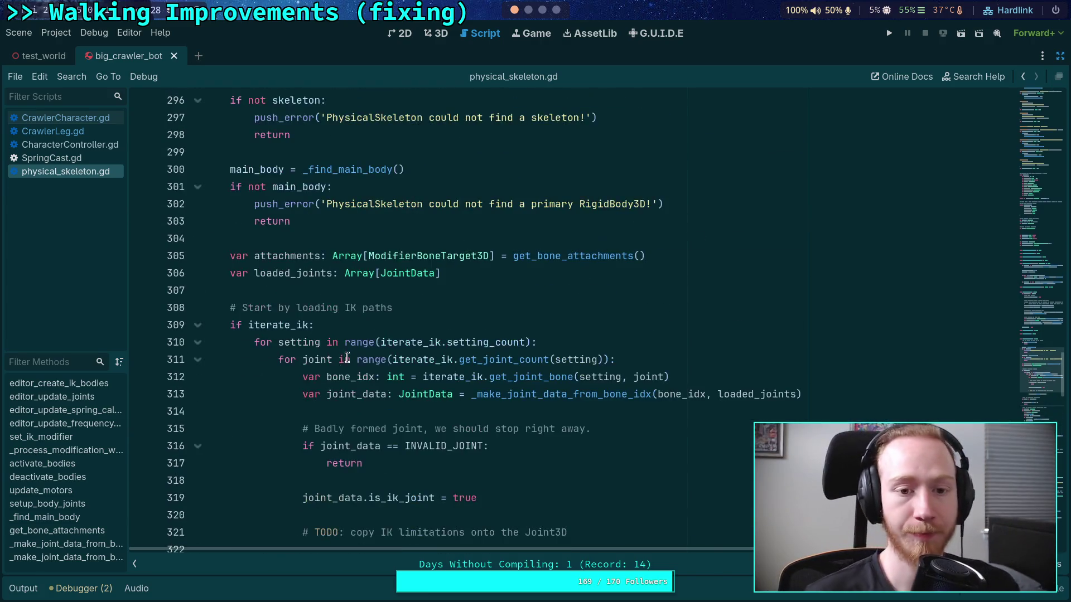
pyautogui.scroll(4, 346, 358)
pyautogui.scroll(5, 364, 335)
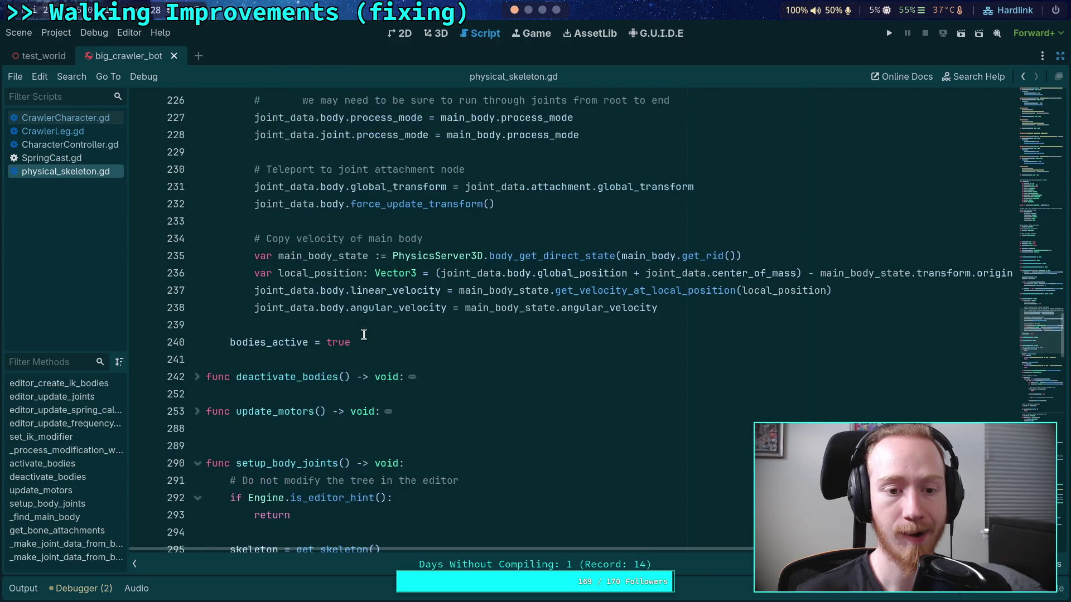
pyautogui.scroll(-6, 478, 340)
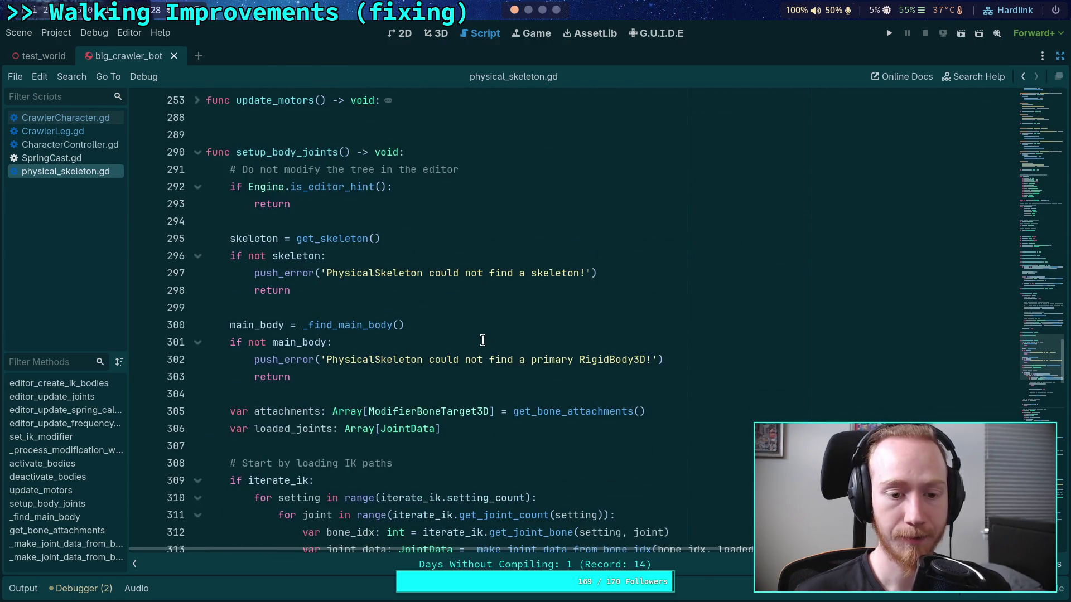
pyautogui.scroll(4, 477, 340)
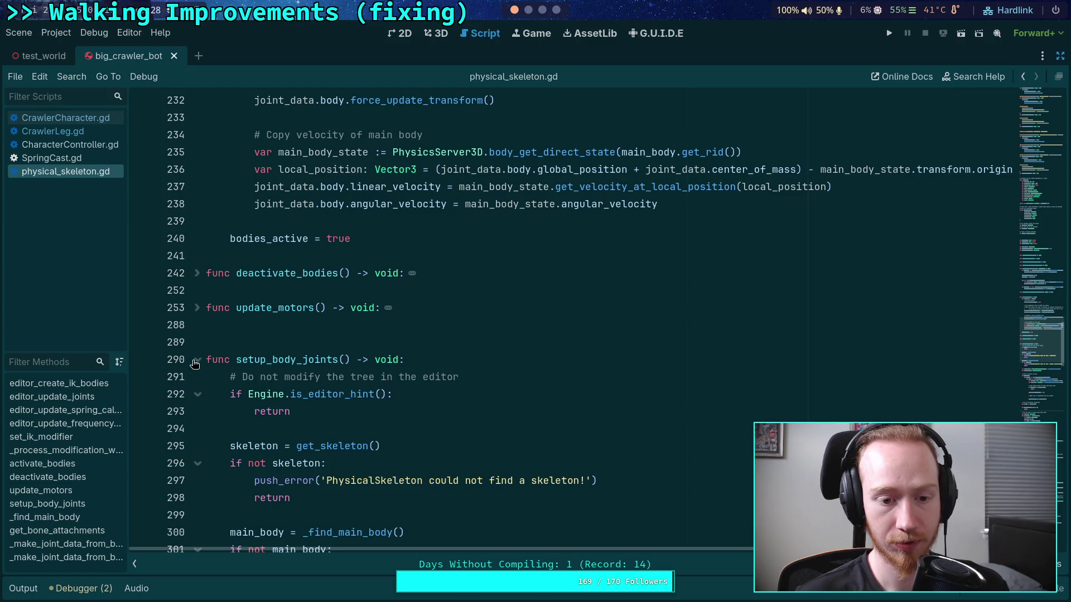
pyautogui.scroll(-20, 194, 363)
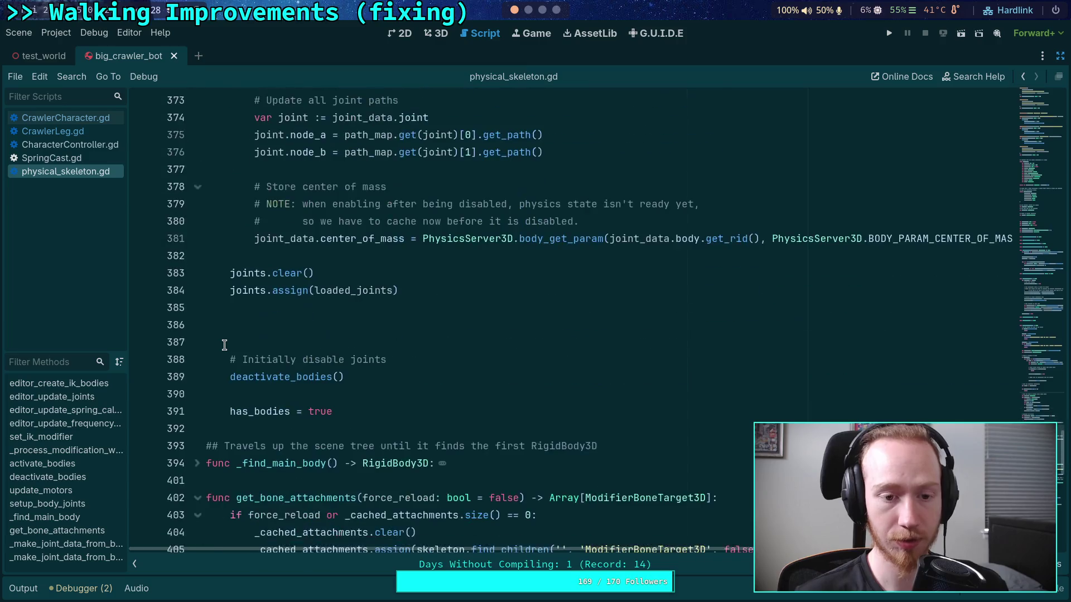
# Trim blank lines after joints.assign, breakpoint has_bodies = true, save, close big_crawler_bot, and run
pyautogui.click(251, 326)
pyautogui.press('BackSpace')
pyautogui.press('BackSpace')
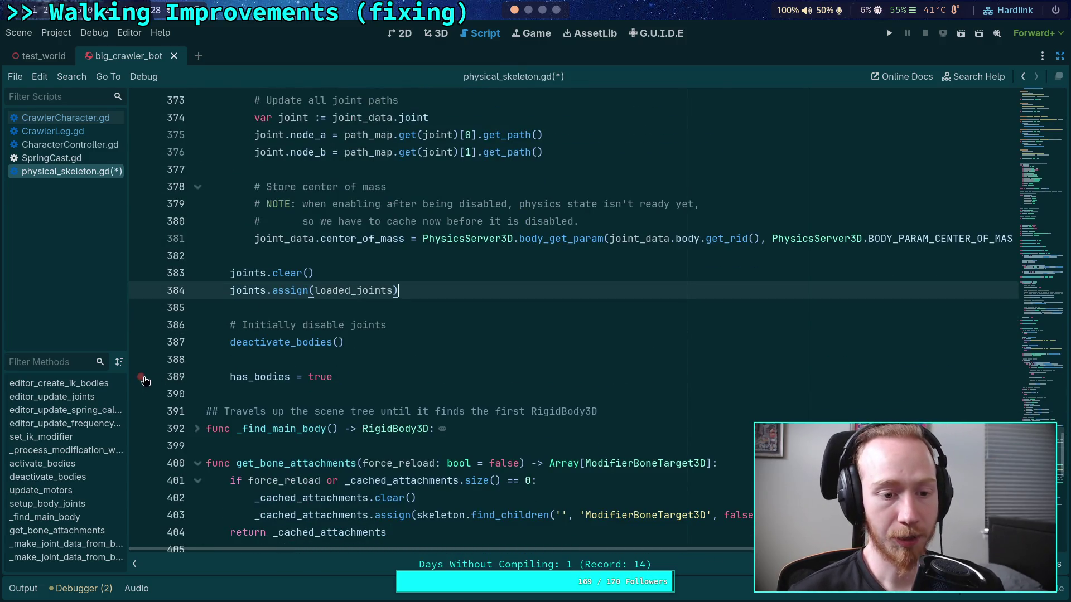
pyautogui.click(143, 379)
pyautogui.hotkey('ctrl', 's')
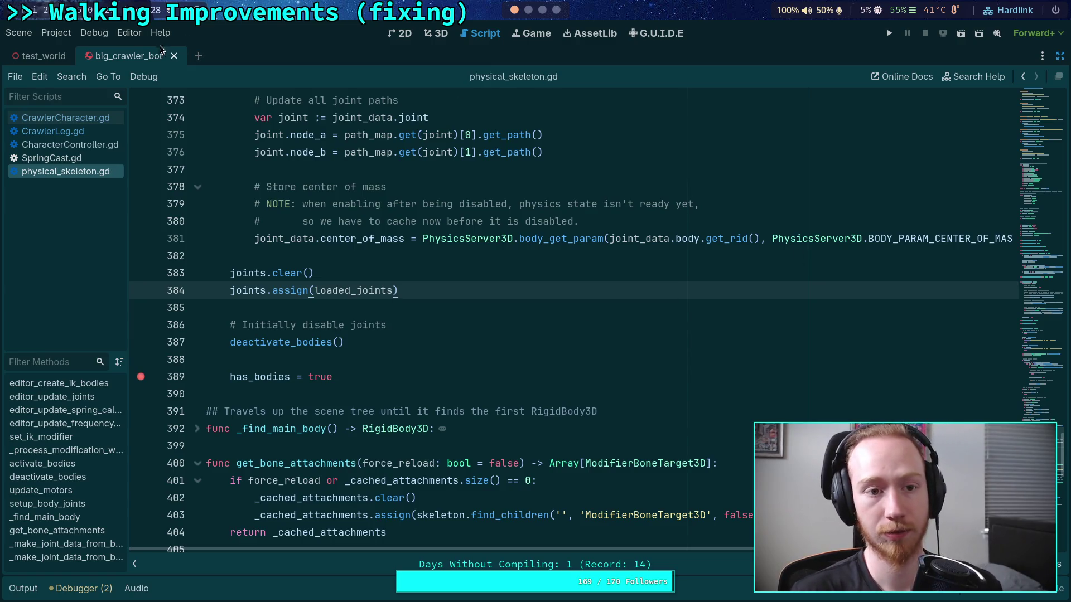
pyautogui.click(174, 56)
pyautogui.click(889, 33)
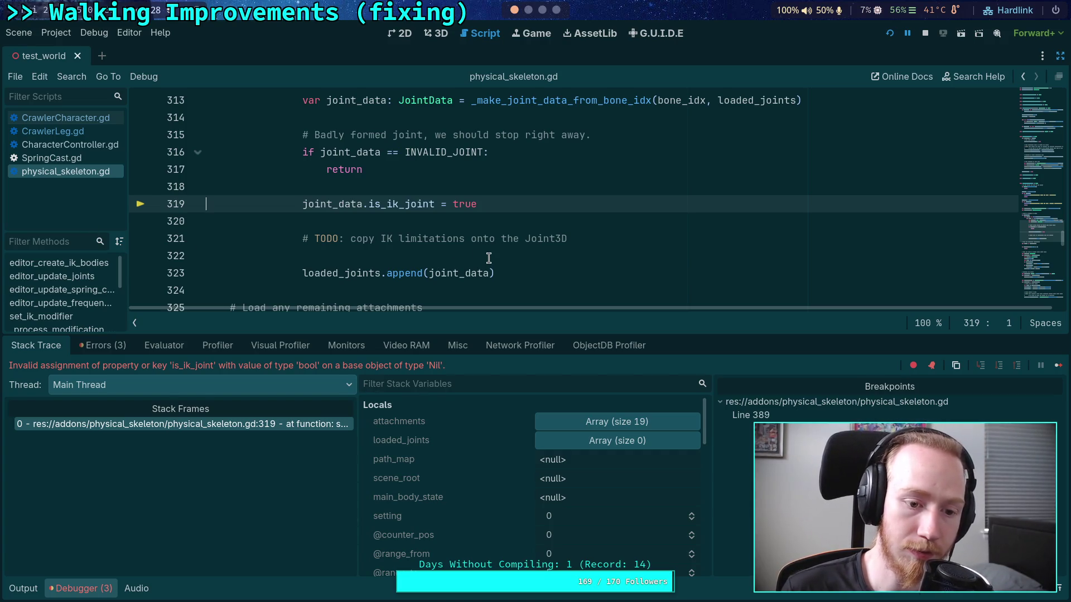
# Check the null joint_data at the crash, then search for _make_joint_data_from_bone_idx uses
pyautogui.scroll(1, 488, 258)
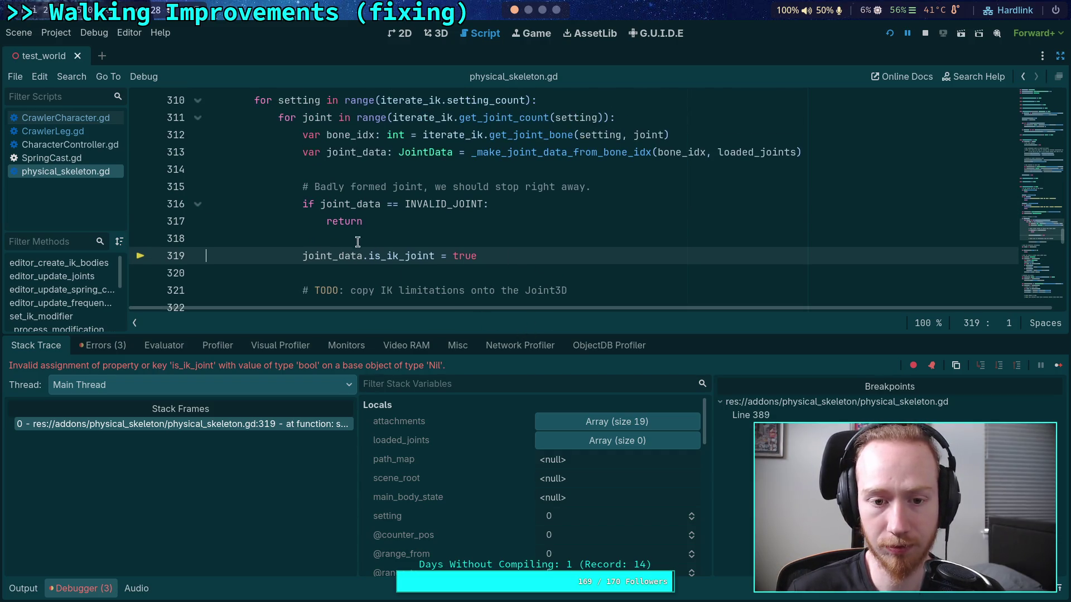
pyautogui.doubleClick(355, 206)
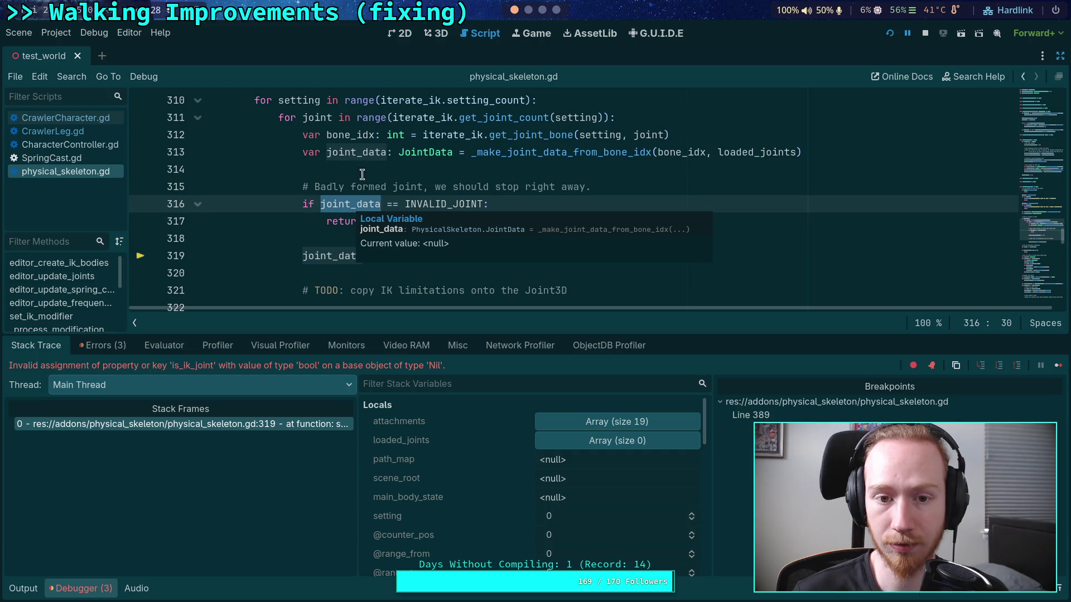
pyautogui.moveTo(358, 134)
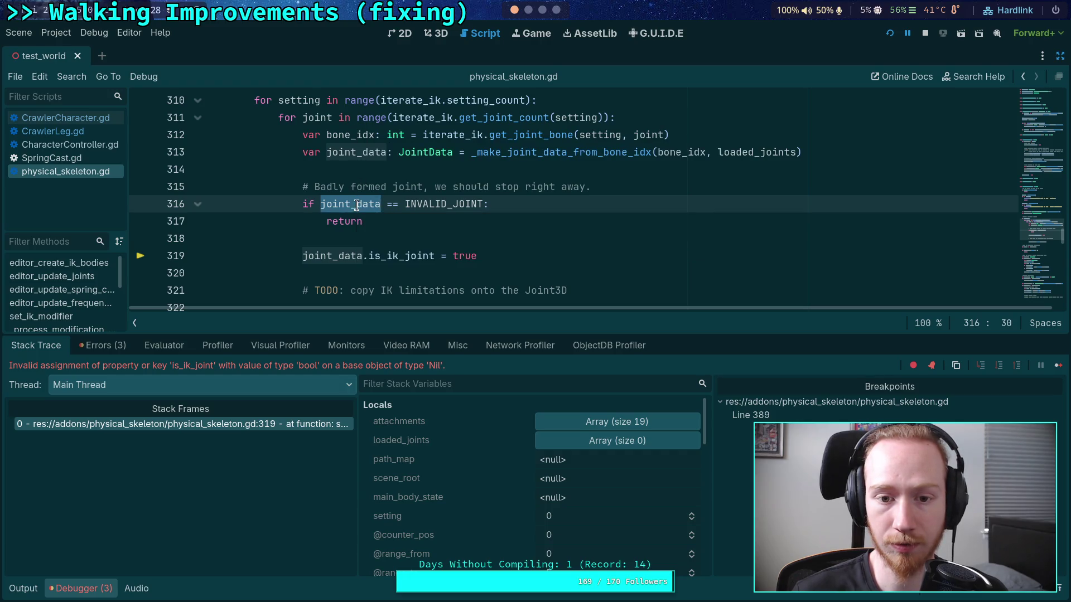
pyautogui.doubleClick(533, 150)
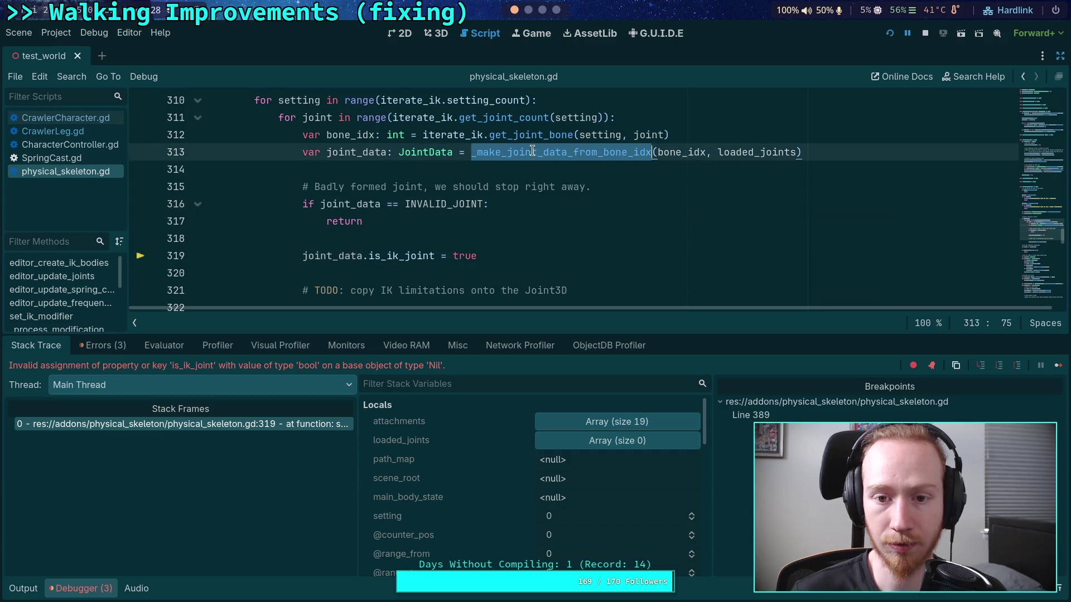
pyautogui.hotkey('ctrl', 'f')
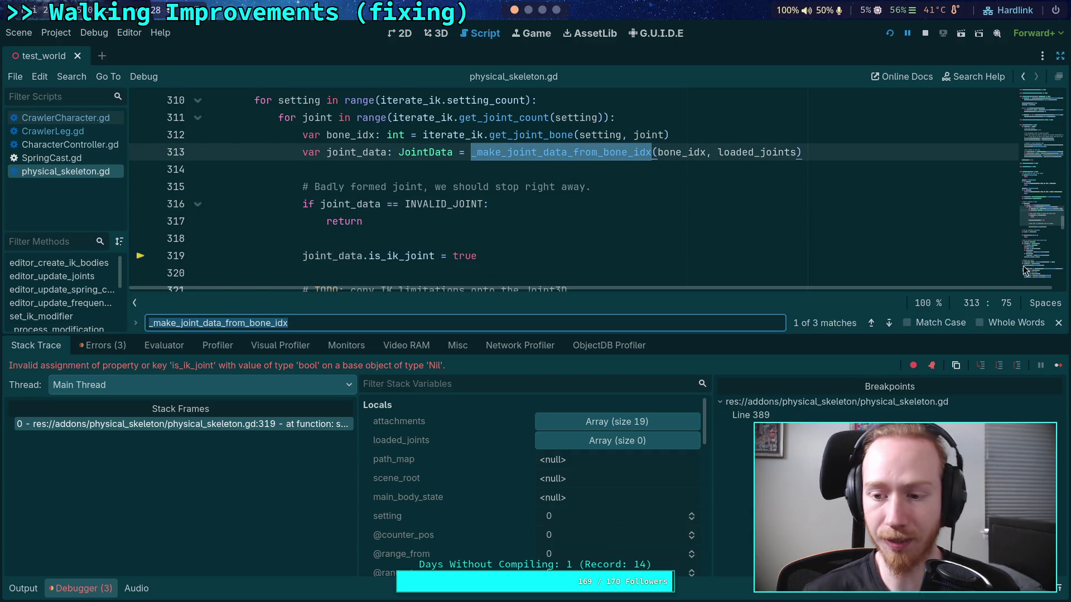
pyautogui.click(889, 324)
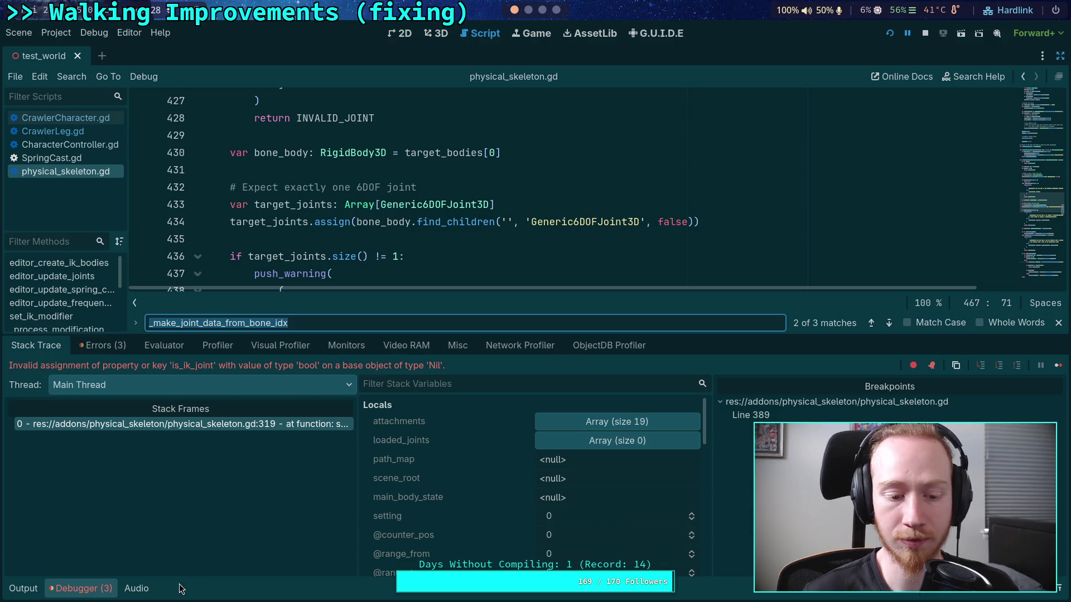
# Collapse the Debugger and find the return null line in _make_joint_data_from_bone_idx
pyautogui.click(99, 591)
pyautogui.click(889, 564)
pyautogui.scroll(-3, 605, 413)
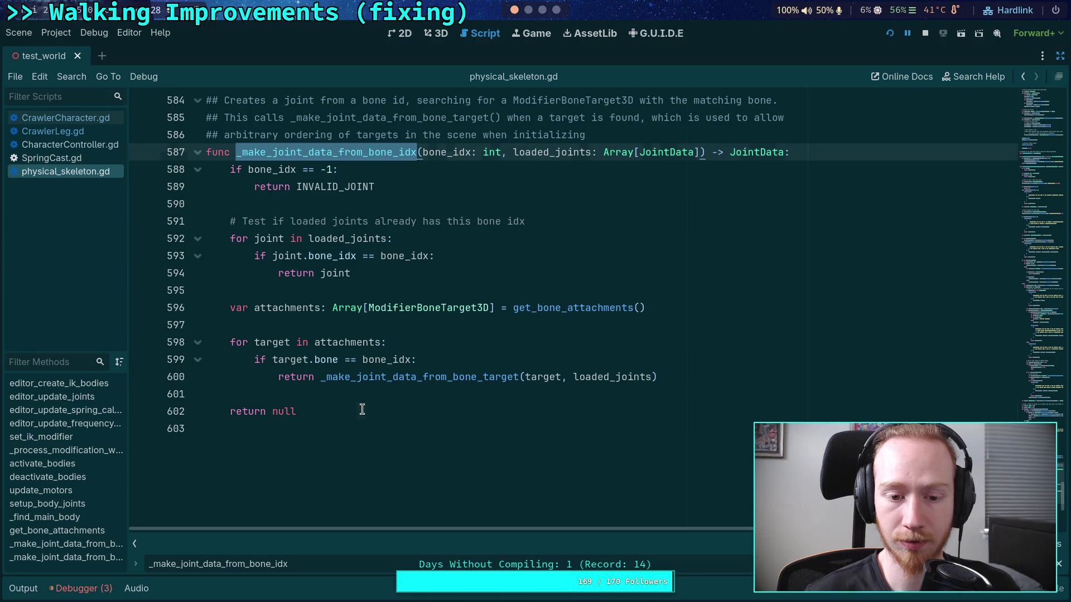
pyautogui.click(362, 409)
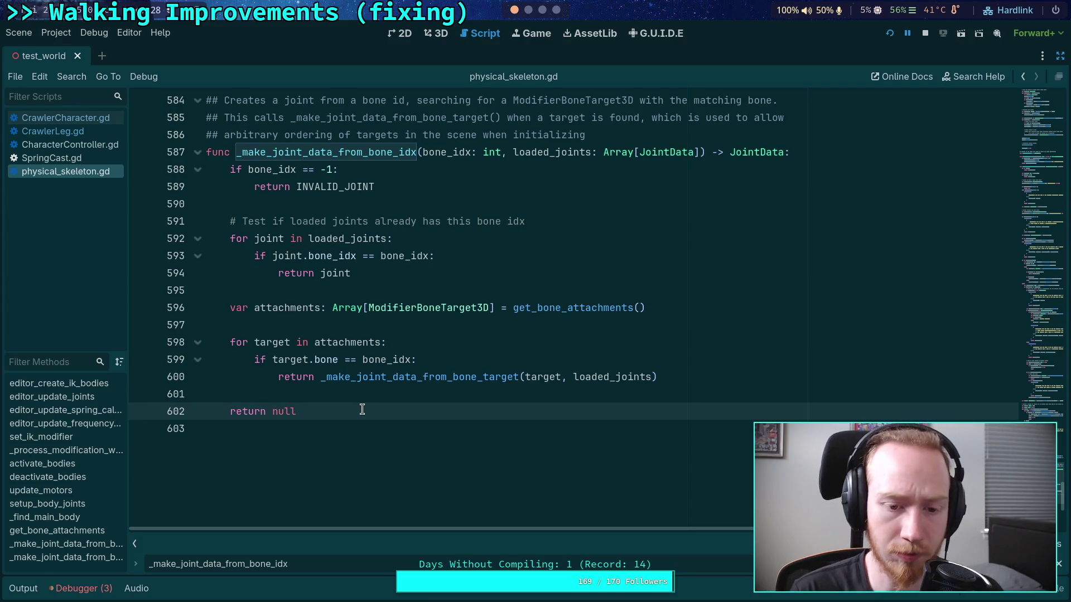
pyautogui.moveTo(327, 386)
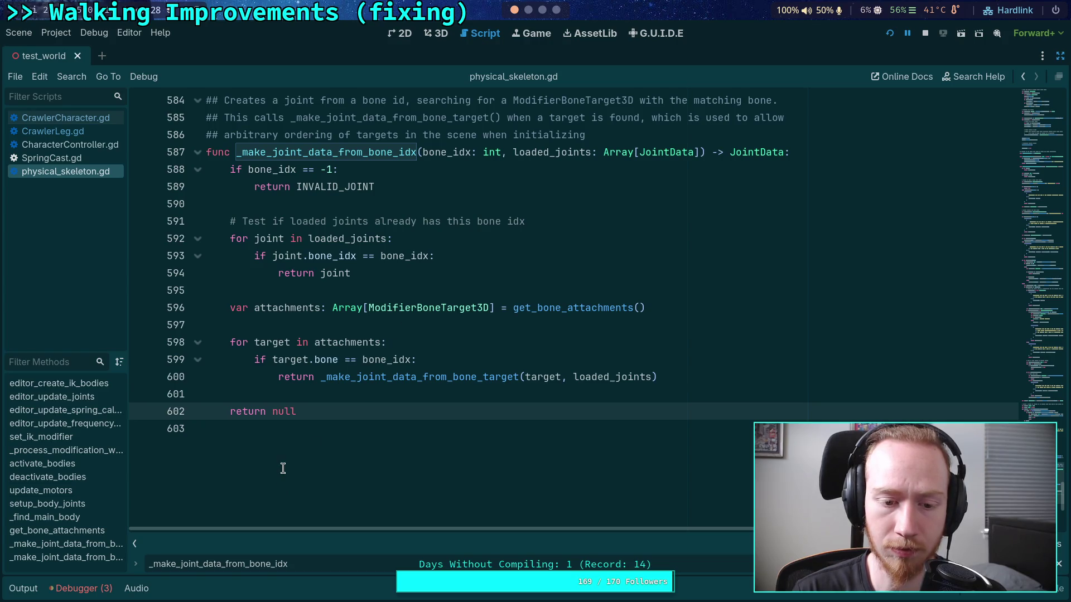
pyautogui.moveTo(290, 412); pyautogui.dragTo(206, 418)
pyautogui.moveTo(334, 416); pyautogui.dragTo(153, 412)
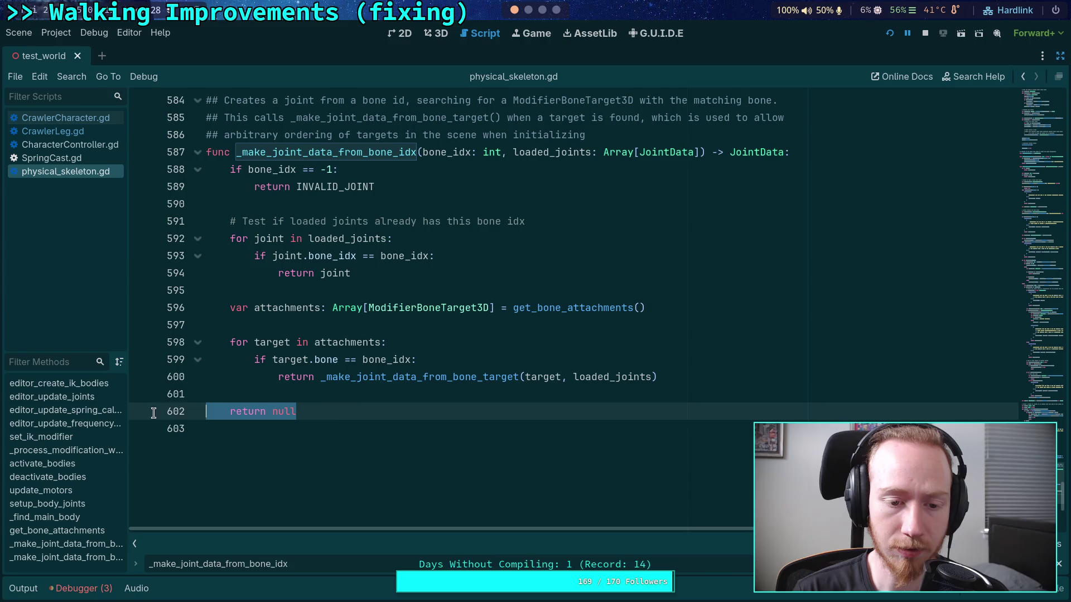
# Scroll back up to the null joint_data spot at line 319
pyautogui.scroll(5, 371, 420)
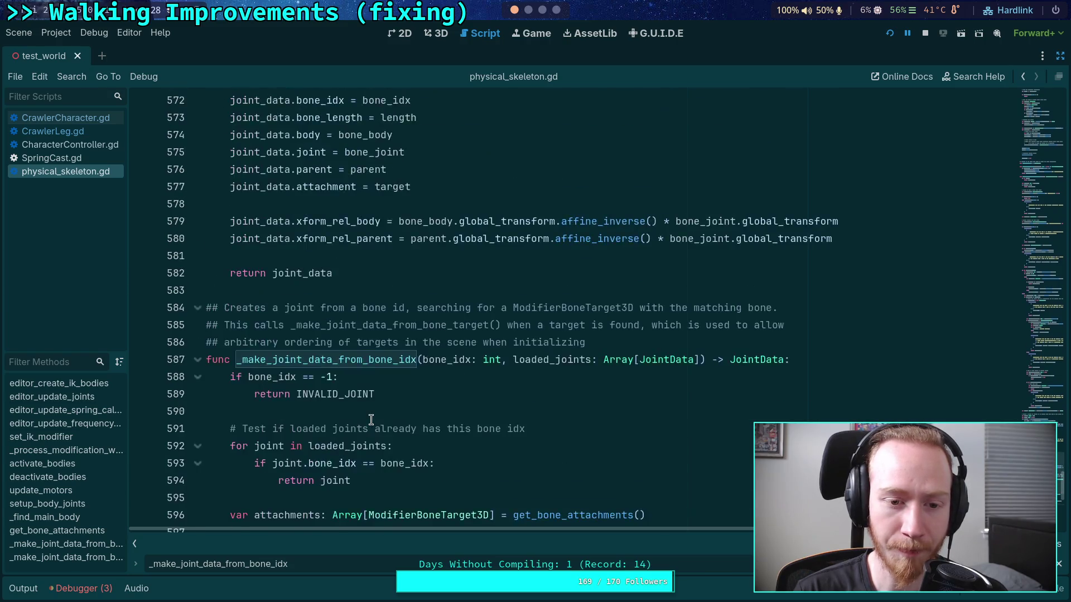
pyautogui.click(325, 441)
pyautogui.scroll(3, 308, 458)
pyautogui.scroll(20, 307, 458)
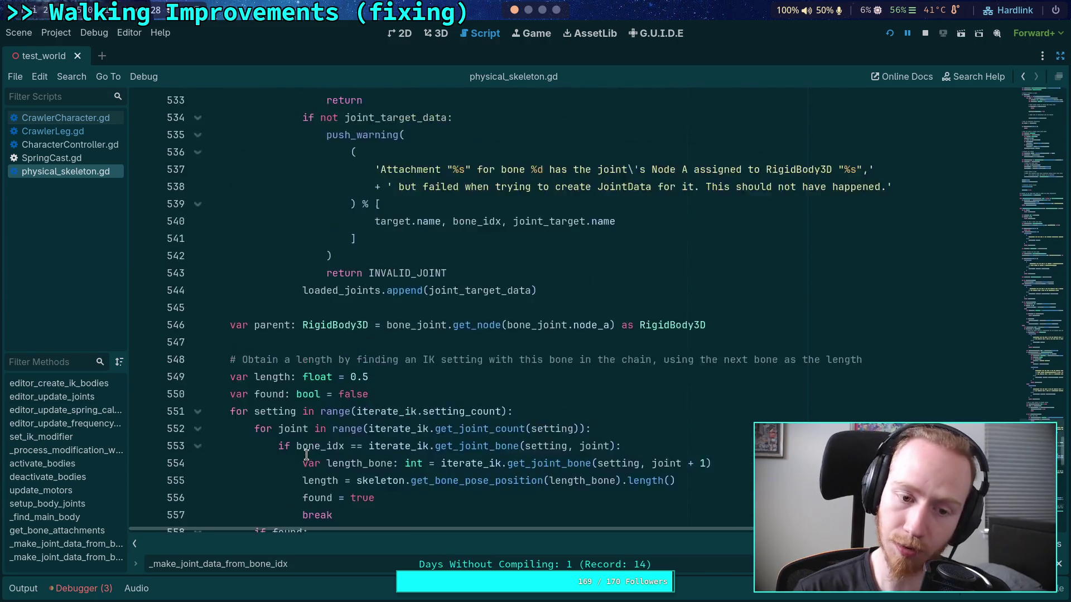
pyautogui.scroll(6, 306, 455)
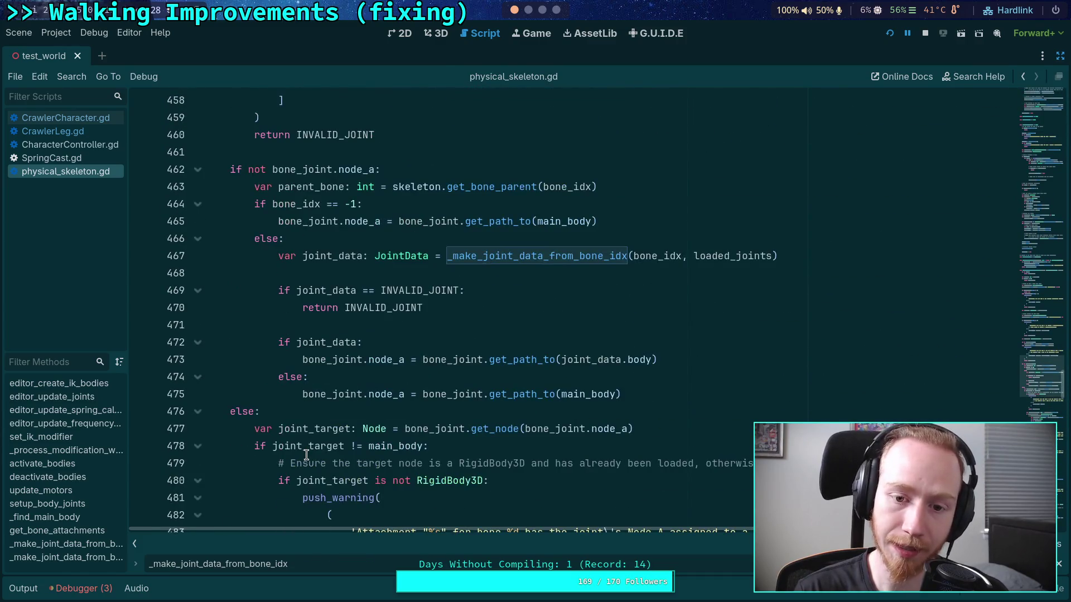
pyautogui.scroll(-3, 306, 455)
pyautogui.scroll(-3, 306, 456)
pyautogui.scroll(3, 306, 455)
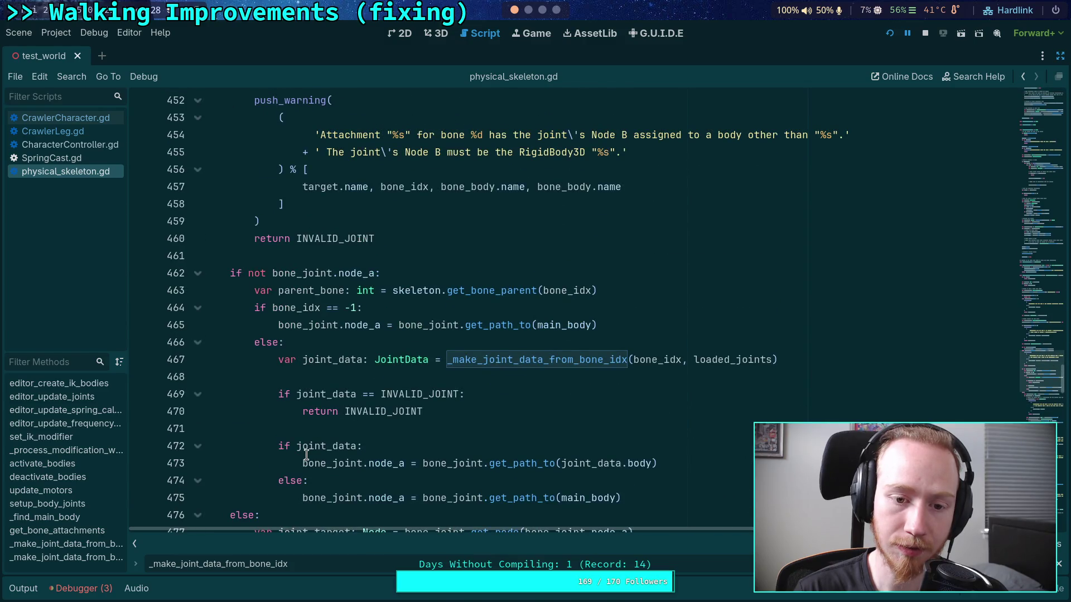
pyautogui.scroll(20, 306, 455)
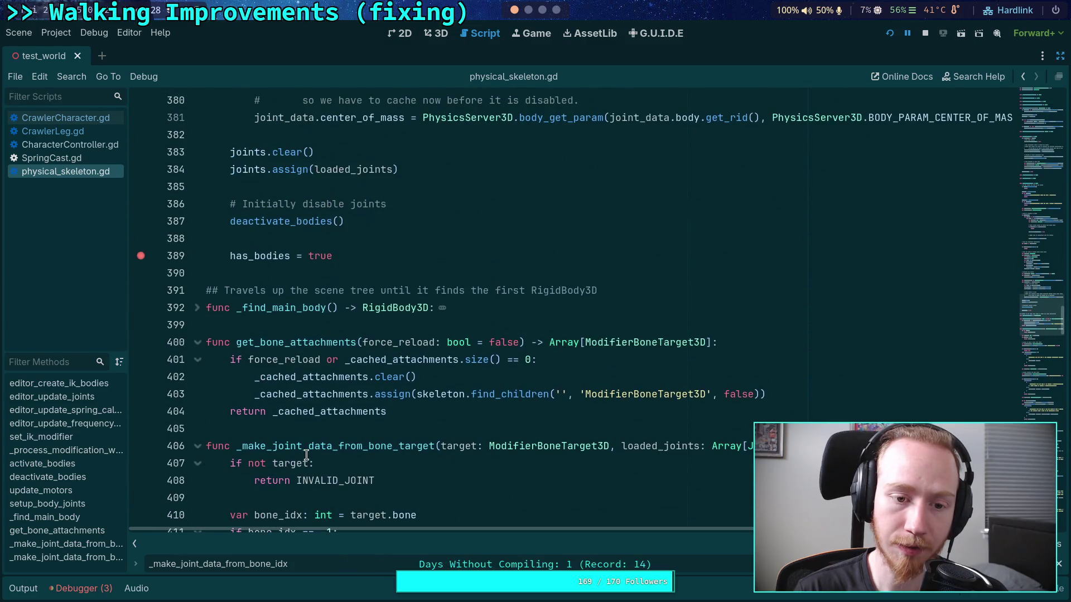
pyautogui.scroll(2, 306, 455)
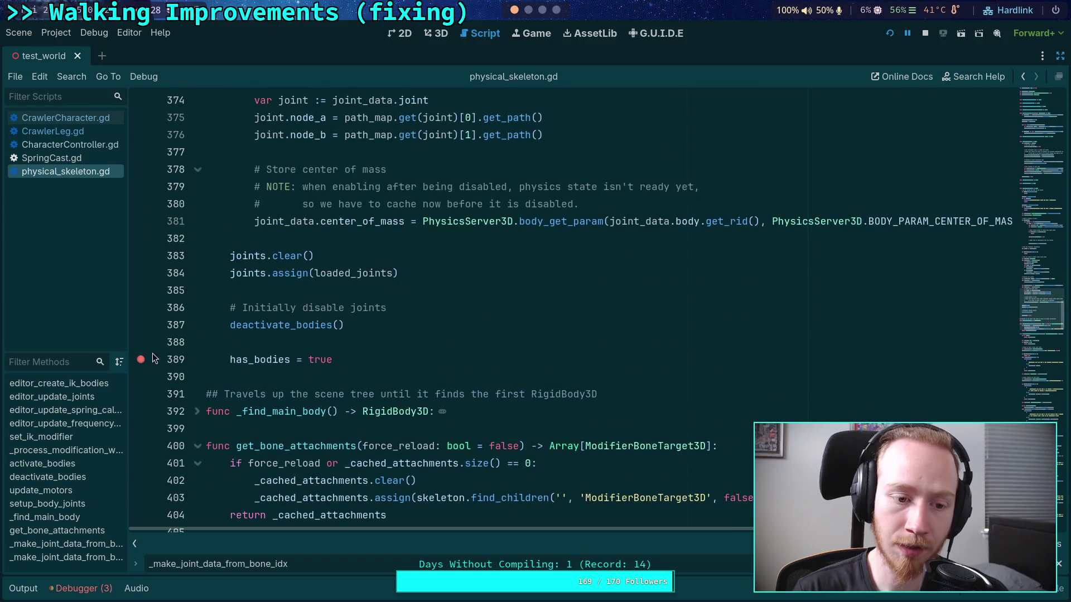
pyautogui.scroll(20, 341, 389)
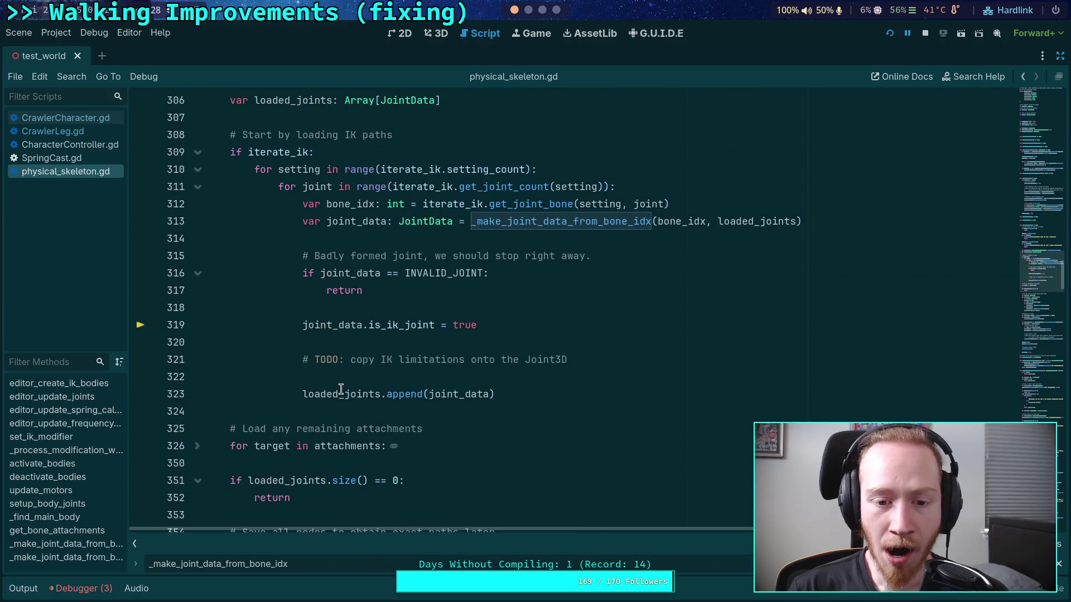
# Add an 'if not joint_data:' check after the early return on line 317
pyautogui.click(492, 294)
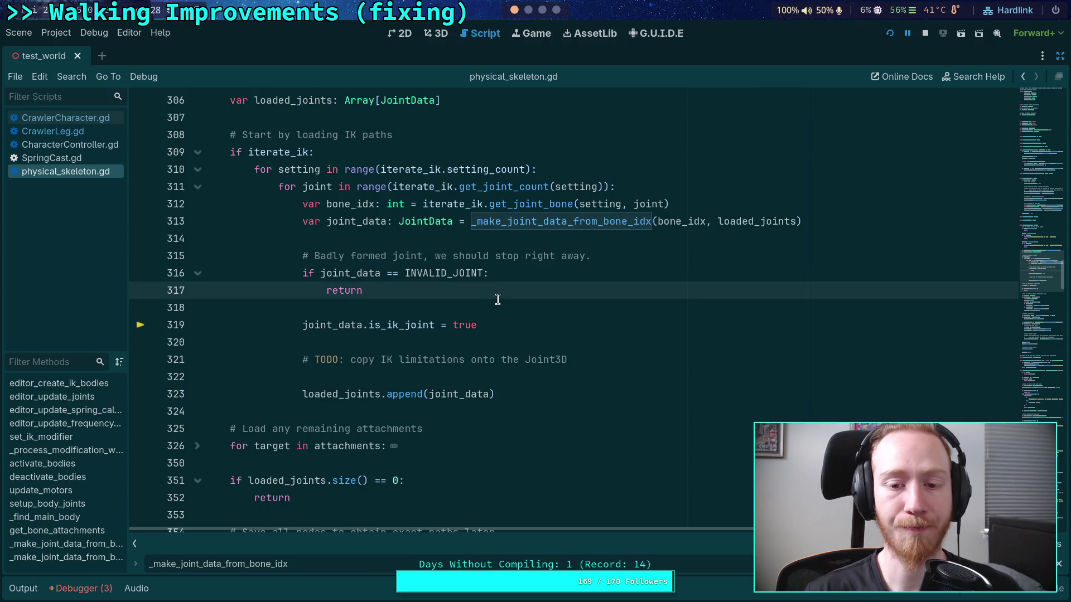
pyautogui.press('Return')
pyautogui.press('Return')
pyautogui.press('BackSpace')
pyautogui.write('if not joint_data:')
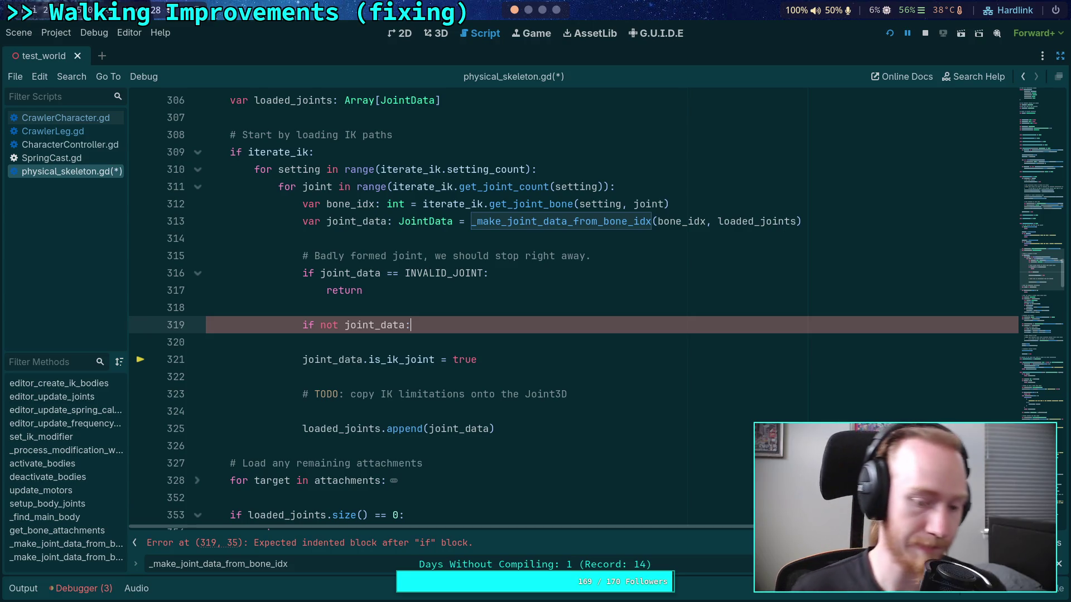
pyautogui.press('Return')
pyautogui.write('#')
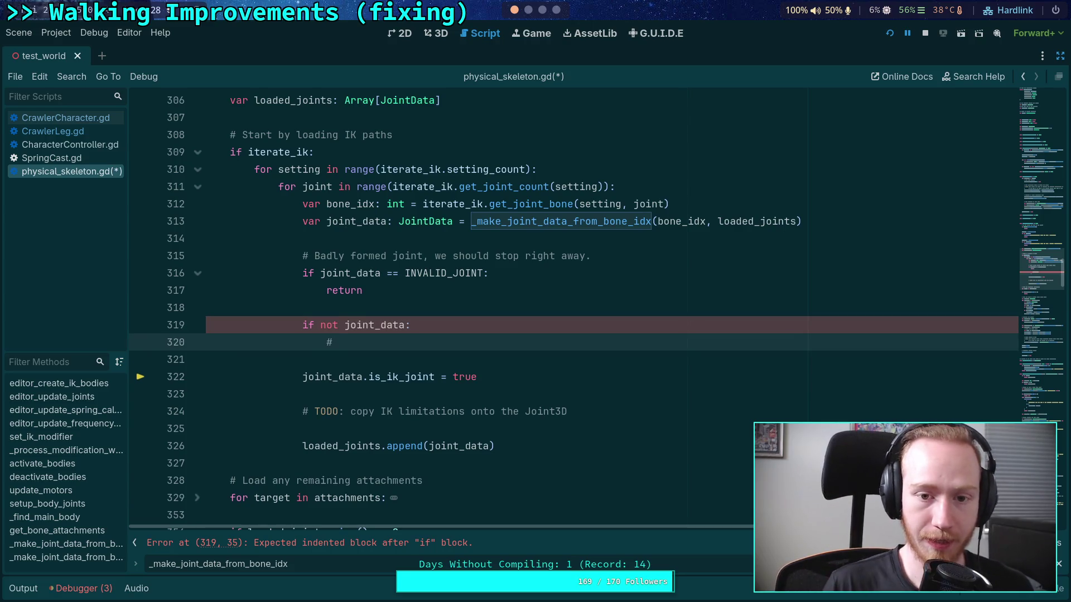
# Write a TODO: cache limitations for the next joint; first body needs expanded limits
pyautogui.write(' TODO')
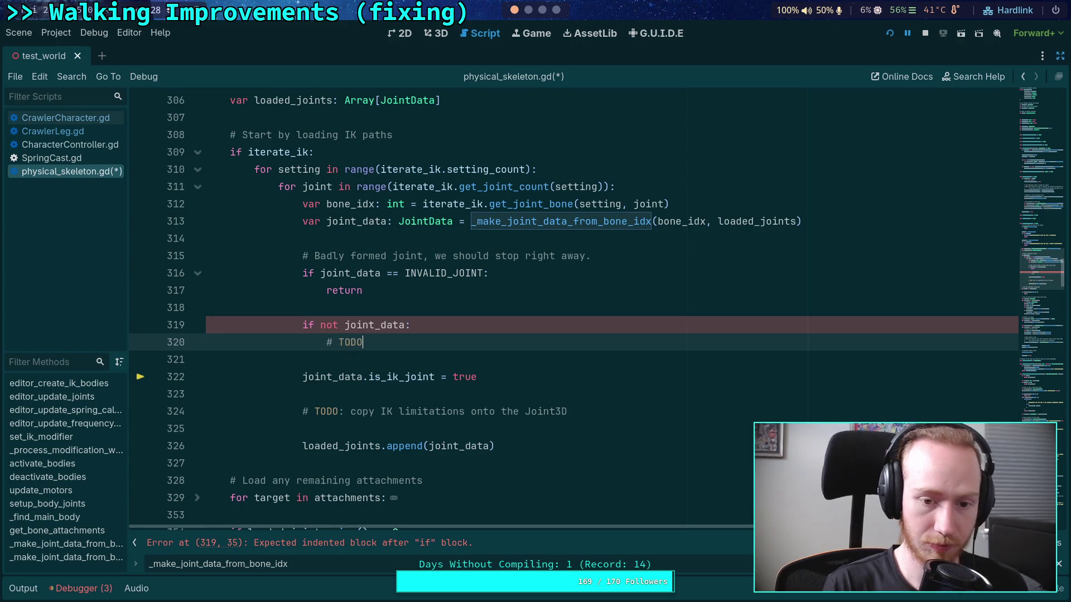
pyautogui.write(': cach')
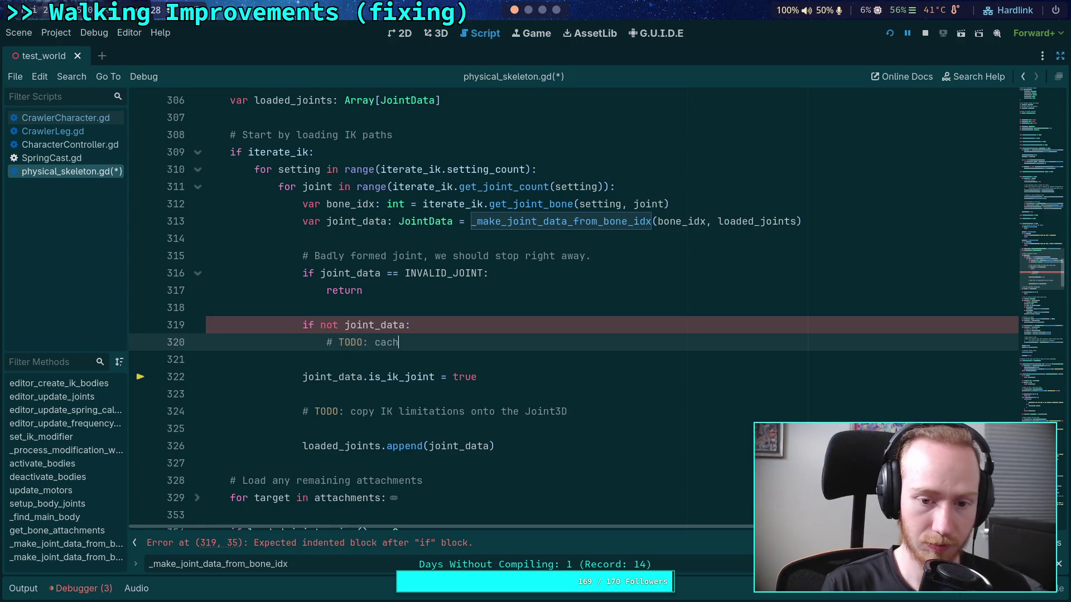
pyautogui.write('e some l')
pyautogui.write('imitations')
pyautogui.press('BackSpace')
pyautogui.press('BackSpace')
pyautogui.press('BackSpace')
pyautogui.write('limitations')
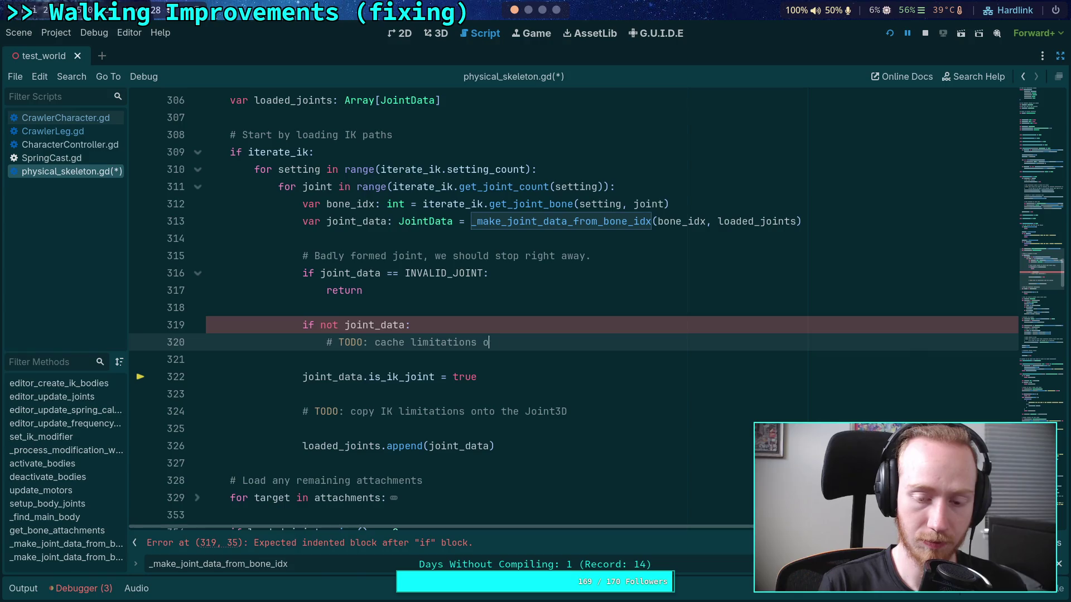
pyautogui.write('nd apply them ont')
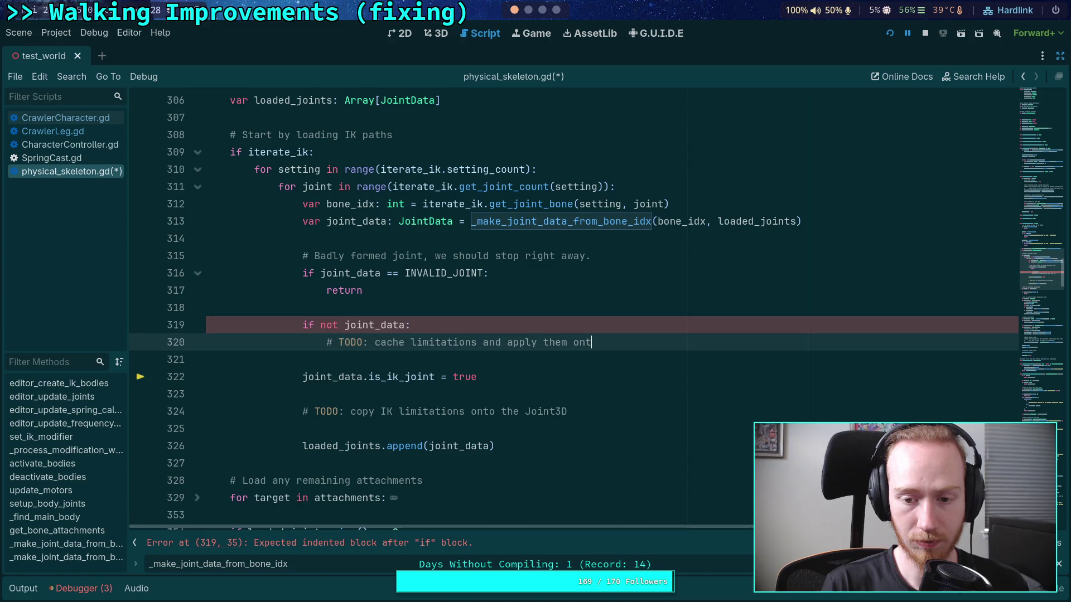
pyautogui.write('o the next ')
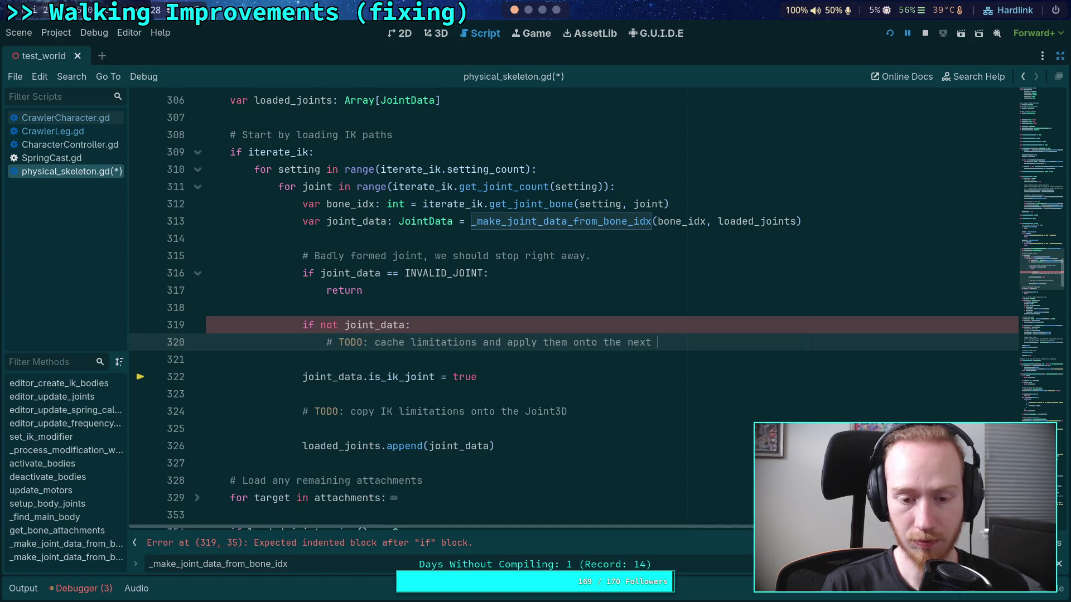
pyautogui.write('joint')
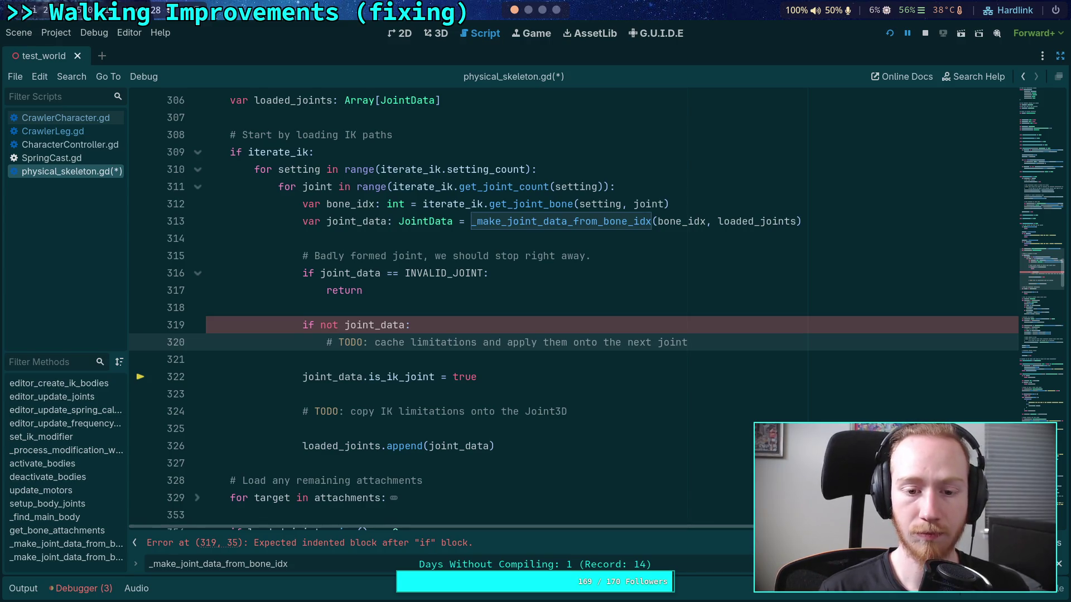
pyautogui.press('Return')
pyautogui.write('#        ')
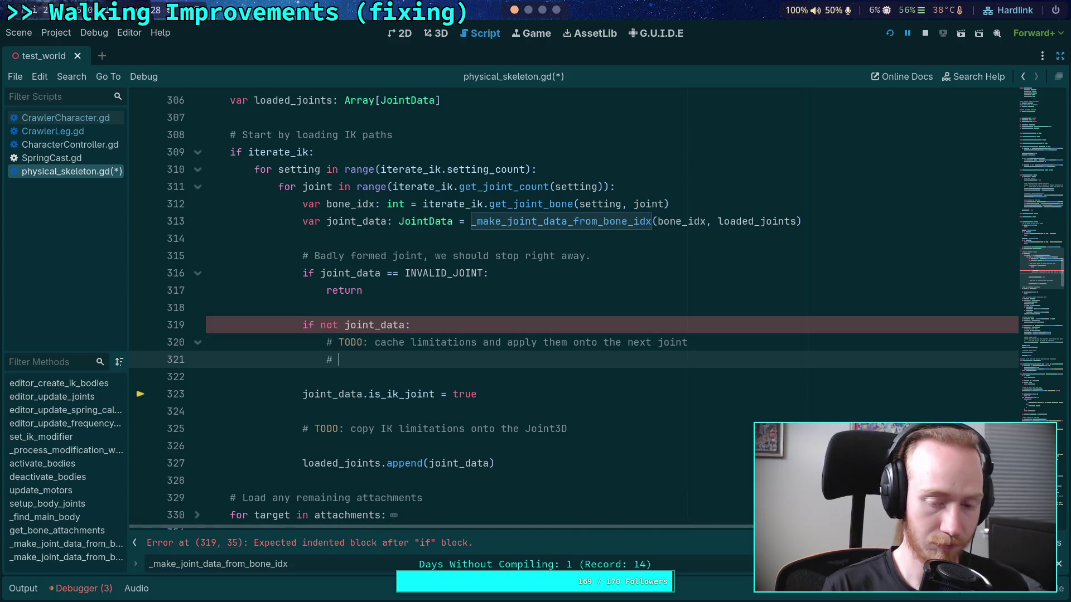
pyautogui.write('some chains start wit')
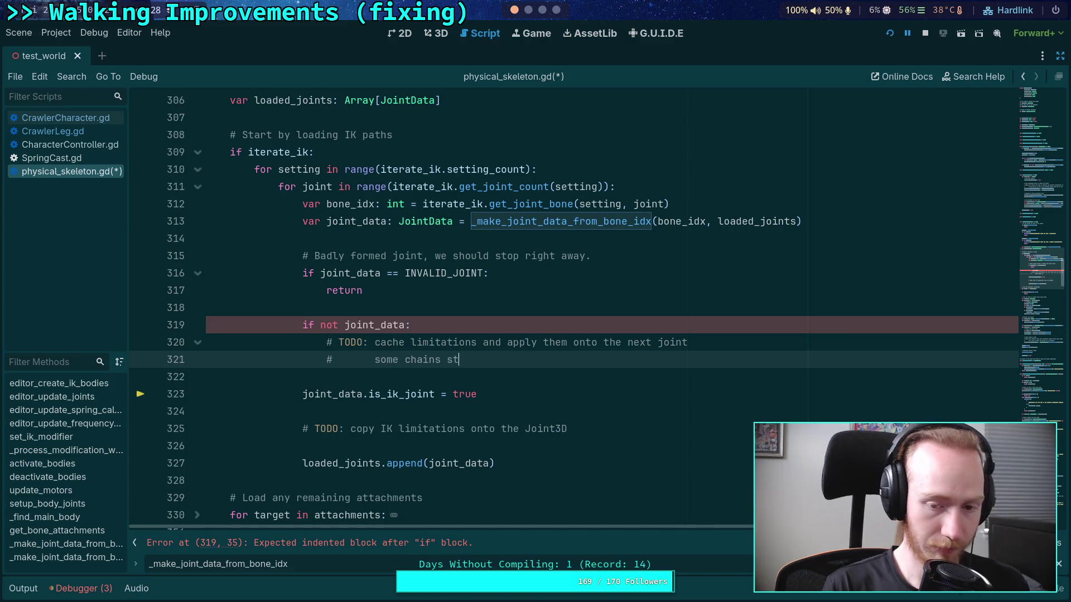
pyautogui.write('hout bodies')
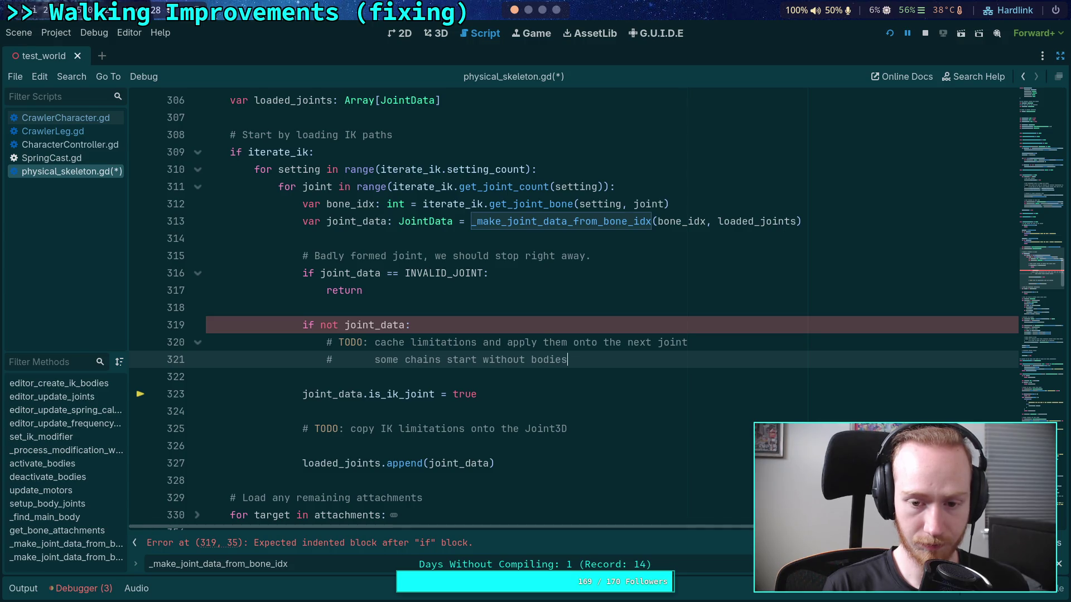
pyautogui.write(', so ')
pyautogui.write('the ')
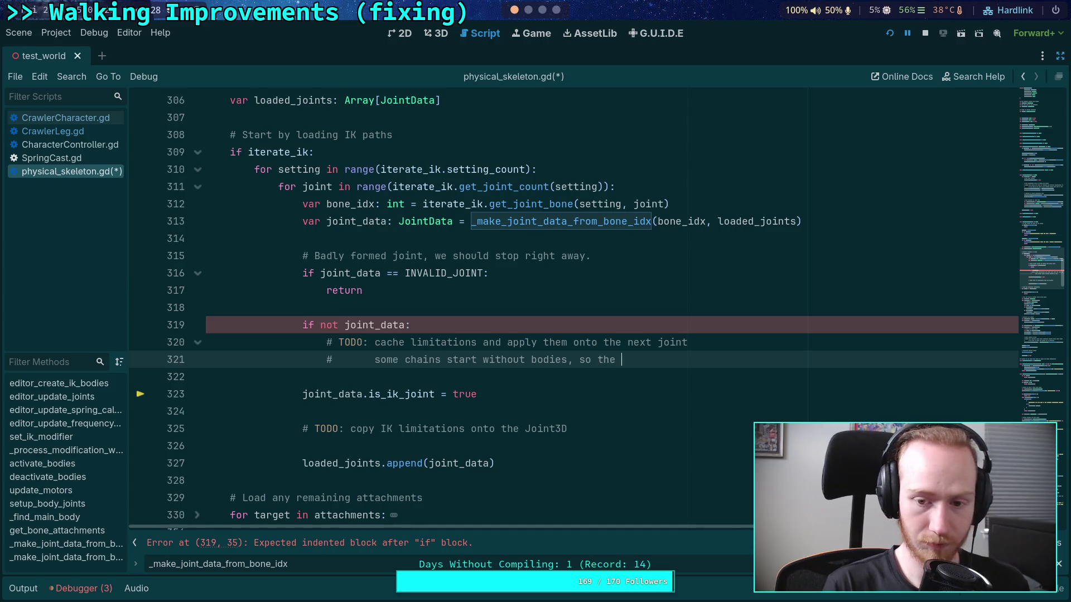
pyautogui.write('first body')
pyautogui.press('Return')
pyautogui.write('$')
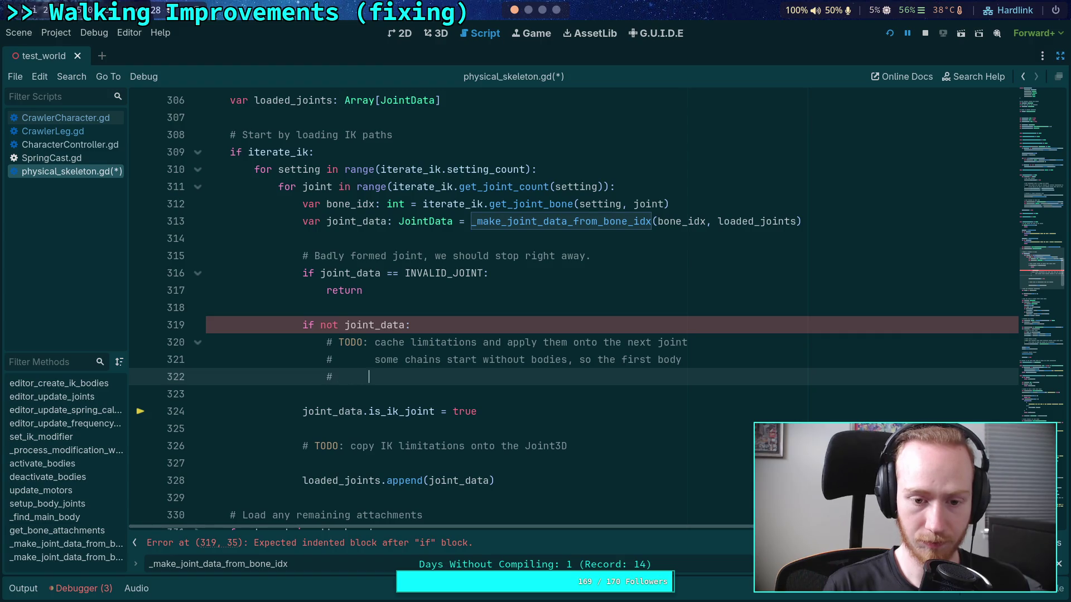
pyautogui.write('needs to')
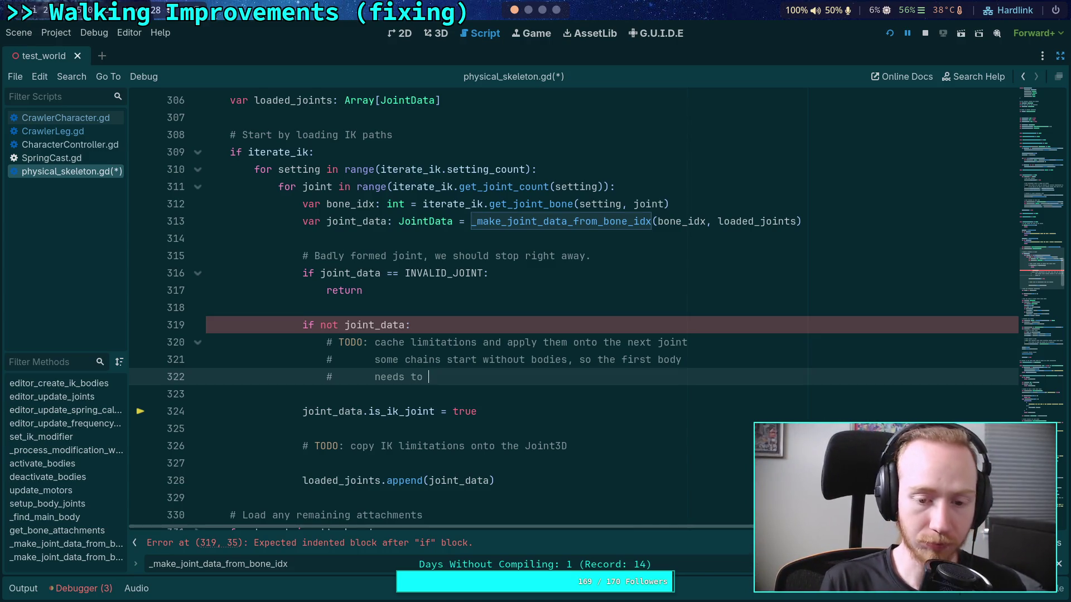
pyautogui.write('ha')
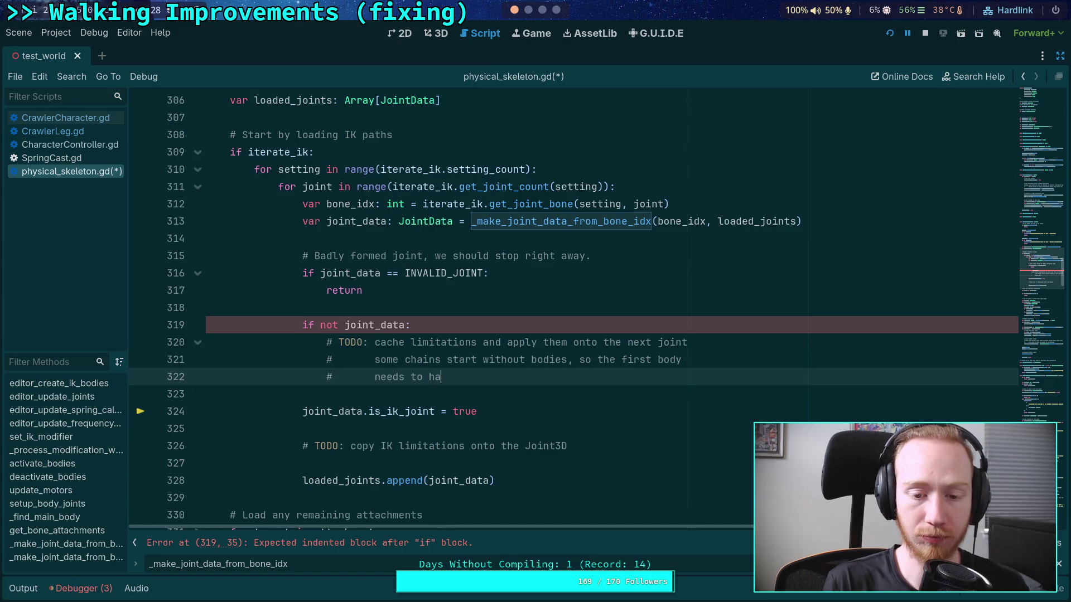
pyautogui.write('ve expanded limits')
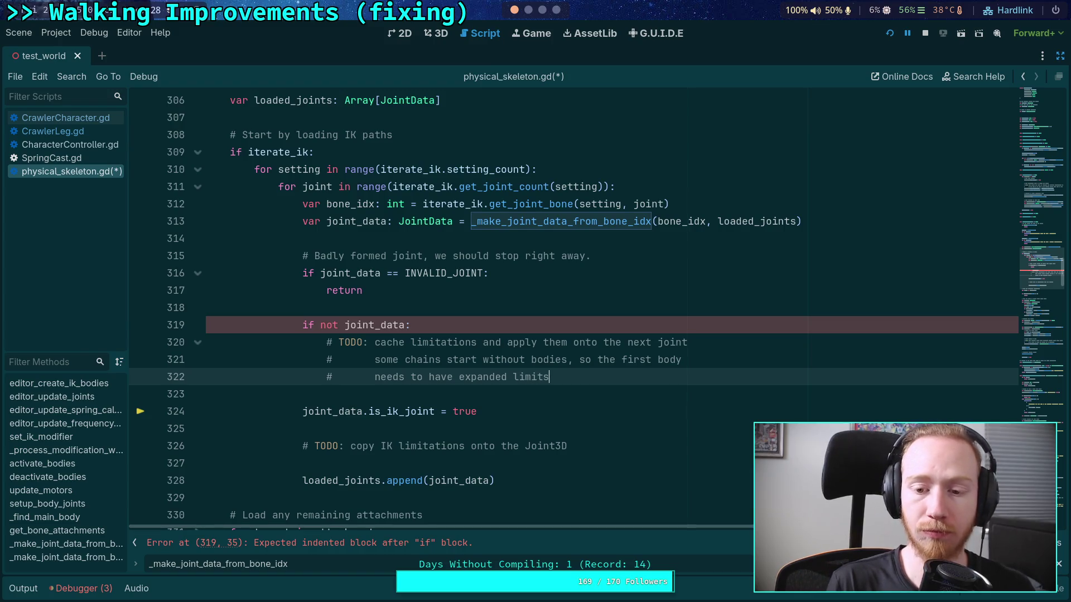
pyautogui.press('BackSpace')
pyautogui.press('BackSpace')
pyautogui.press('BackSpace')
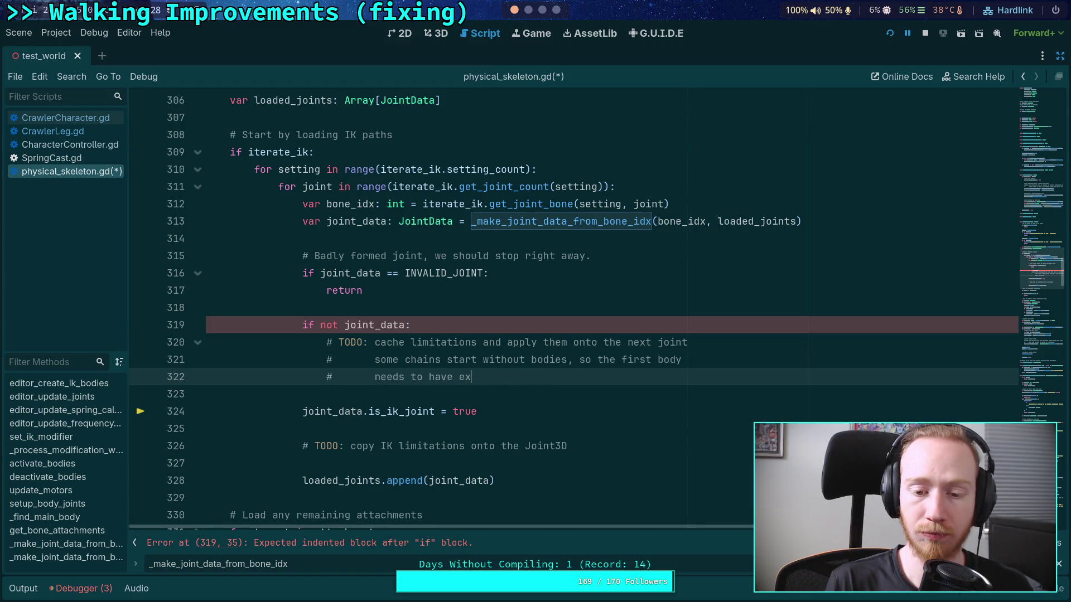
pyautogui.write('panded ')
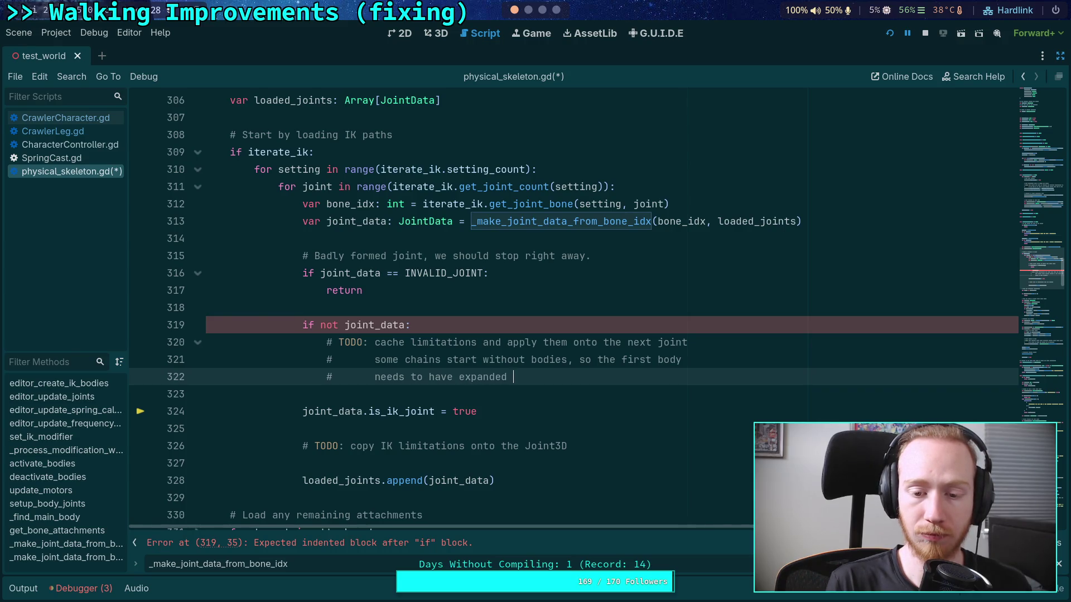
pyautogui.write('limits to acou')
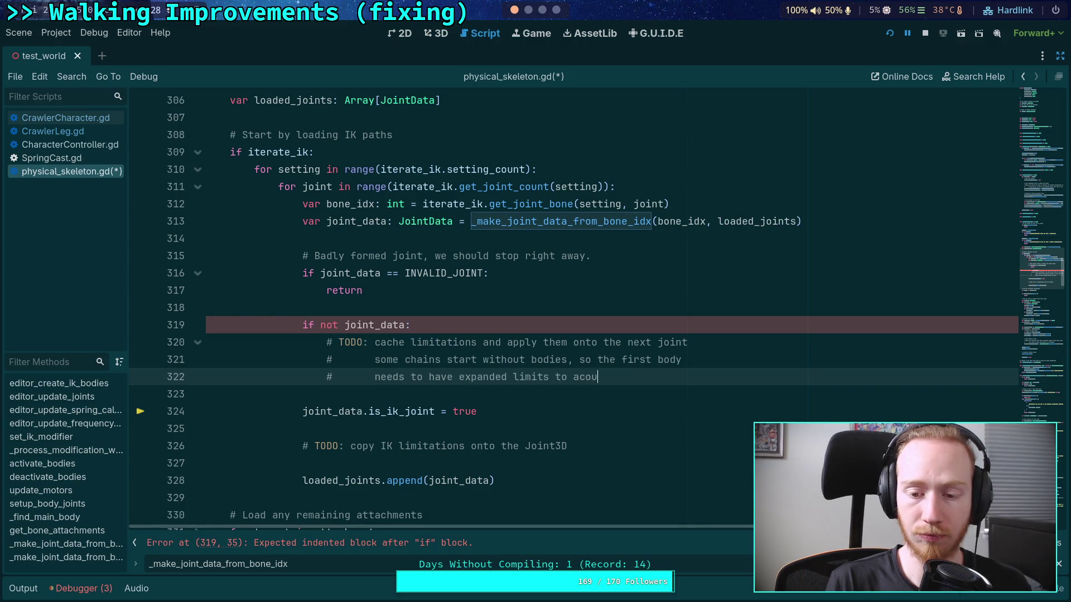
pyautogui.press('BackSpace')
pyautogui.press('BackSpace')
pyautogui.write('count for this')
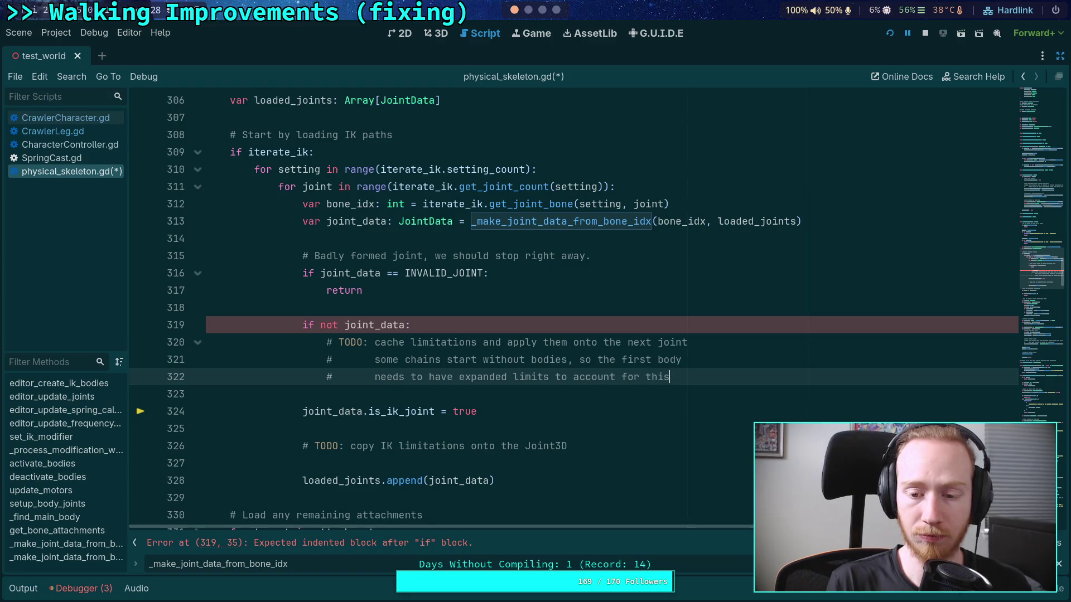
pyautogui.write('.')
# End the block with 'continue', save the script, and restart the game
pyautogui.press('Return')
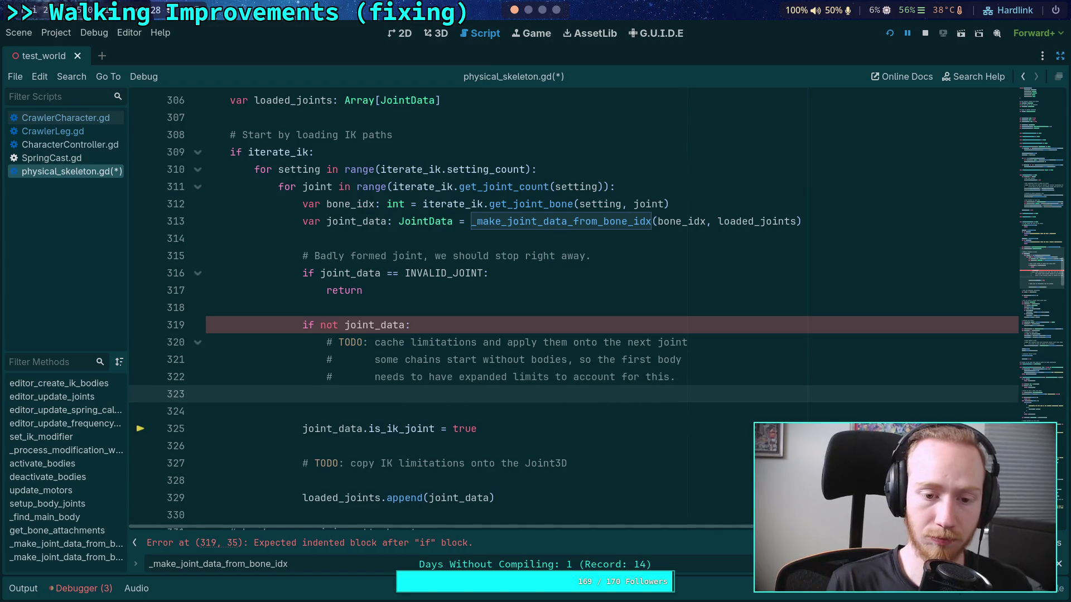
pyautogui.write('continue')
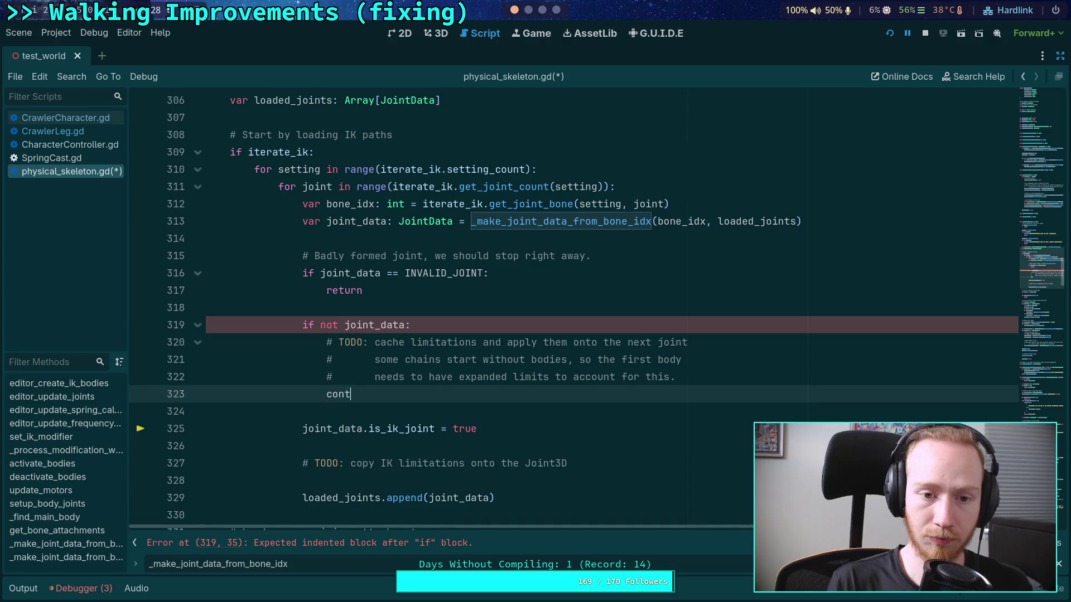
pyautogui.hotkey('ctrl', 's')
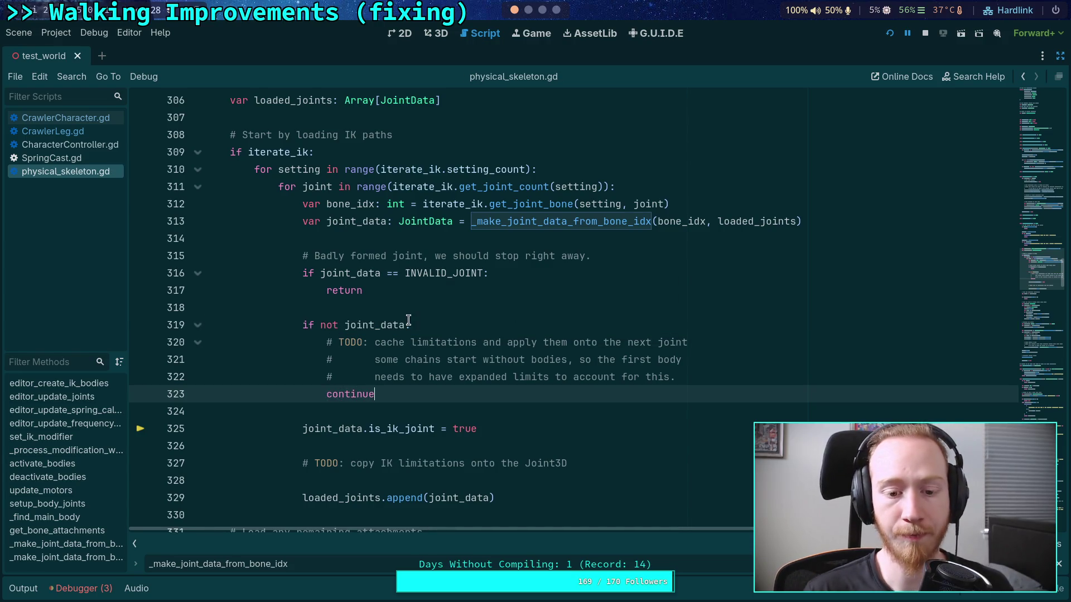
pyautogui.click(928, 29)
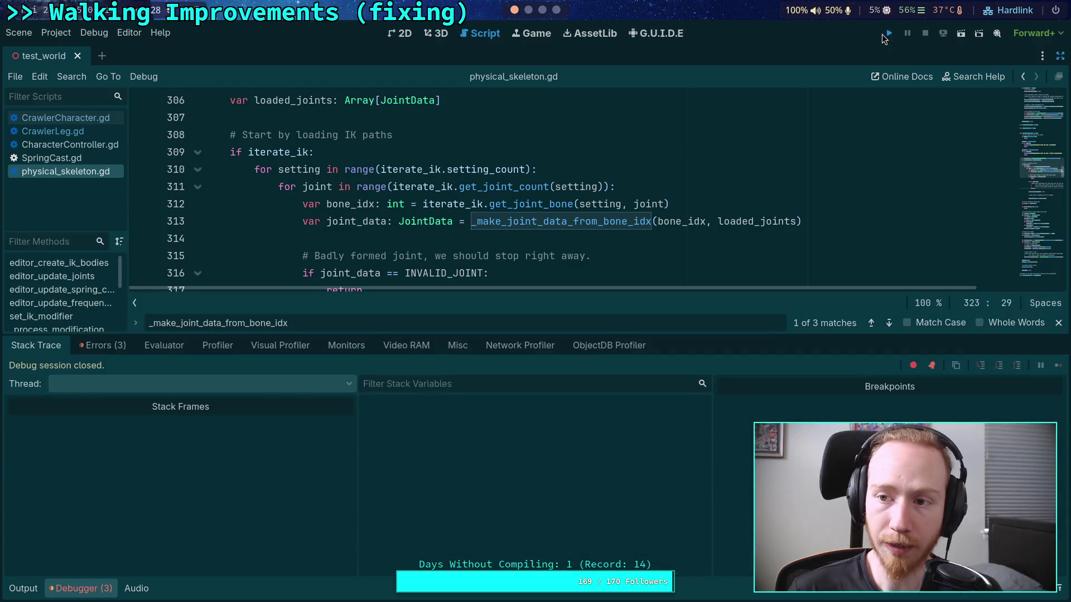
pyautogui.click(882, 34)
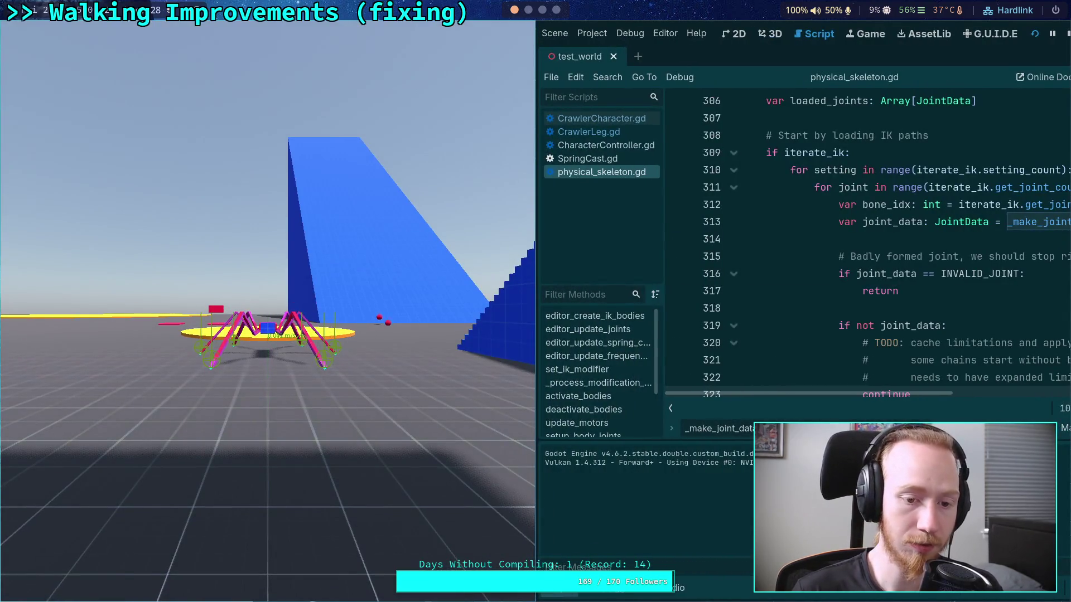
# Close the game, break on line 395's has_bodies = true, and rerun the project
pyautogui.press('F8')
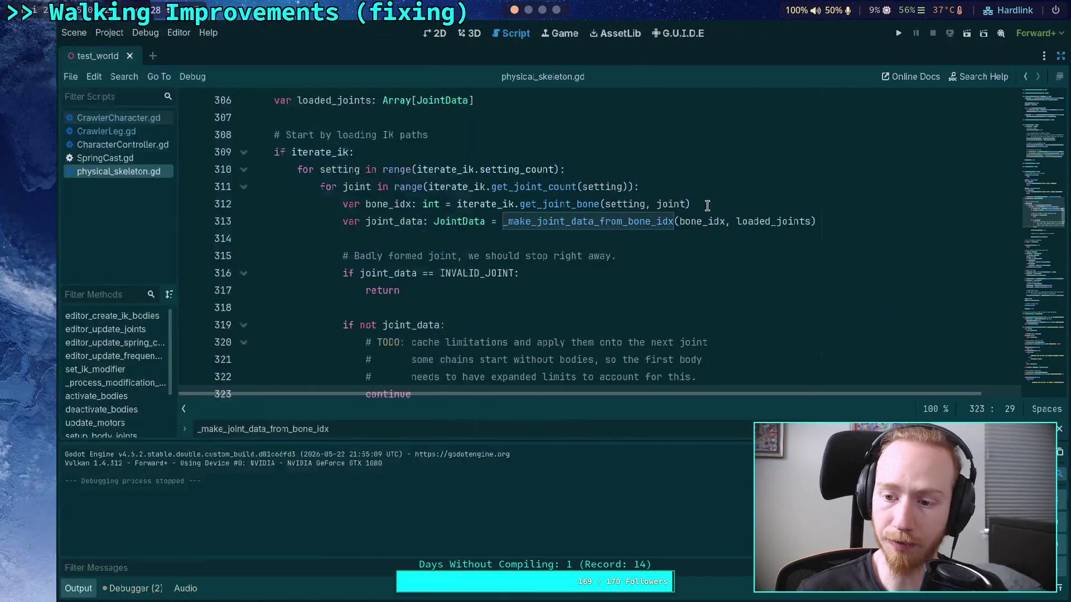
pyautogui.scroll(-20, 376, 272)
pyautogui.scroll(-20, 376, 273)
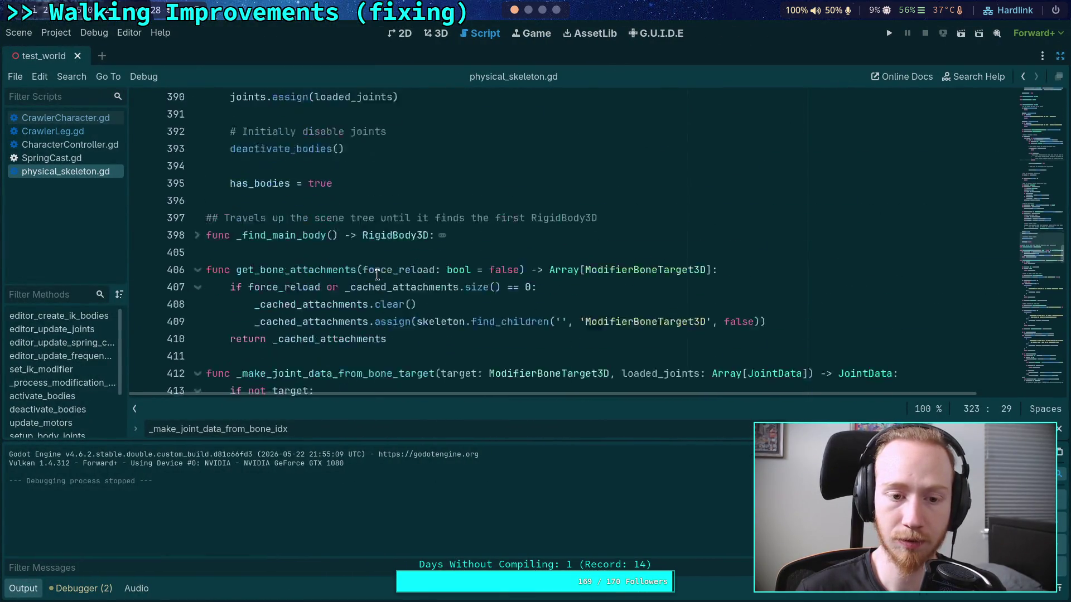
pyautogui.scroll(20, 377, 274)
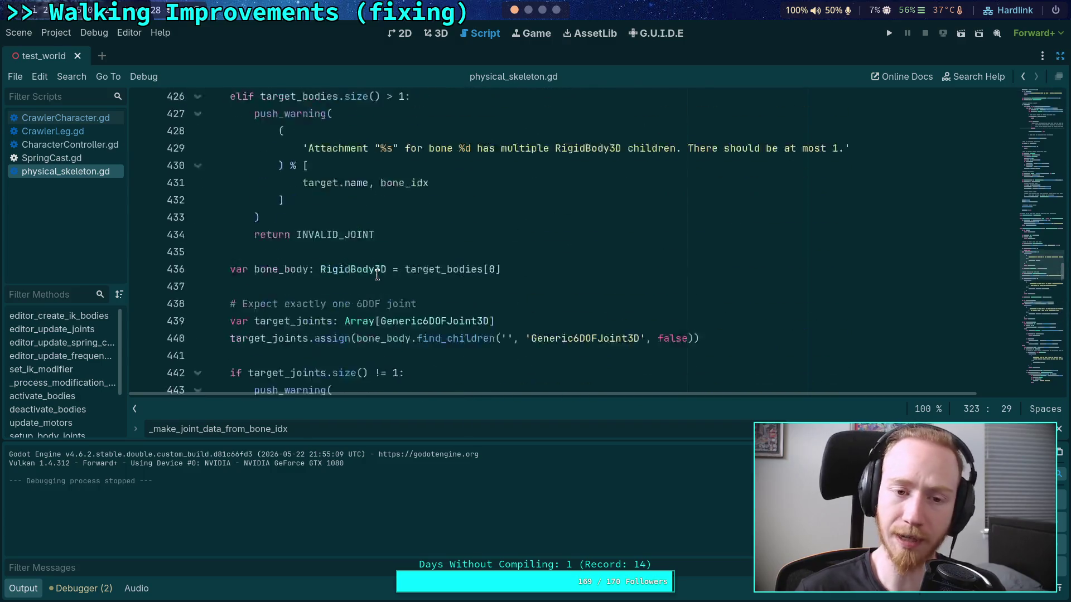
pyautogui.scroll(-2, 338, 270)
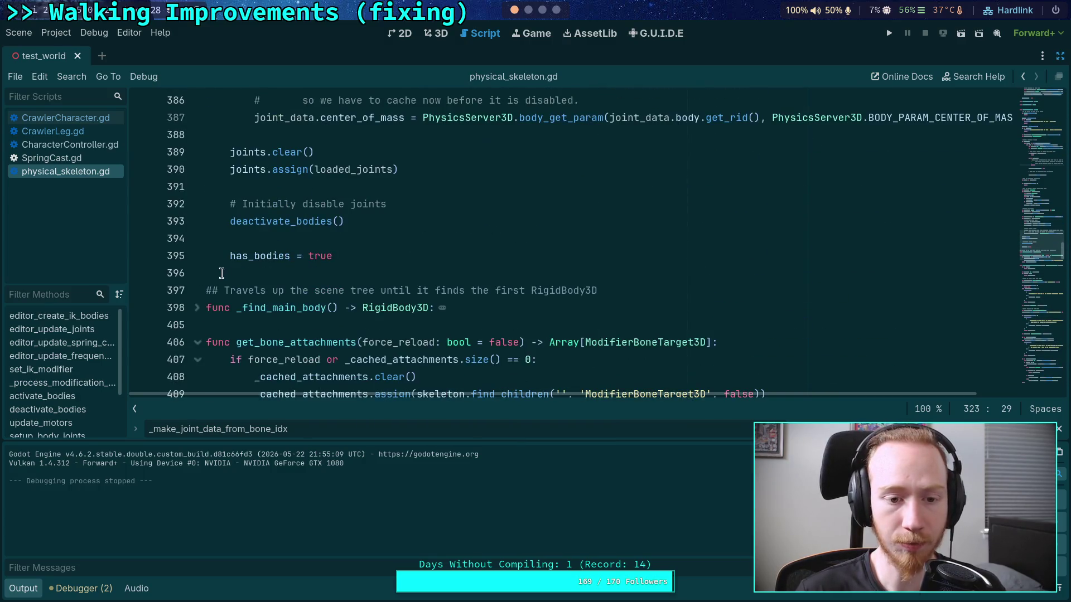
pyautogui.click(141, 255)
pyautogui.click(888, 35)
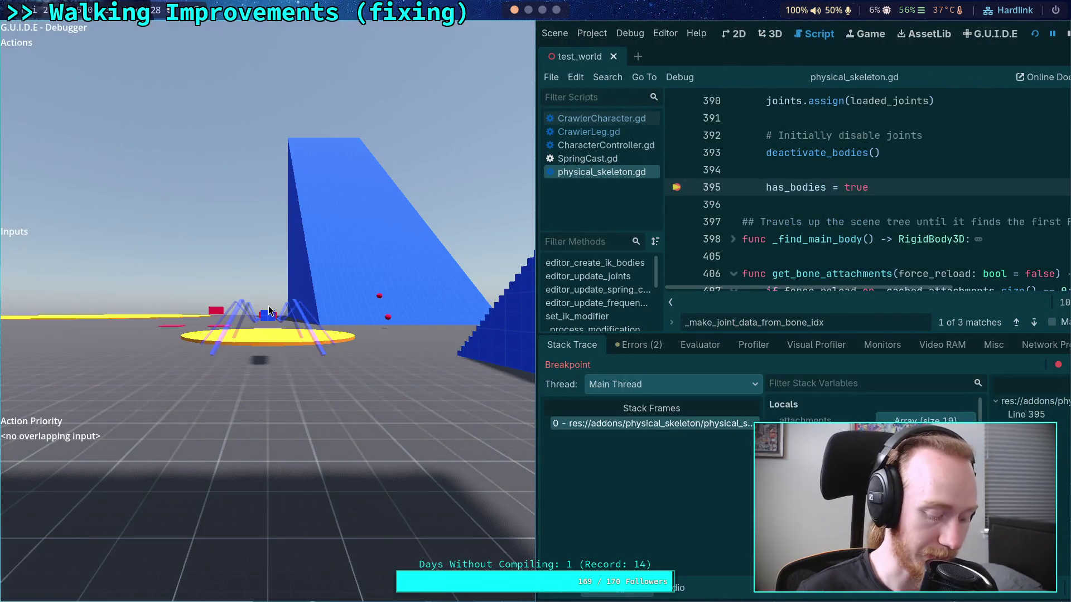
# Restore the editor docks and expand the joints array in Stack Variables
pyautogui.press('super+f')
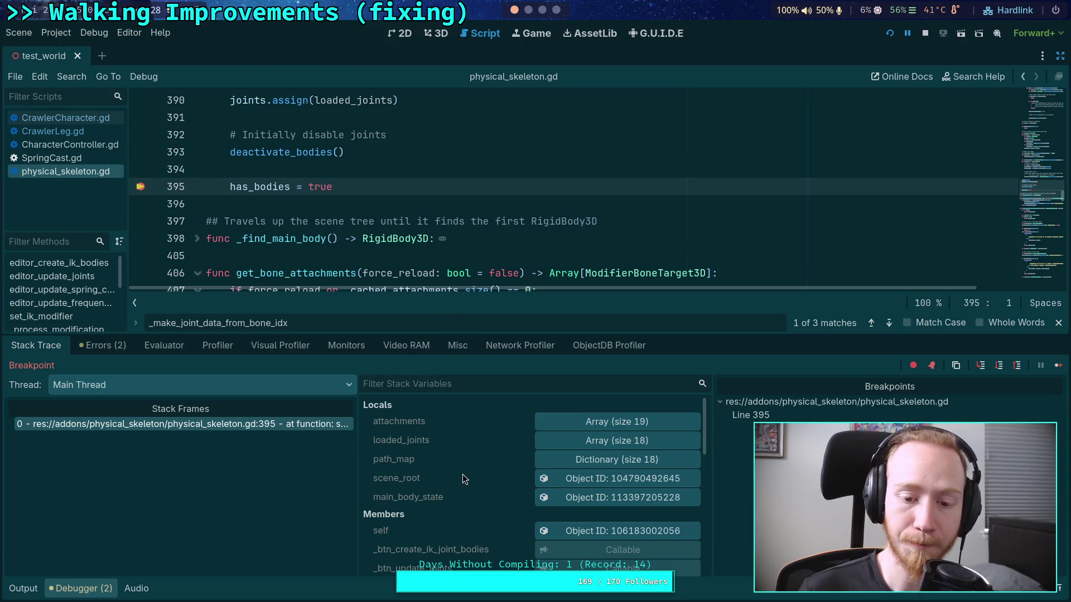
pyautogui.click(568, 443)
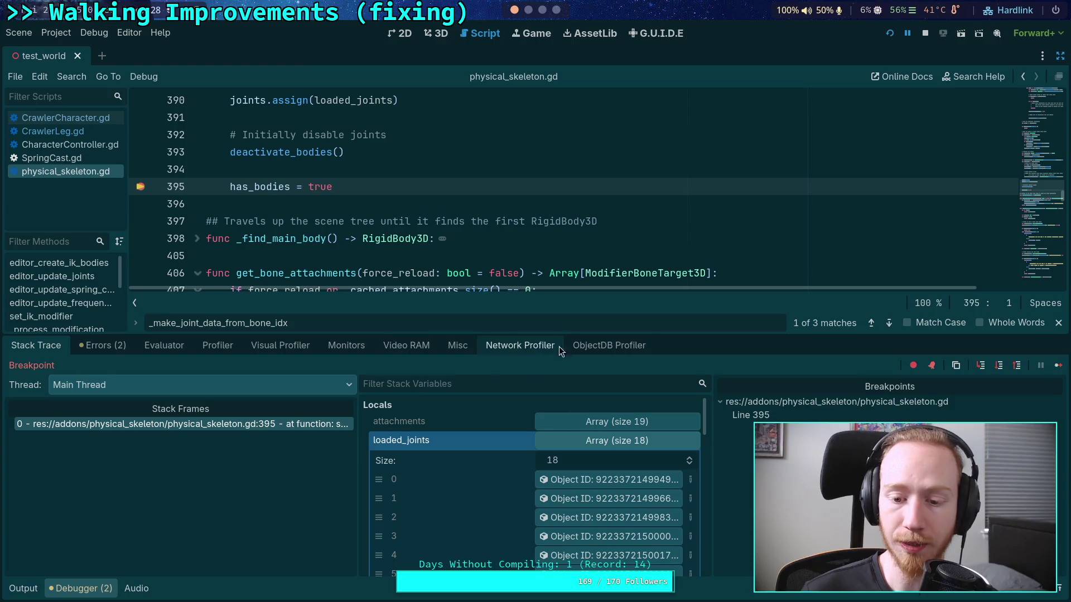
pyautogui.click(1061, 56)
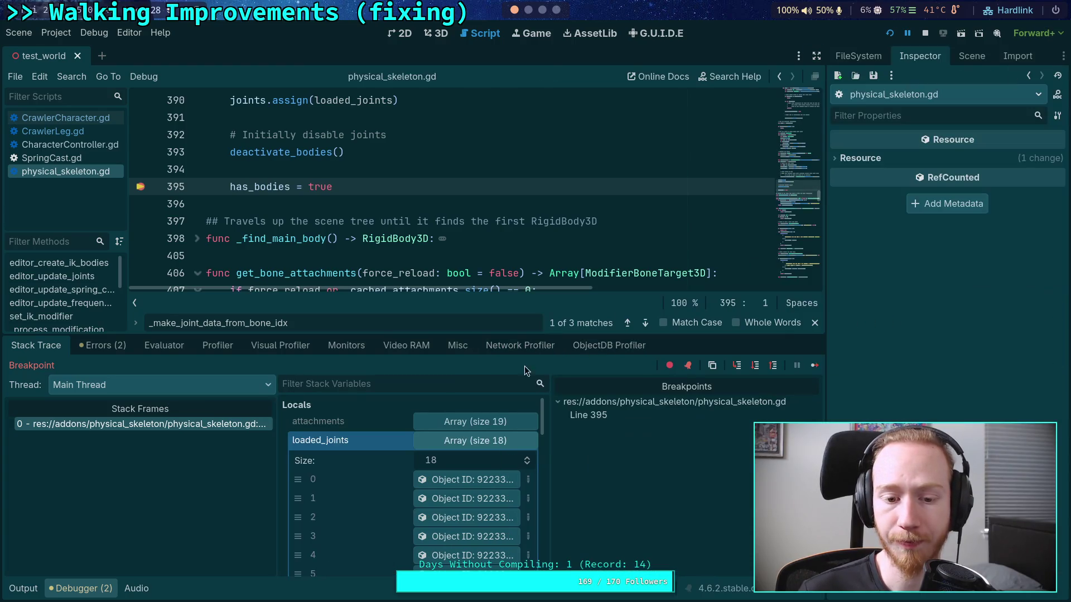
pyautogui.click(462, 443)
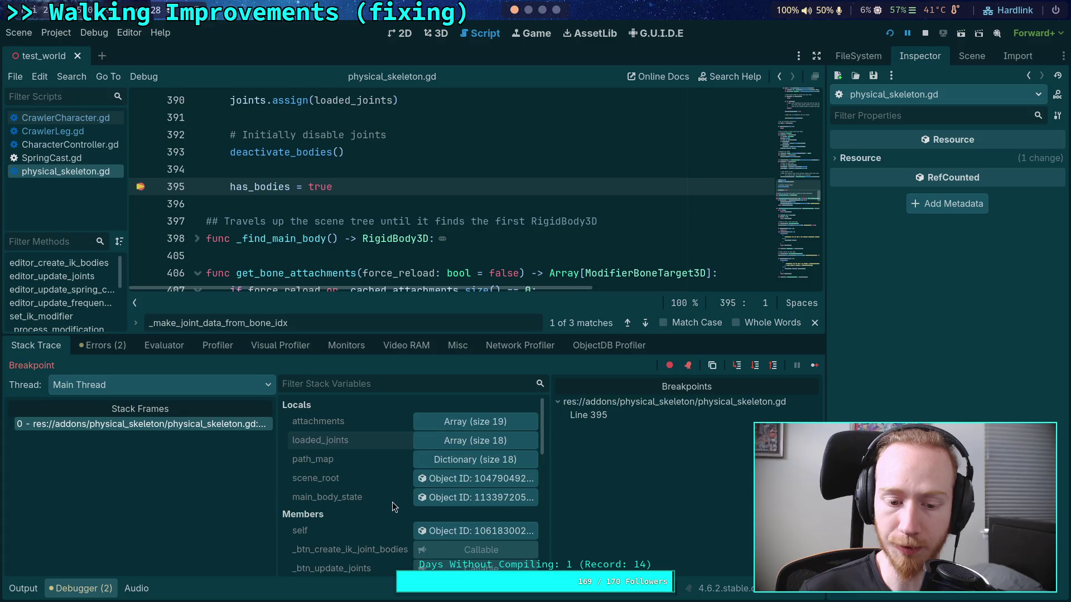
pyautogui.scroll(-5, 402, 488)
pyautogui.click(450, 425)
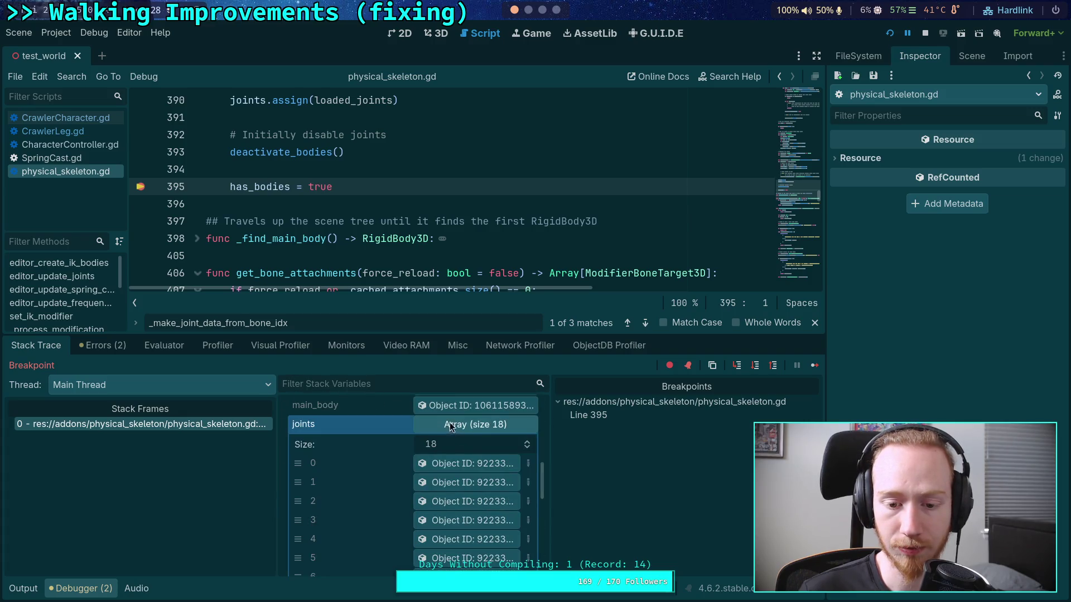
pyautogui.scroll(-1, 449, 423)
# Inspect joints 0 and 1, then open joint 0's RigidBody3D in the Inspector
pyautogui.click(463, 420)
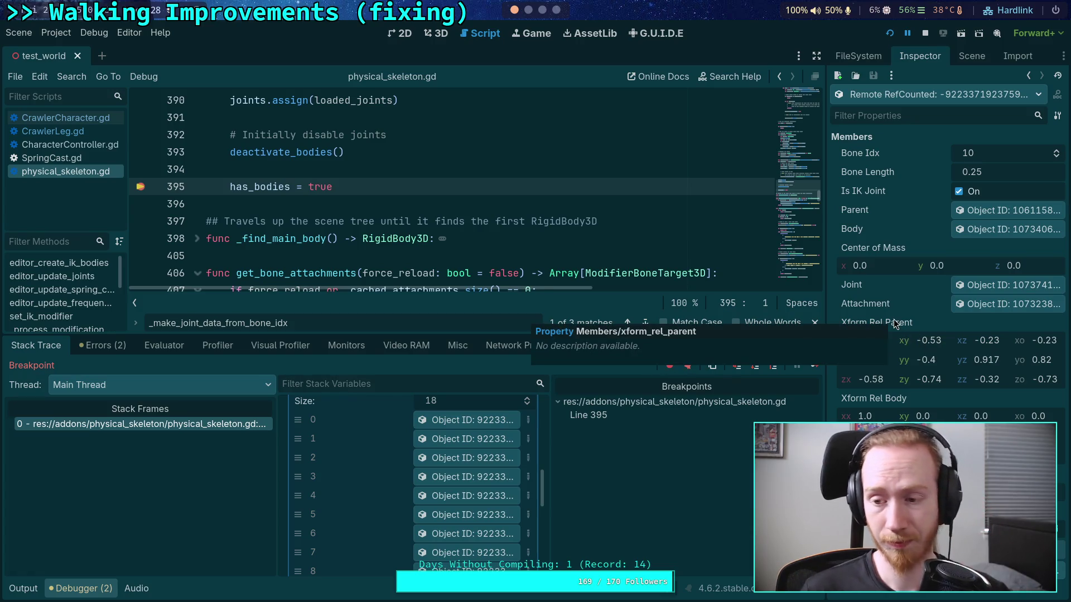
pyautogui.click(962, 96)
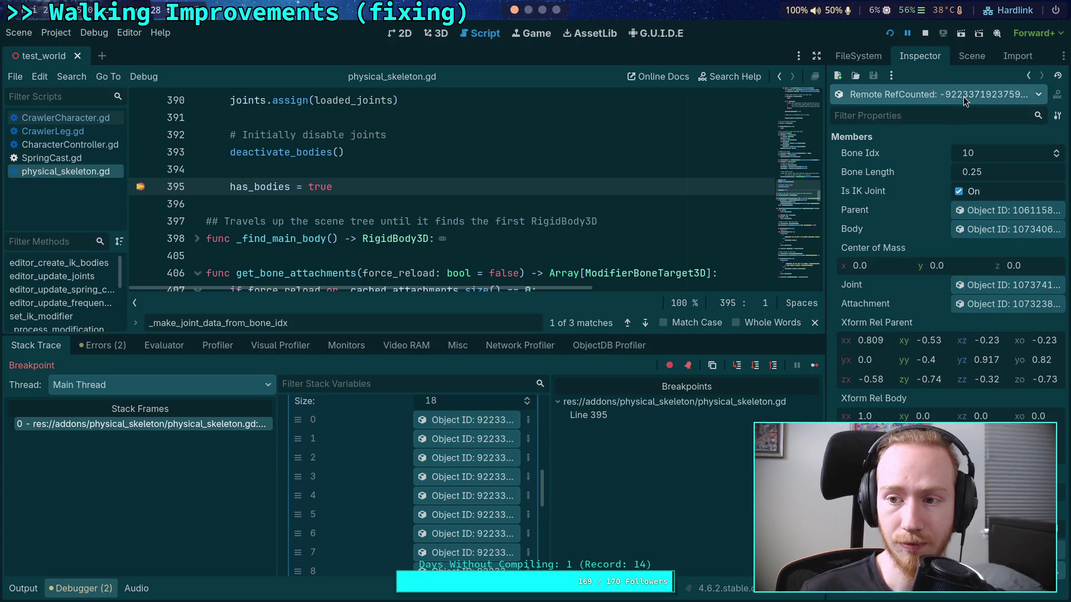
pyautogui.click(448, 461)
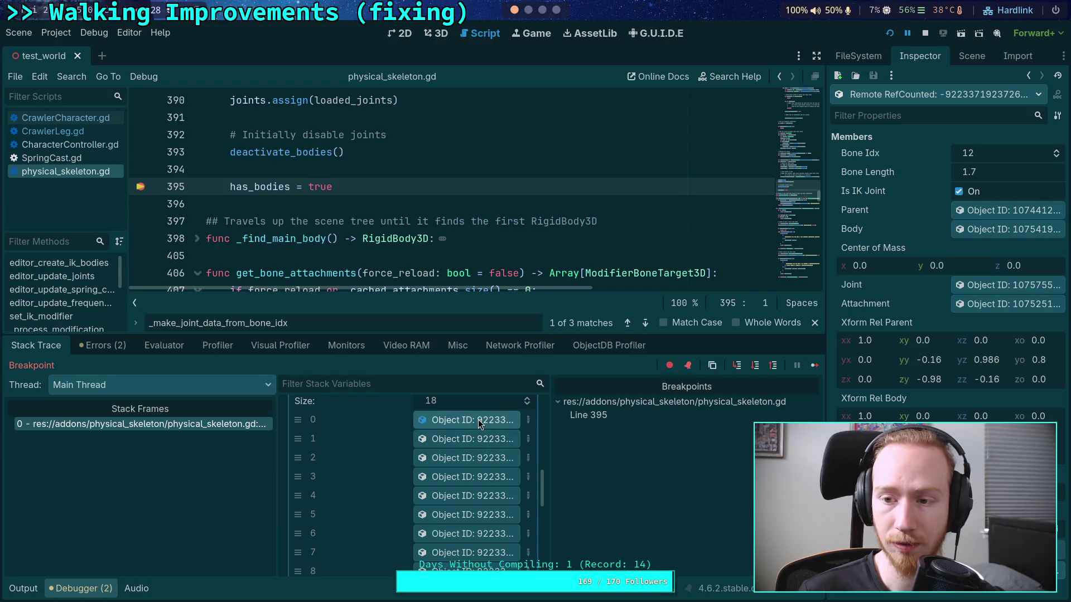
pyautogui.click(477, 420)
pyautogui.click(473, 439)
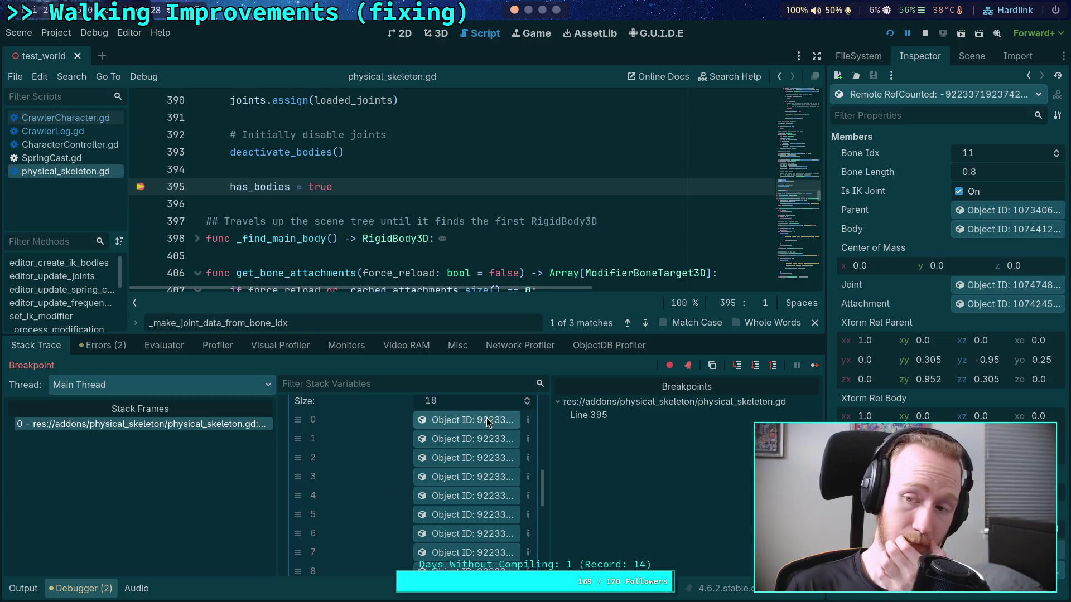
pyautogui.click(487, 419)
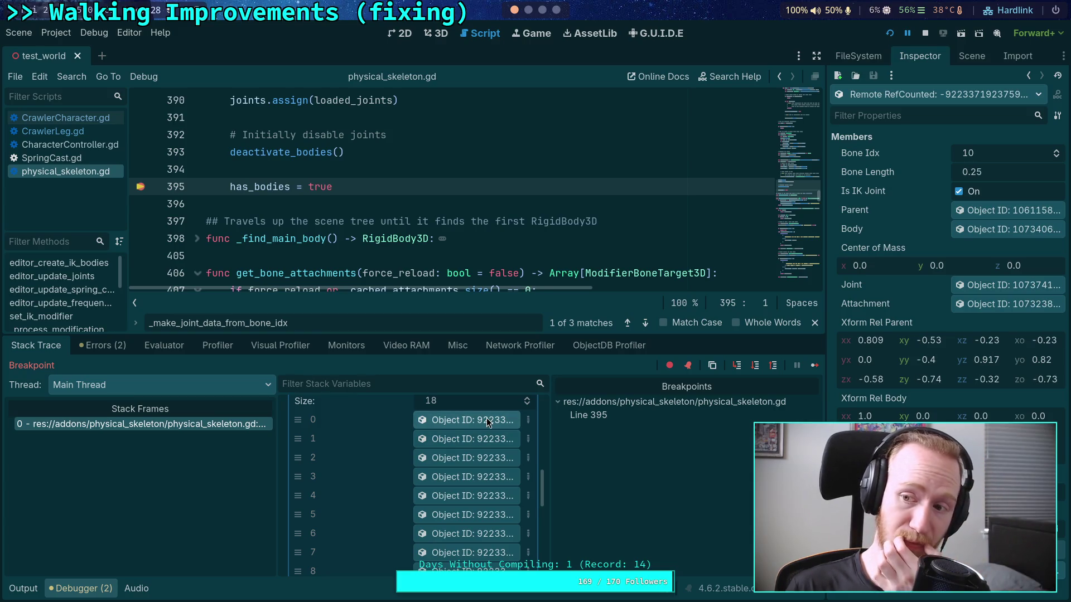
pyautogui.click(972, 228)
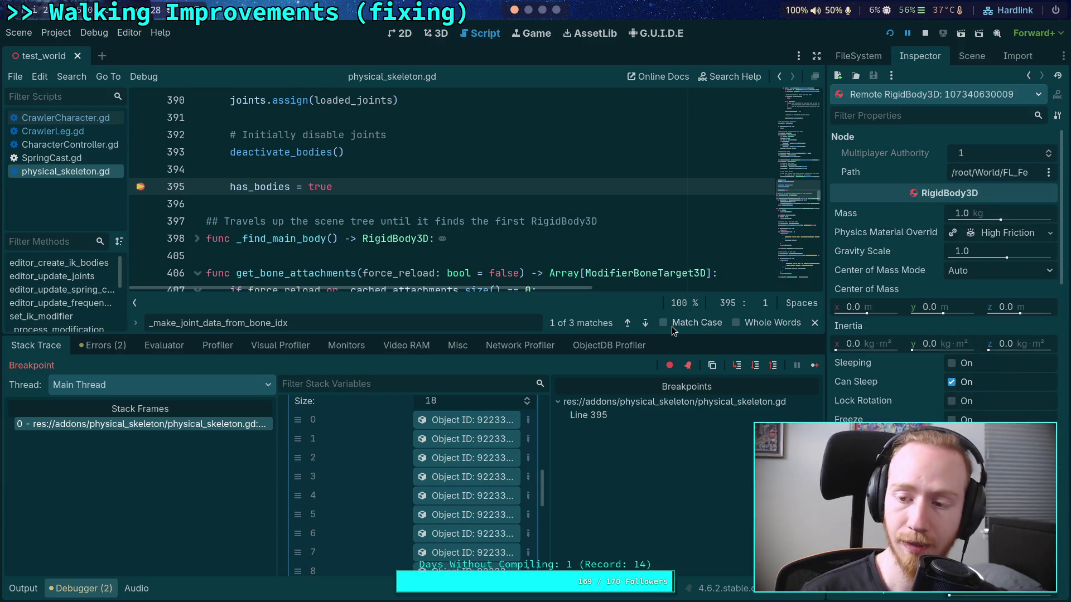
# Widen the Inspector and check joints 1–5 bodies: FL_Tibia, FL_Tarsus, FR_Femur, FR_Tibia, FR_Tarsus
pyautogui.moveTo(827, 216)
pyautogui.mouseDown()
pyautogui.moveTo(698, 246)
pyautogui.moveTo(744, 245)
pyautogui.mouseUp()
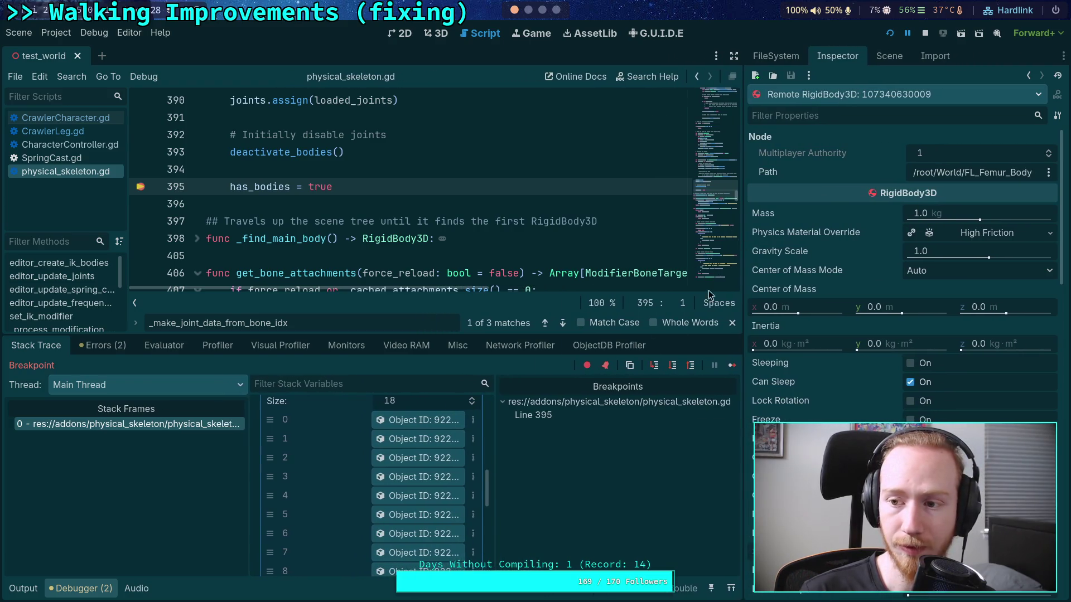
pyautogui.click(427, 438)
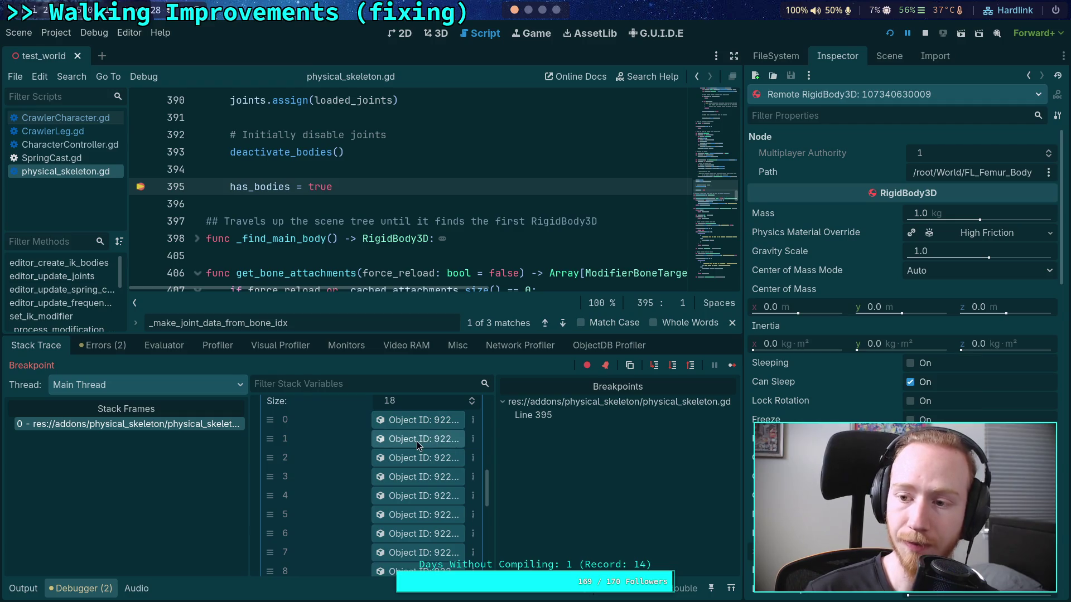
pyautogui.click(940, 228)
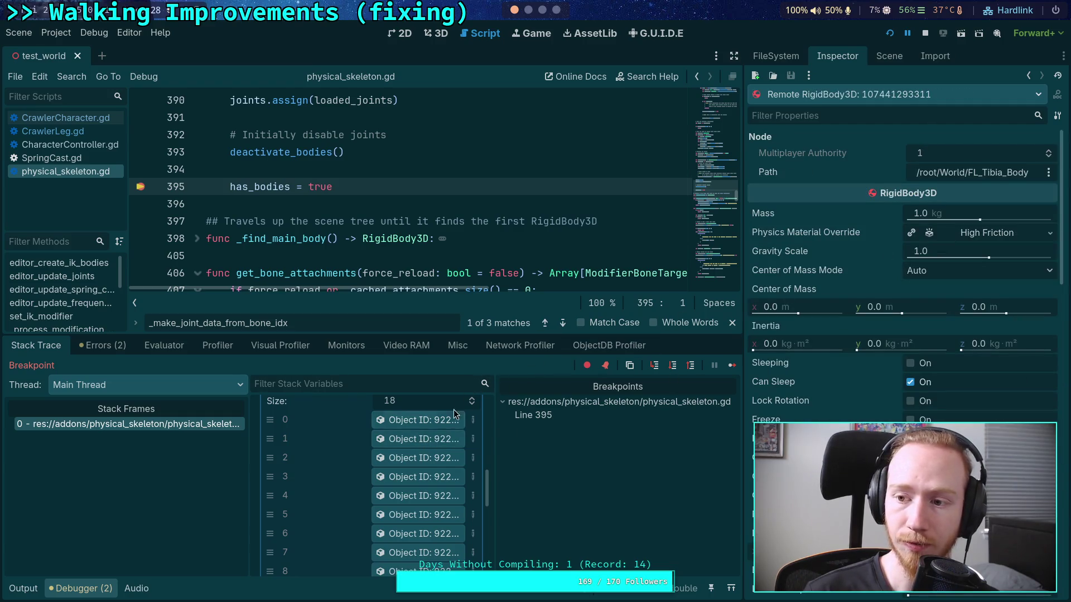
pyautogui.click(423, 458)
pyautogui.click(955, 232)
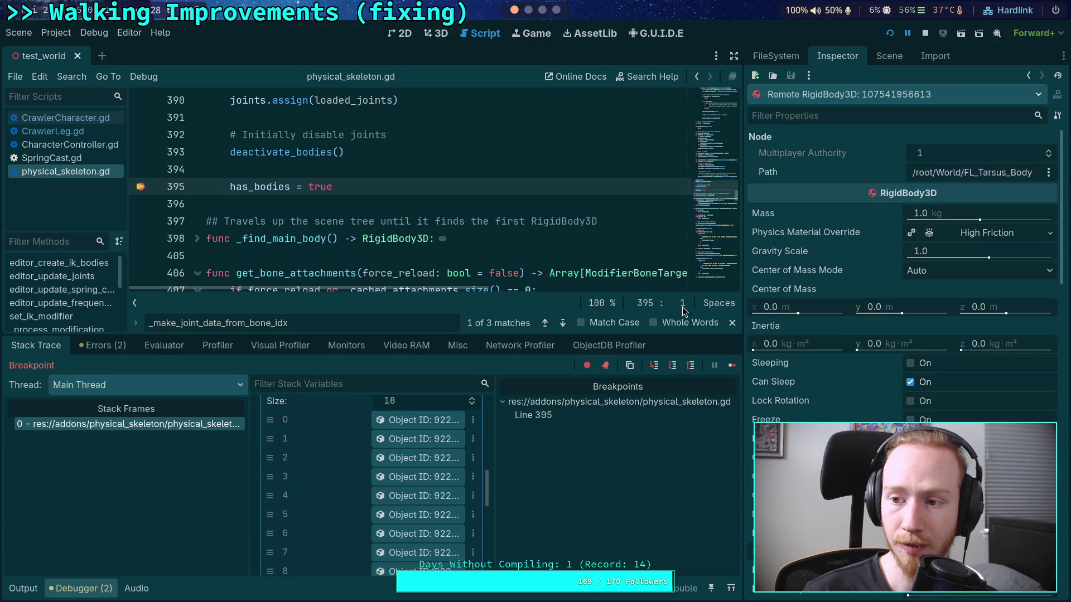
pyautogui.click(437, 478)
pyautogui.click(950, 231)
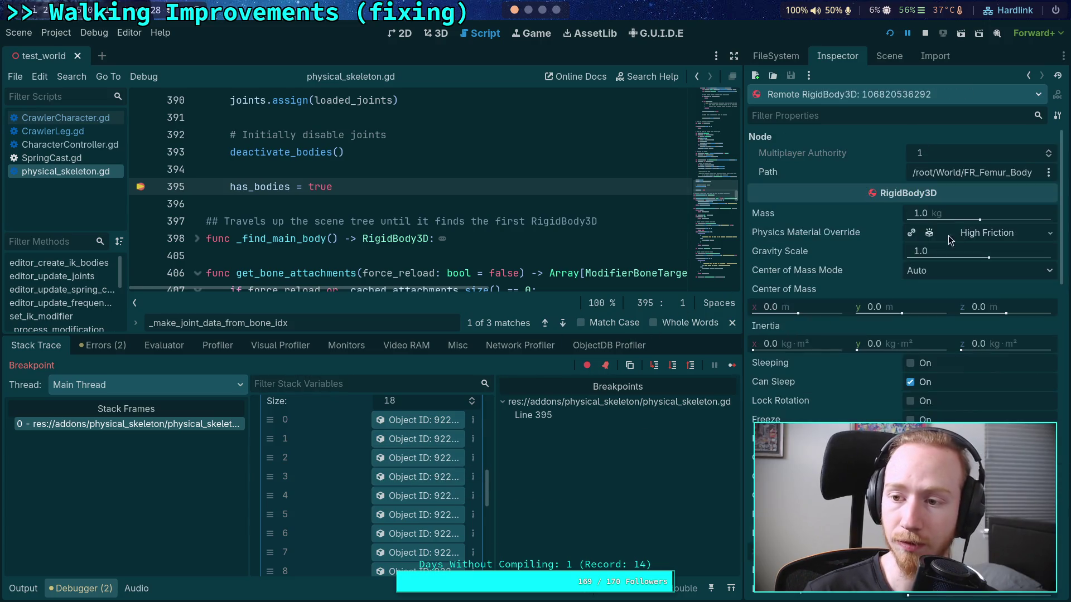
pyautogui.click(424, 496)
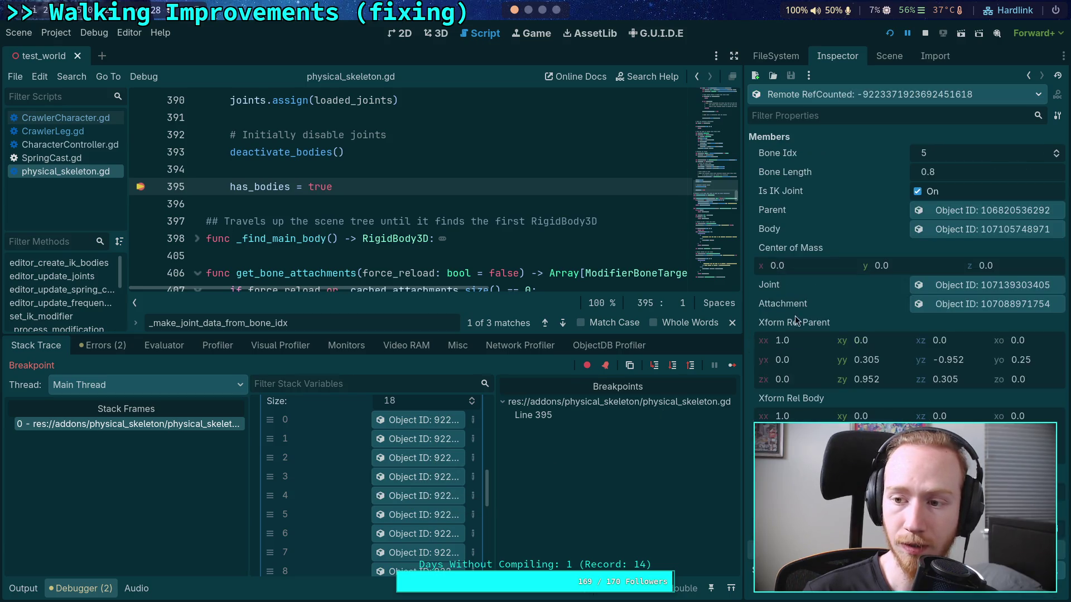
pyautogui.click(928, 232)
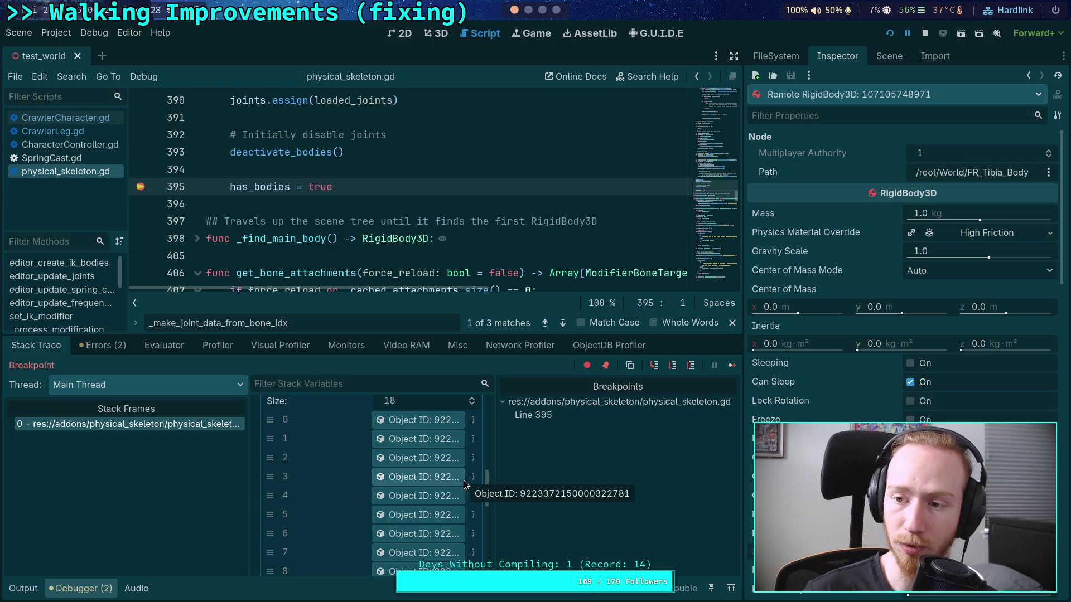
pyautogui.click(436, 513)
pyautogui.click(929, 229)
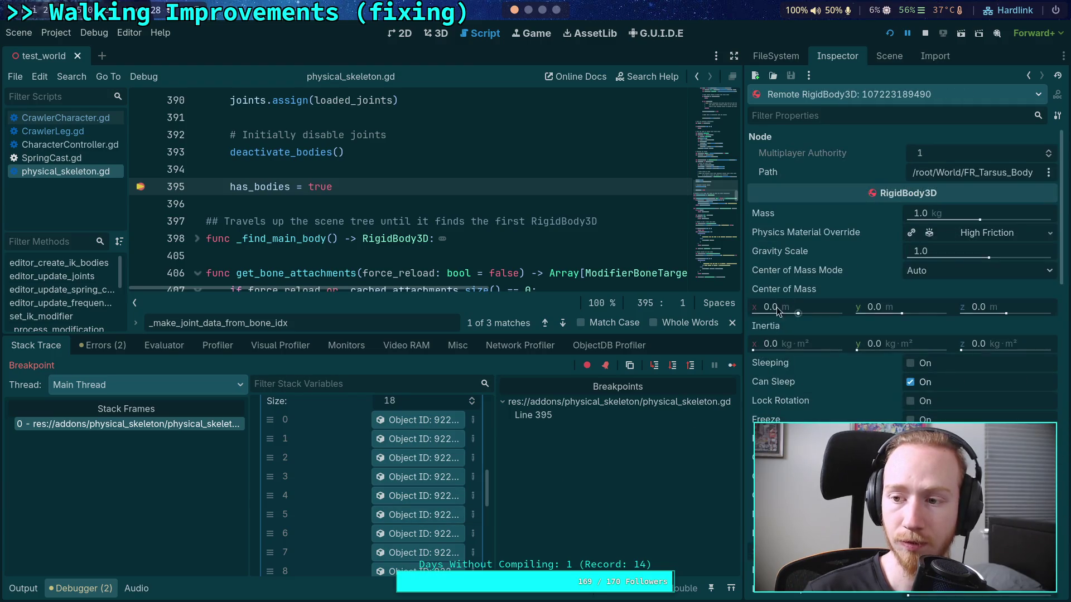
# Stop the debug session and switch to the Obsidian notes workspace
pyautogui.scroll(-2, 435, 488)
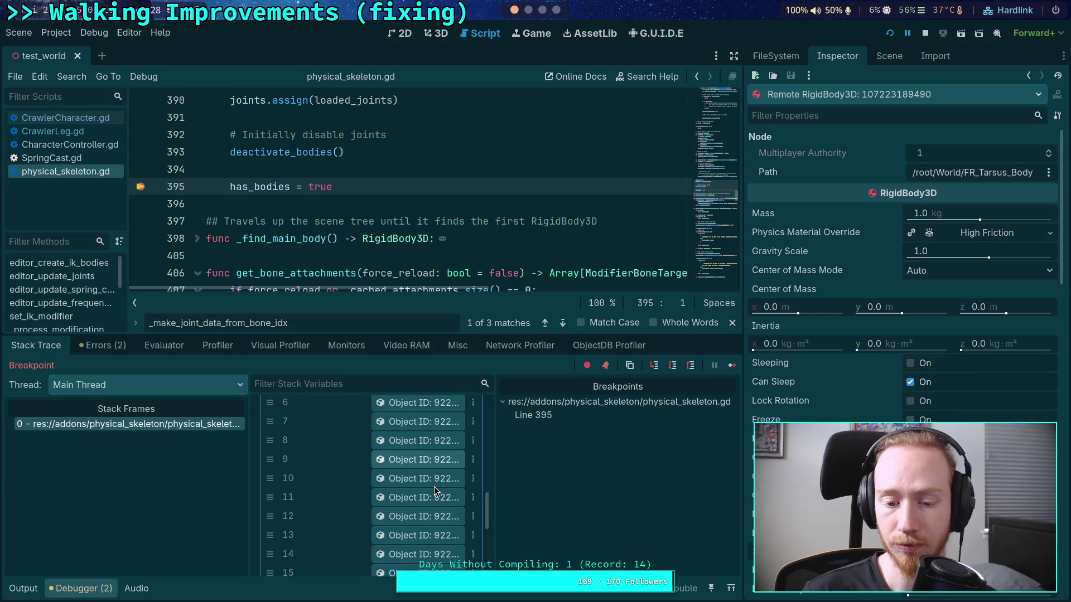
pyautogui.scroll(-3, 433, 487)
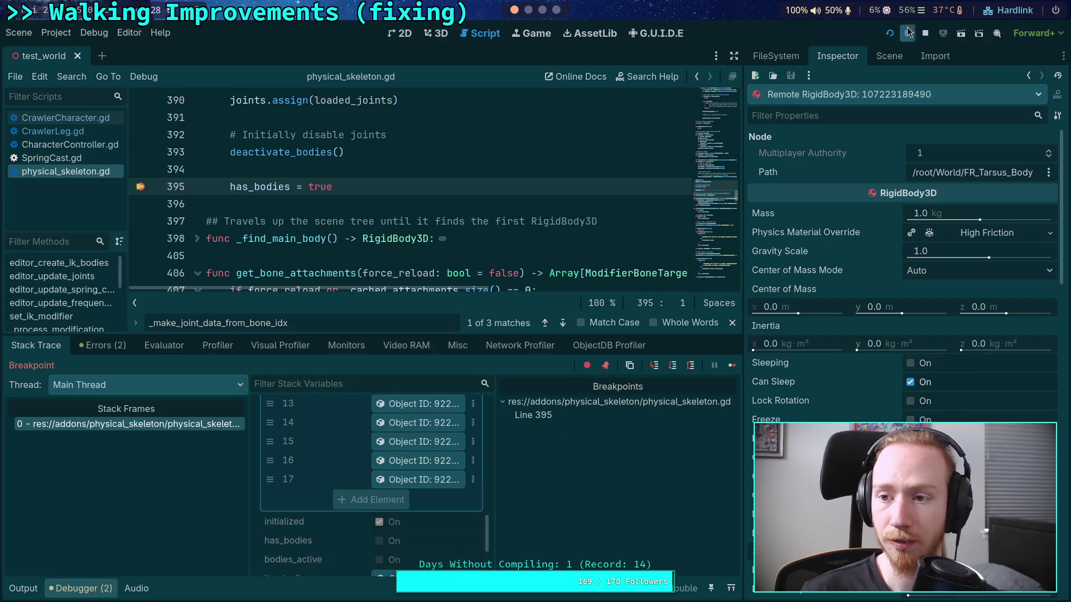
pyautogui.click(925, 33)
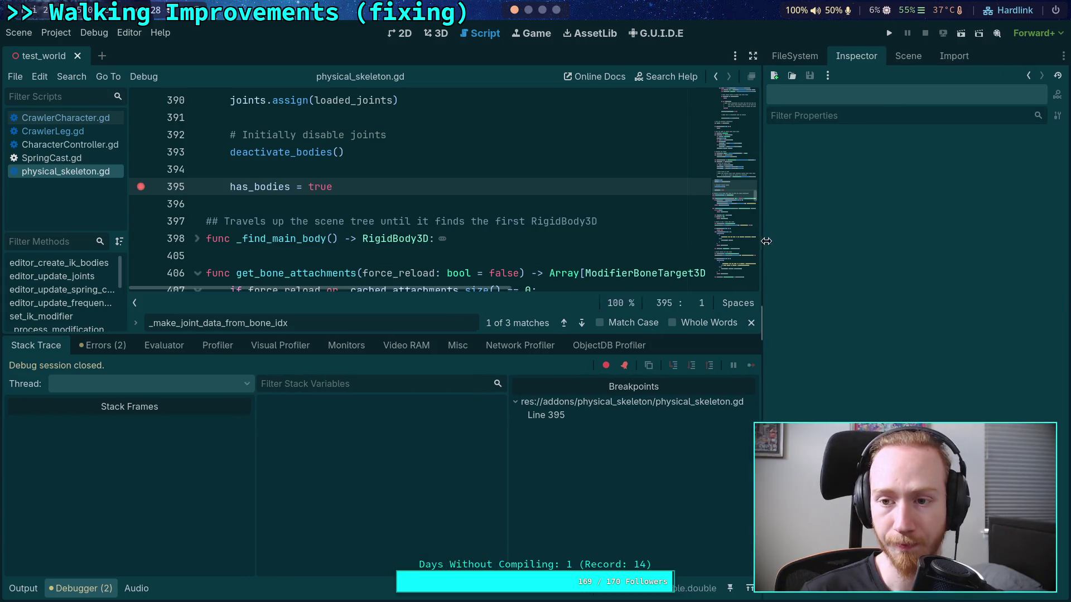
pyautogui.click(543, 11)
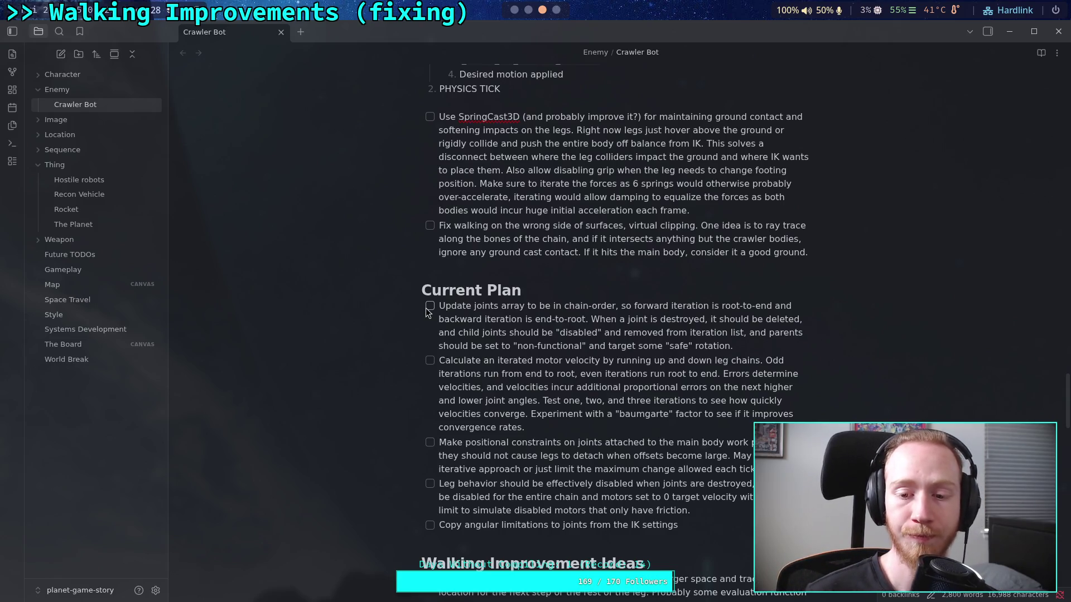
# Switch back to Godot's script editor and collapse the Debugger panel
pyautogui.press('super+2')
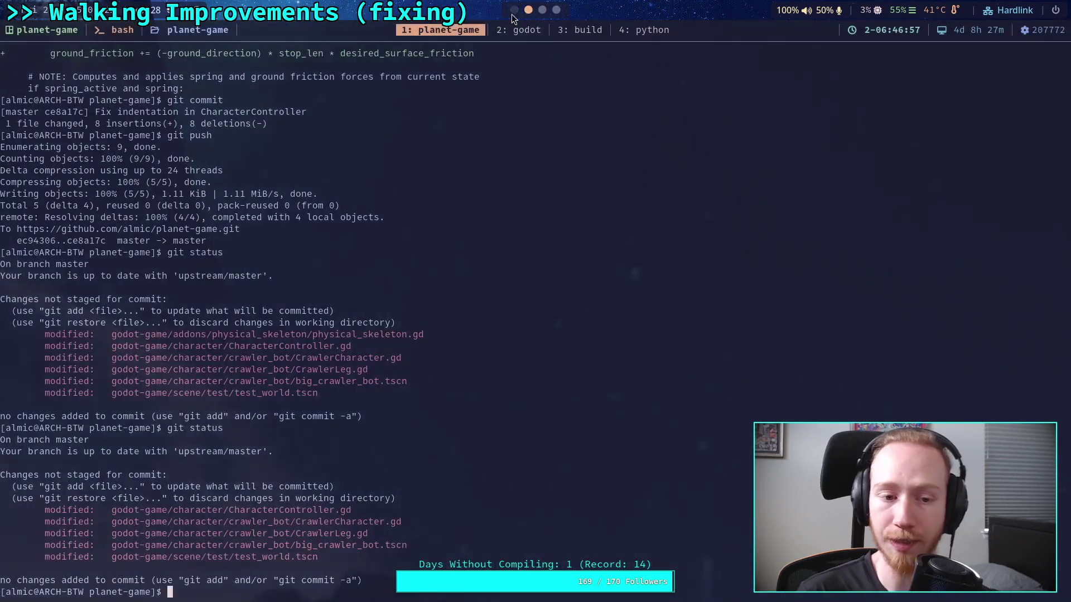
pyautogui.press('super+1')
pyautogui.click(70, 589)
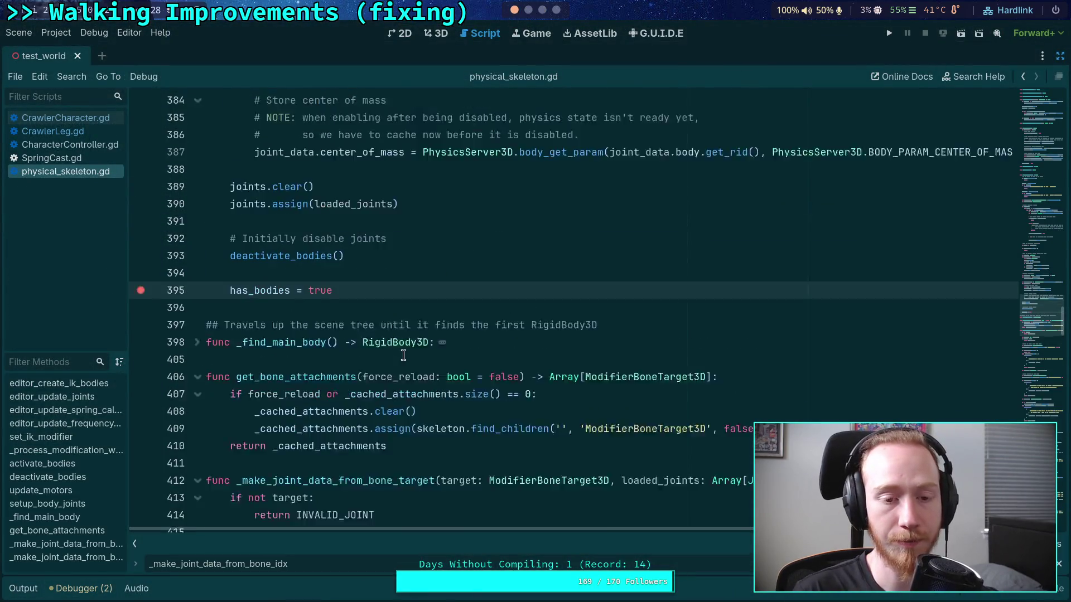
# Fold activate_bodies and unfold _process_modification_with_delta at line 159 to view its body
pyautogui.scroll(20, 394, 391)
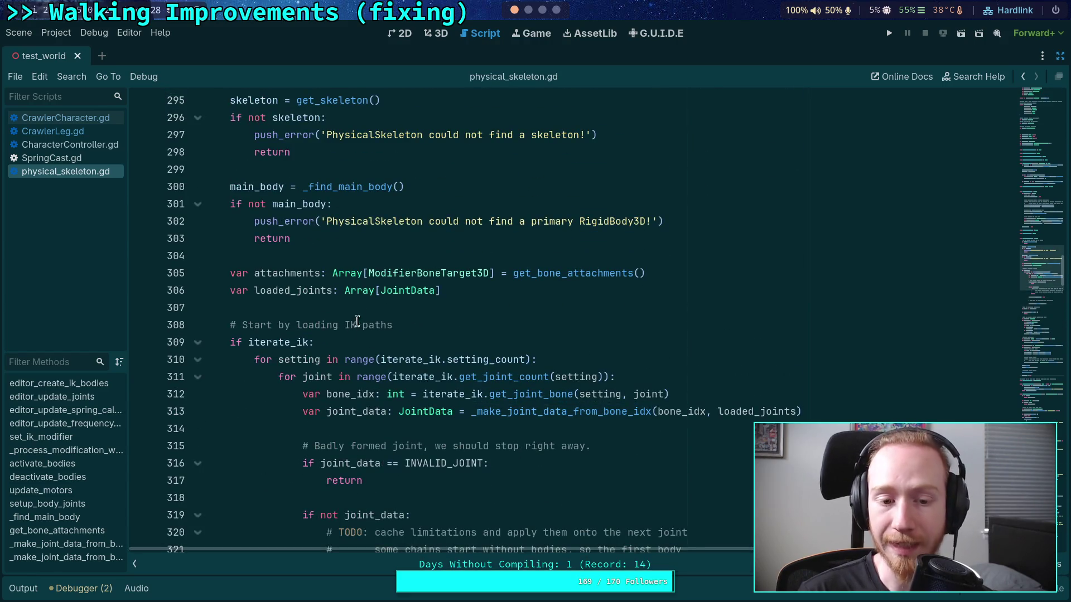
pyautogui.scroll(10, 359, 315)
pyautogui.scroll(3, 362, 313)
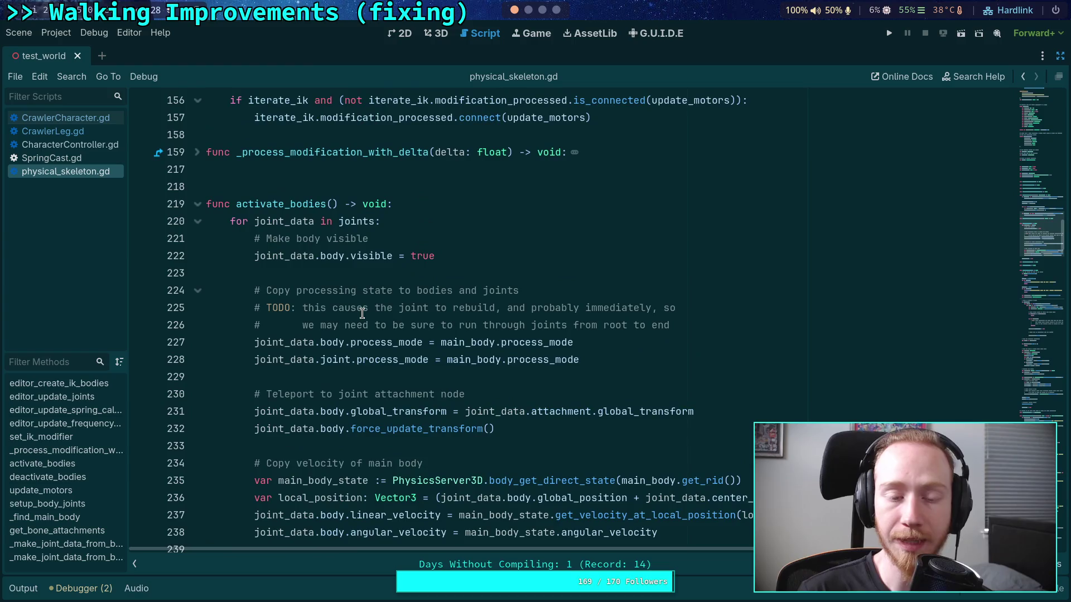
pyautogui.scroll(6, 362, 313)
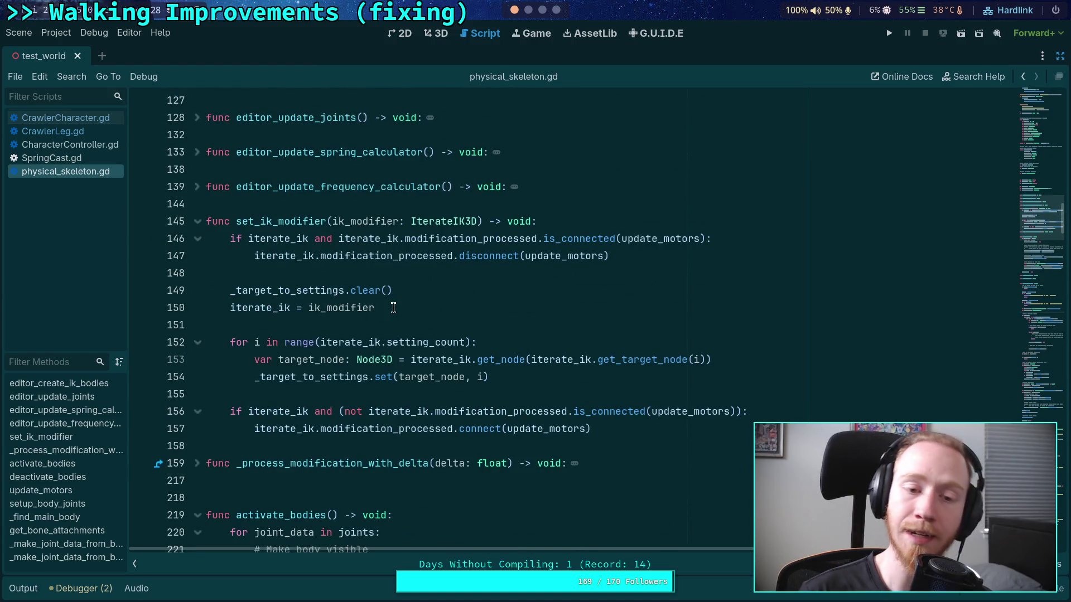
pyautogui.scroll(-3, 390, 321)
pyautogui.scroll(10, 390, 321)
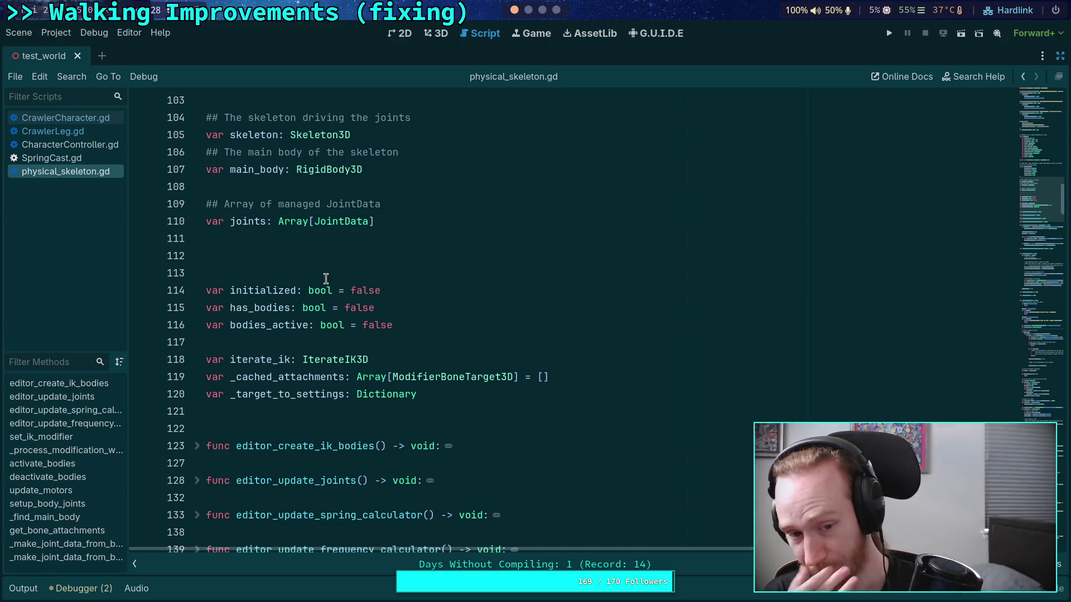
pyautogui.scroll(-6, 327, 279)
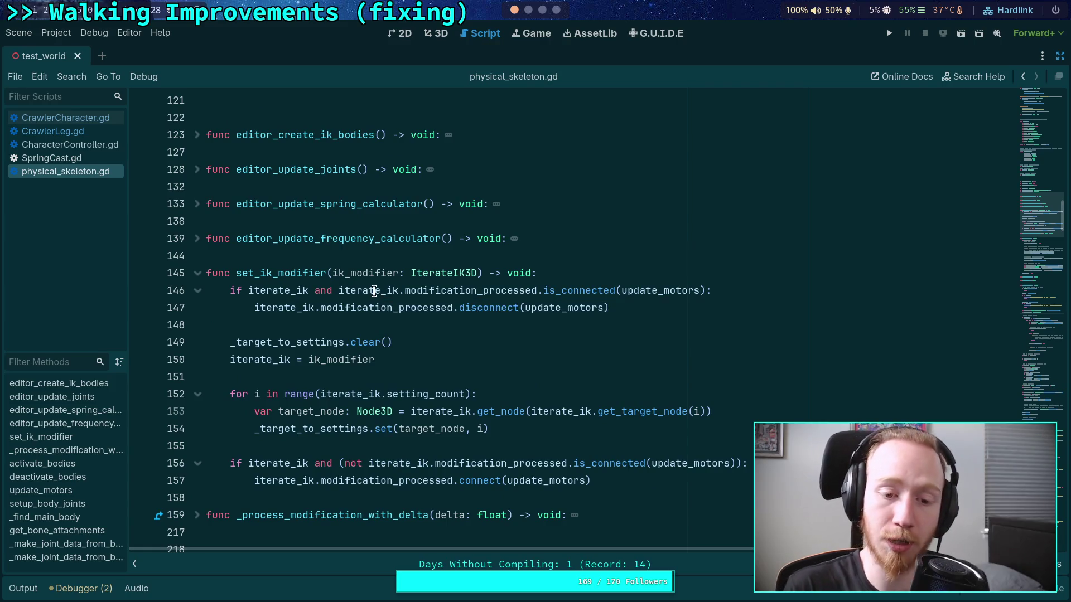
pyautogui.scroll(-20, 374, 290)
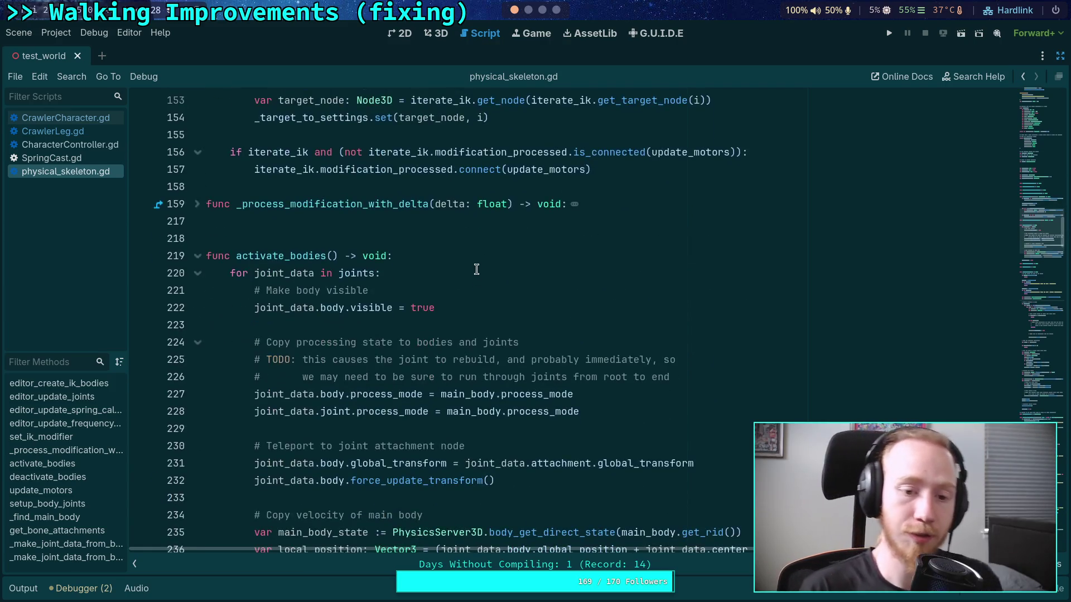
pyautogui.hotkey('alt', 'f')
pyautogui.click(198, 205)
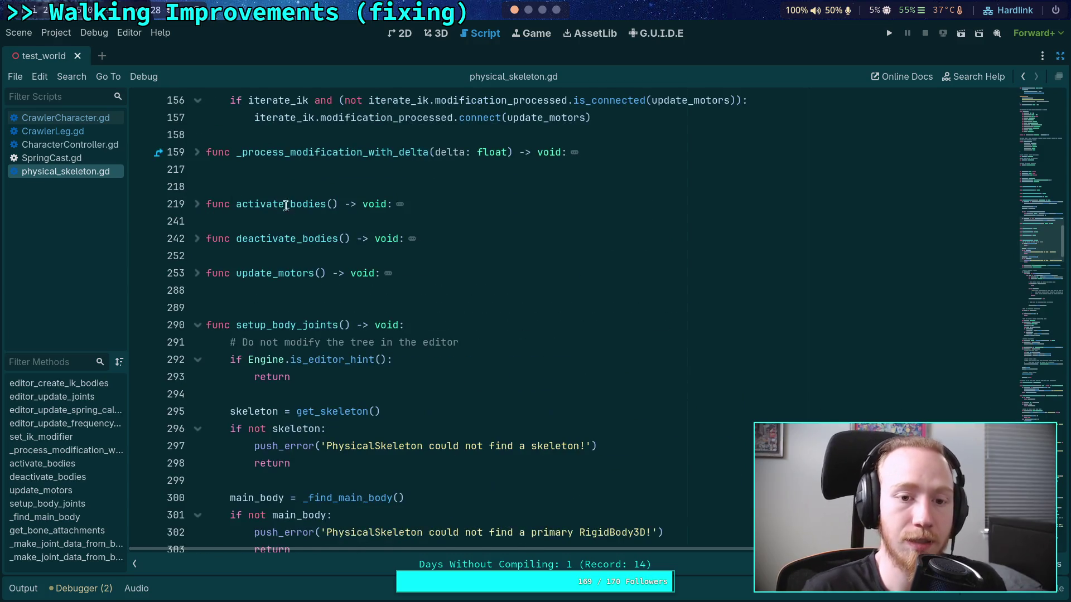
pyautogui.scroll(1, 243, 243)
pyautogui.click(195, 207)
pyautogui.scroll(-8, 468, 260)
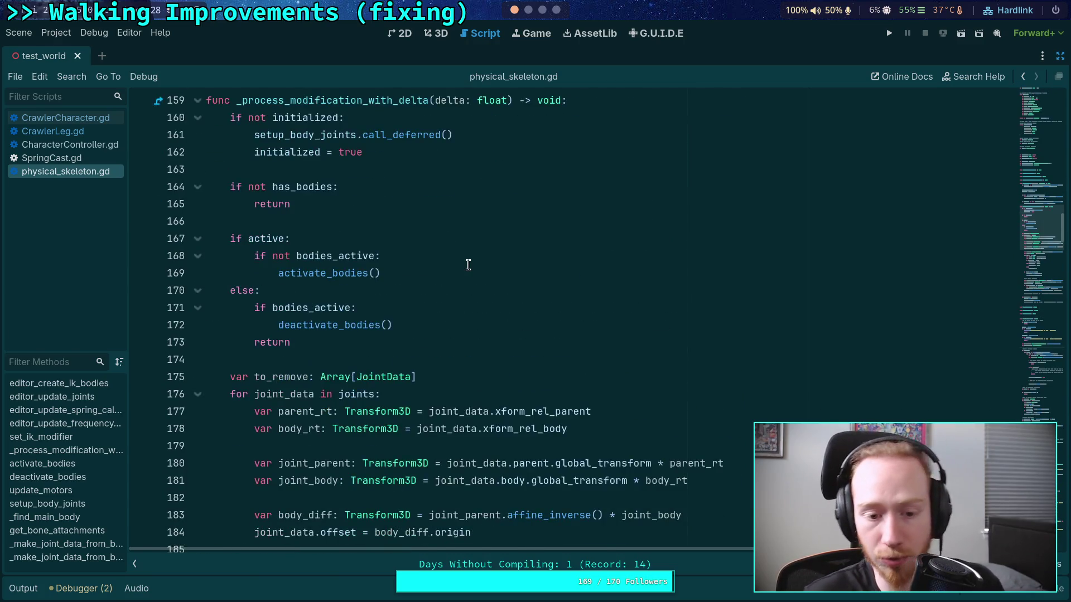
# Trace the to_remove uses and insert a new line after queue_free
pyautogui.scroll(-1, 488, 245)
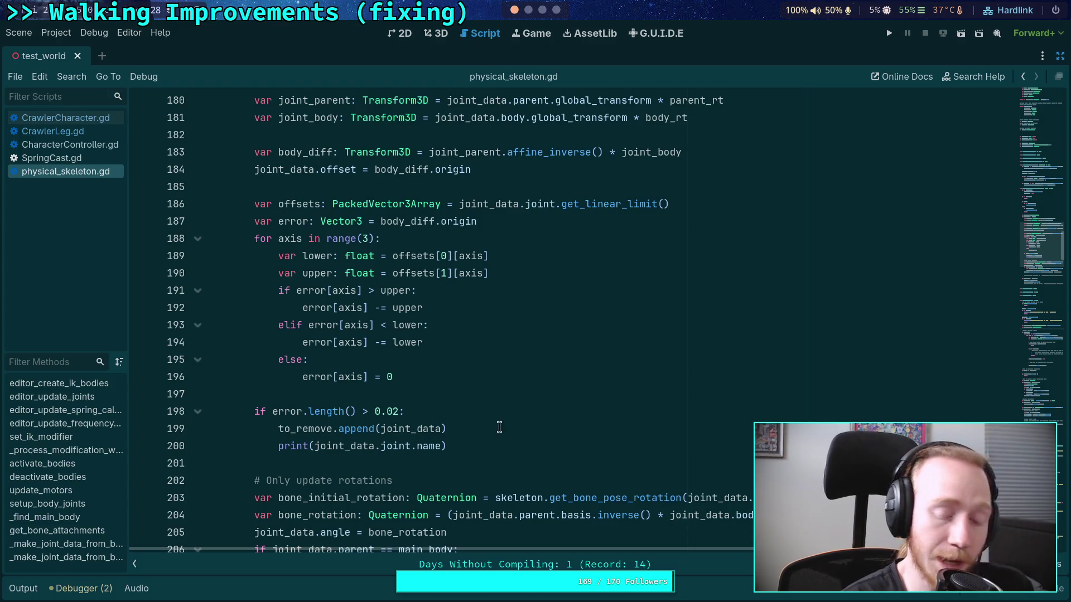
pyautogui.click(307, 432)
pyautogui.doubleClick(306, 433)
pyautogui.scroll(-2, 534, 440)
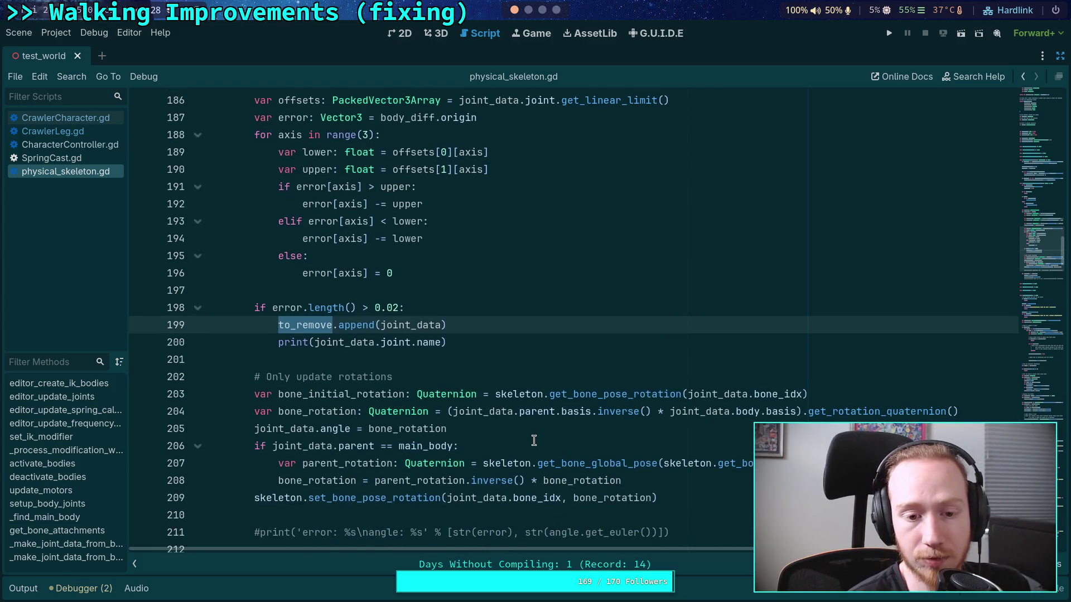
pyautogui.scroll(-6, 534, 440)
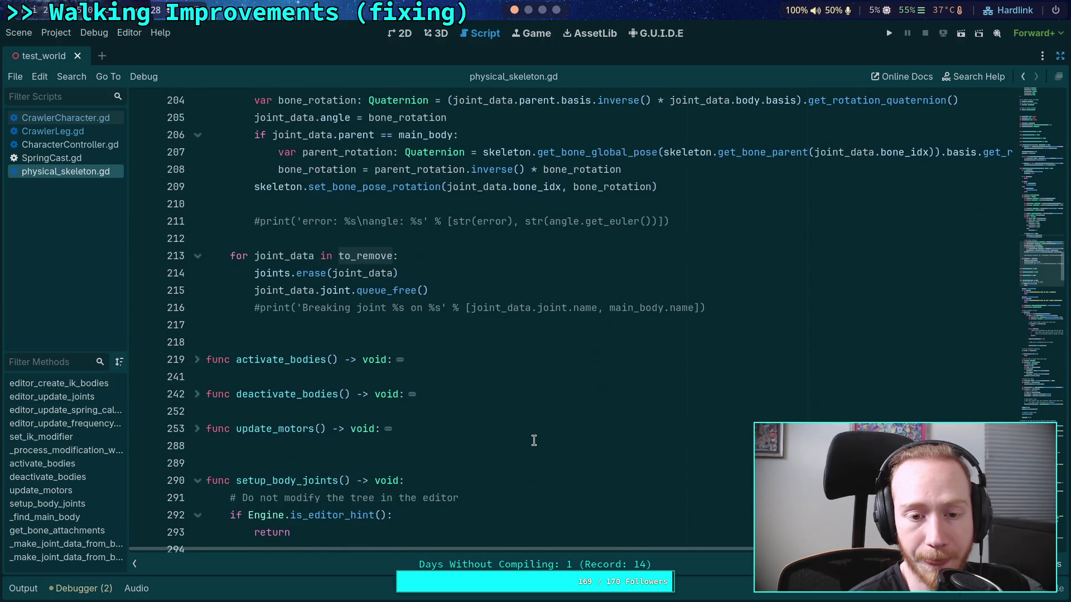
pyautogui.scroll(1, 446, 390)
pyautogui.click(457, 327)
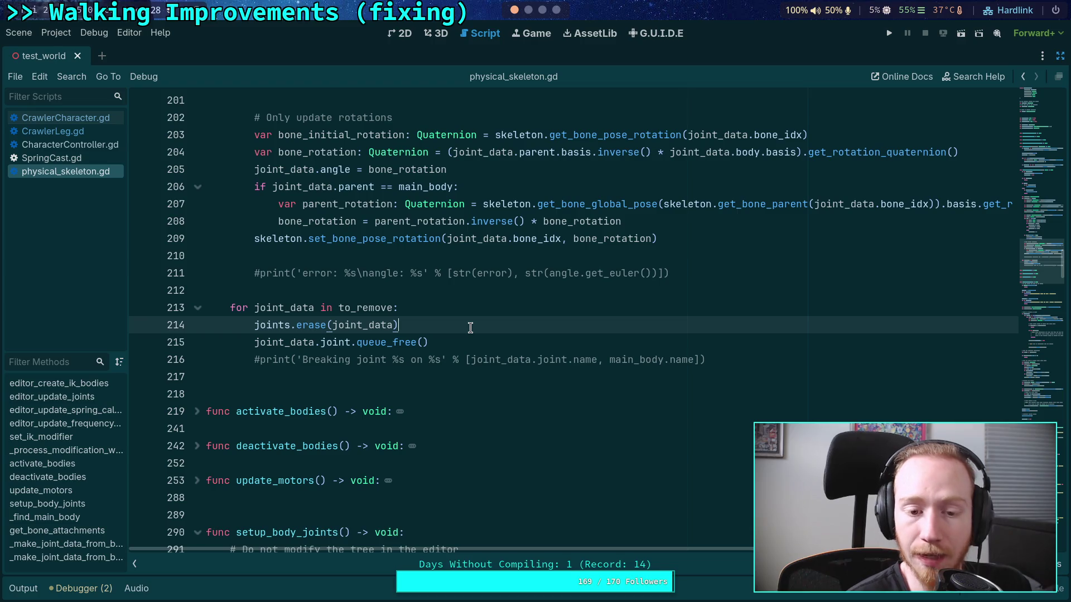
pyautogui.click(480, 342)
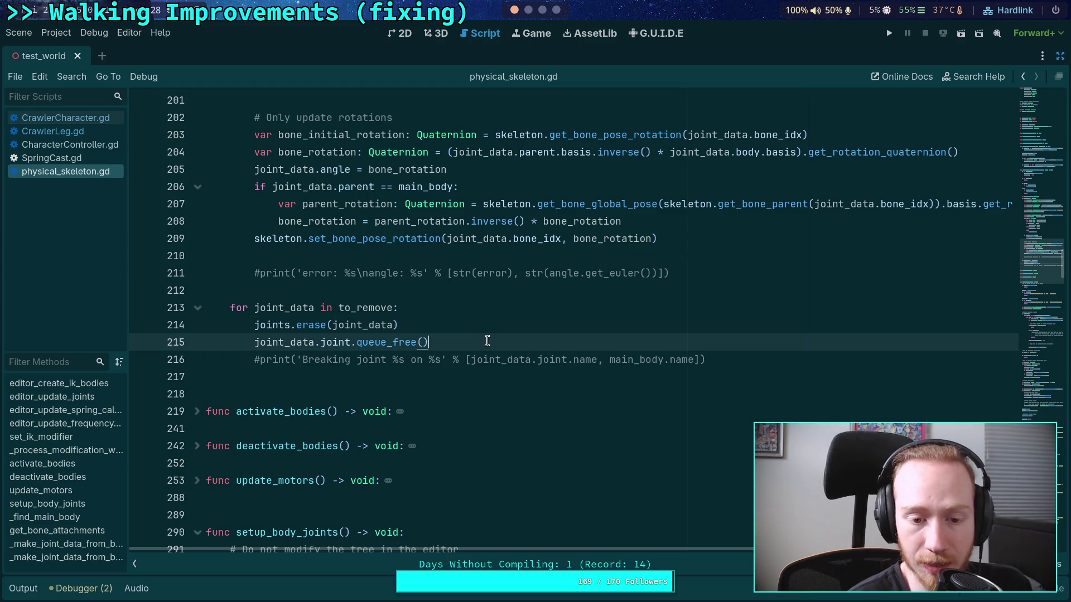
pyautogui.click(453, 314)
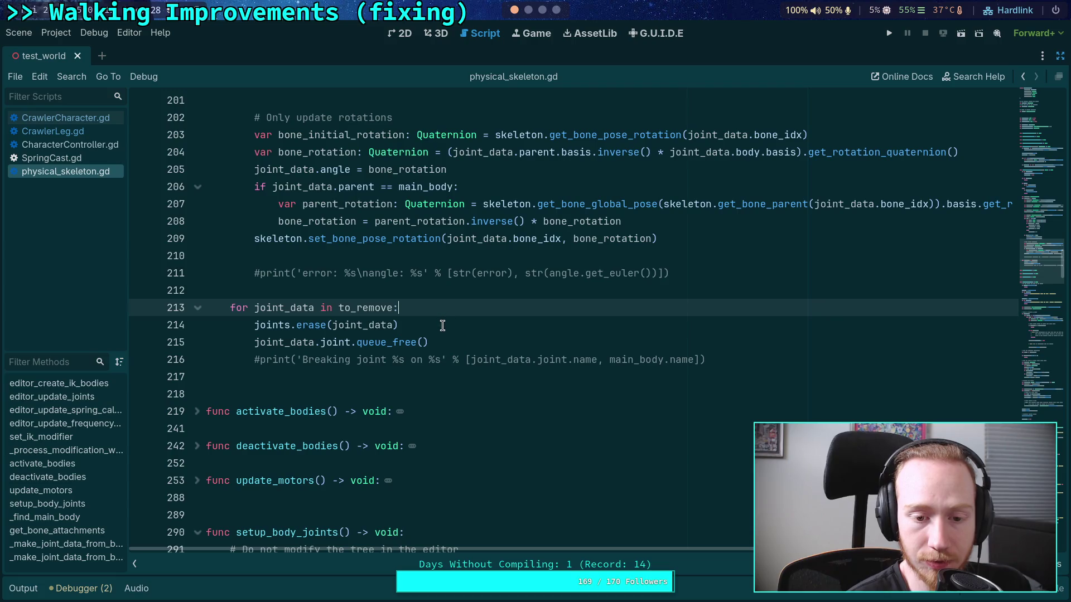
pyautogui.click(453, 343)
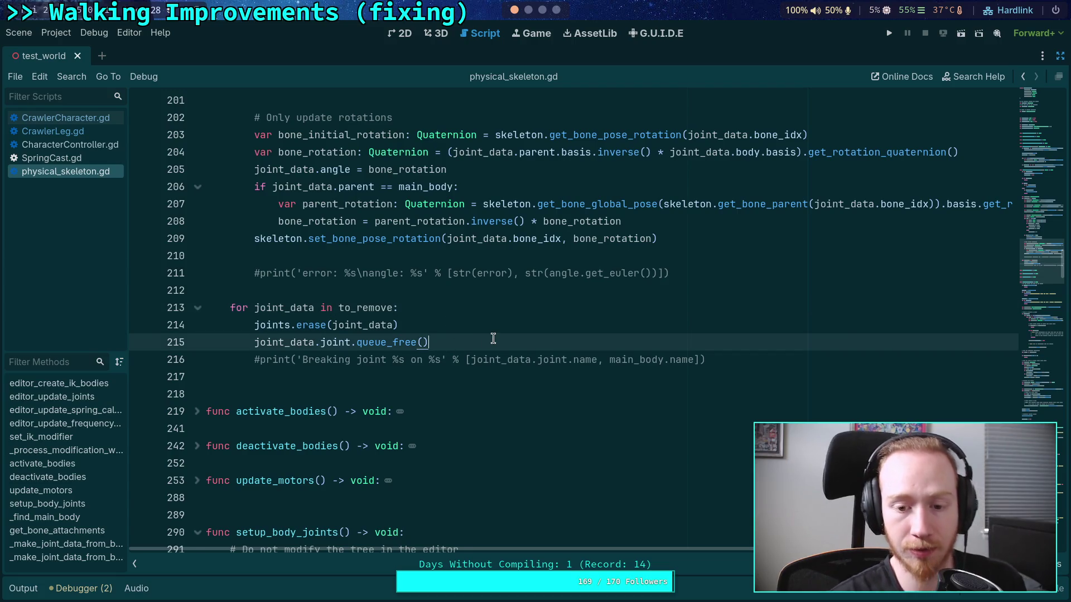
pyautogui.press('Return')
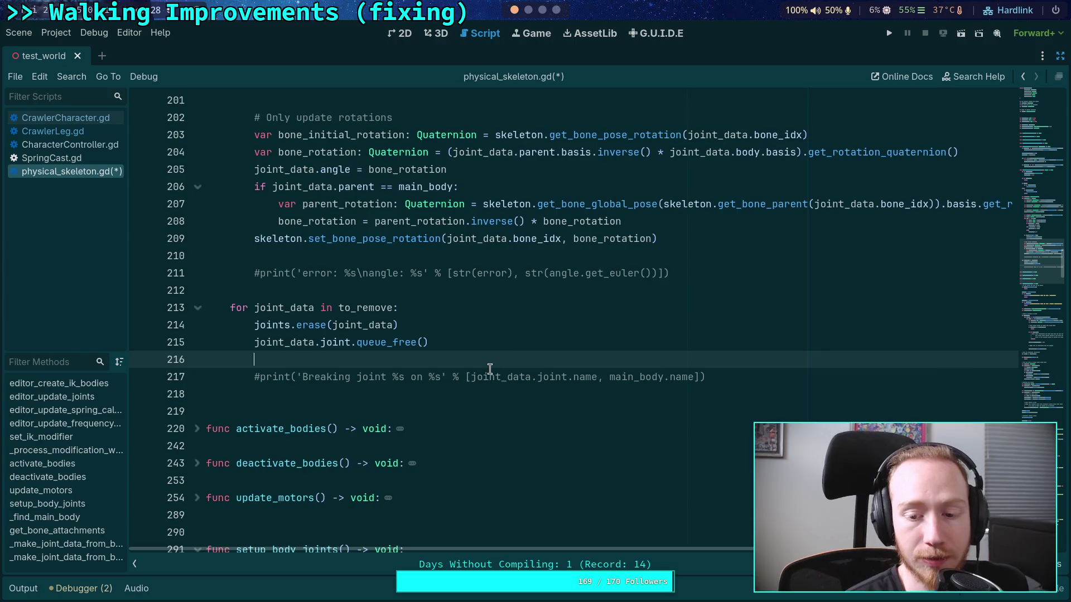
# Delete the print(joint_data.joint.name) line from the error check
pyautogui.scroll(7, 302, 352)
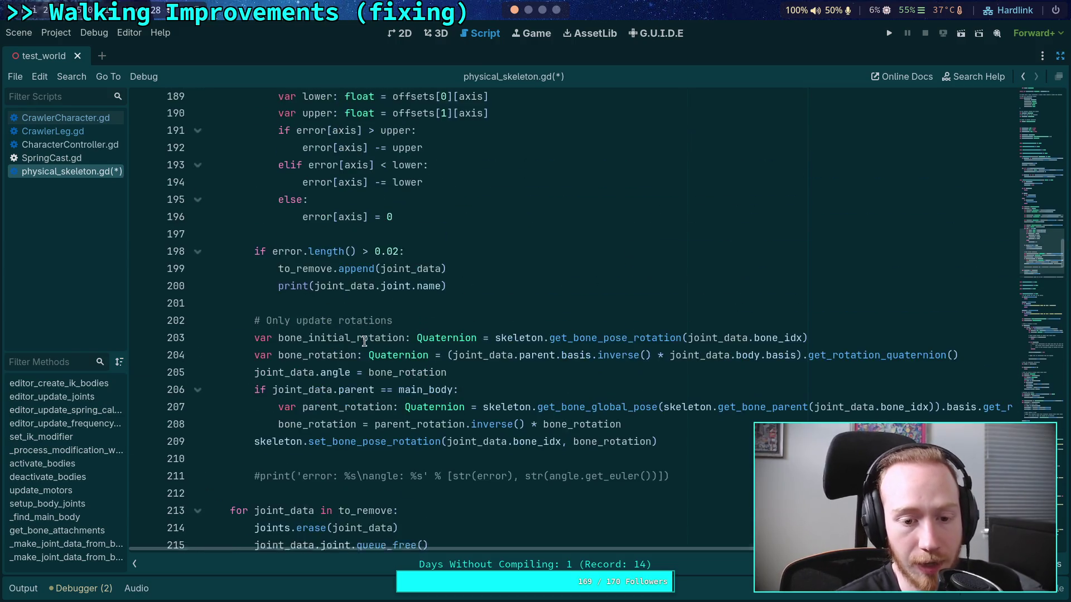
pyautogui.scroll(-5, 365, 341)
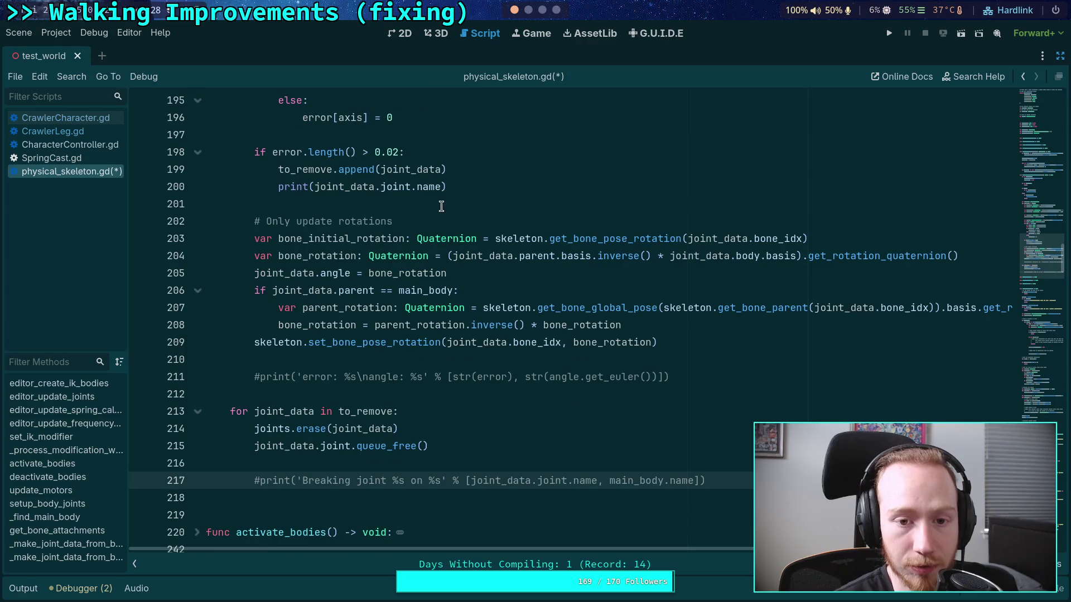
pyautogui.click(468, 187)
pyautogui.hotkey('shift', 'Up')
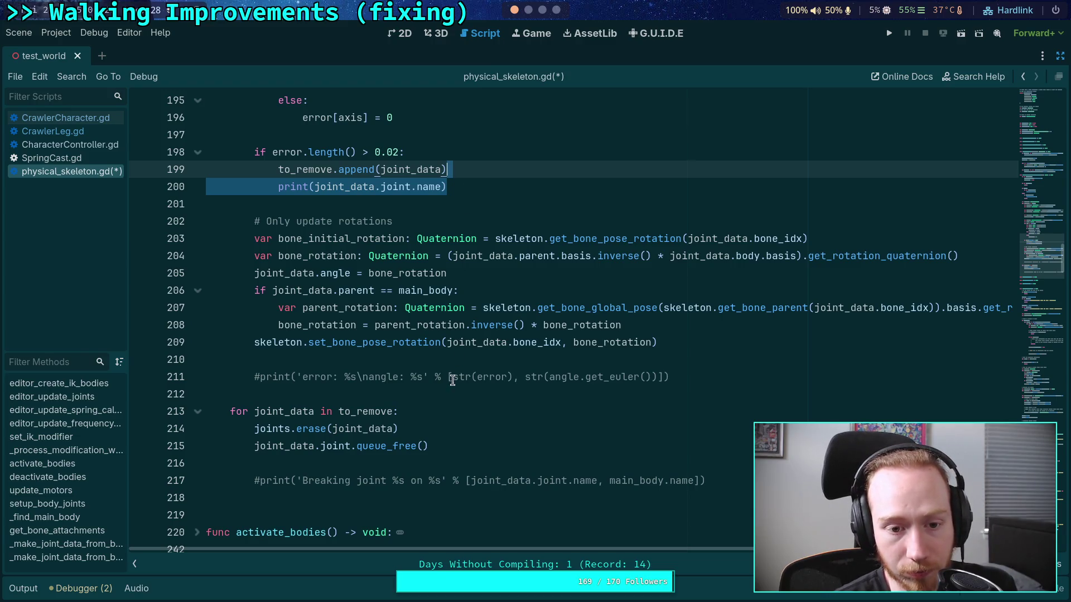
pyautogui.press('BackSpace')
# Uncomment the 'Breaking joint %s on %s' print, move it to the loop top, and add blank lines
pyautogui.click(260, 464)
pyautogui.press('BackSpace')
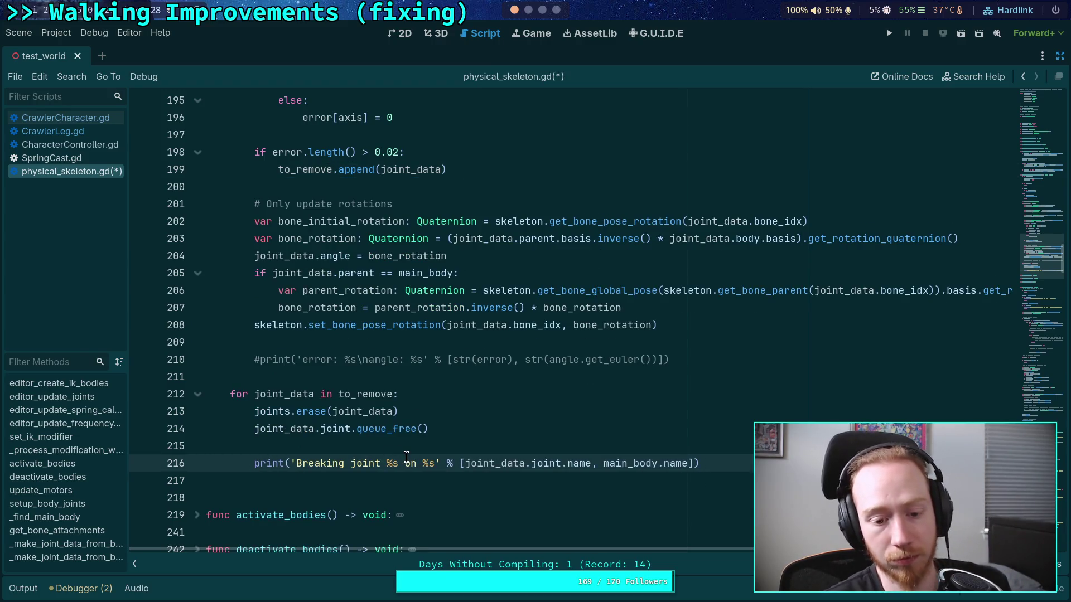
pyautogui.write('#')
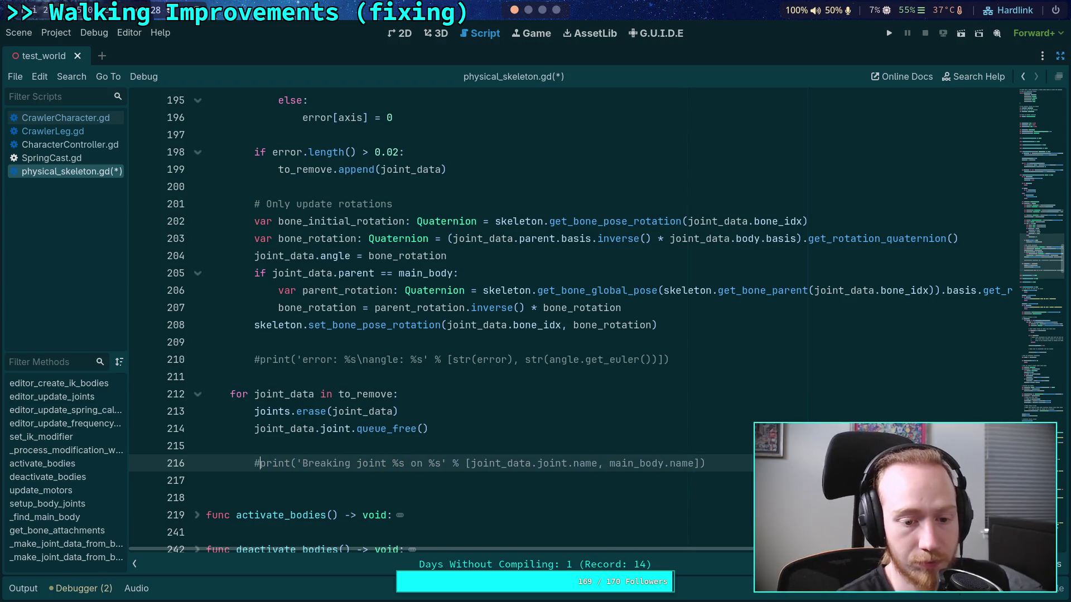
pyautogui.press('BackSpace')
pyautogui.hotkey('alt', 'Up')
pyautogui.hotkey('alt', 'Up')
pyautogui.hotkey('alt', 'Up')
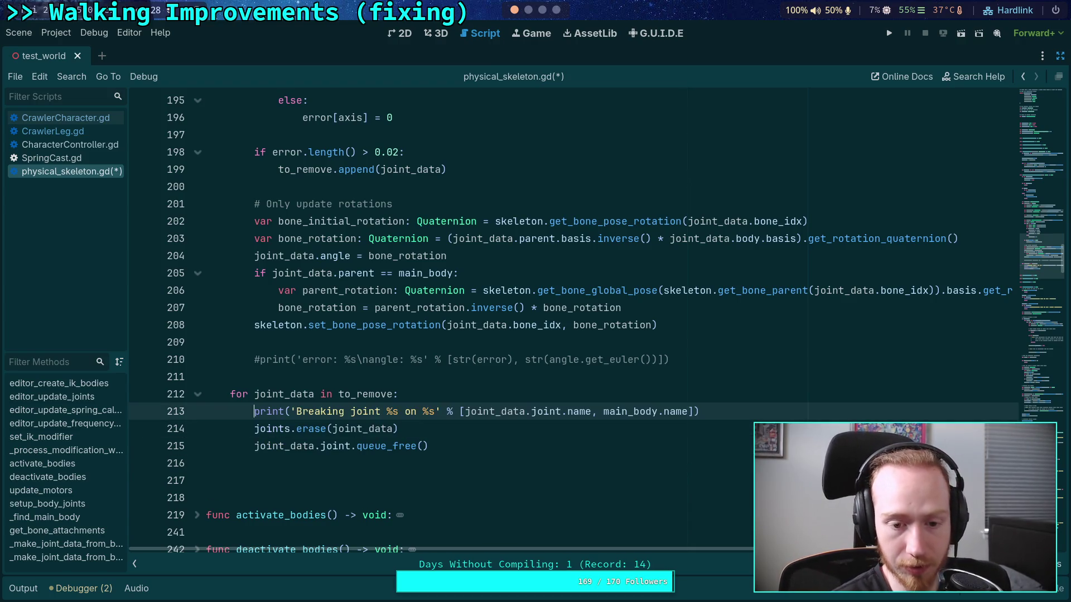
pyautogui.press('Down')
pyautogui.press('Return')
pyautogui.press('Down')
pyautogui.press('Down')
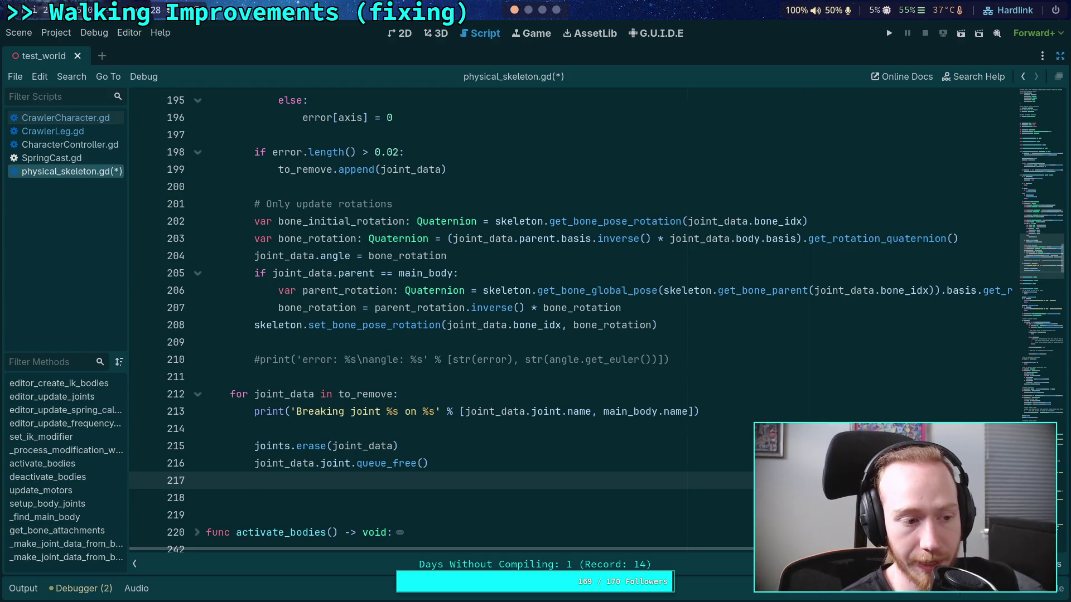
pyautogui.press('Return')
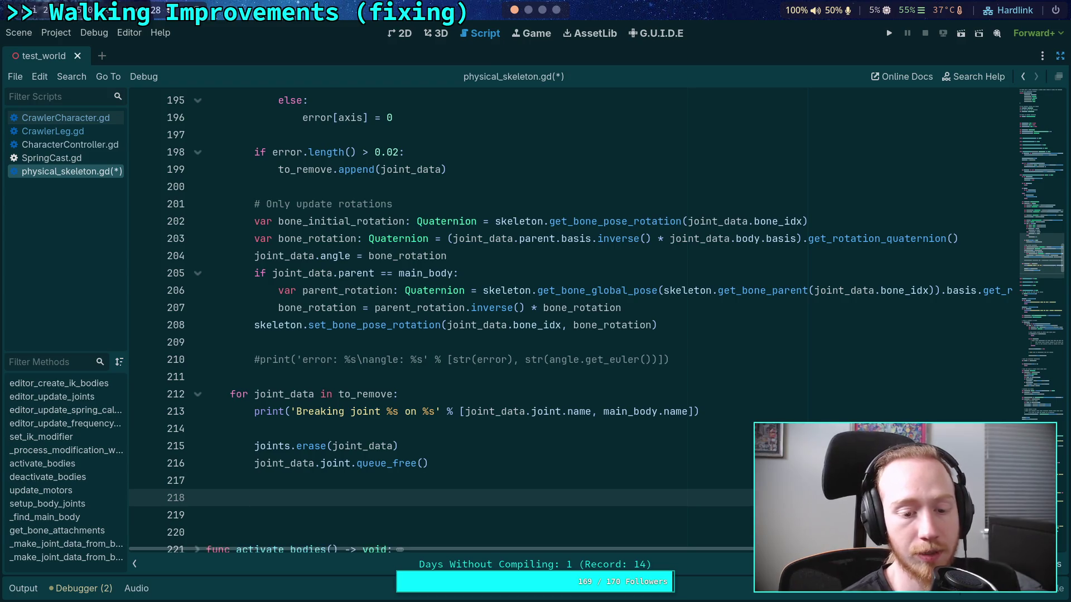
pyautogui.scroll(-2, 406, 443)
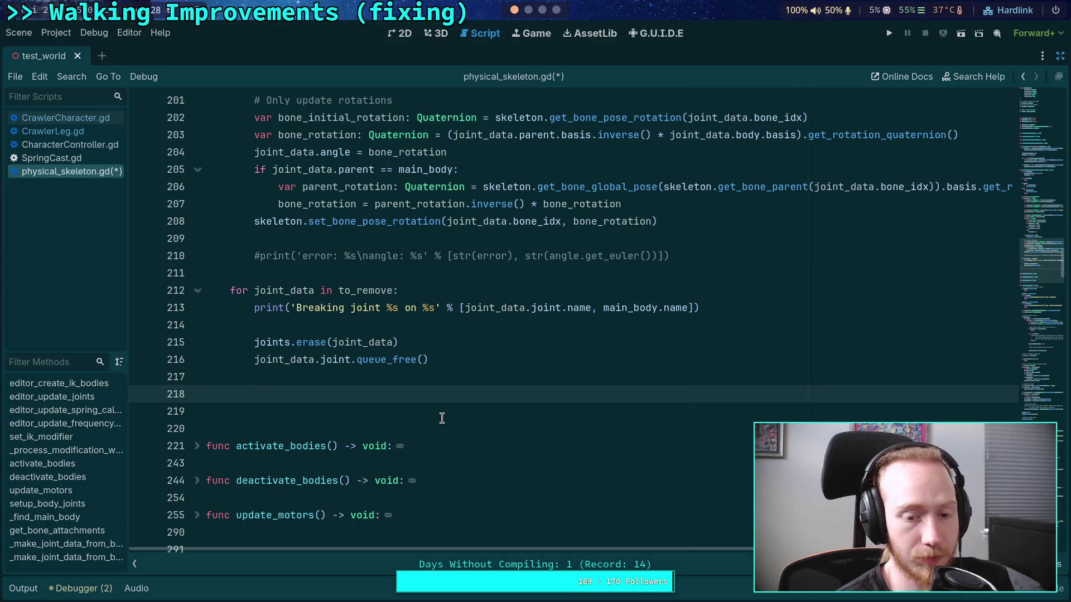
pyautogui.moveTo(314, 342)
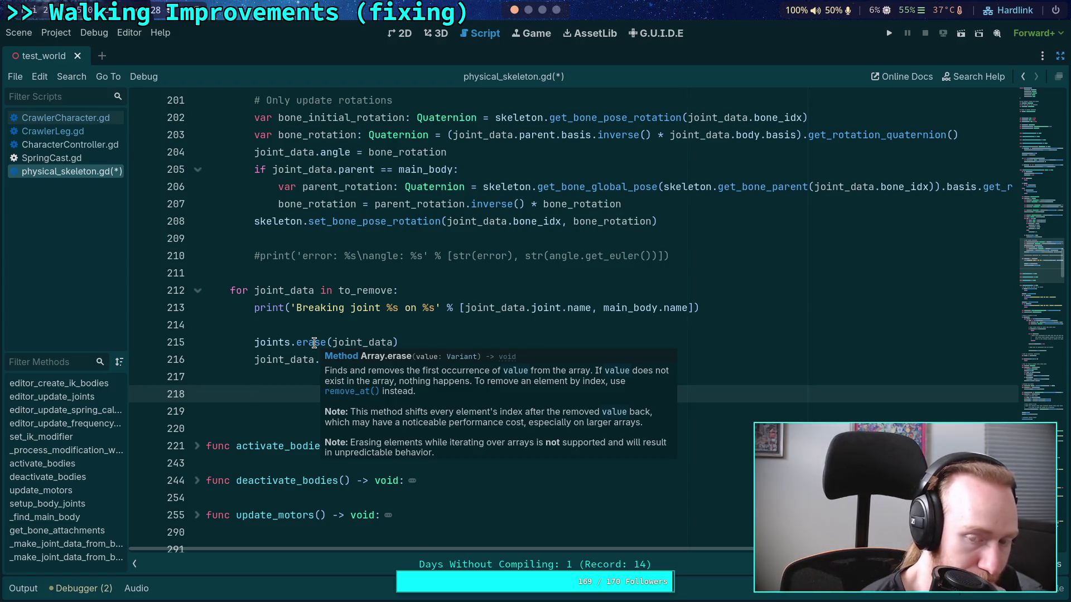
pyautogui.click(356, 321)
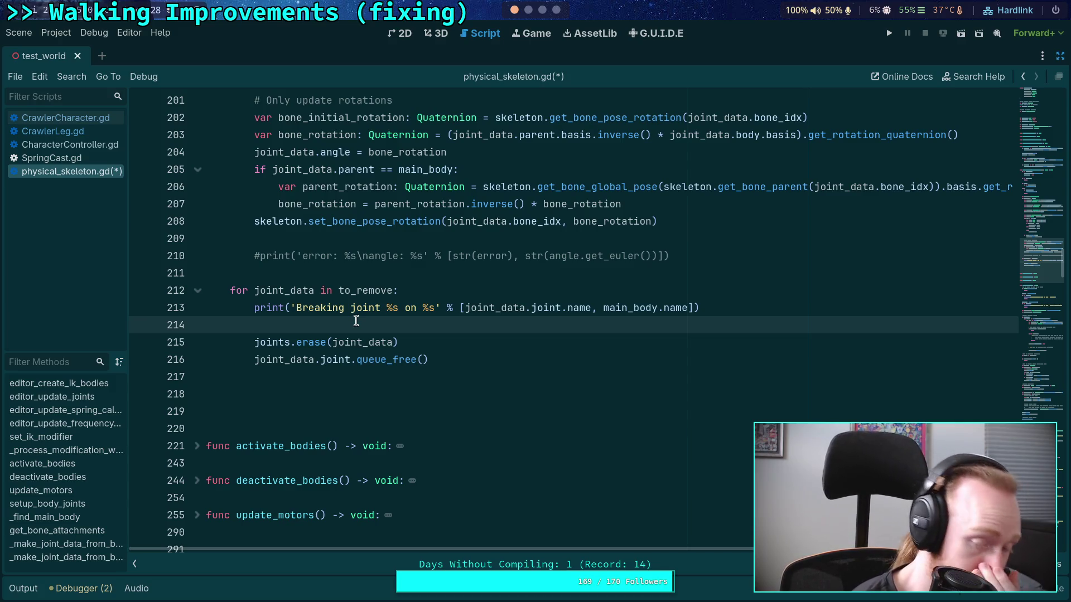
pyautogui.scroll(3, 356, 322)
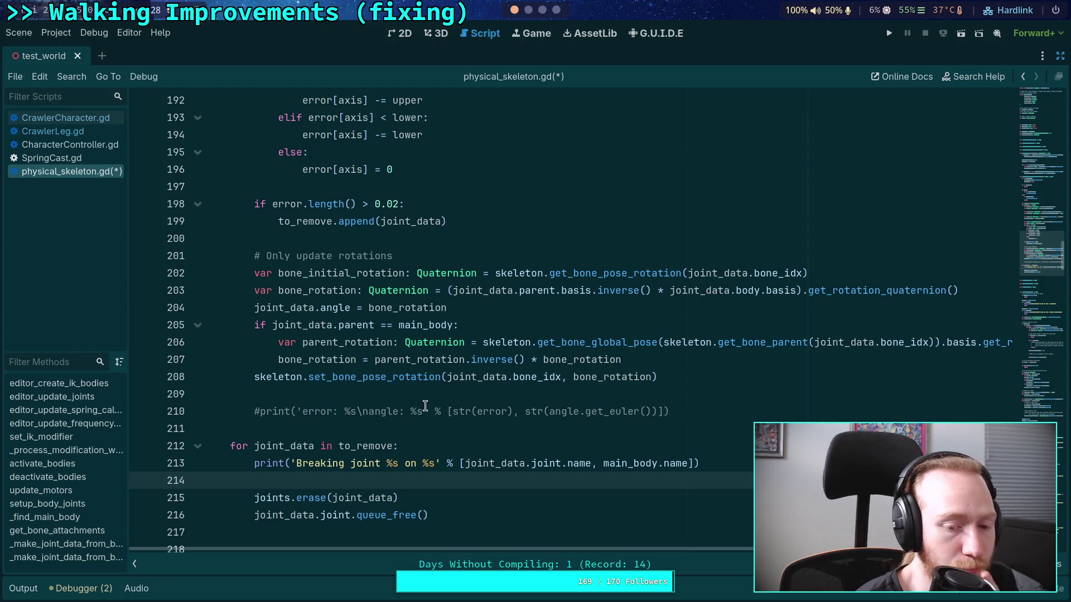
pyautogui.scroll(5, 425, 406)
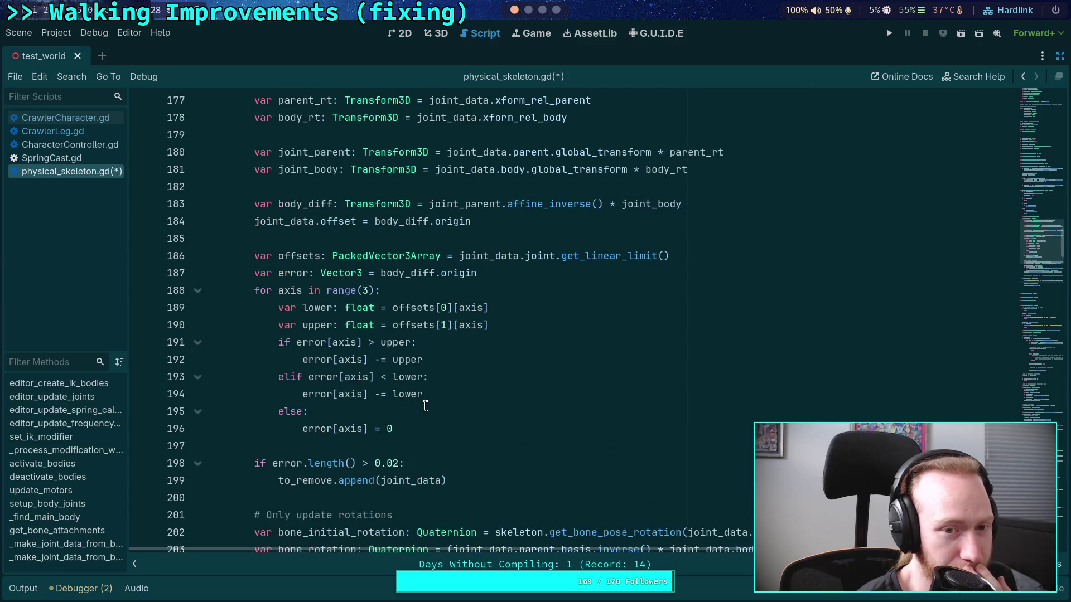
pyautogui.scroll(-4, 425, 406)
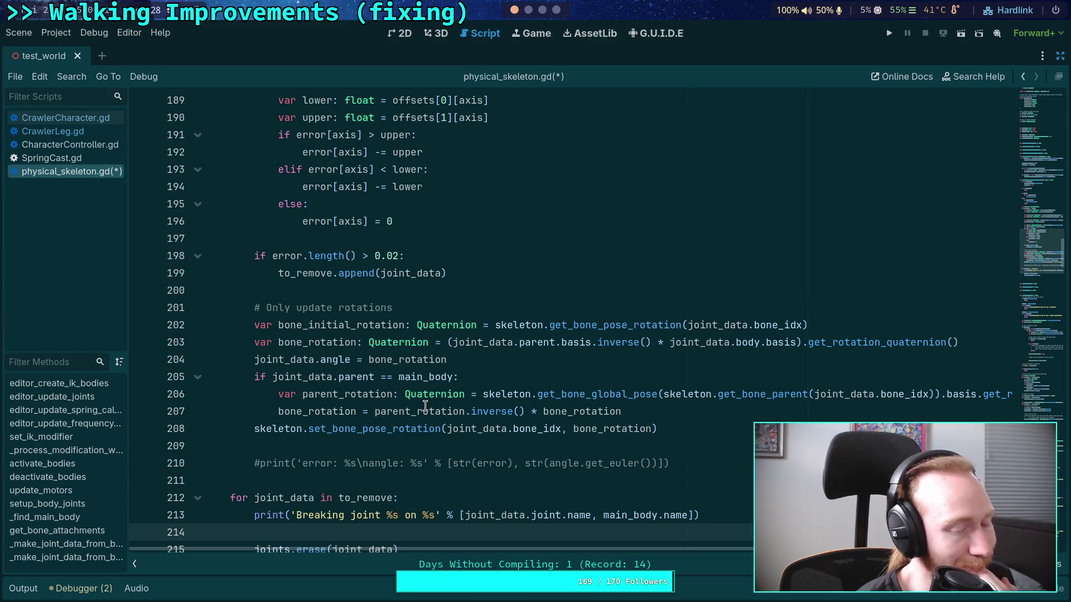
pyautogui.scroll(6, 425, 405)
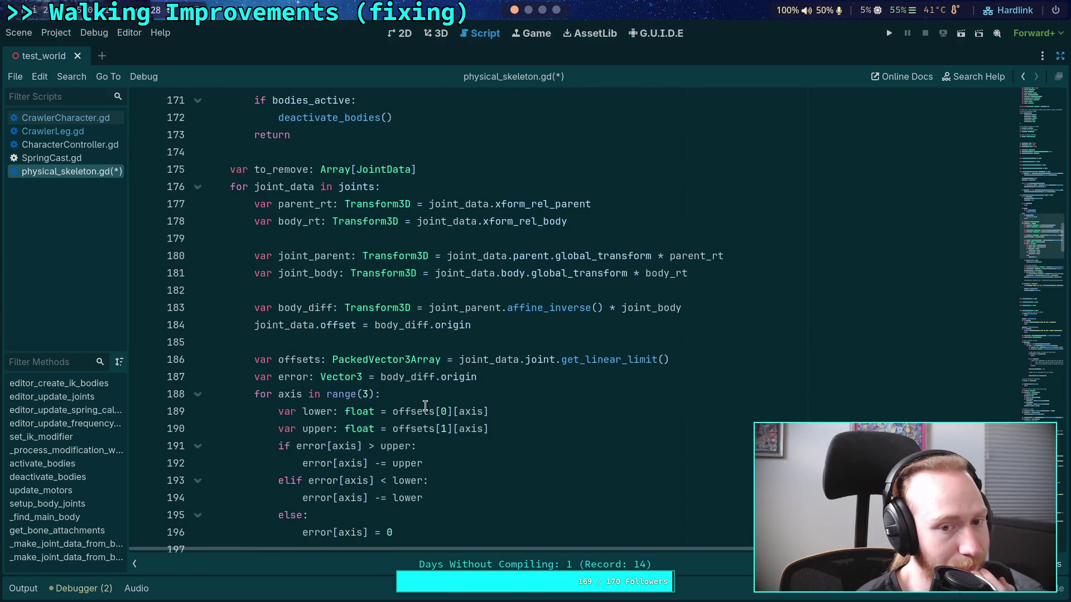
pyautogui.scroll(-8, 425, 405)
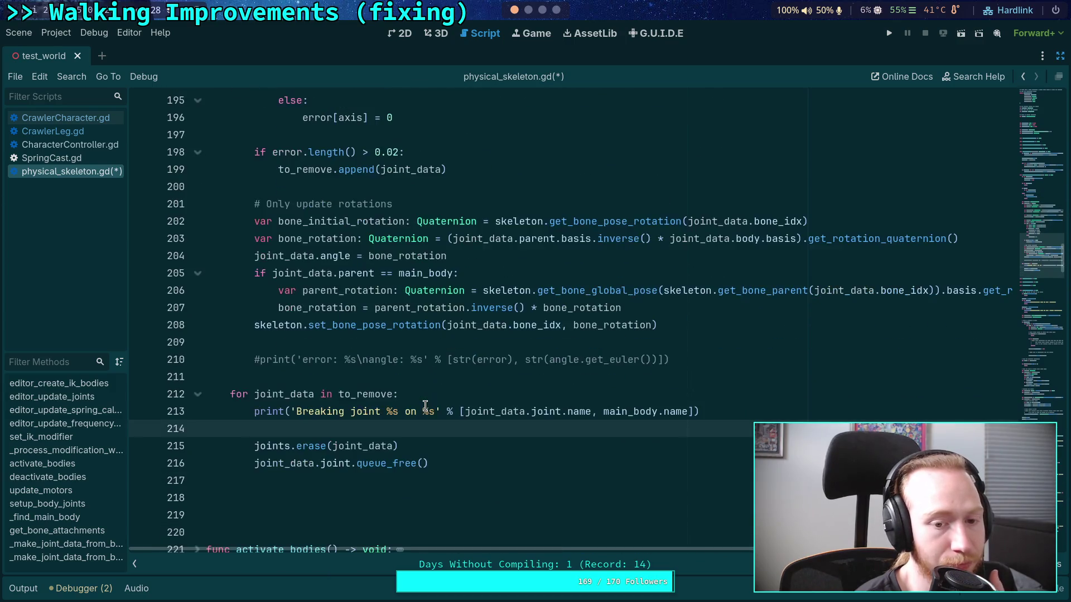
pyautogui.scroll(7, 425, 405)
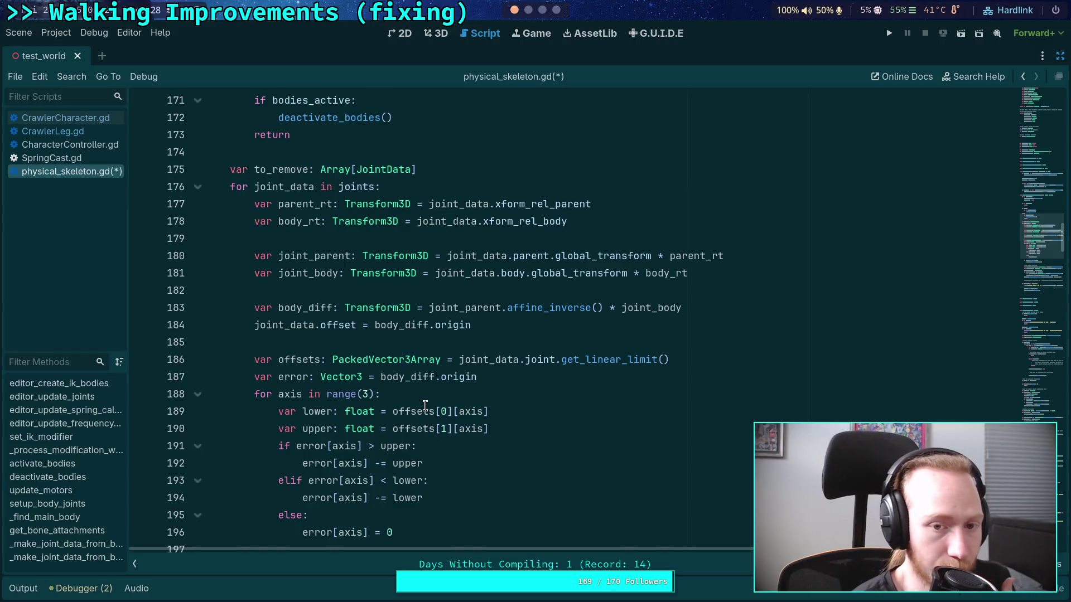
pyautogui.scroll(-4, 425, 406)
pyautogui.scroll(6, 425, 405)
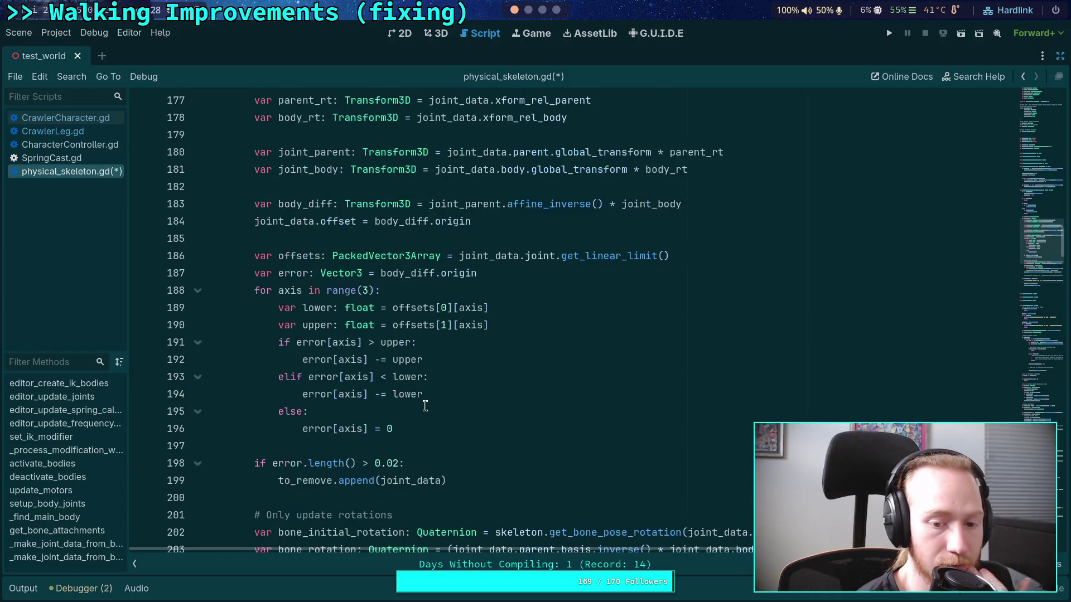
pyautogui.moveTo(391, 226)
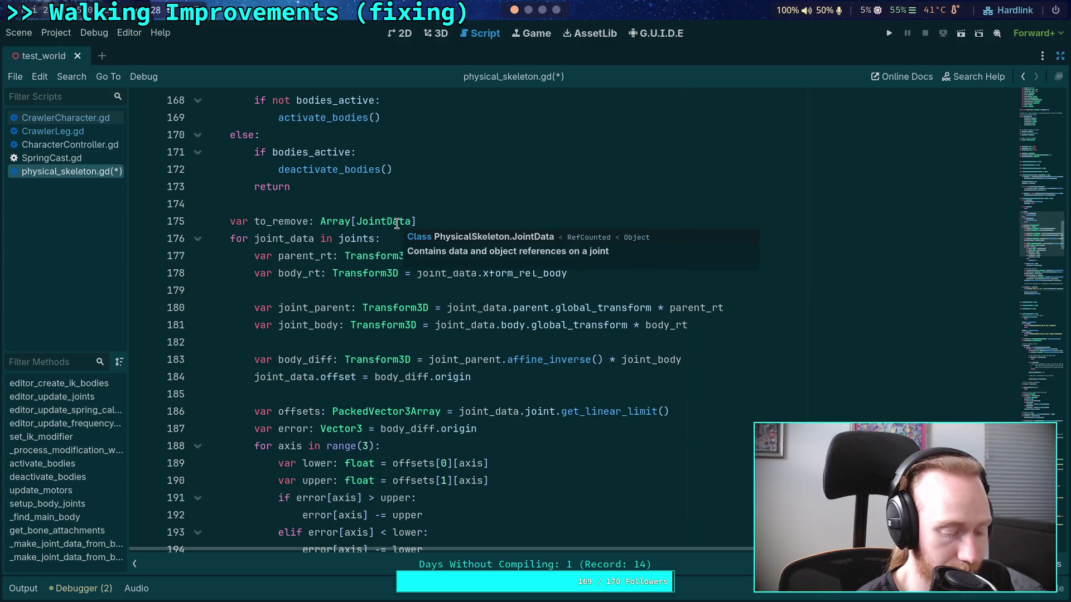
pyautogui.scroll(-9, 396, 223)
pyautogui.click(471, 429)
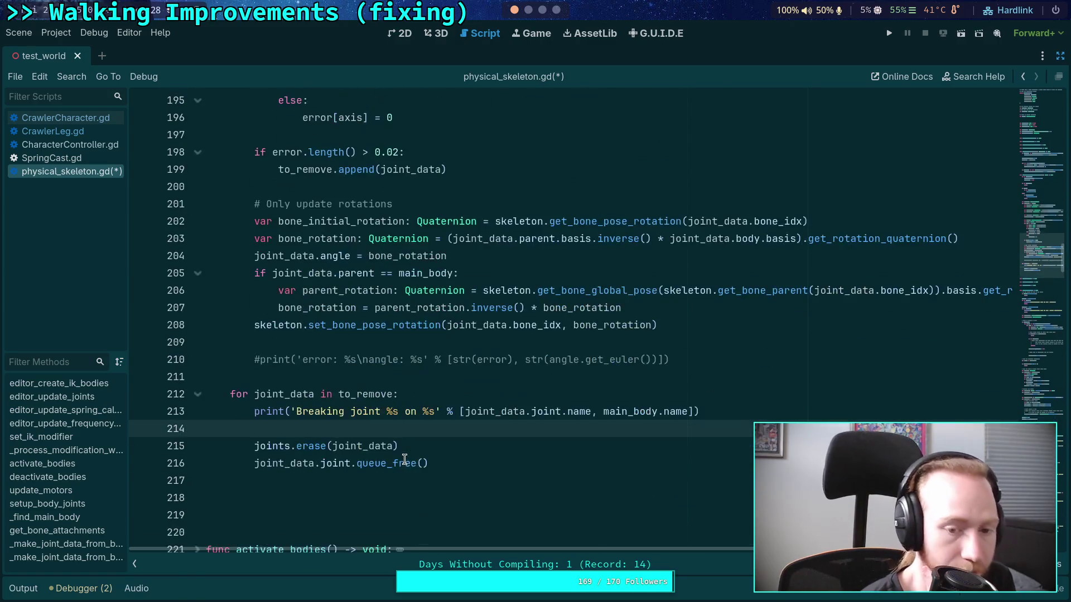
pyautogui.click(517, 469)
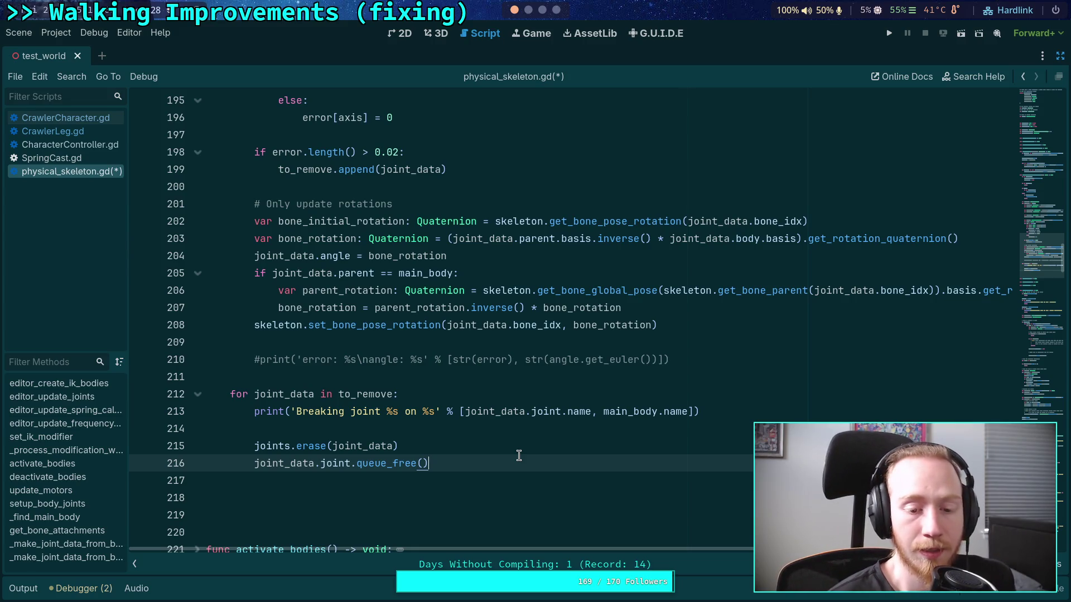
pyautogui.press('Return')
pyautogui.press('Return')
# Drop a draft comment and declare 'var next: Node3D = joint_data.body' after the loop
pyautogui.write('#')
pyautogui.scroll(-2, 544, 413)
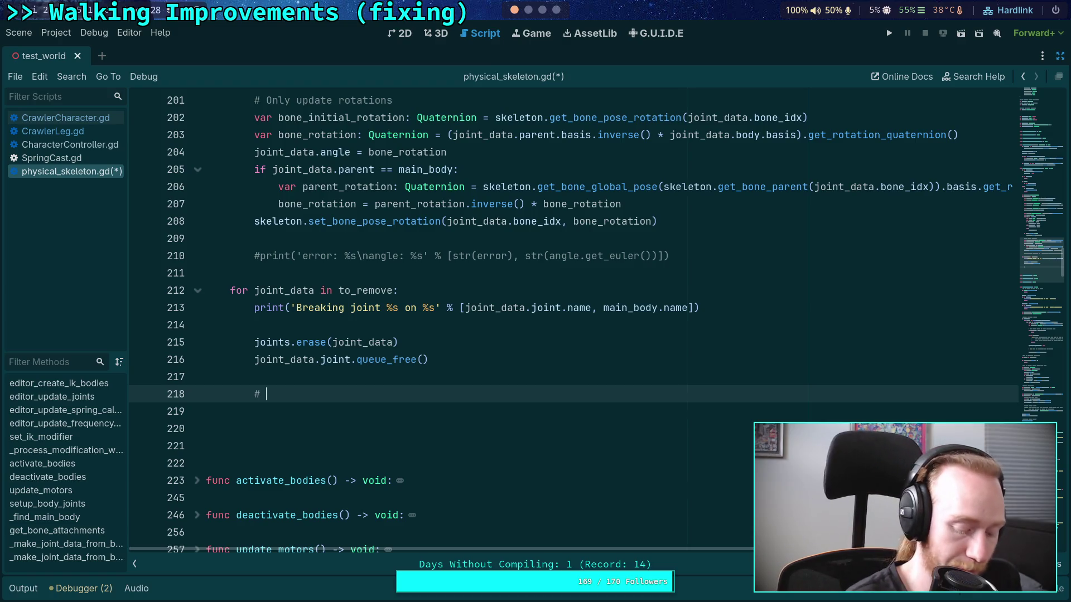
pyautogui.write('Forwar')
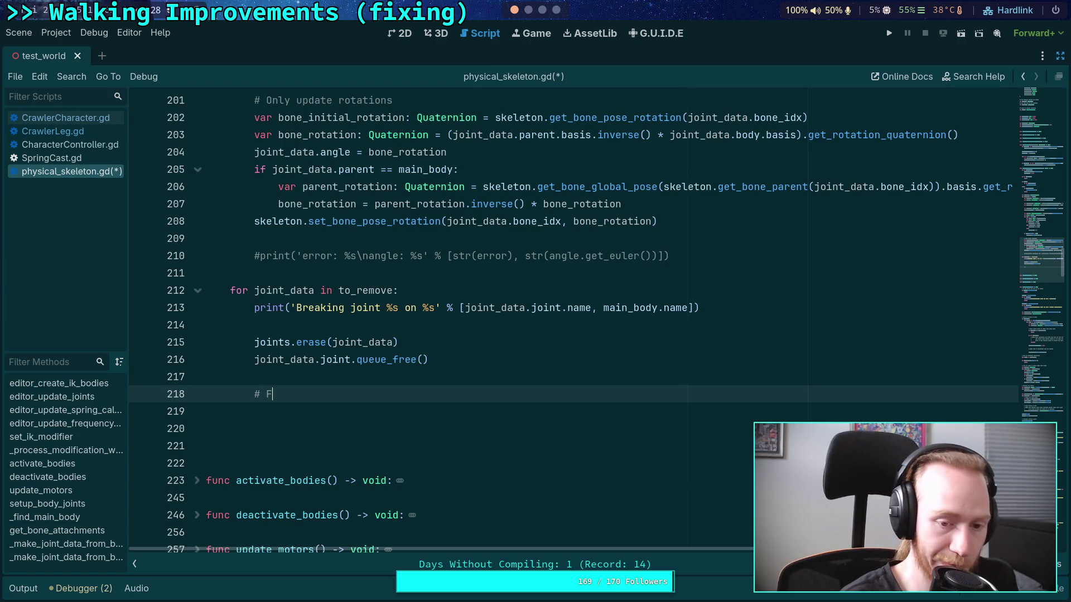
pyautogui.press('BackSpace')
pyautogui.press('BackSpace')
pyautogui.press('BackSpace')
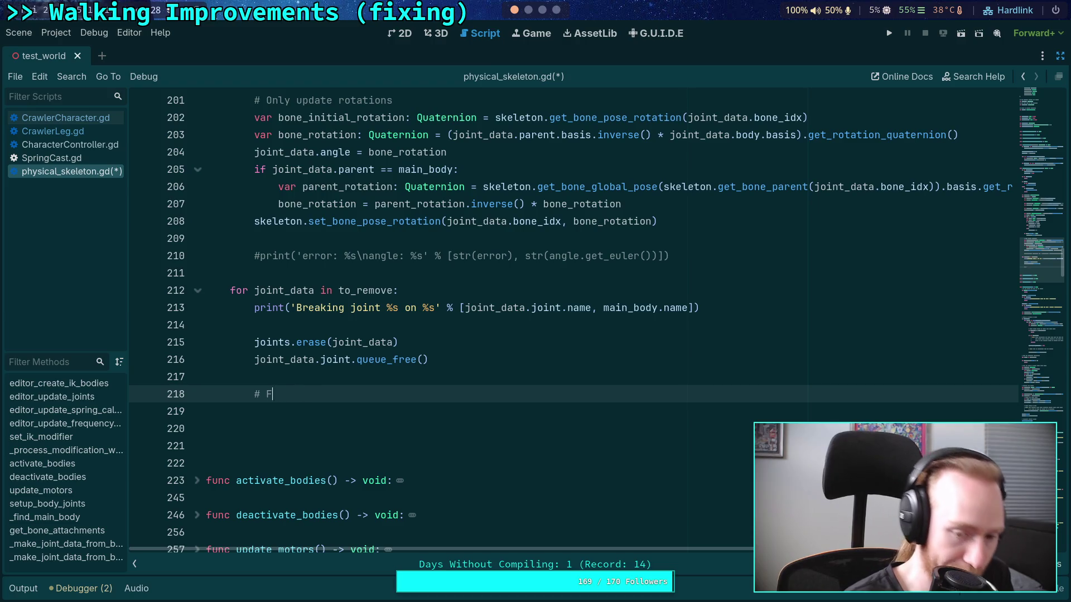
pyautogui.write('For')
pyautogui.press('BackSpace')
pyautogui.press('BackSpace')
pyautogui.press('BackSpace')
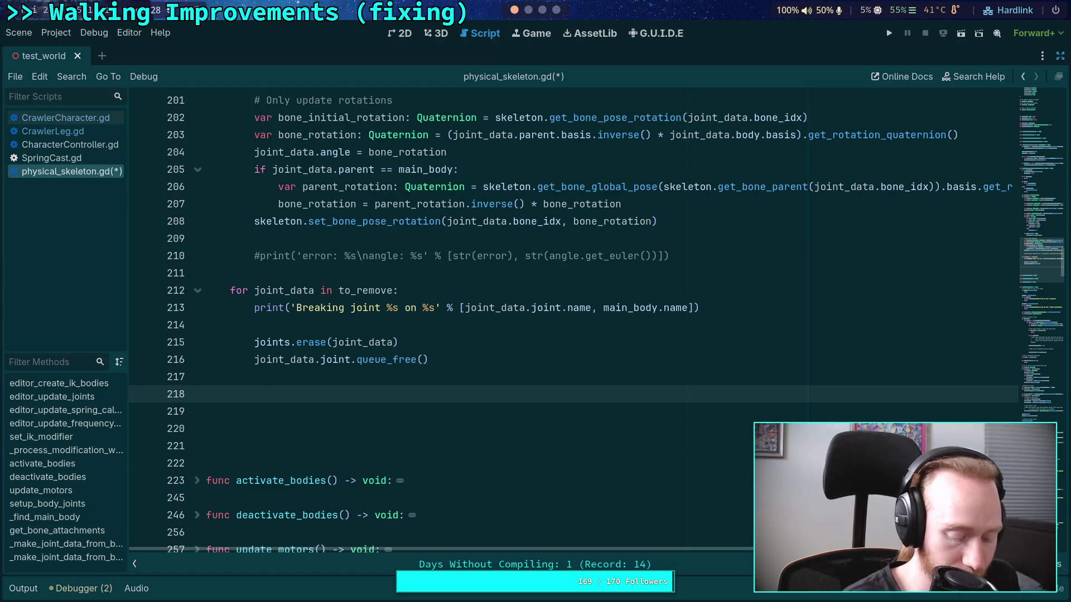
pyautogui.write('var ')
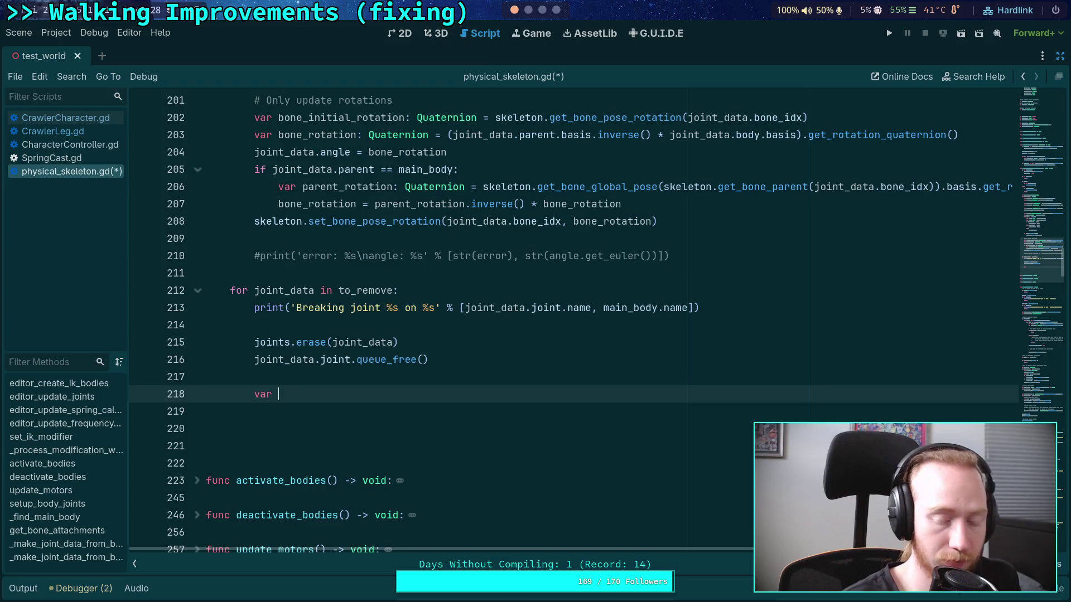
pyautogui.write('n')
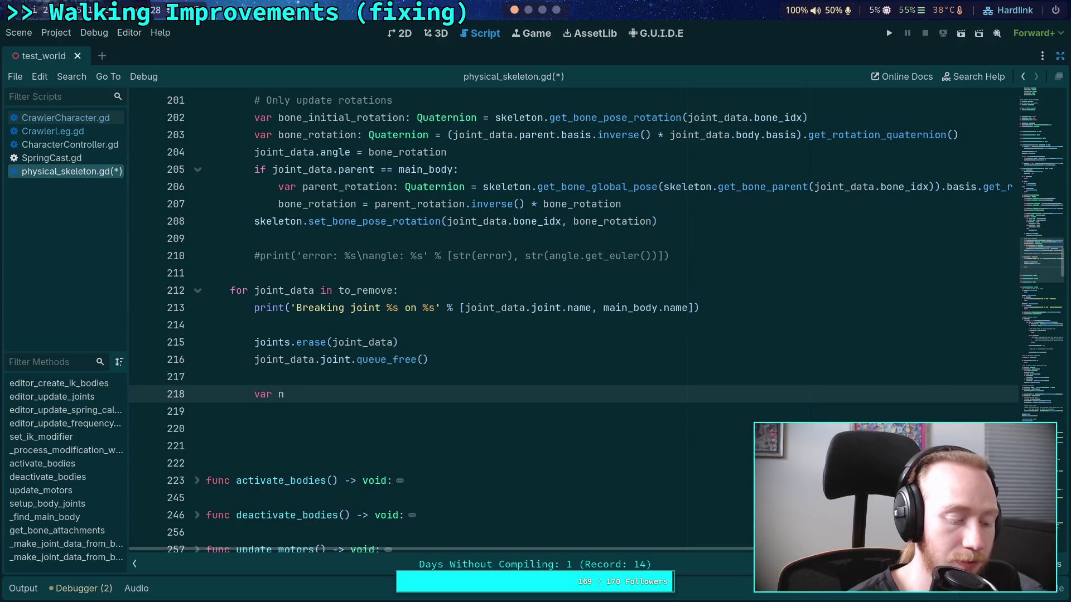
pyautogui.write('ext')
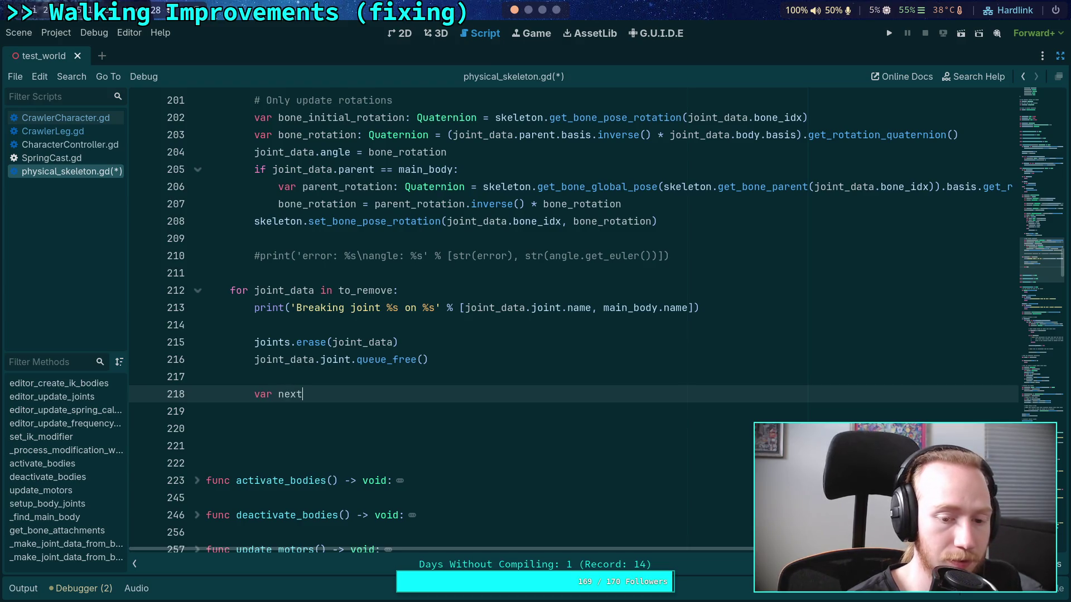
pyautogui.write(': Nod')
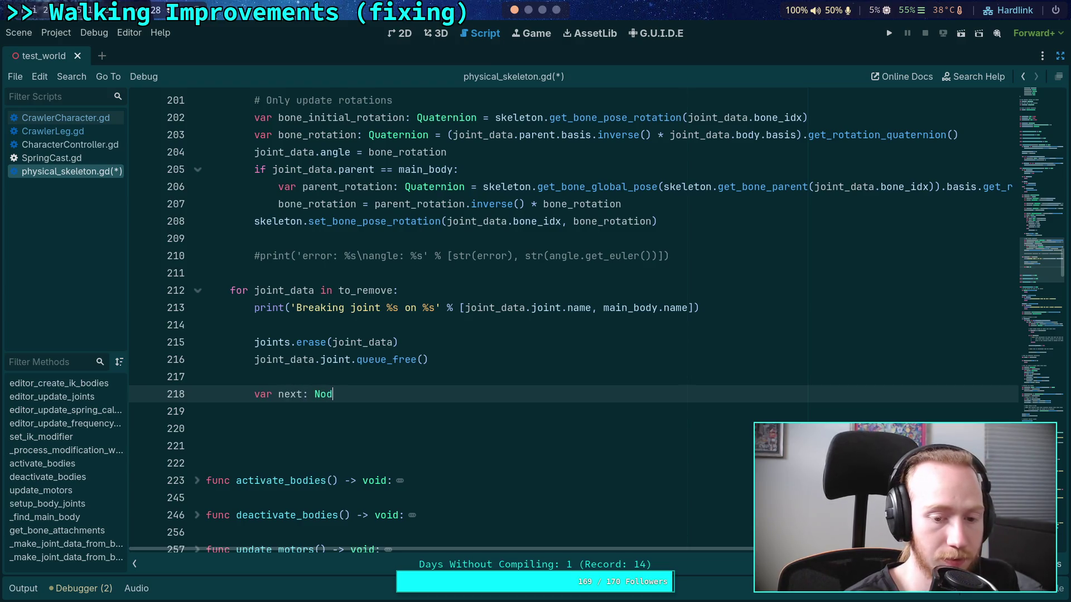
pyautogui.write('e3D = ')
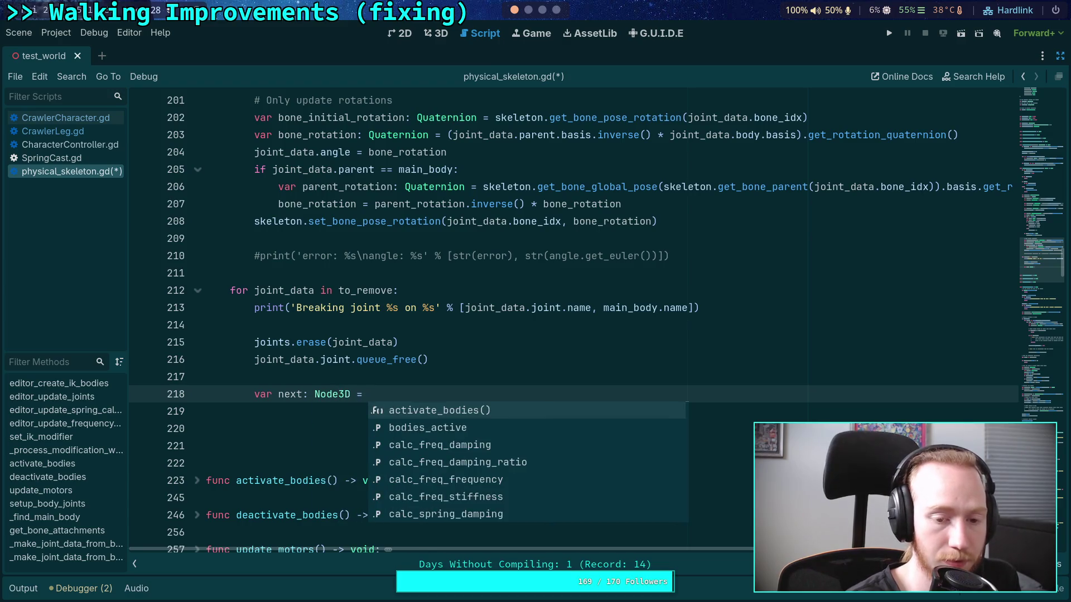
pyautogui.write('joint')
pyautogui.press('Down')
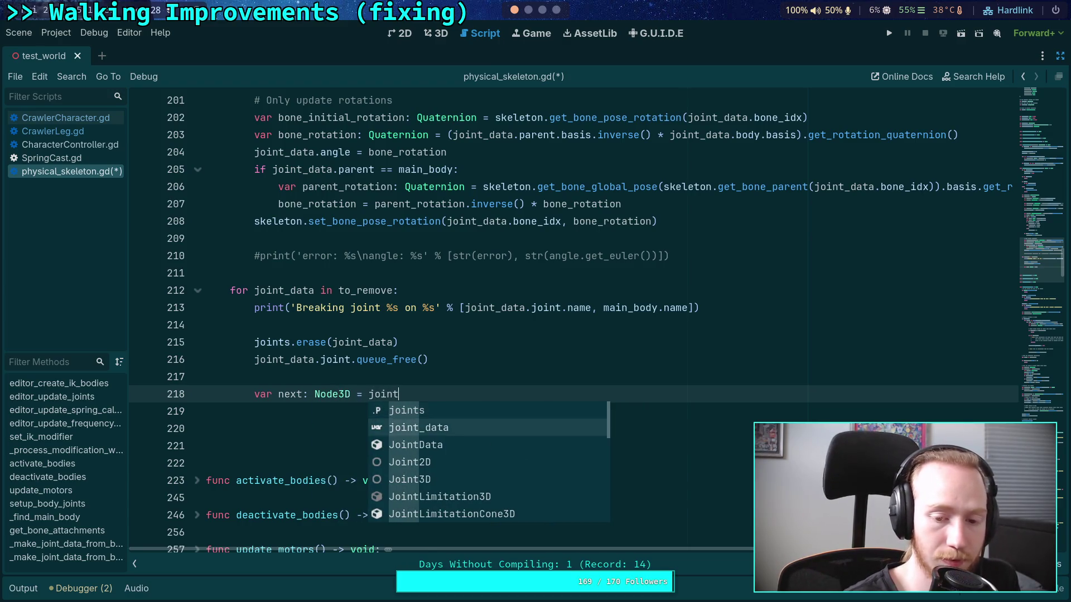
pyautogui.press('Return')
pyautogui.write('.body')
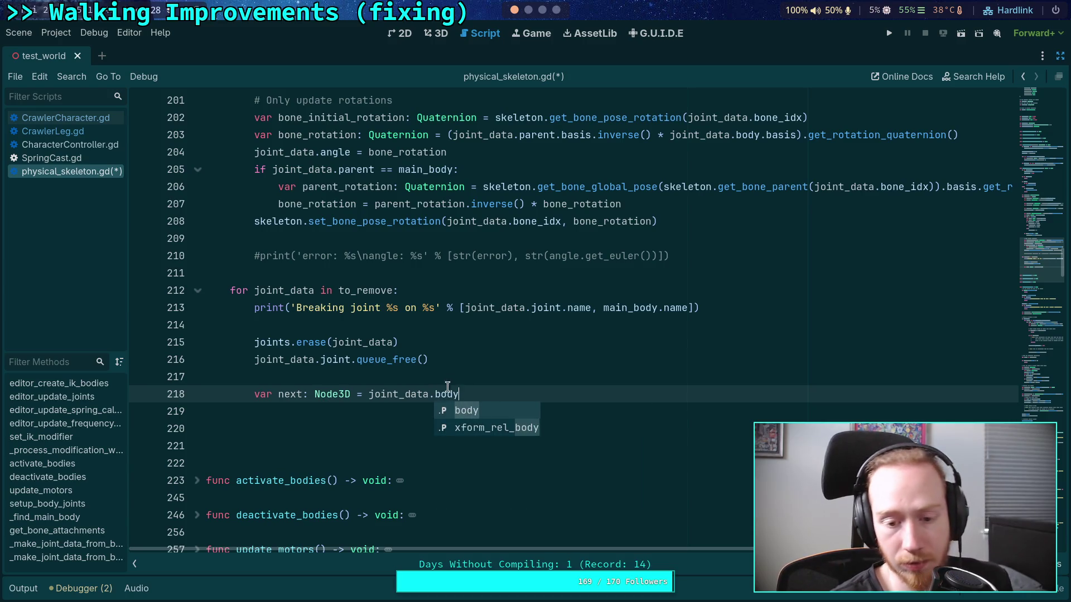
pyautogui.press('Escape')
# Change the variable's type to RigidBody3D and rename it to next_parent
pyautogui.doubleClick(342, 394)
pyautogui.write('Rigid')
pyautogui.press('Down')
pyautogui.press('Return')
pyautogui.doubleClick(290, 394)
pyautogui.write('p')
pyautogui.press('BackSpace')
pyautogui.write('next_parent')
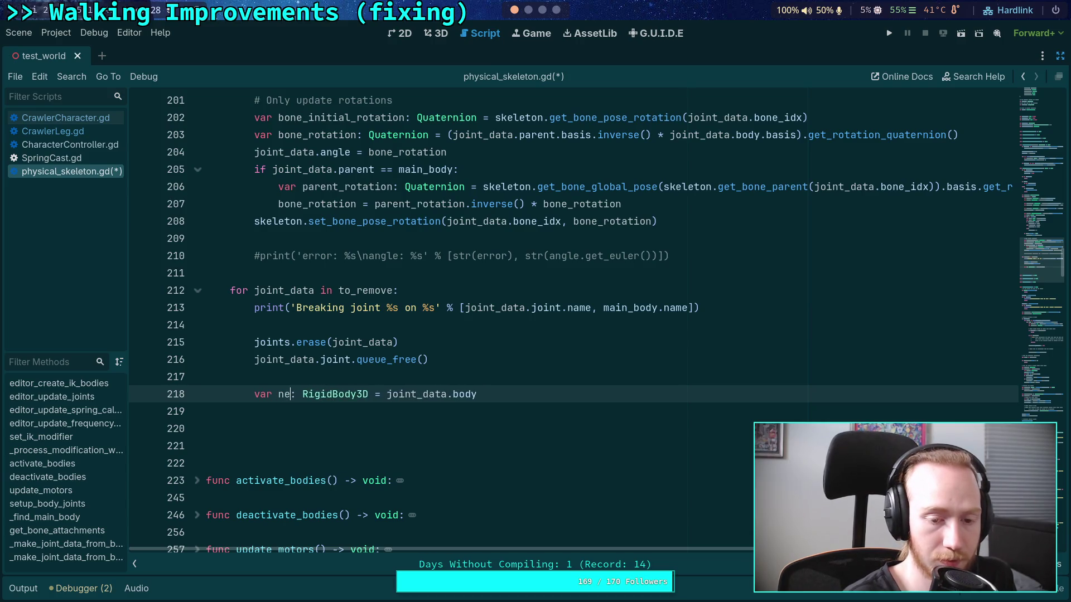
pyautogui.click(520, 413)
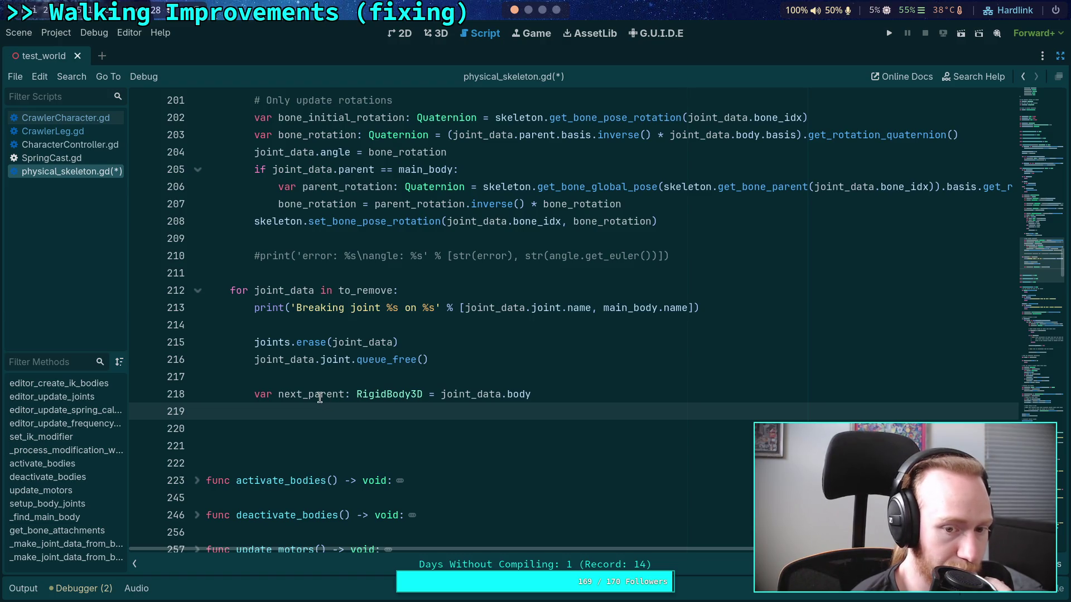
# Dedent the next_parent declaration by one level out of the loop
pyautogui.click(282, 394)
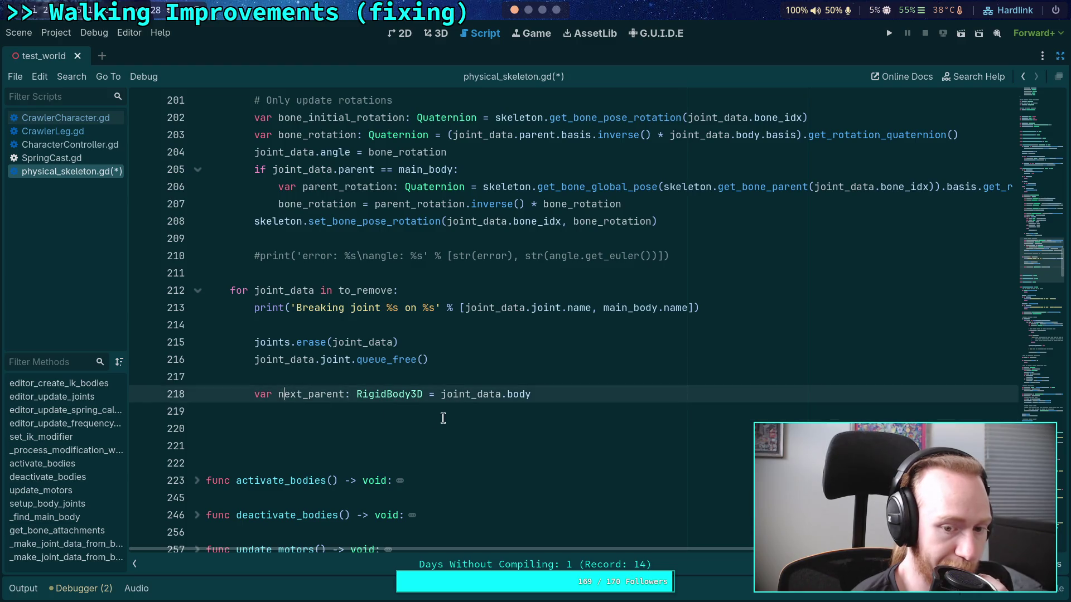
pyautogui.hotkey('shift', 'Tab')
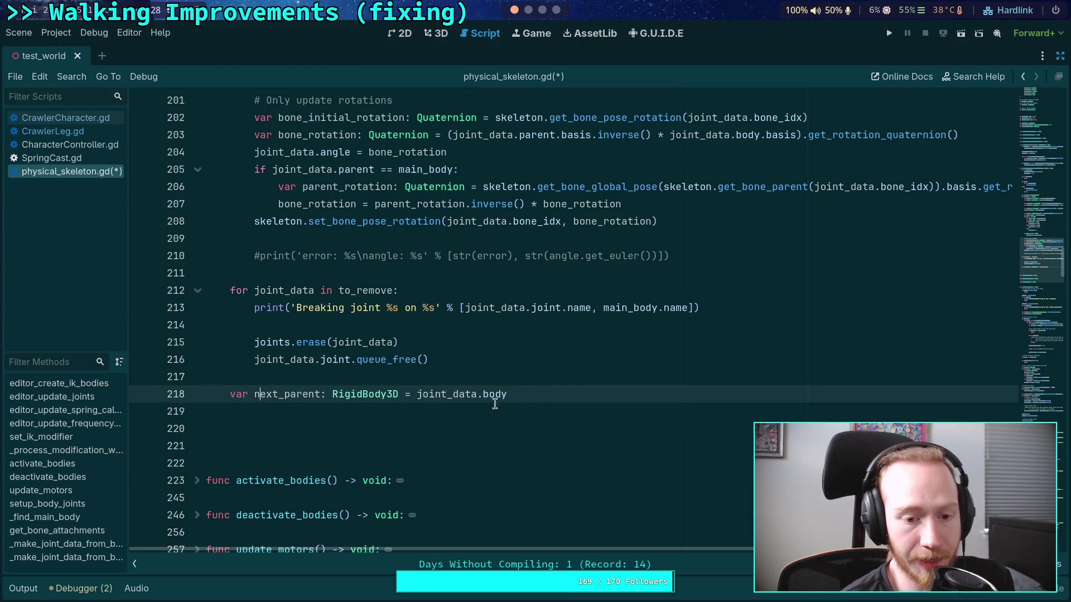
pyautogui.click(586, 382)
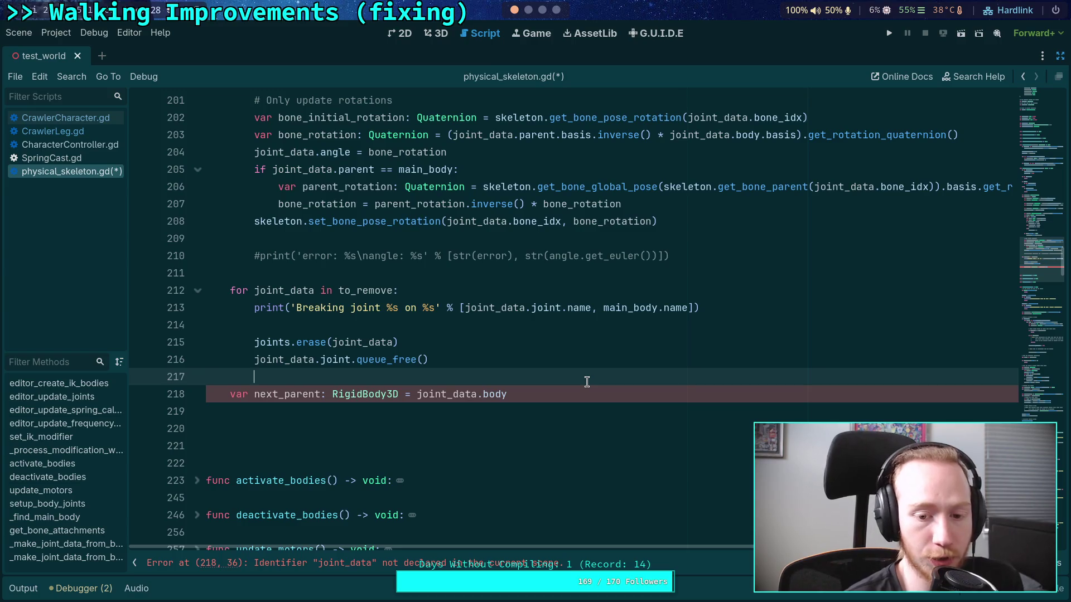
# Add 'for joint_data in to_remove:' above the declaration and indent next_parent inside it
pyautogui.press('Return')
pyautogui.write('f')
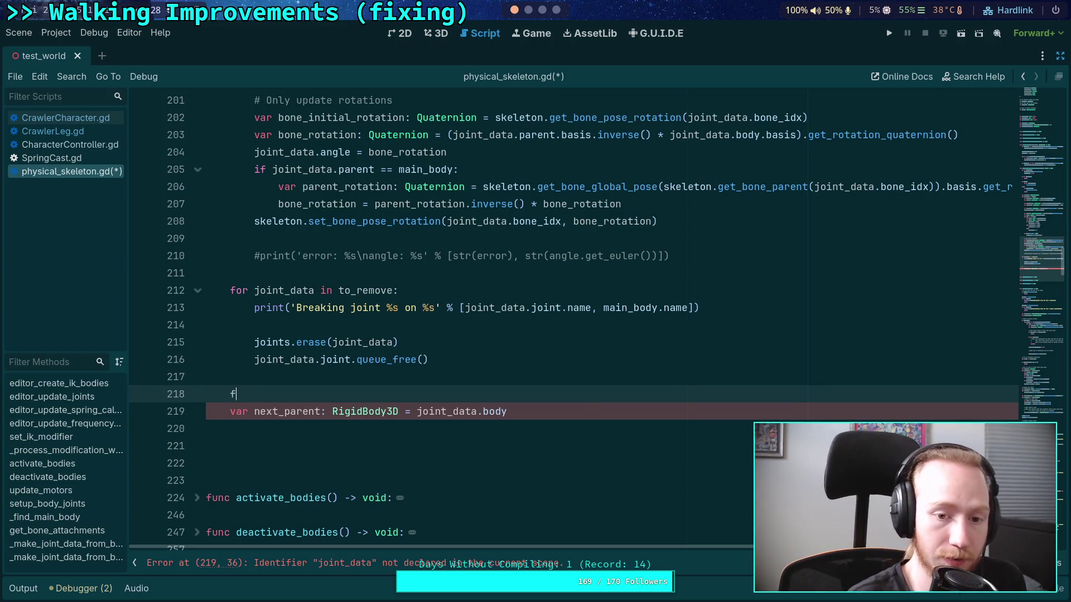
pyautogui.write('or joint_data')
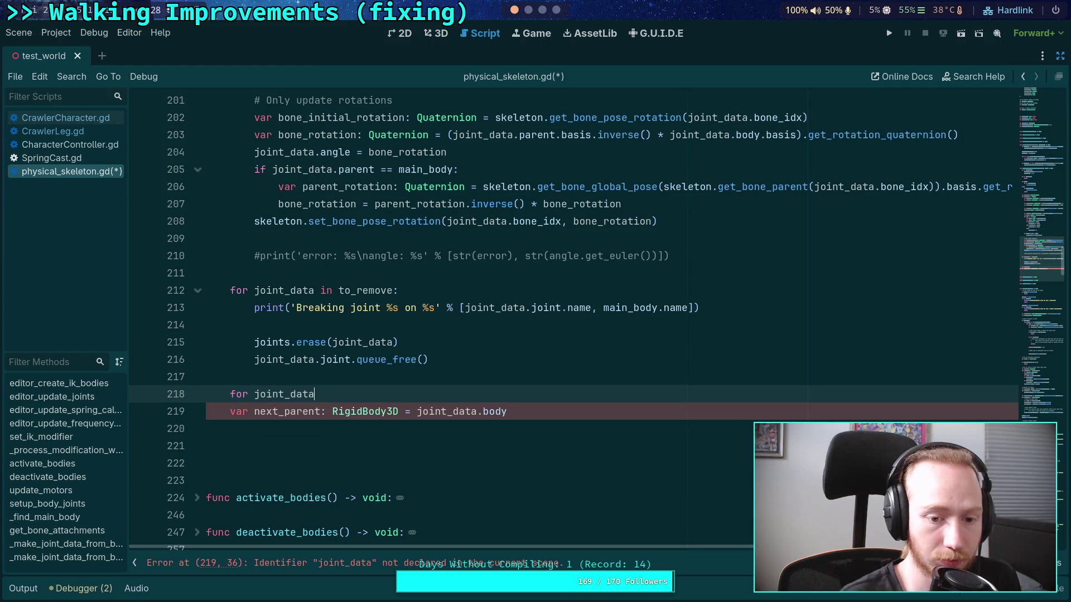
pyautogui.write(' in to_')
pyautogui.press('Escape')
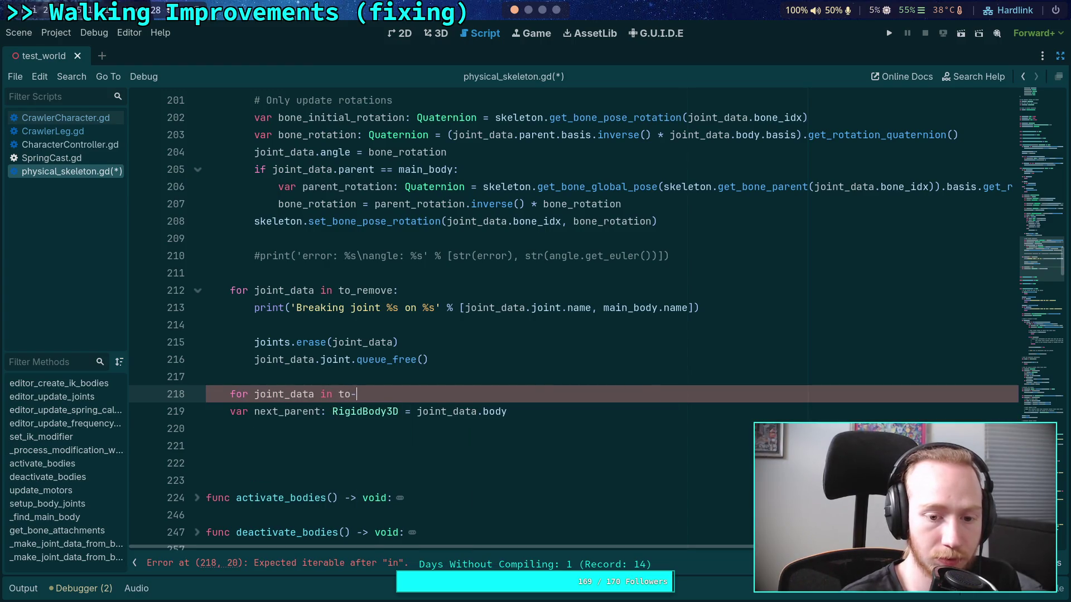
pyautogui.write('remove:')
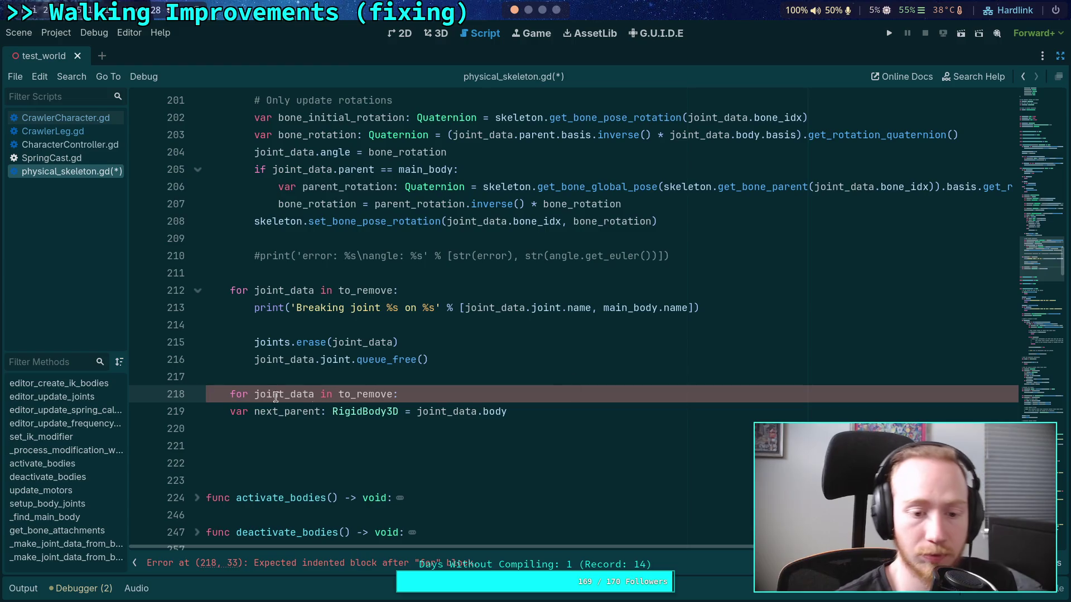
pyautogui.click(230, 411)
pyautogui.press('Tab')
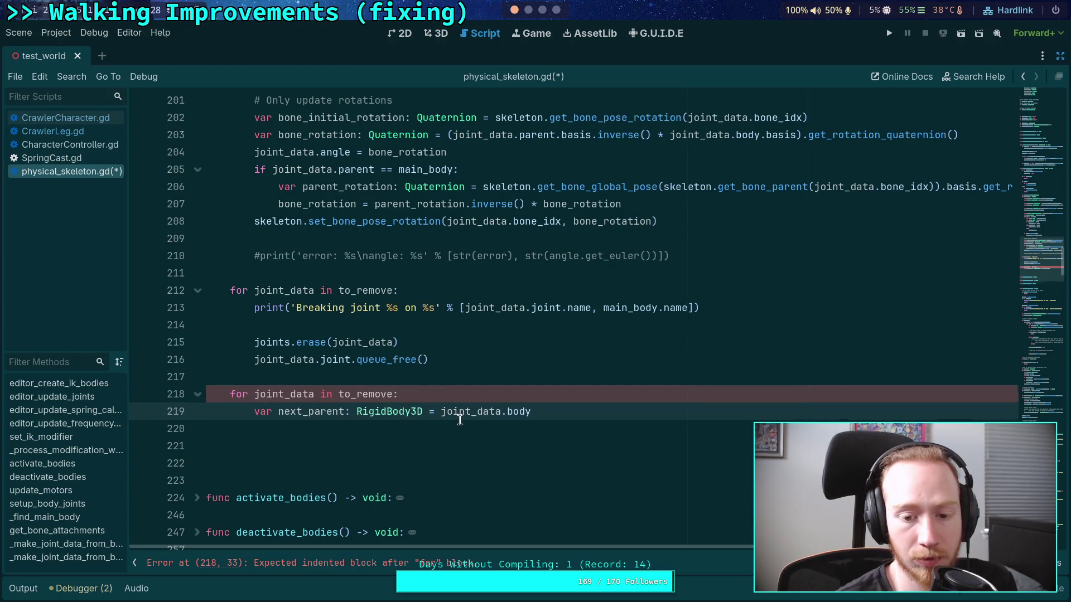
pyautogui.press('End')
pyautogui.press('Return')
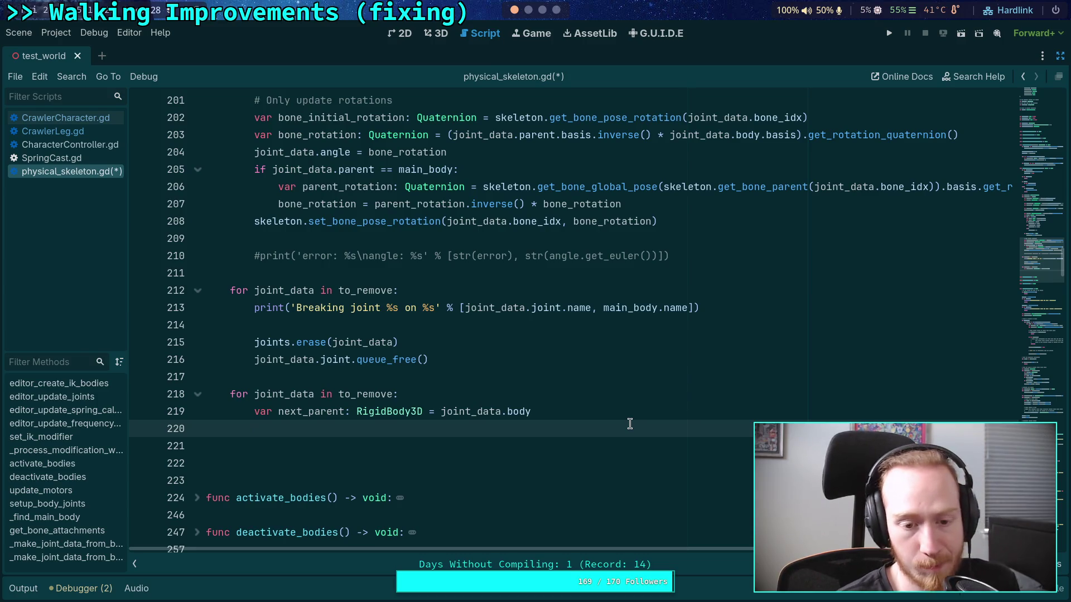
# Check where joint_data is added to to_remove on line 199
pyautogui.scroll(3, 489, 414)
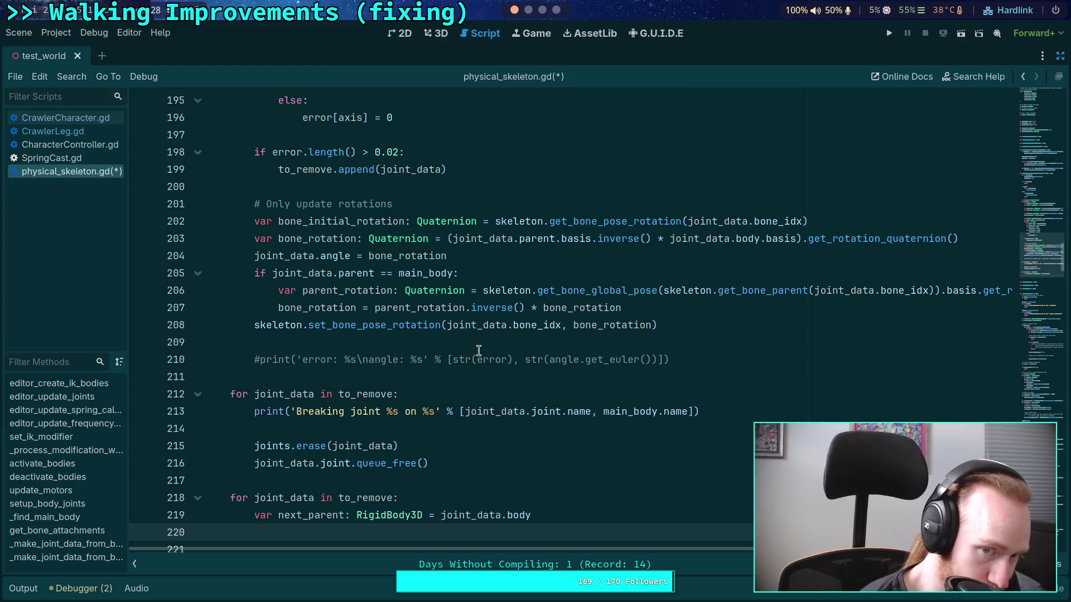
pyautogui.click(304, 169)
pyautogui.click(423, 171)
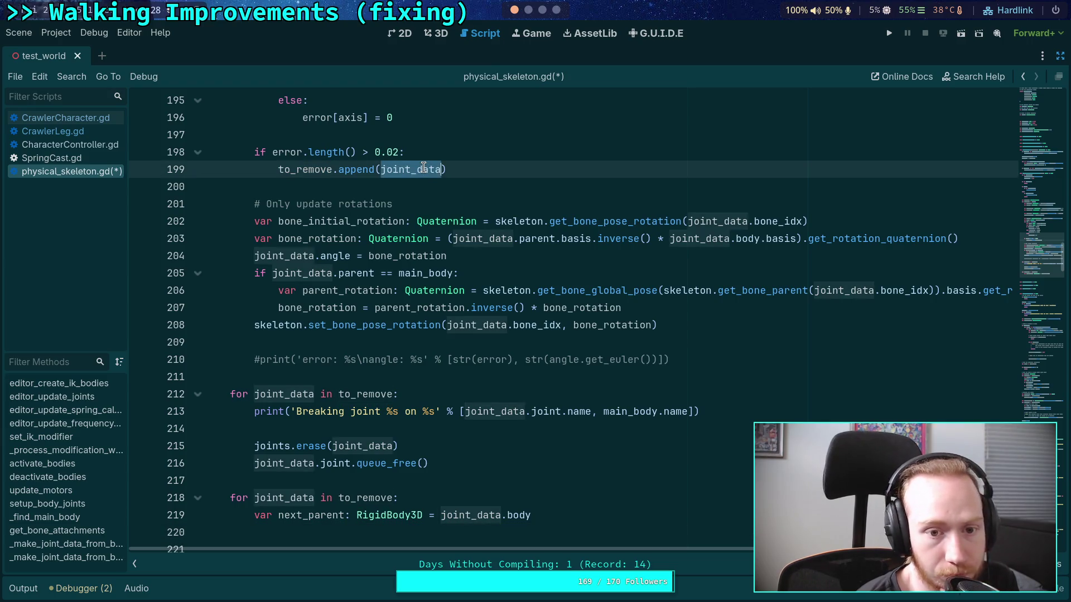
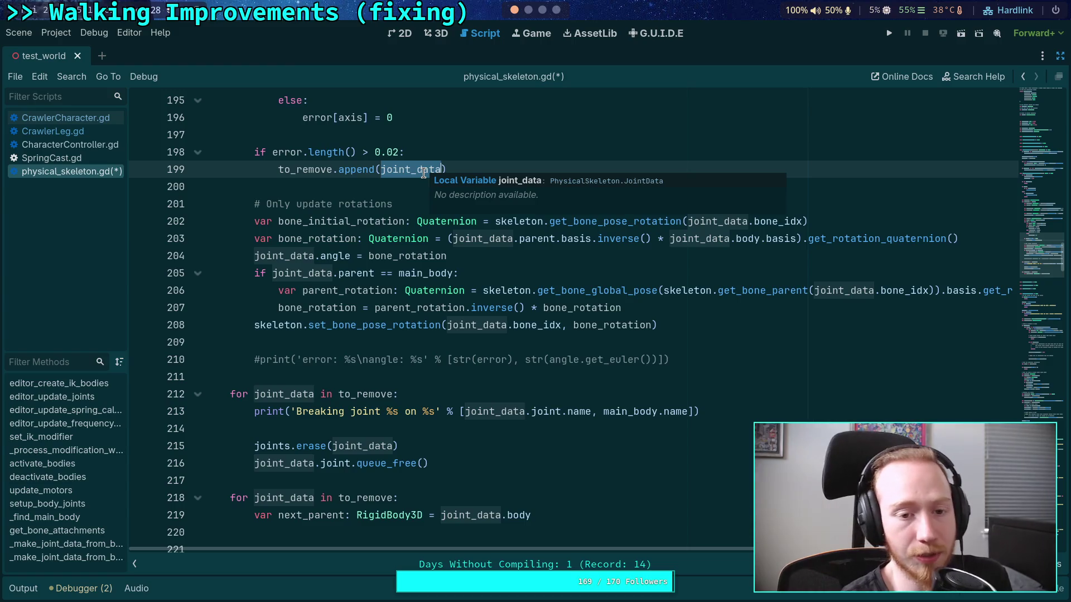
# Add a `continue` line right after the joint_data append to to_remove on line 199
pyautogui.scroll(3, 379, 323)
pyautogui.scroll(4, 379, 322)
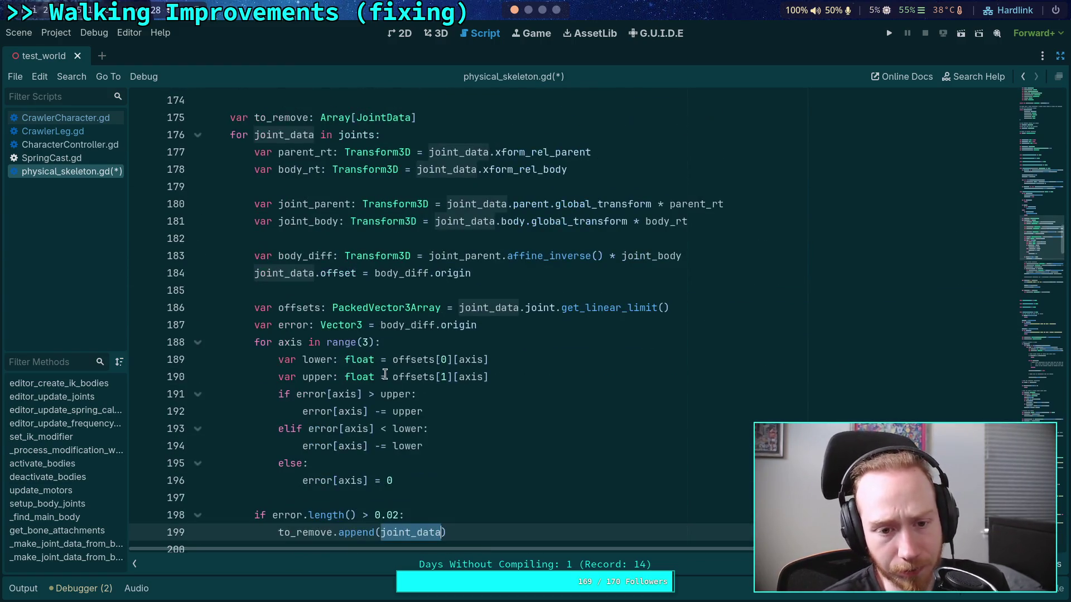
pyautogui.scroll(-3, 381, 363)
pyautogui.scroll(-1, 381, 363)
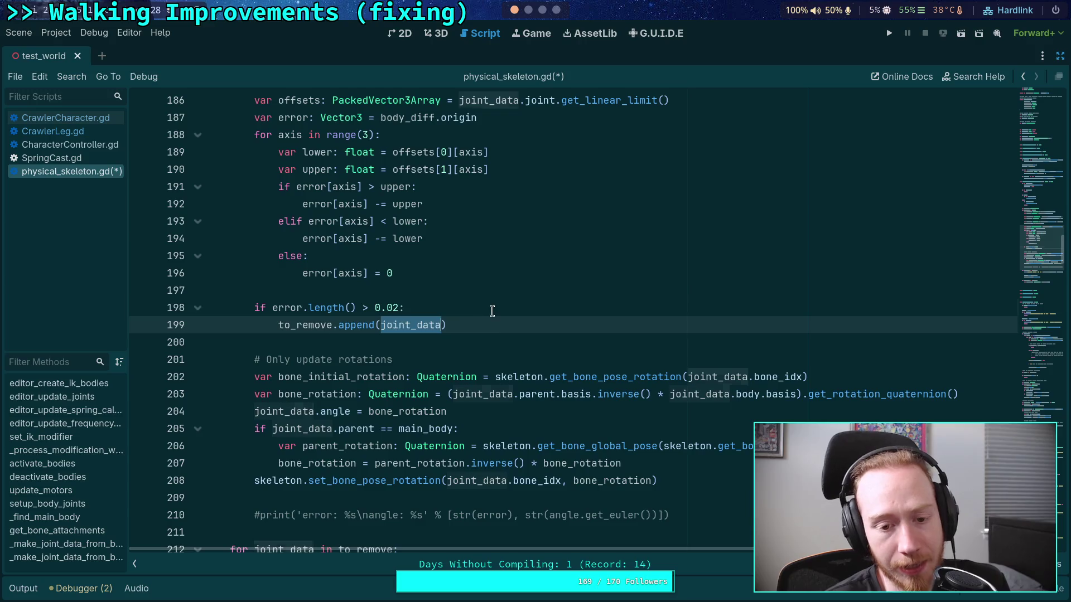
pyautogui.click(502, 323)
pyautogui.press('Return')
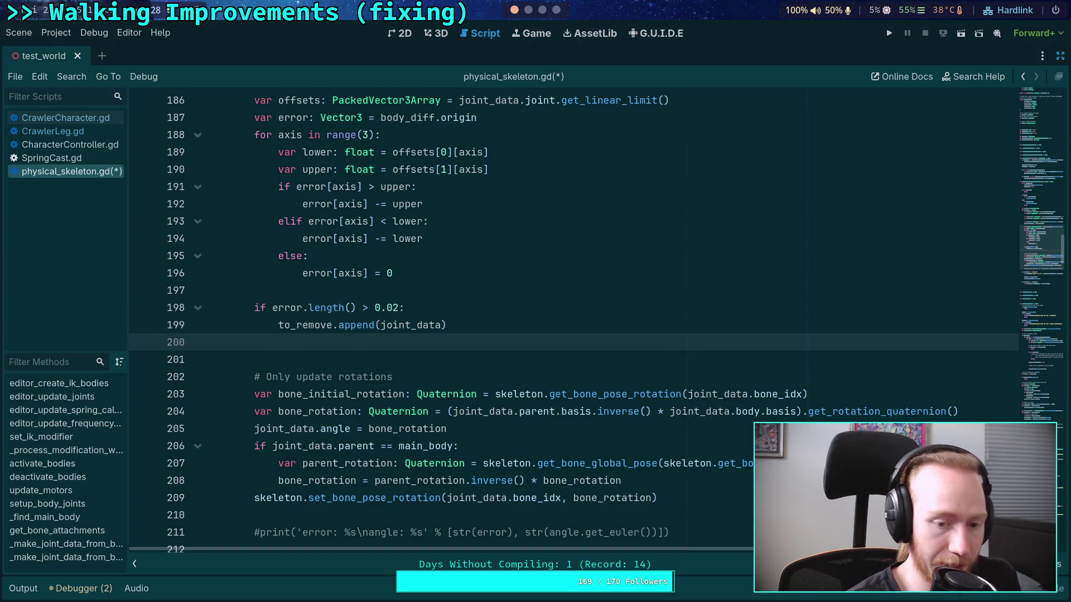
pyautogui.write('continue')
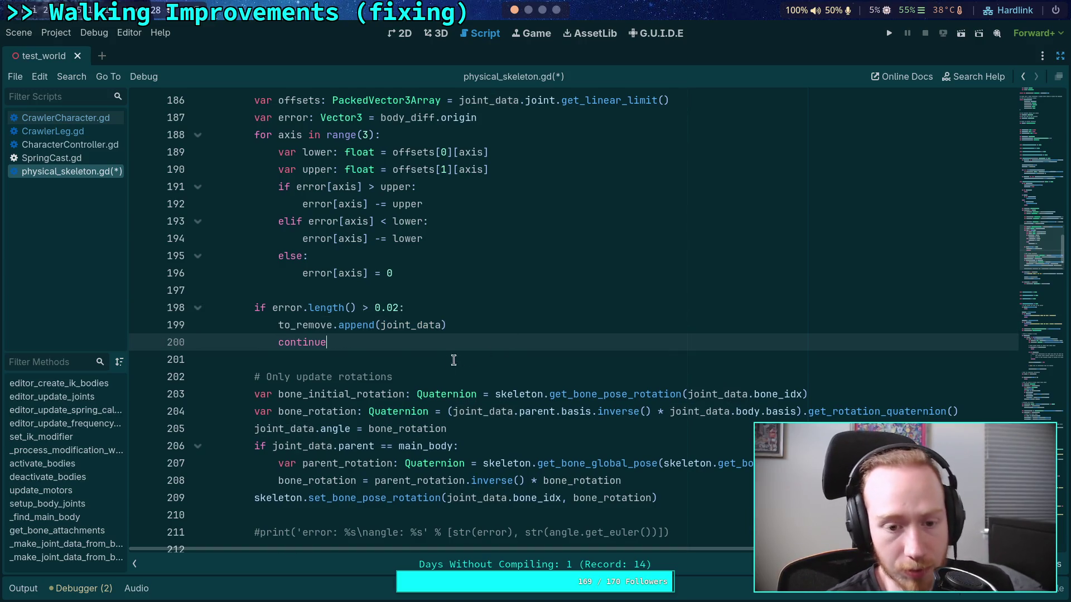
pyautogui.click(405, 362)
pyautogui.scroll(-1, 404, 362)
pyautogui.scroll(-1, 403, 361)
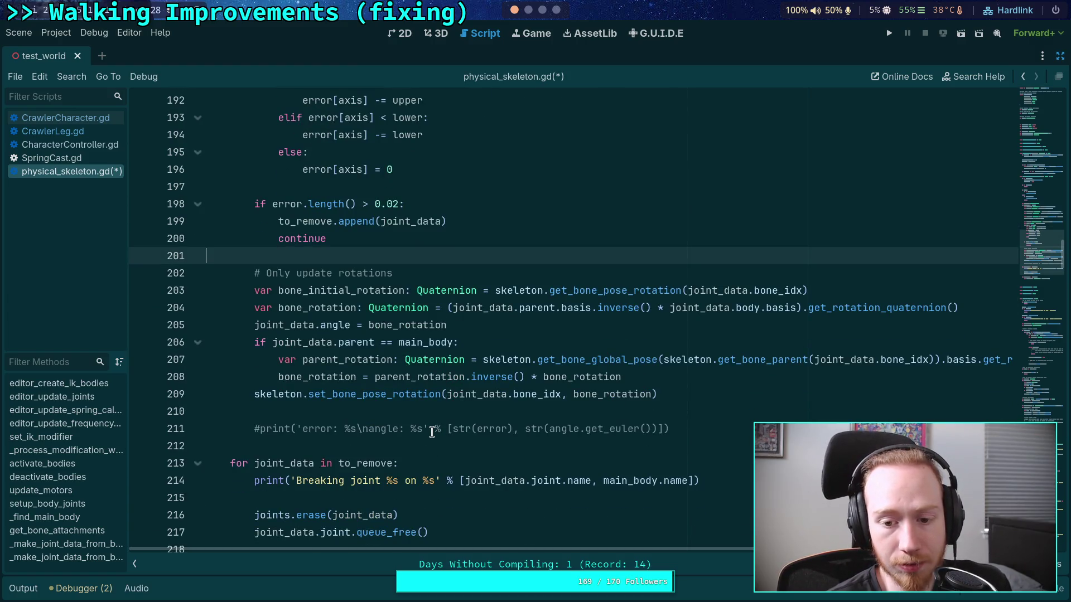
pyautogui.scroll(-2, 432, 433)
pyautogui.click(480, 424)
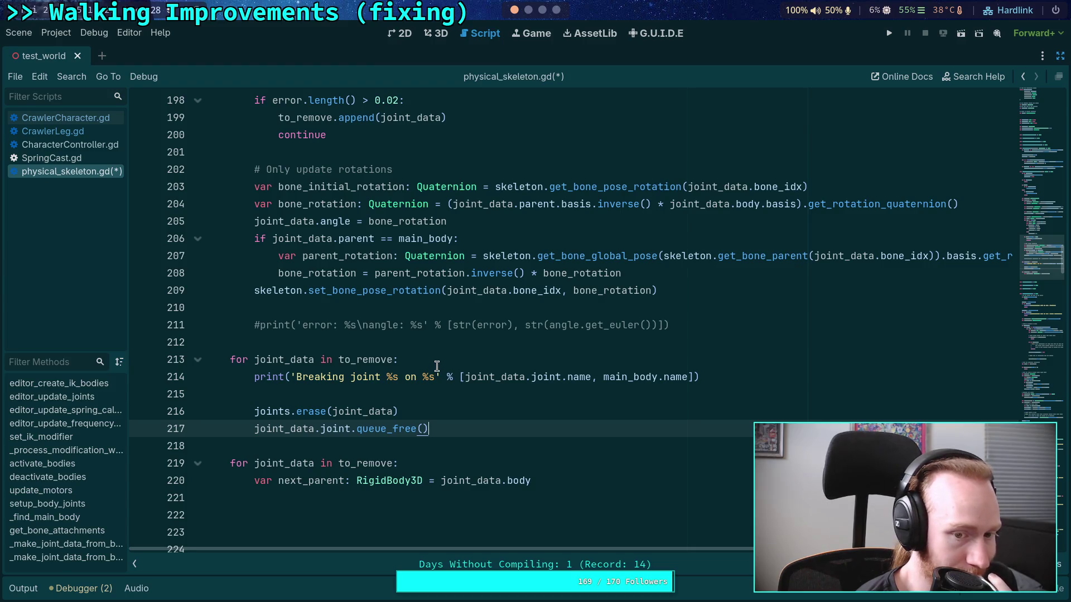
# Add `var index: int = joints.find(joint_data)` above the joints.erase line
pyautogui.click(433, 394)
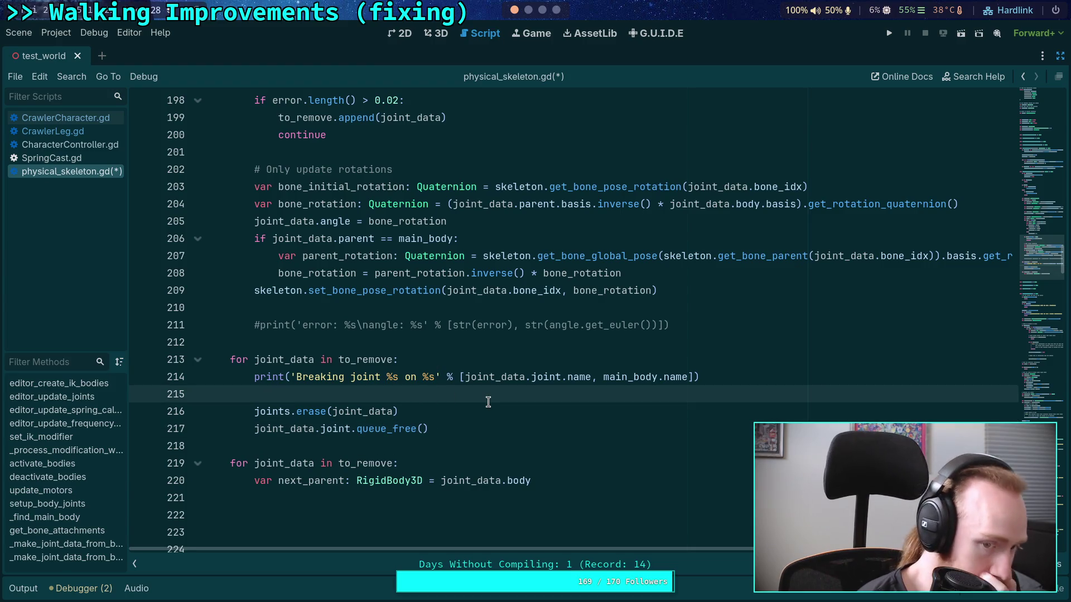
pyautogui.press('Return')
pyautogui.write('var index')
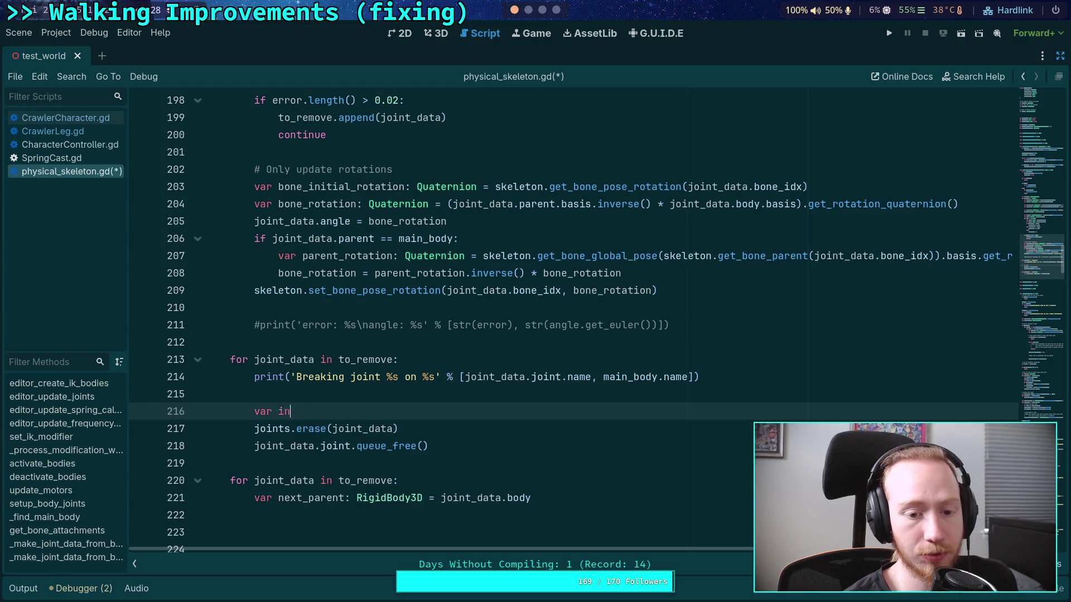
pyautogui.write(': i')
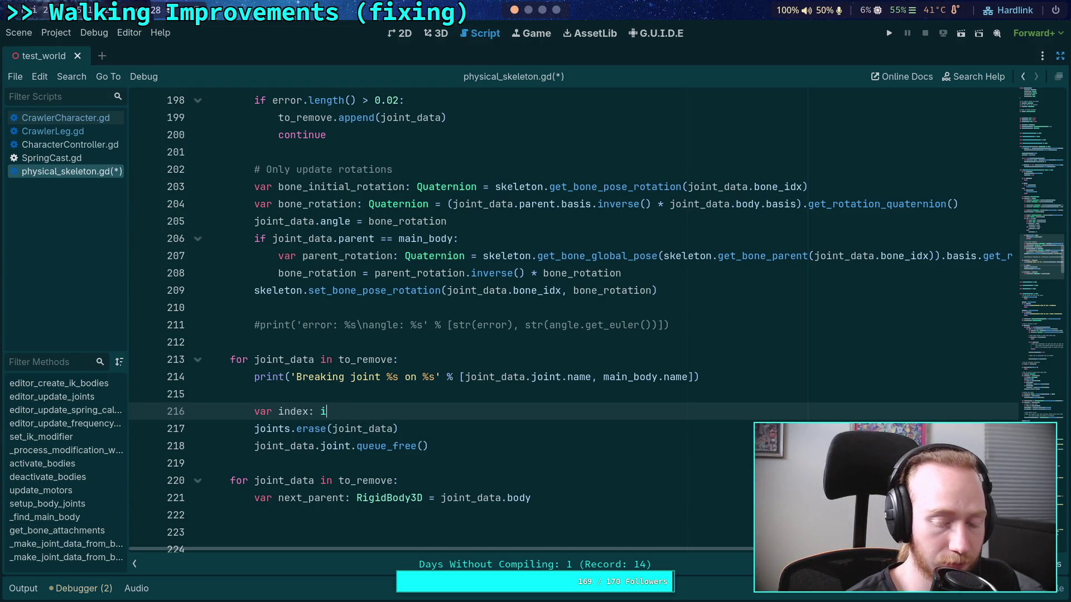
pyautogui.write('nt = joints.fin')
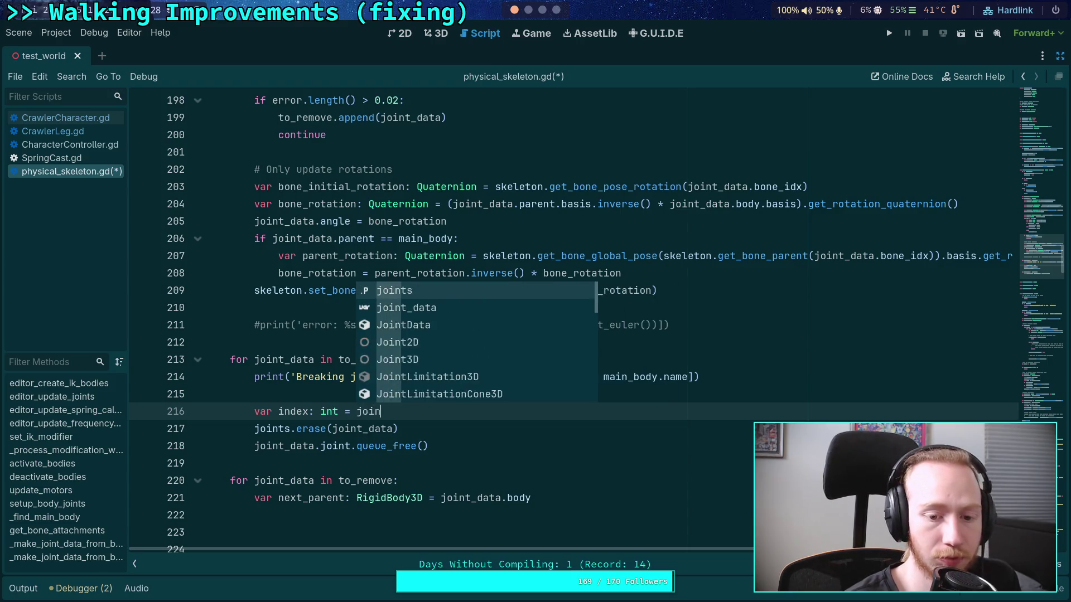
pyautogui.press('Return')
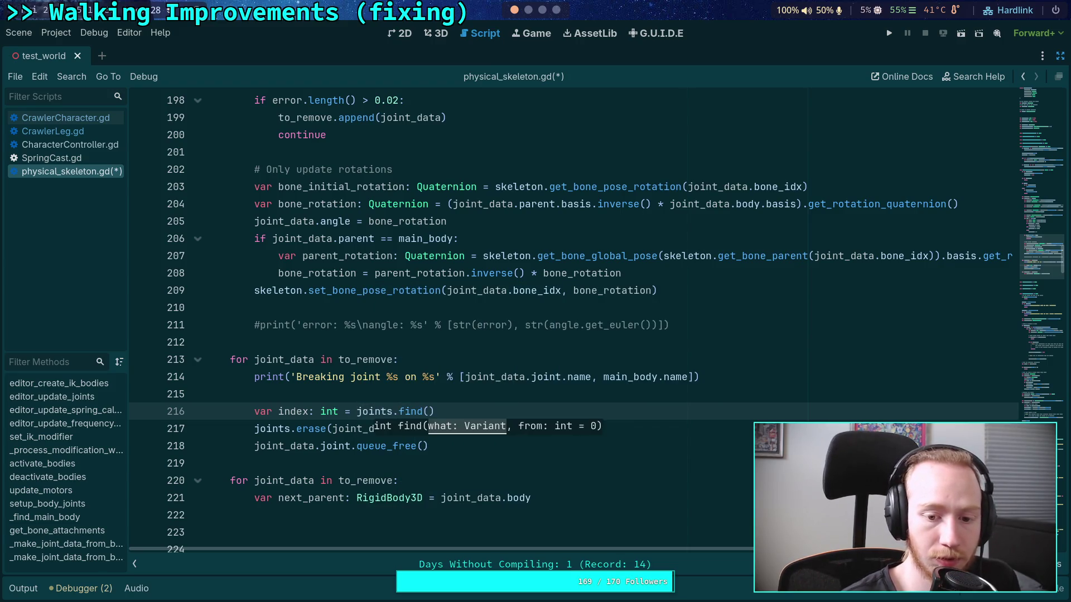
pyautogui.write('joint_data)')
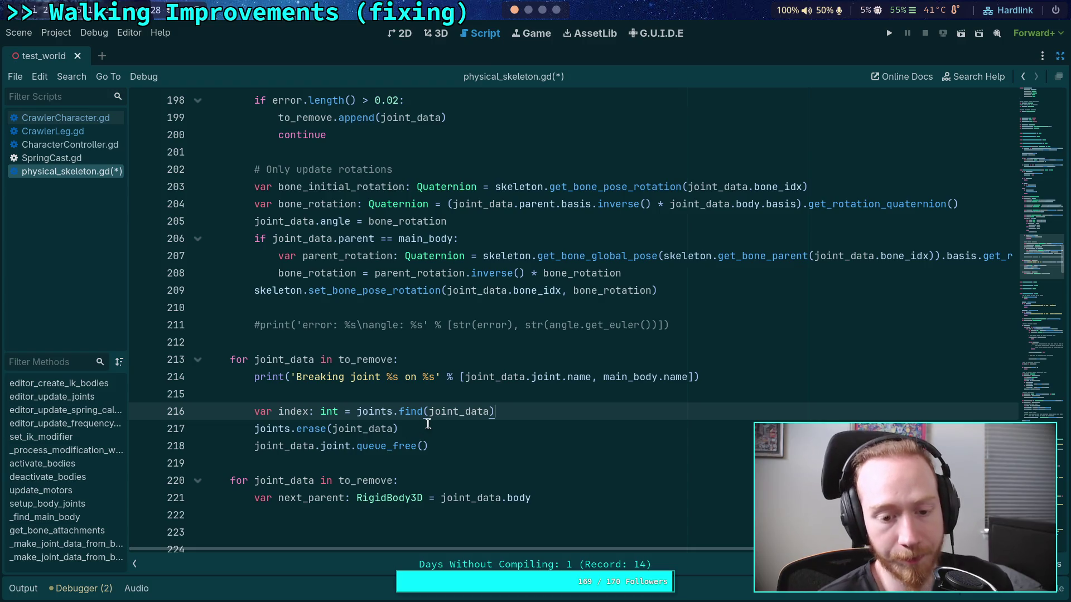
# Replace the joints.erase call with `joints.remove_at(index)`
pyautogui.scroll(-1, 445, 417)
pyautogui.click(401, 375)
pyautogui.moveTo(401, 376); pyautogui.dragTo(296, 377)
pyautogui.write('ro')
pyautogui.press('BackSpace')
pyautogui.write('em')
pyautogui.press('Return')
pyautogui.write('index)')
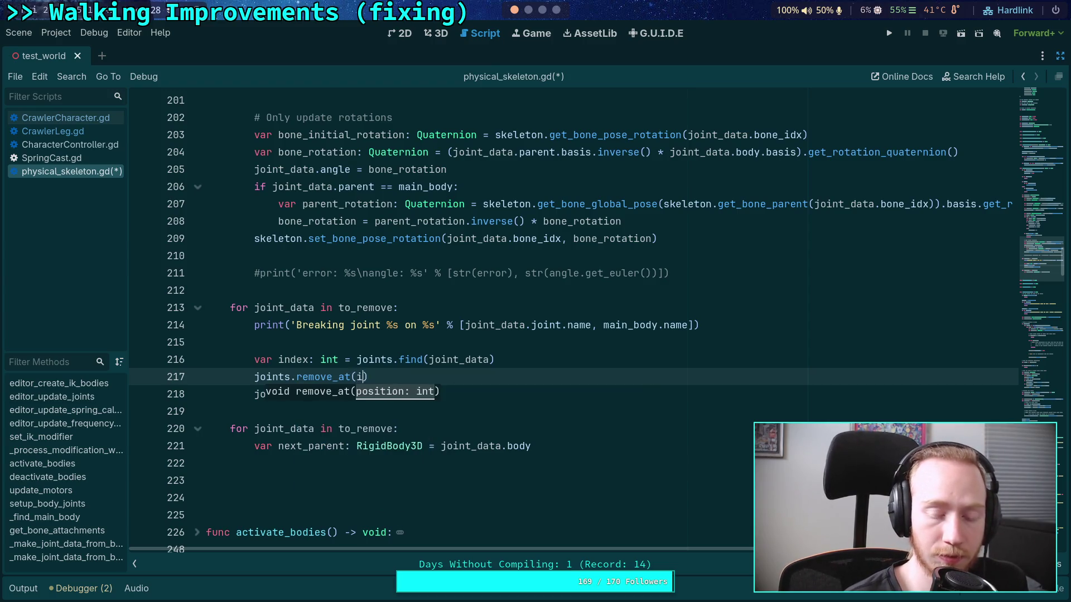
# Delete the second `for joint_data in to_remove:` header, keeping the next_parent line in the first loop
pyautogui.moveTo(570, 445)
pyautogui.mouseDown()
pyautogui.moveTo(573, 405)
pyautogui.moveTo(584, 414)
pyautogui.mouseUp()
pyautogui.hotkey('ctrl', 'z')
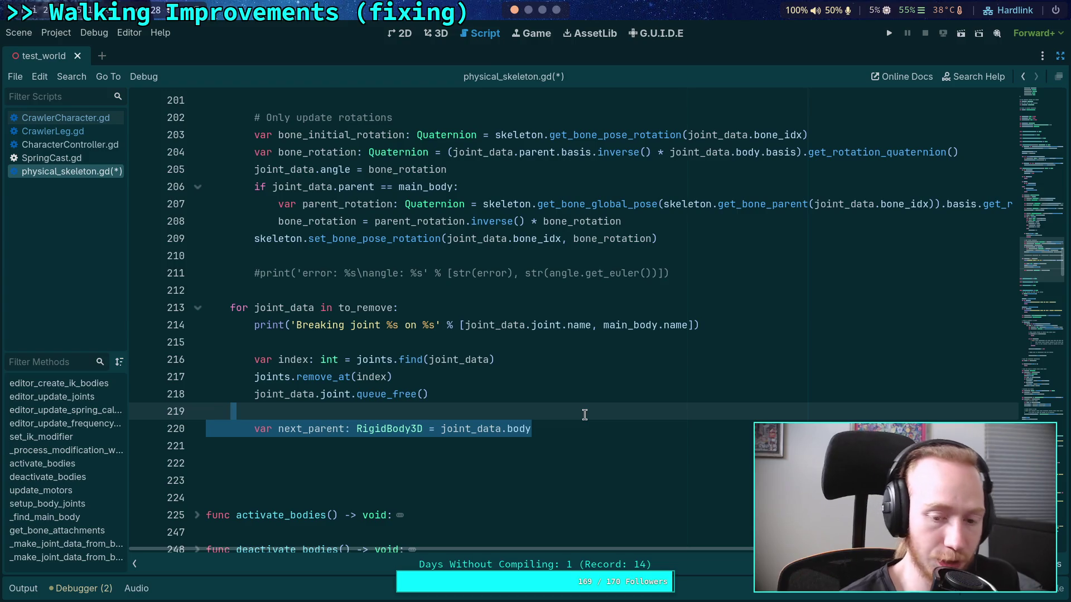
pyautogui.press('BackSpace')
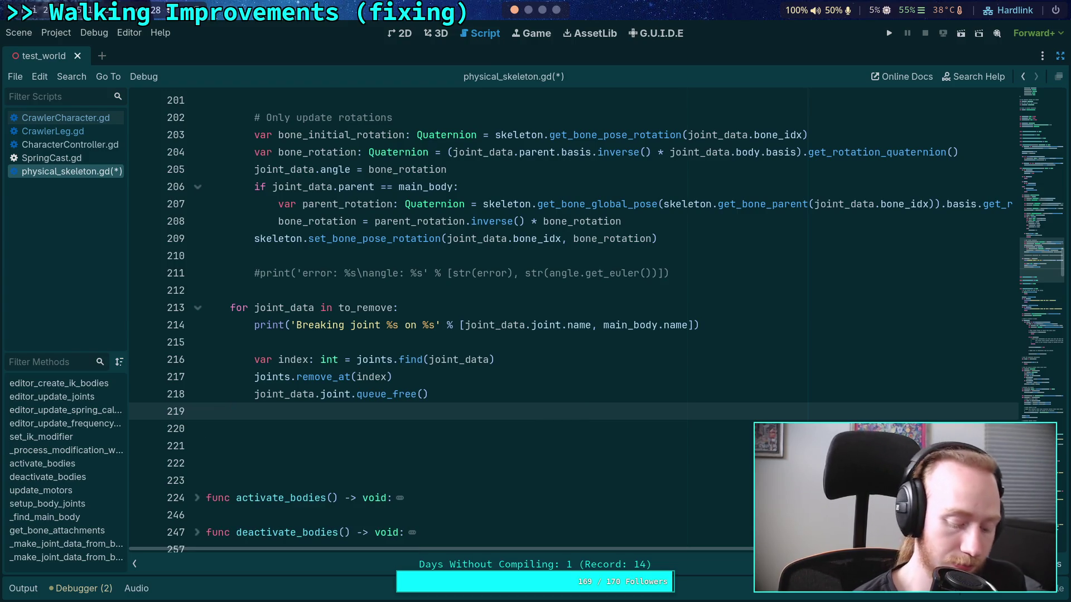
pyautogui.write('# Badly formed joint, we should stop right away. \t\tif joint_data == INVALID_JOINT: \t\t\treturn')
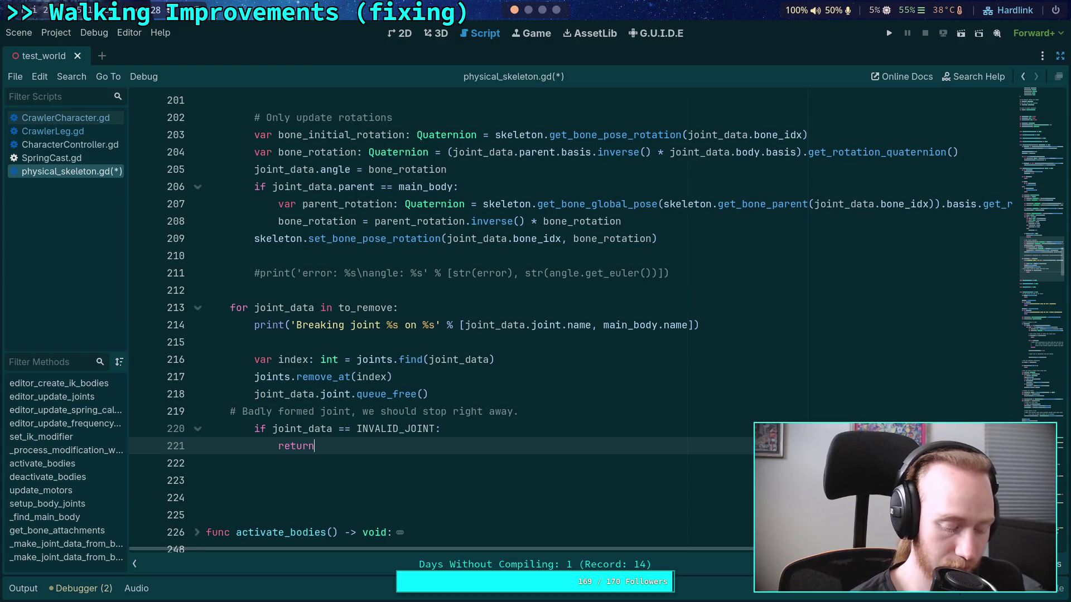
pyautogui.hotkey('ctrl', 'z')
pyautogui.hotkey('ctrl', 'z')
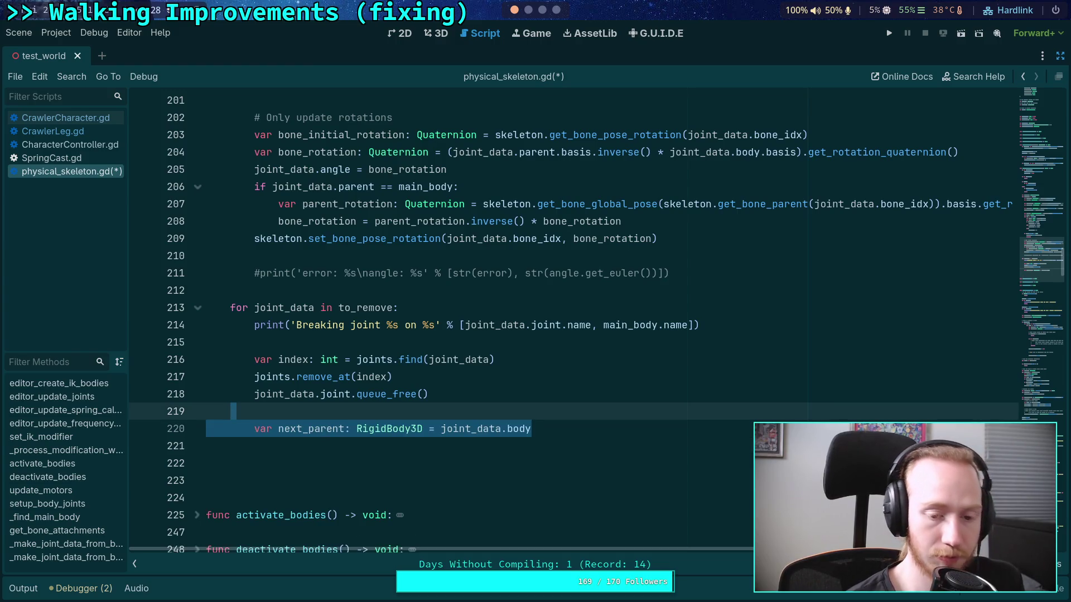
pyautogui.press('Down')
pyautogui.press('Down')
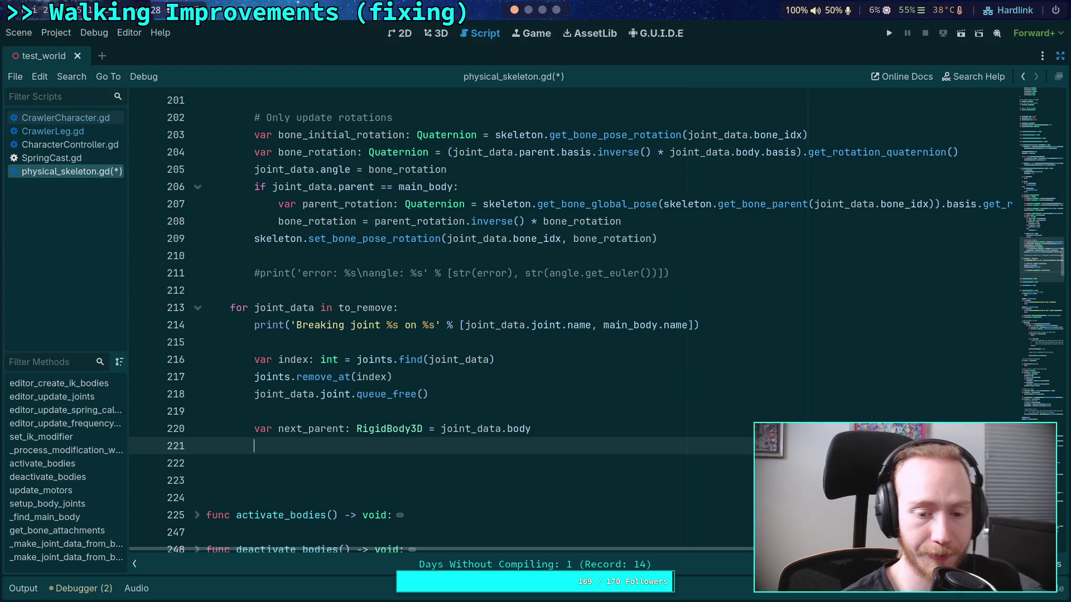
# Add a `for i in range(index, joints.size())` loop inside the to_remove loop
pyautogui.write('for i in range(ind')
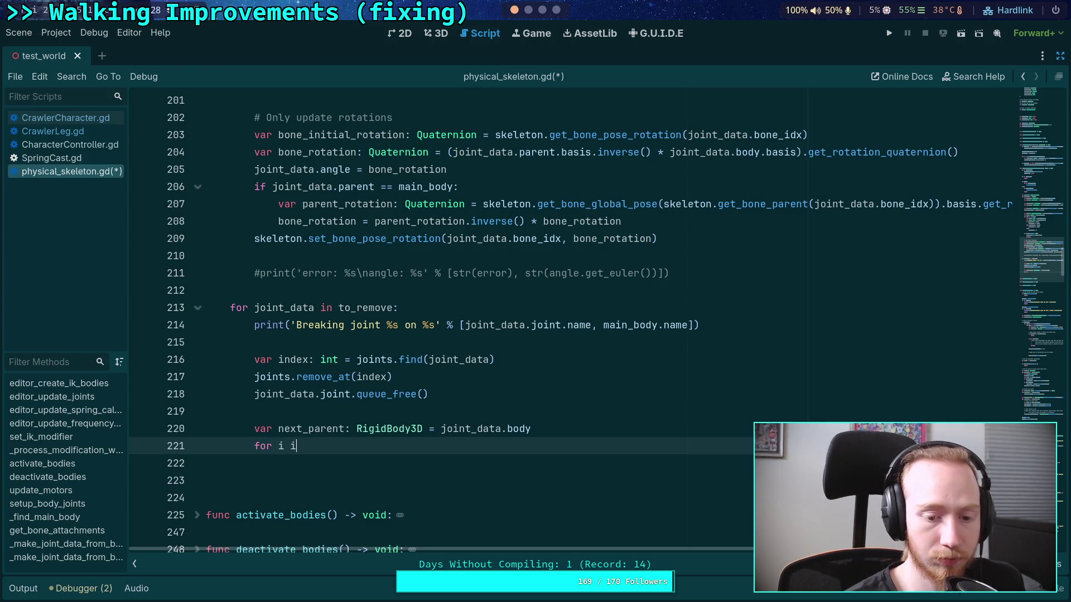
pyautogui.write('ex, joints.')
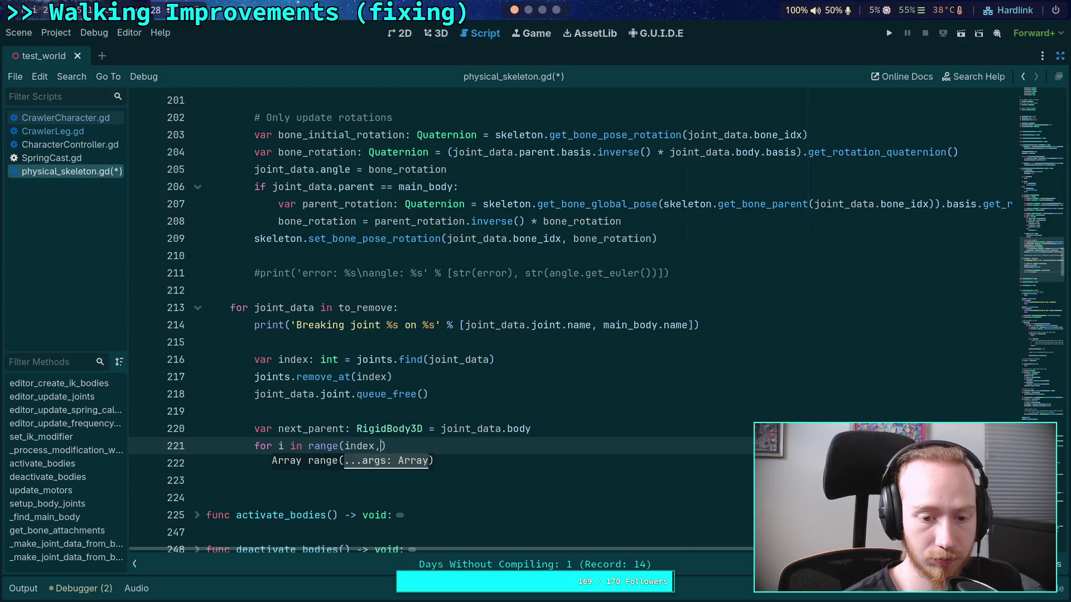
pyautogui.write('size')
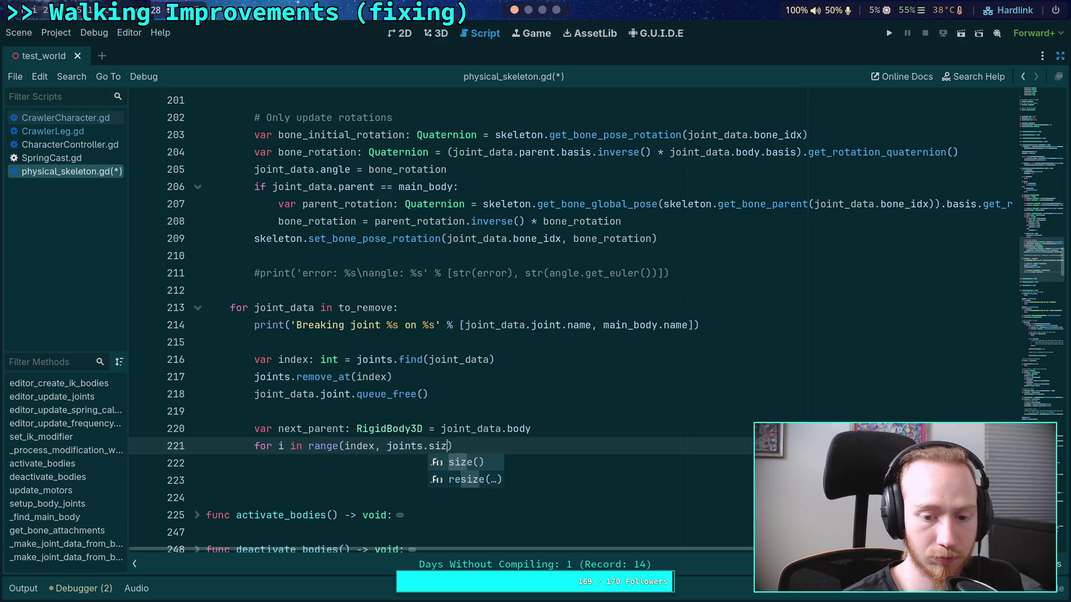
pyautogui.press('Return')
pyautogui.press('End')
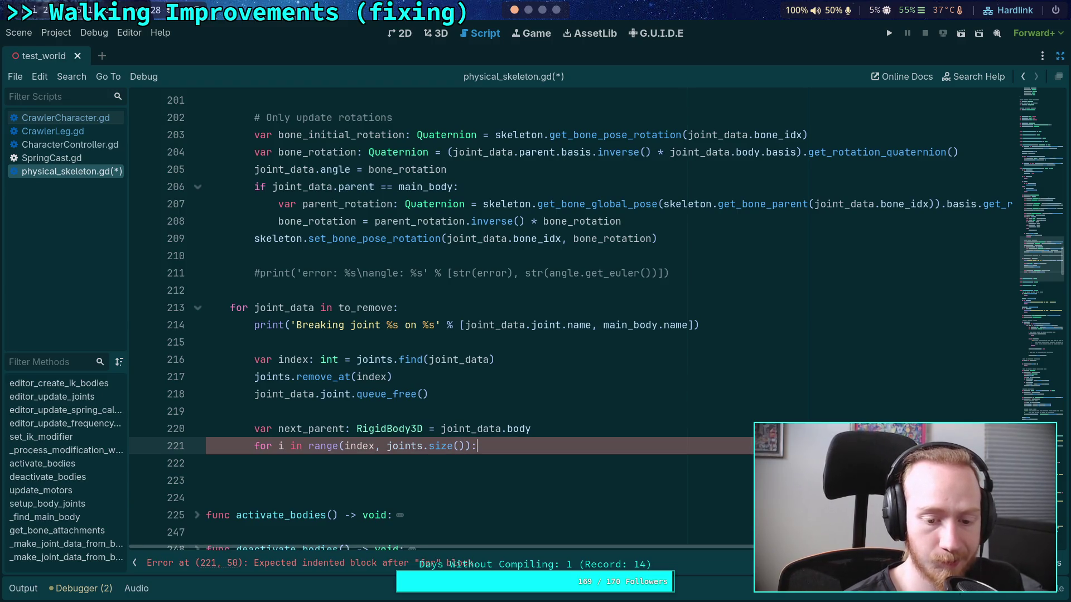
pyautogui.click(254, 463)
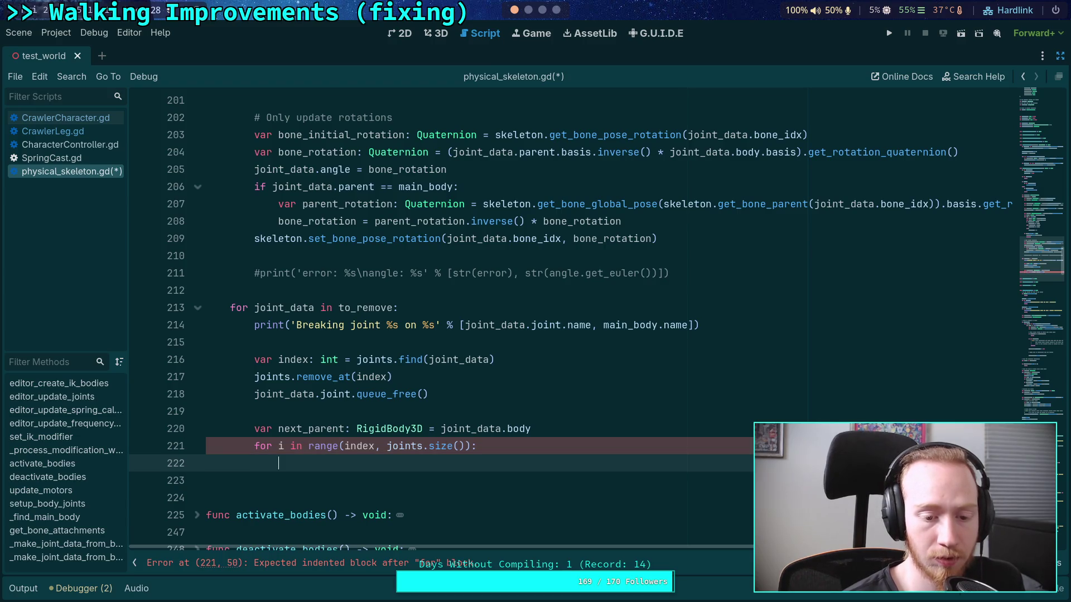
pyautogui.press('Delete')
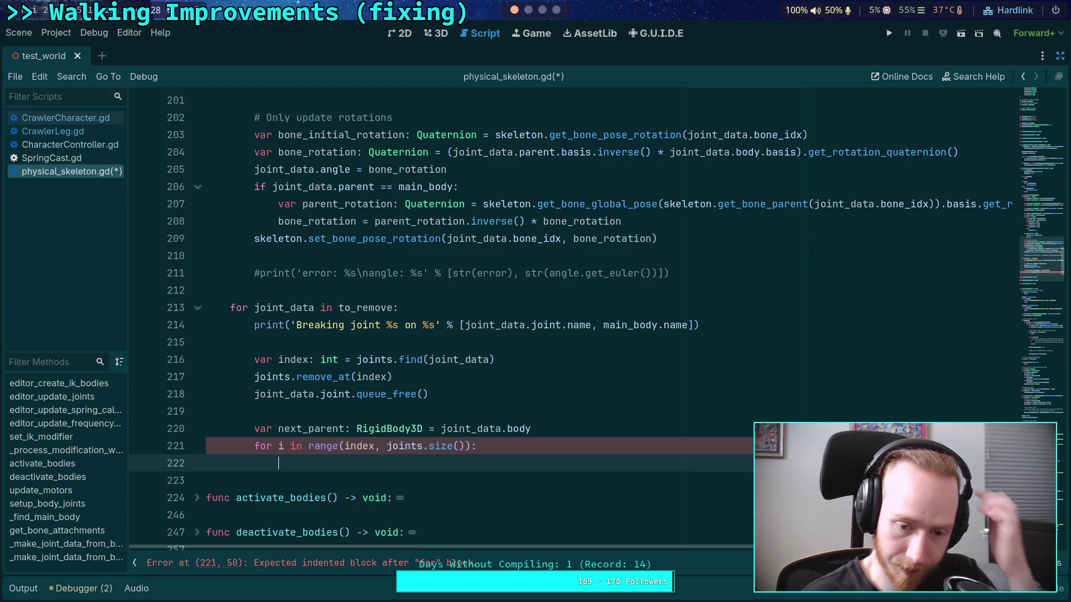
pyautogui.scroll(-1, 614, 397)
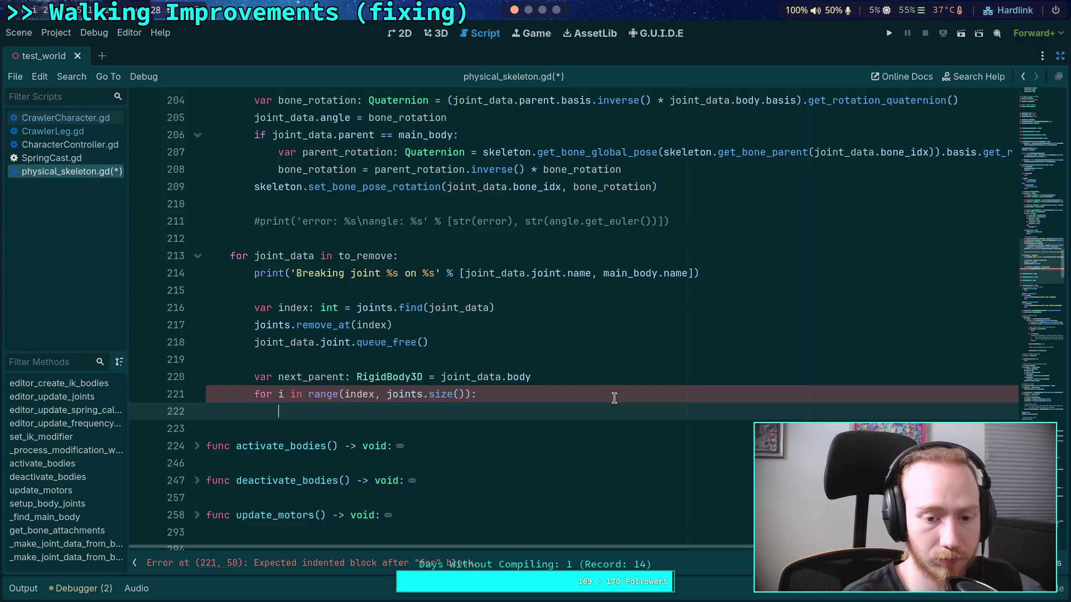
# In the loop, get `var child: JointData = joints[i]` and break when child.parent != next_parent
pyautogui.write('var')
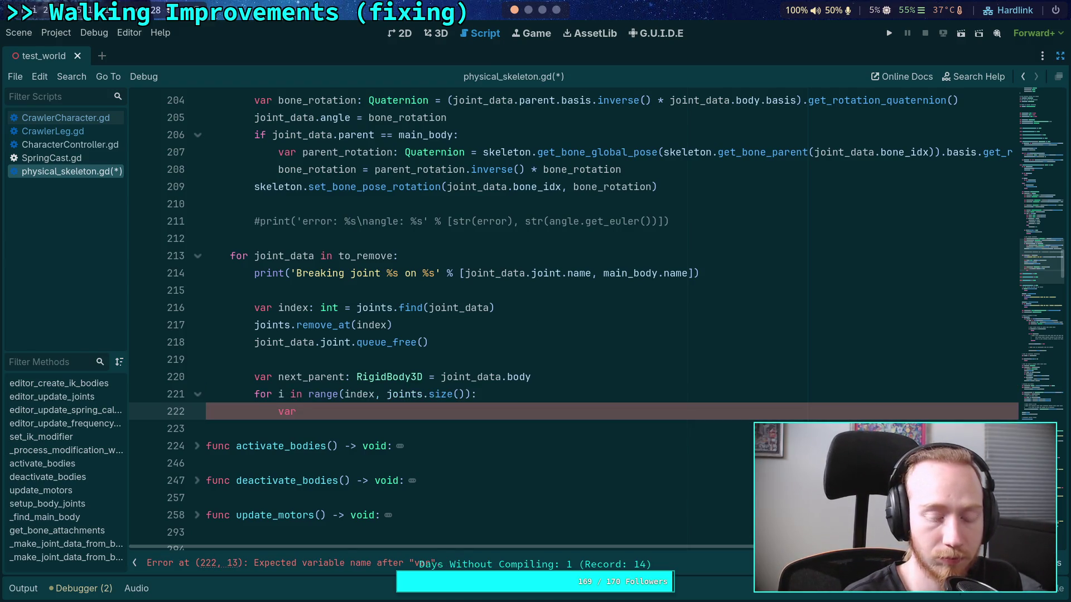
pyautogui.write(' child')
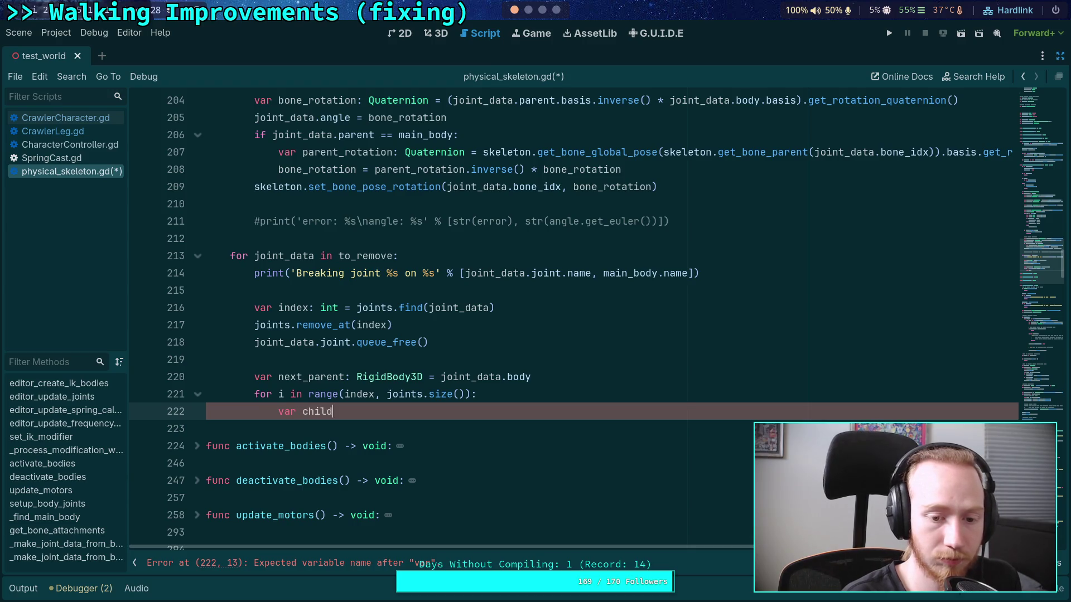
pyautogui.write(': Joint')
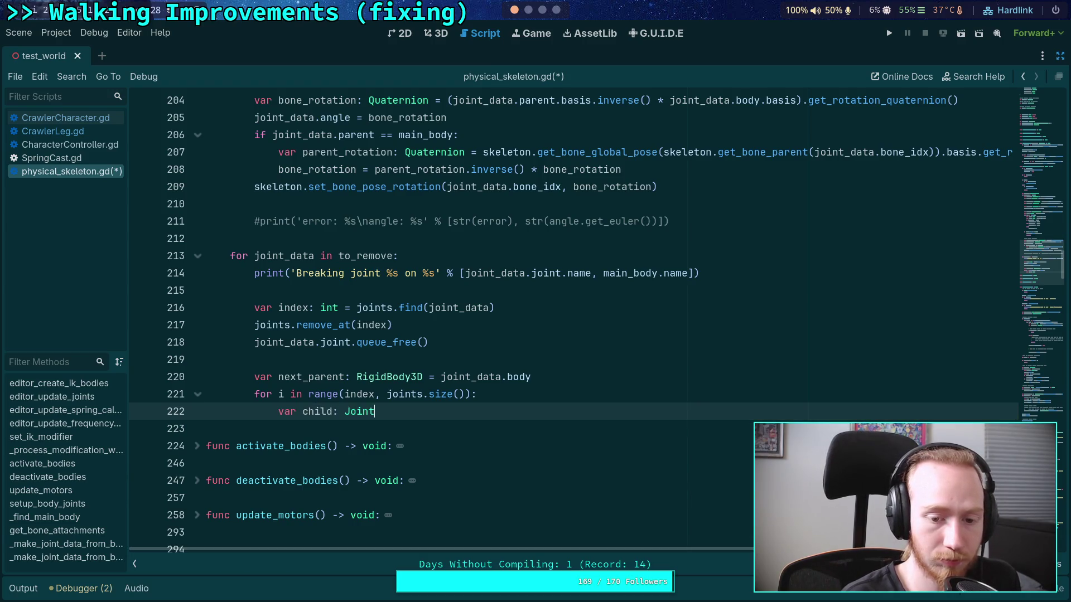
pyautogui.write('Data = joints[')
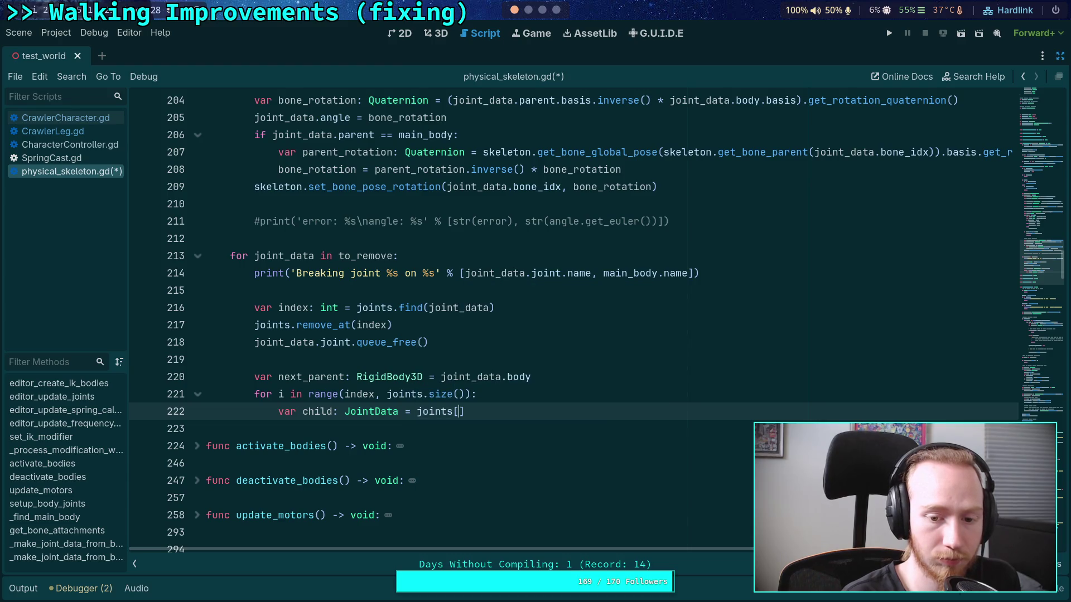
pyautogui.write('i]')
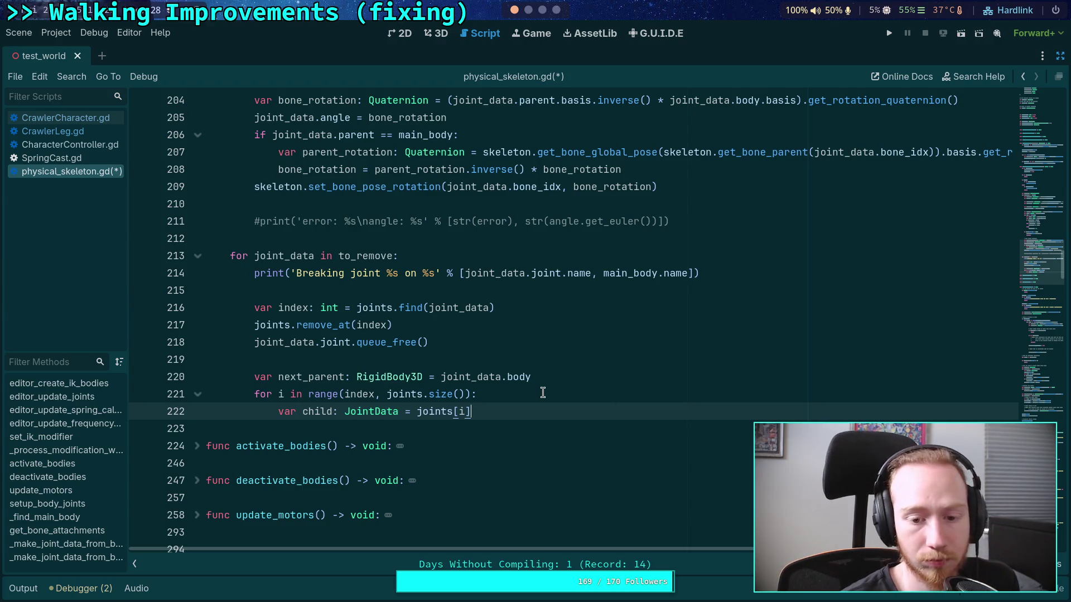
pyautogui.press('Return')
pyautogui.write('if ')
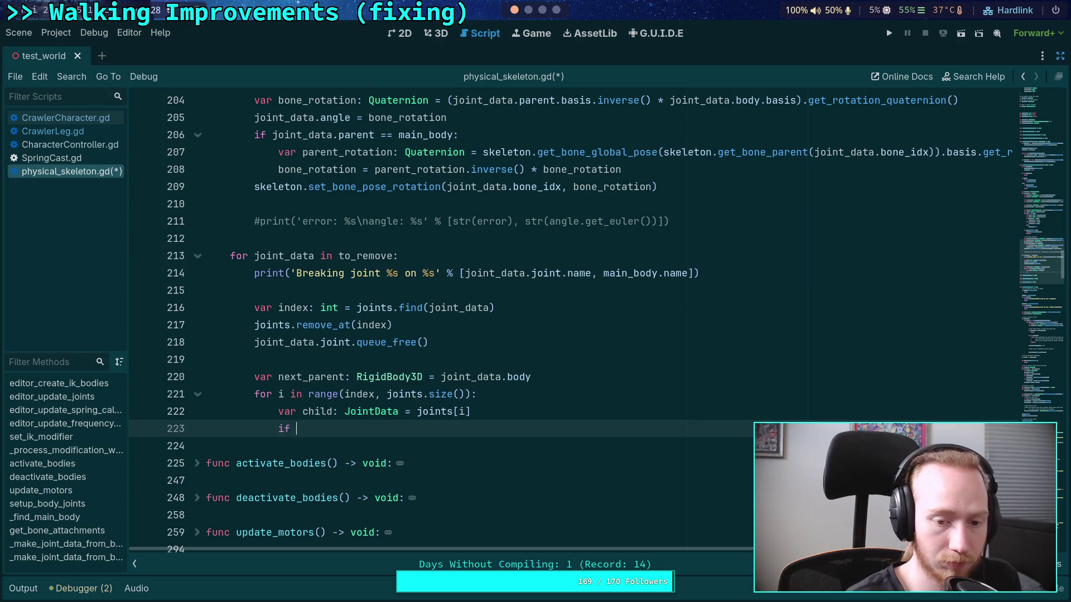
pyautogui.write('child.pa')
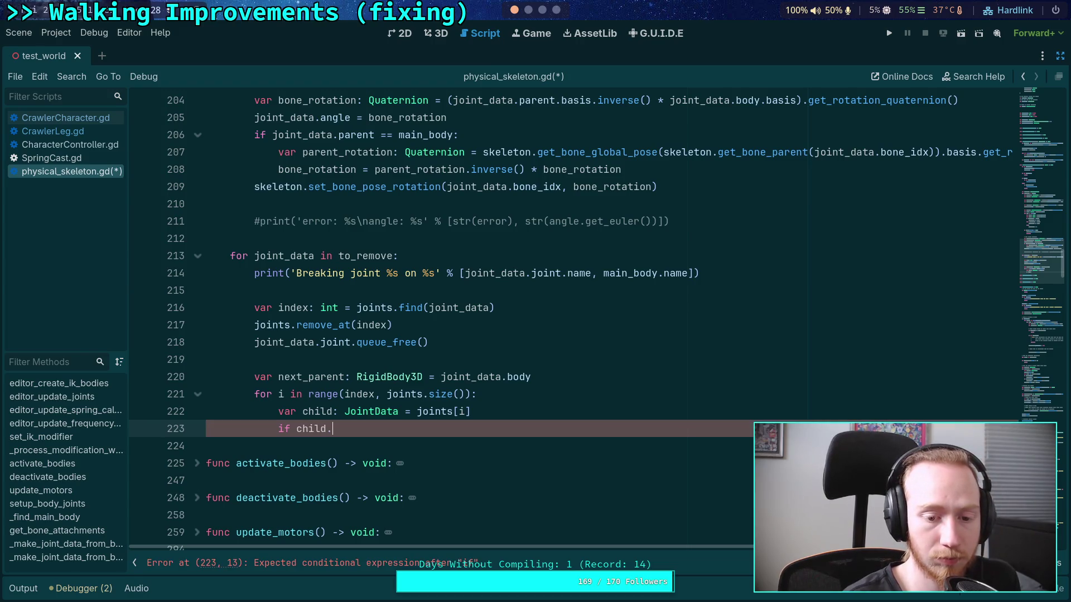
pyautogui.press('Return')
pyautogui.write('= next_')
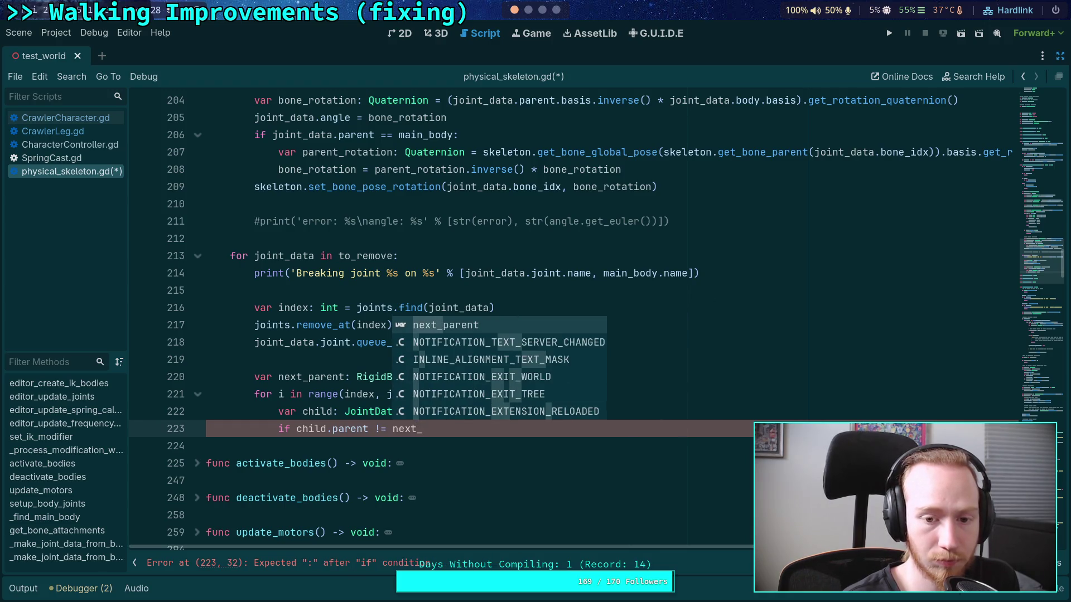
pyautogui.press('Return')
pyautogui.write(':')
pyautogui.press('Return')
pyautogui.write('break')
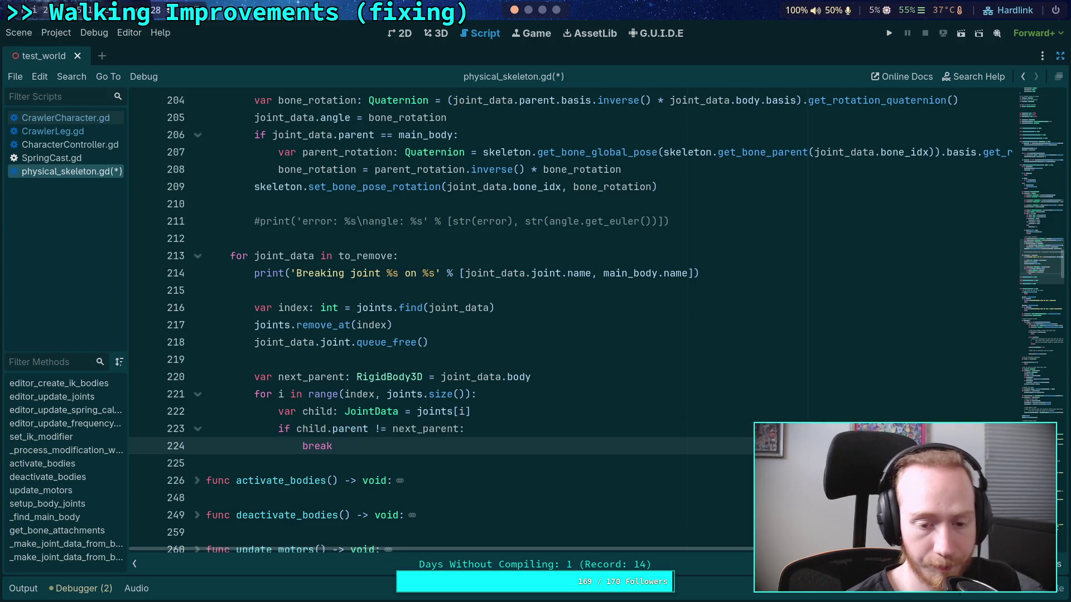
pyautogui.press('Return')
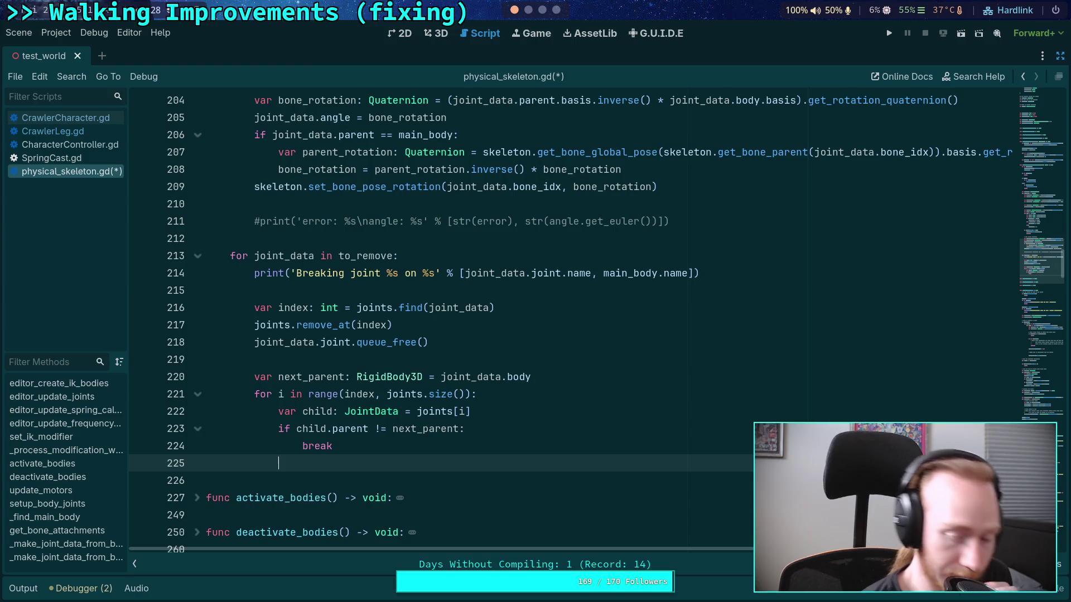
# Add the comment `# TODO: update motors to be "dead", reduce max force` with blank lines above it
pyautogui.scroll(6, 543, 384)
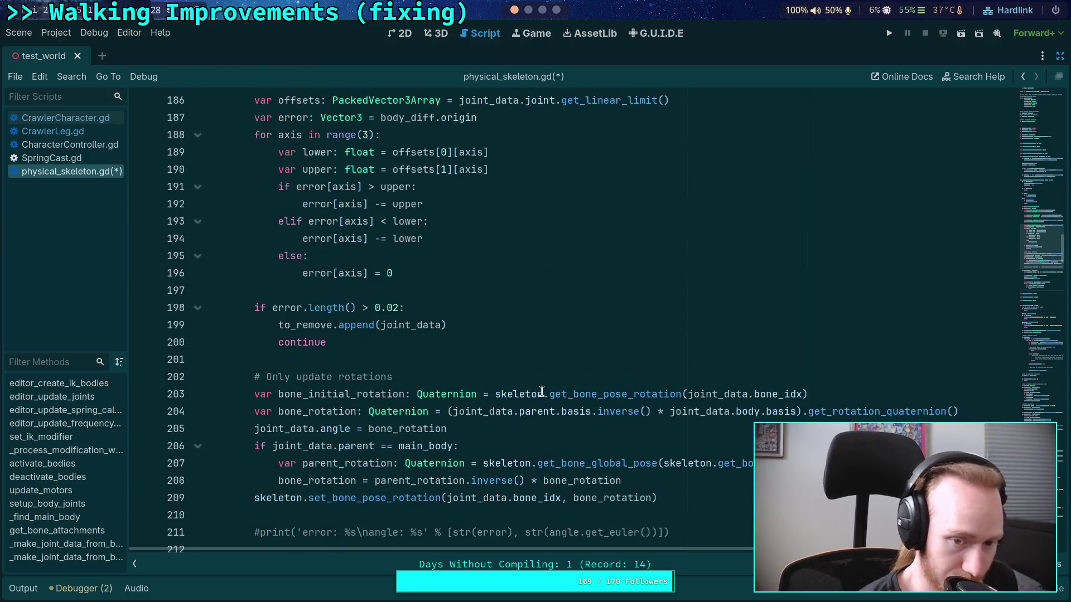
pyautogui.scroll(3, 540, 396)
pyautogui.scroll(-6, 540, 400)
pyautogui.scroll(-5, 541, 398)
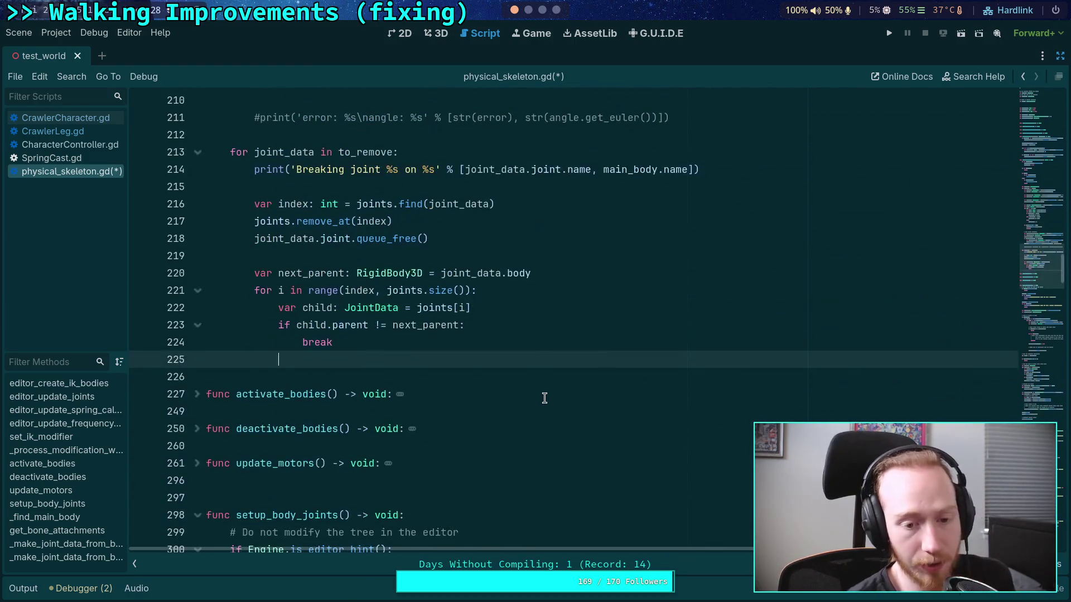
pyautogui.write('#')
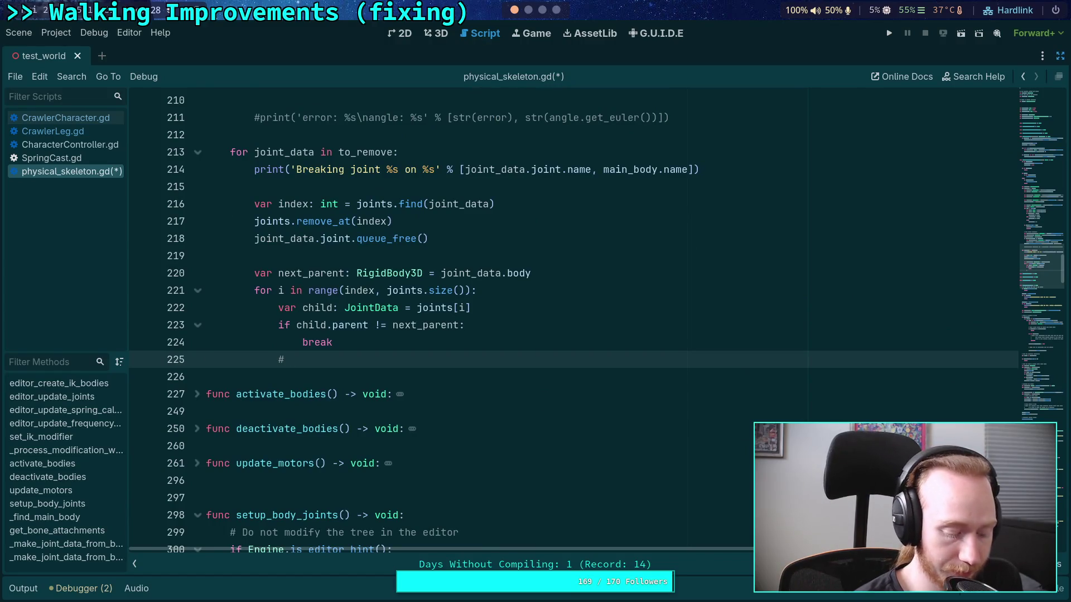
pyautogui.write(' TODO:')
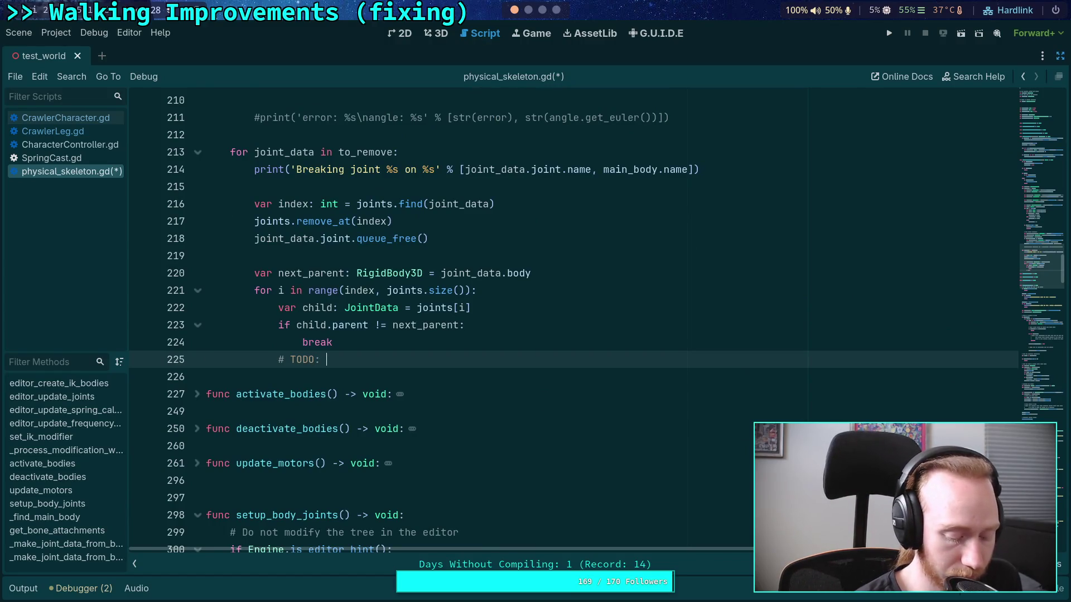
pyautogui.write(' update motor')
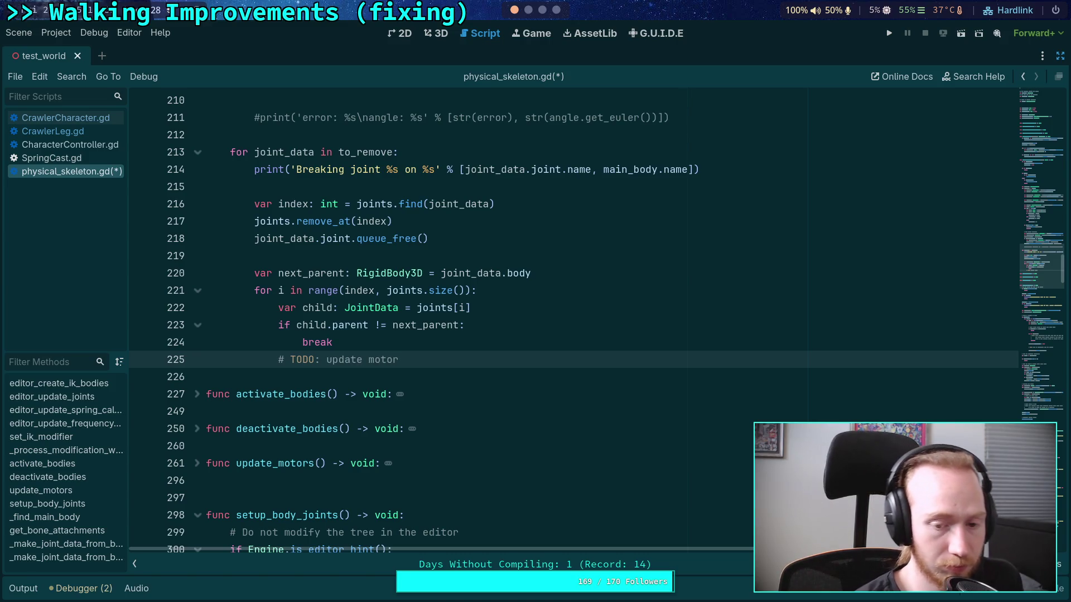
pyautogui.write('s to be "dea')
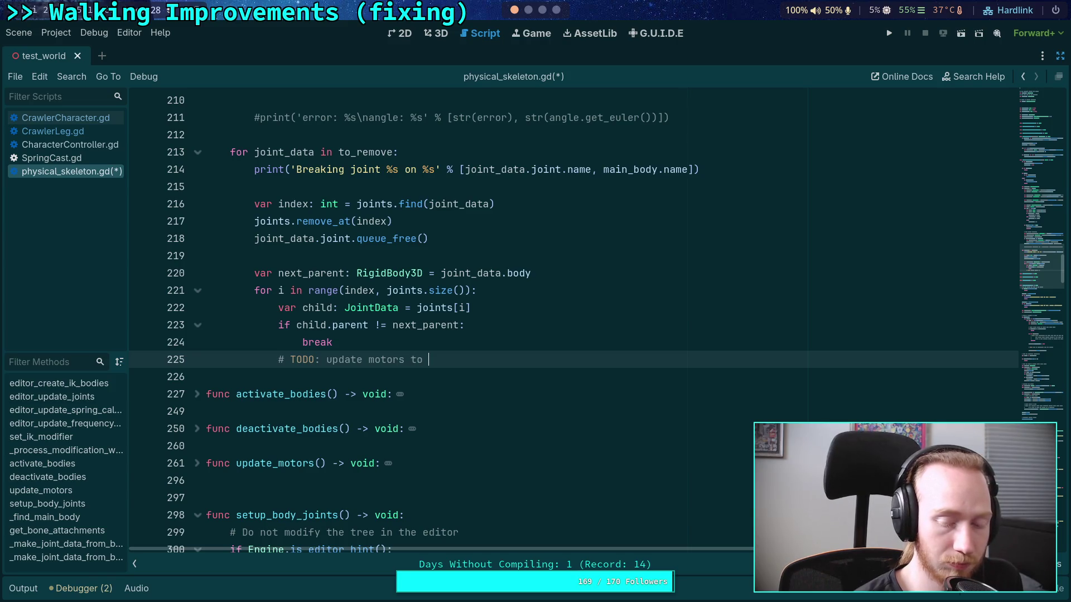
pyautogui.write('d", ')
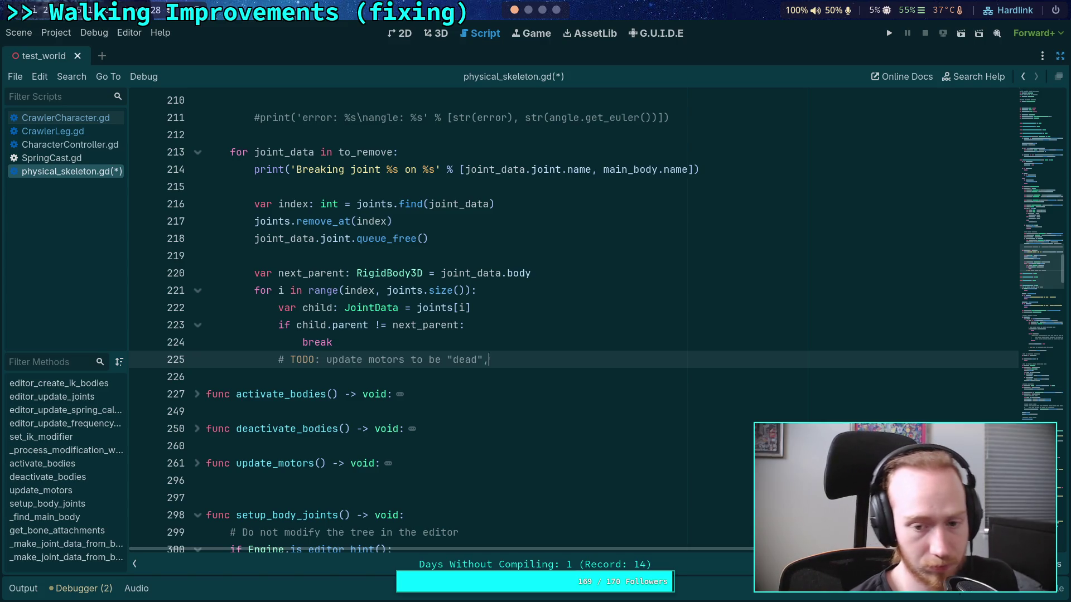
pyautogui.write('no g')
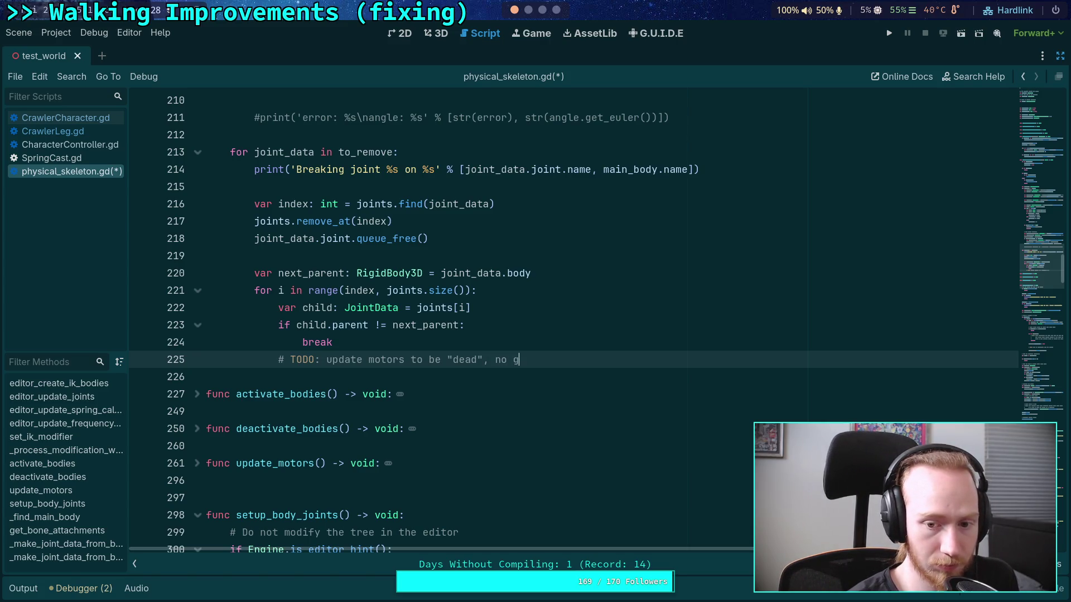
pyautogui.write('oals and')
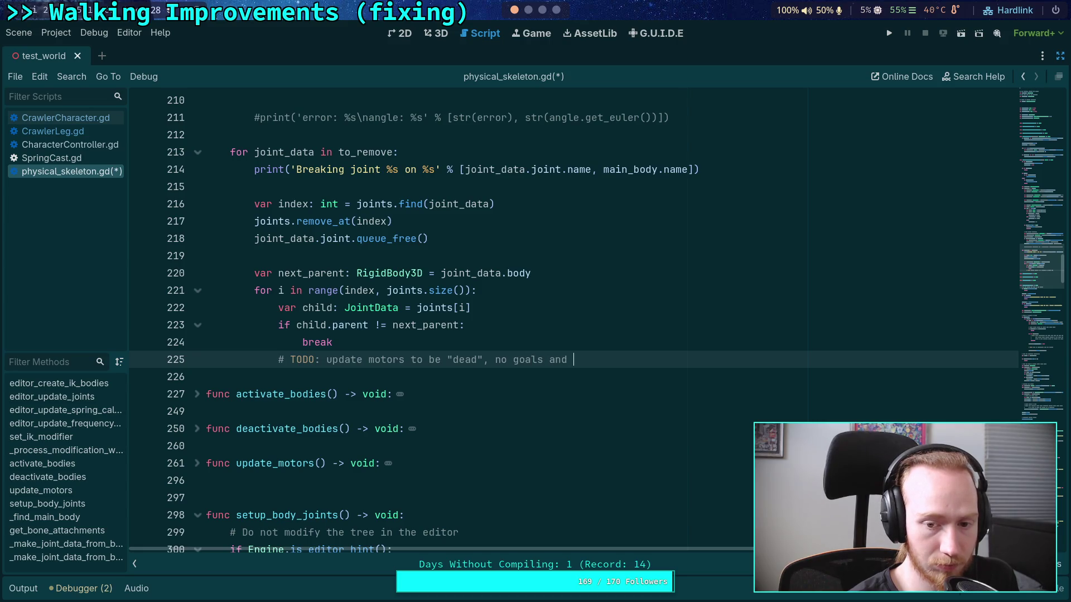
pyautogui.press('BackSpace')
pyautogui.press('BackSpace')
pyautogui.press('BackSpace')
pyautogui.write('o ')
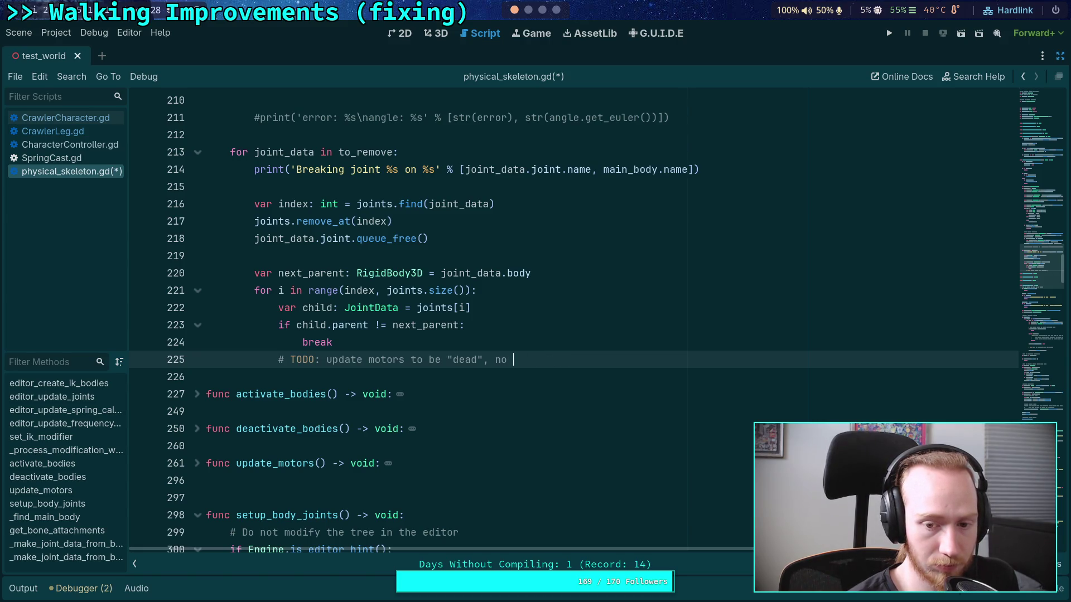
pyautogui.write('goals')
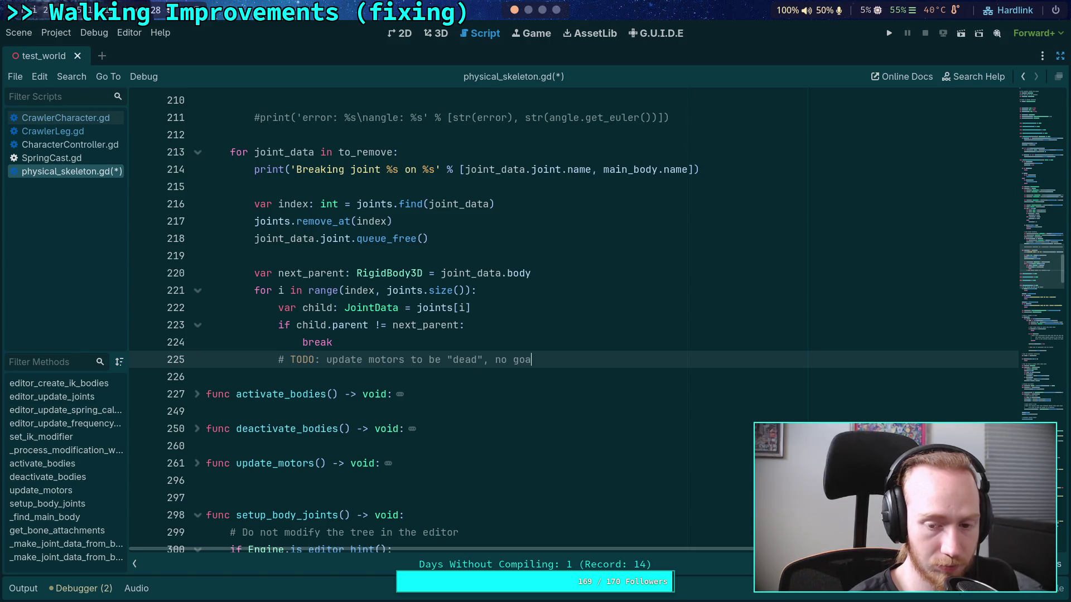
pyautogui.press('BackSpace')
pyautogui.press('BackSpace')
pyautogui.press('BackSpace')
pyautogui.write('neduce')
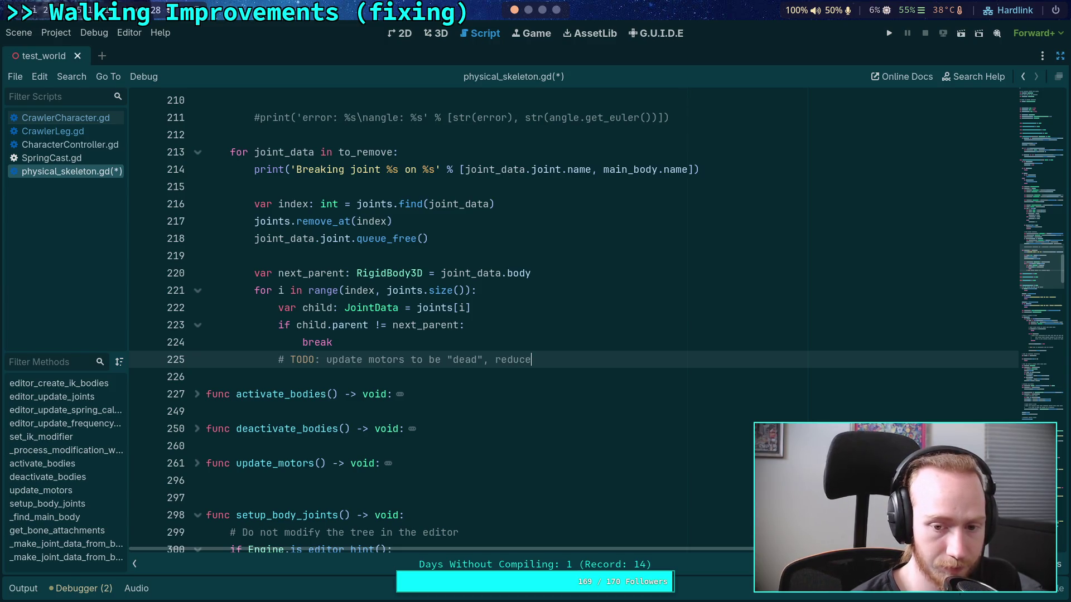
pyautogui.write(' force')
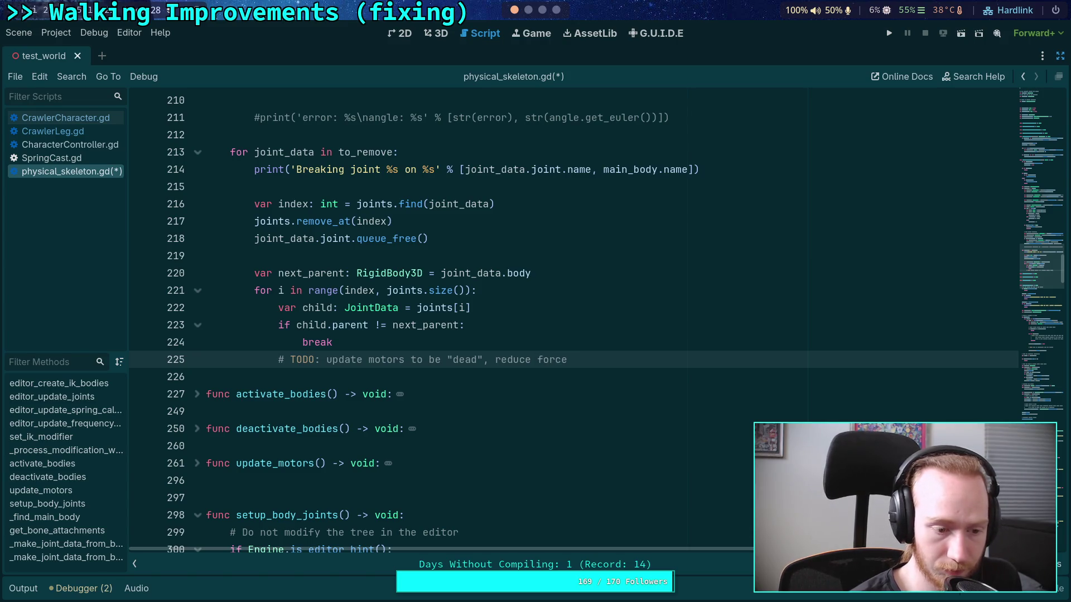
pyautogui.hotkey('ctrl', 'BackSpace')
pyautogui.write('max force to a')
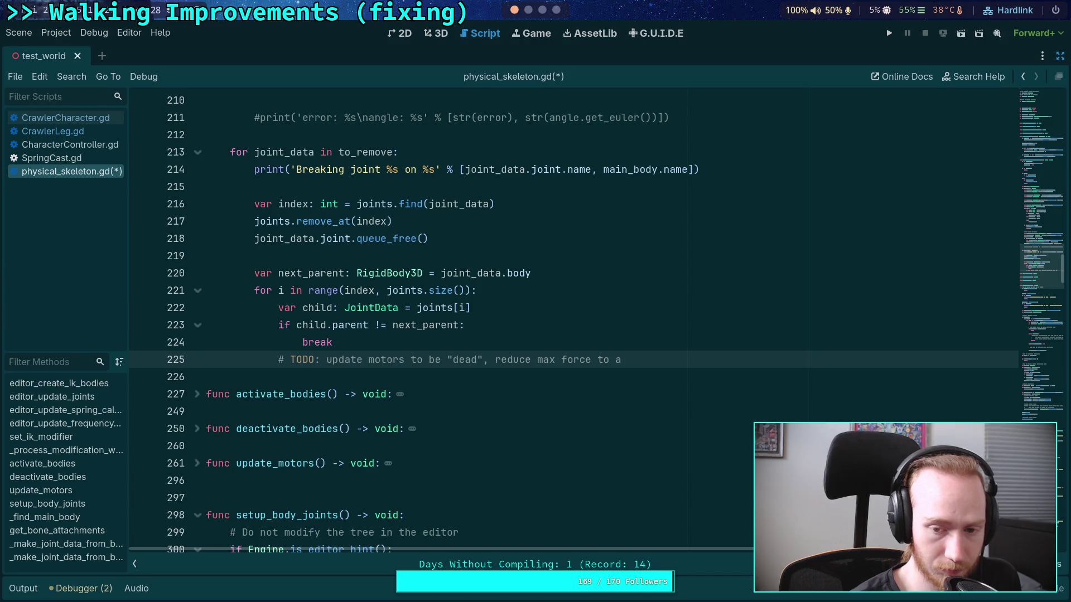
pyautogui.press('BackSpace')
pyautogui.press('BackSpace')
pyautogui.press('BackSpace')
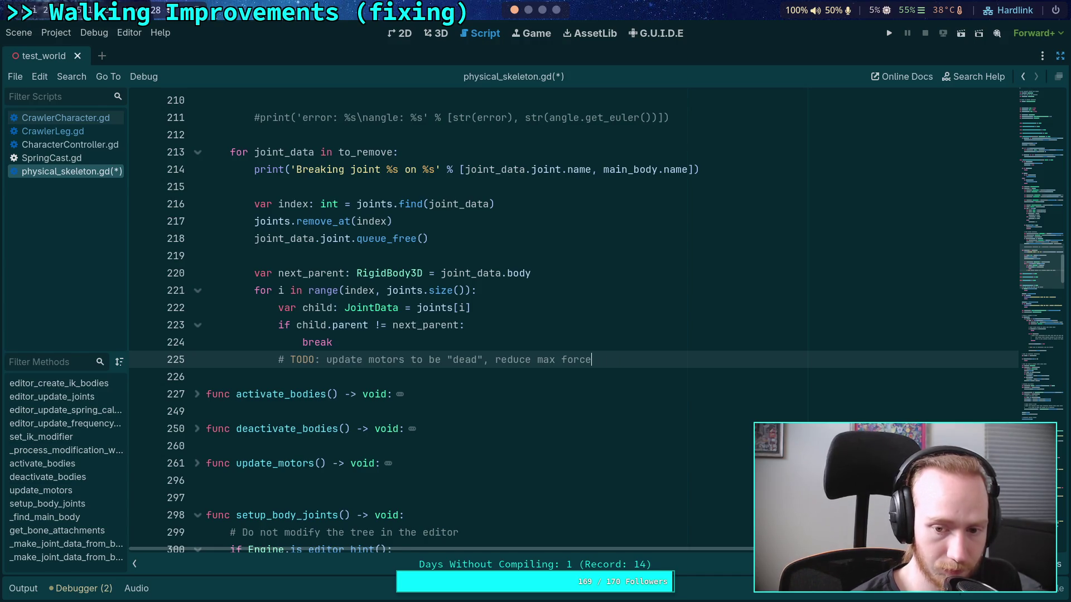
pyautogui.press('Return')
pyautogui.press('Up')
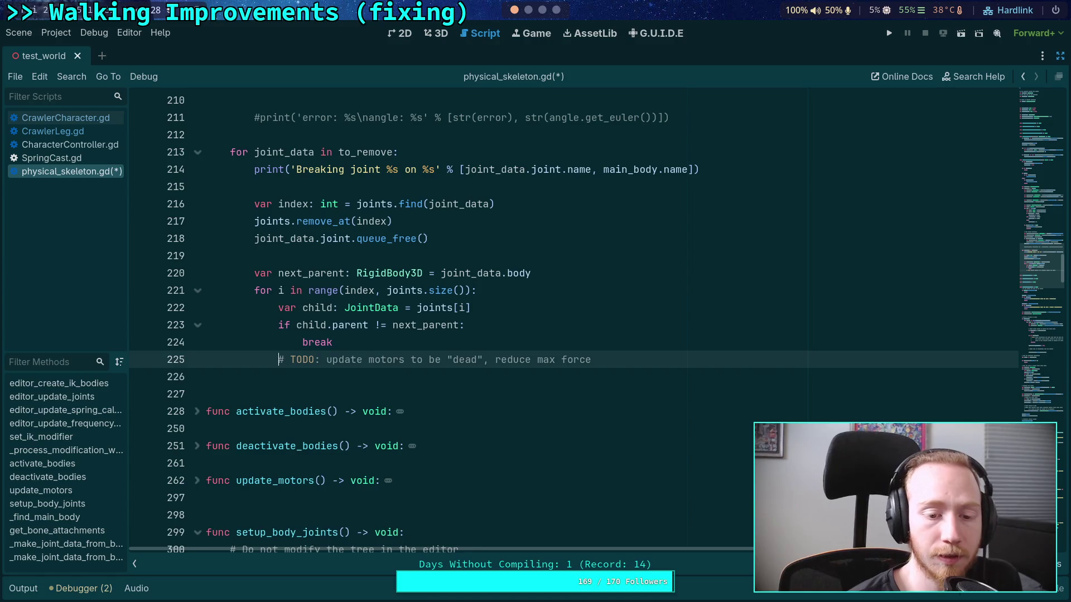
pyautogui.press('Return')
pyautogui.press('Return')
pyautogui.press('Up')
pyautogui.press('Up')
pyautogui.press('Down')
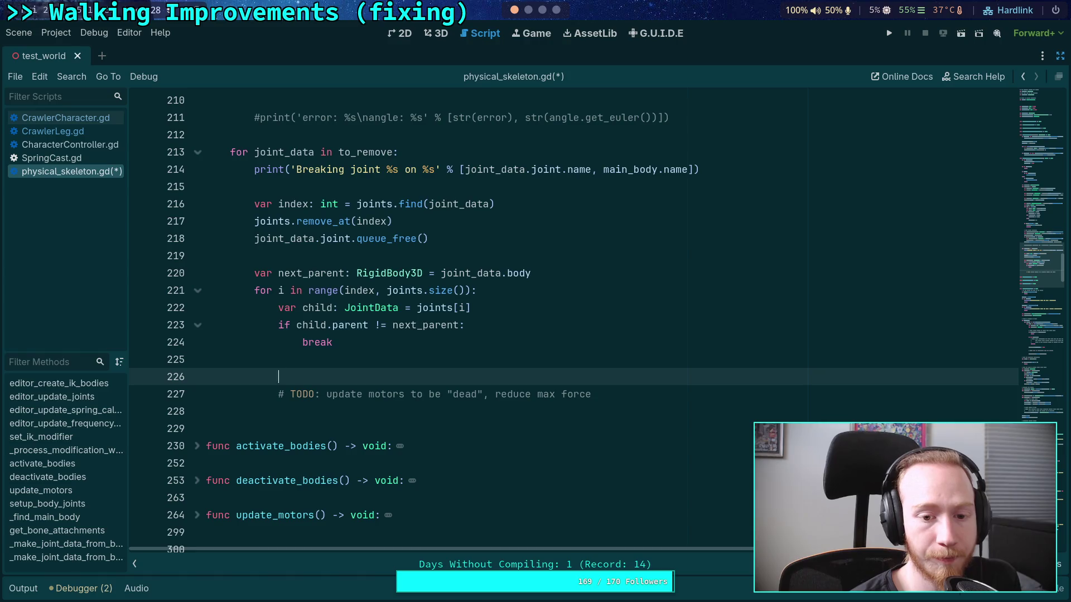
# Start a `child.joint.` statement and browse its members, abandoning the set_para attempt
pyautogui.write('child.joi')
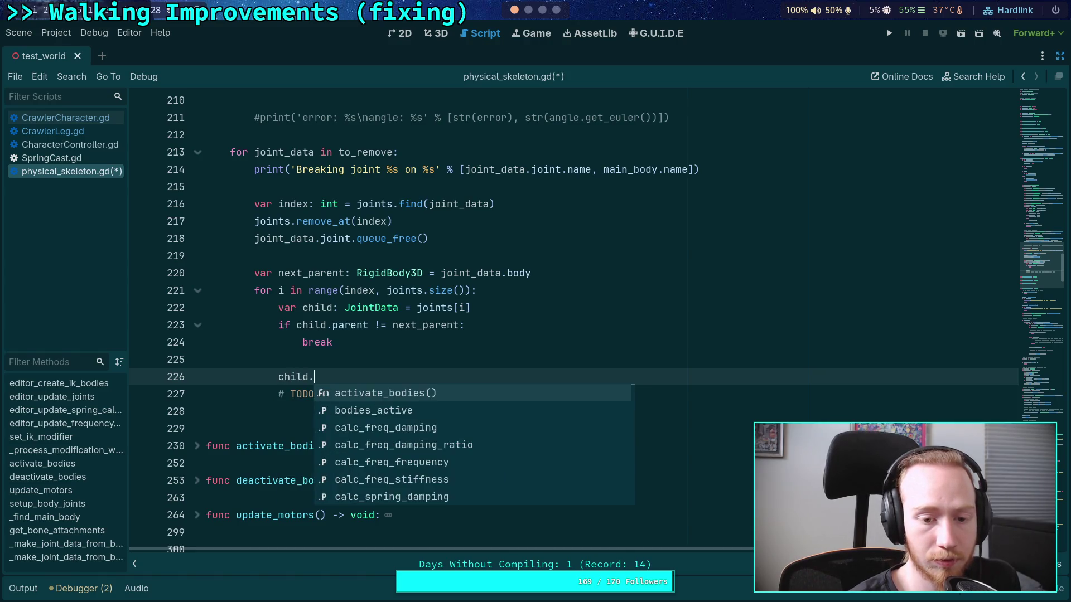
pyautogui.press('Return')
pyautogui.write('.')
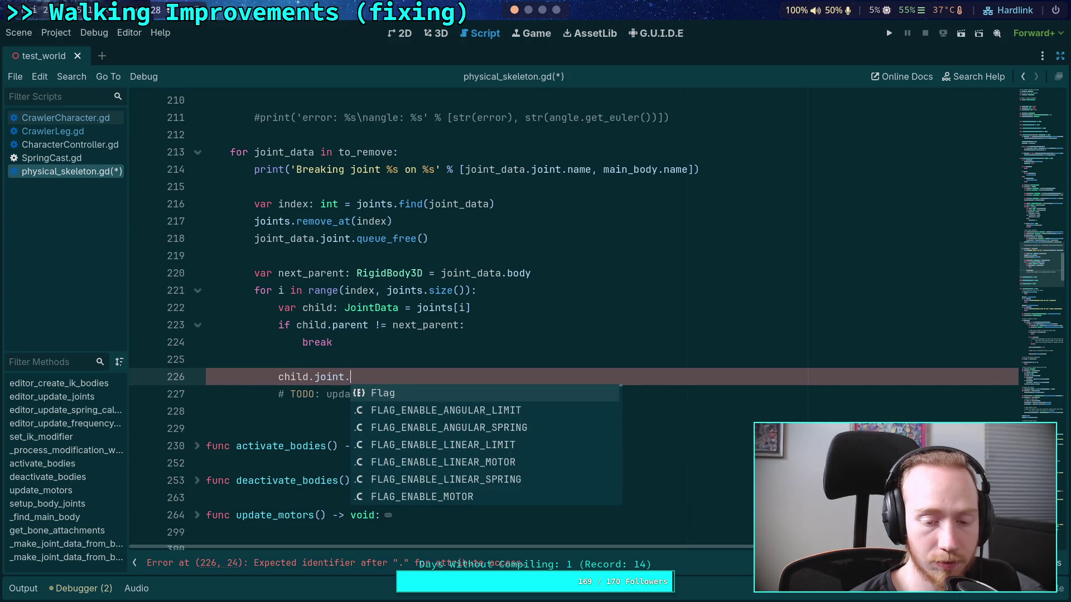
pyautogui.press('Up')
pyautogui.press('Up')
pyautogui.press('Up')
pyautogui.press('Down')
pyautogui.press('Down')
pyautogui.press('Down')
pyautogui.press('Up')
pyautogui.press('Up')
pyautogui.press('Up')
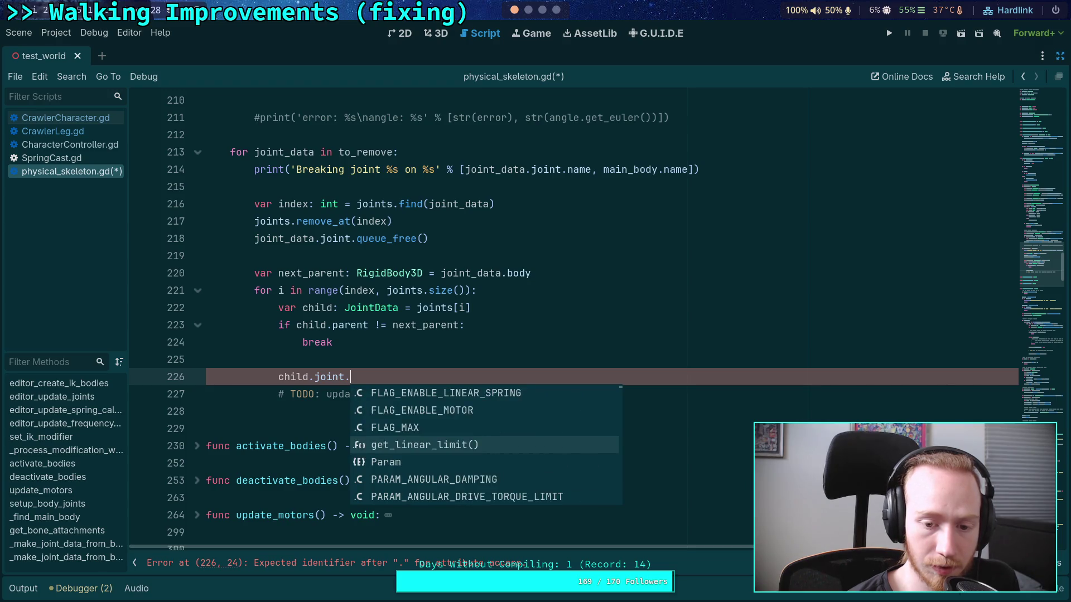
pyautogui.press('Up')
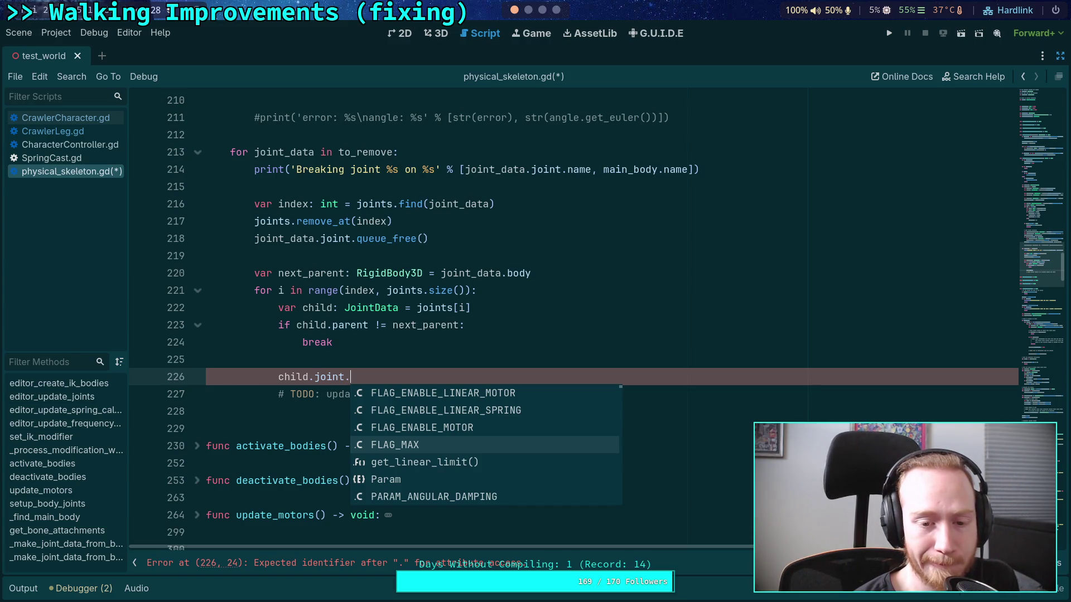
pyautogui.write('set_para')
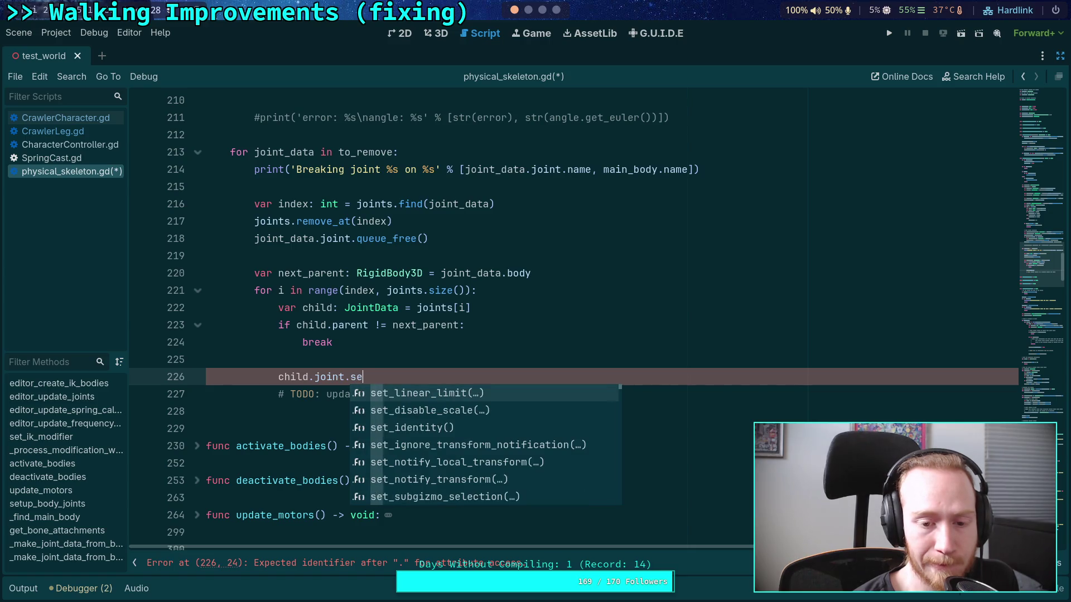
pyautogui.press('BackSpace')
pyautogui.press('BackSpace')
pyautogui.press('BackSpace')
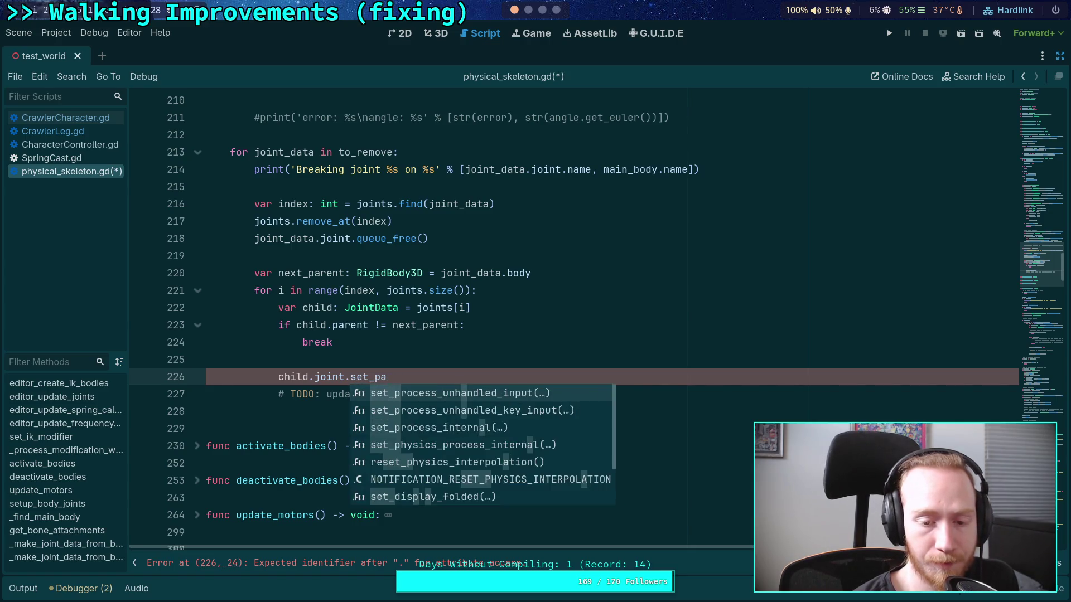
pyautogui.click(534, 326)
# Open the Generic6DOFJoint3D documentation from its type in the JointData class
pyautogui.scroll(15, 378, 300)
pyautogui.scroll(14, 378, 300)
pyautogui.scroll(6, 294, 293)
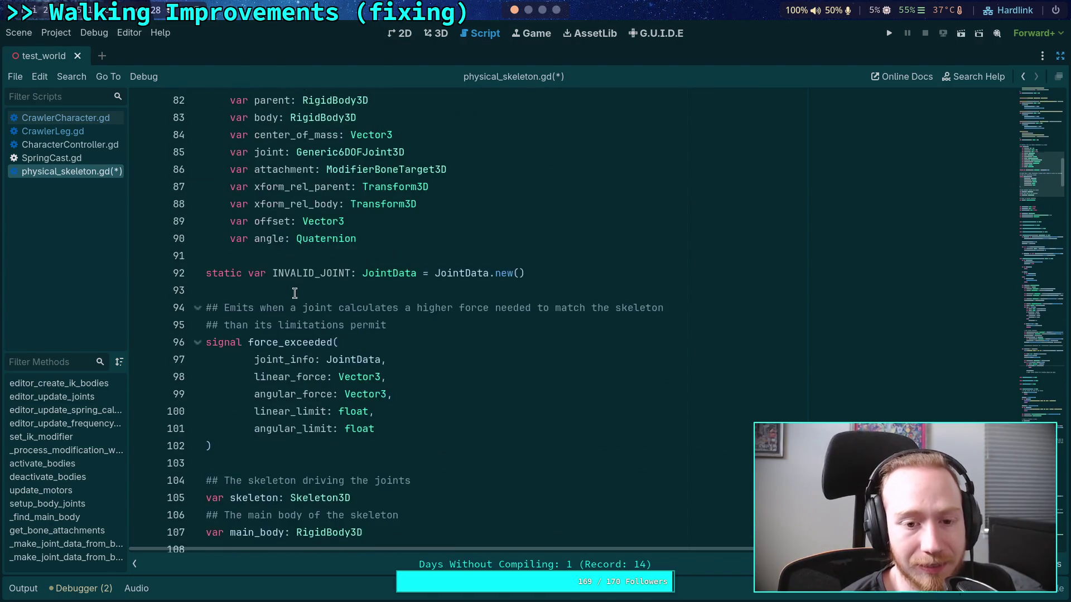
pyautogui.rightClick(341, 309)
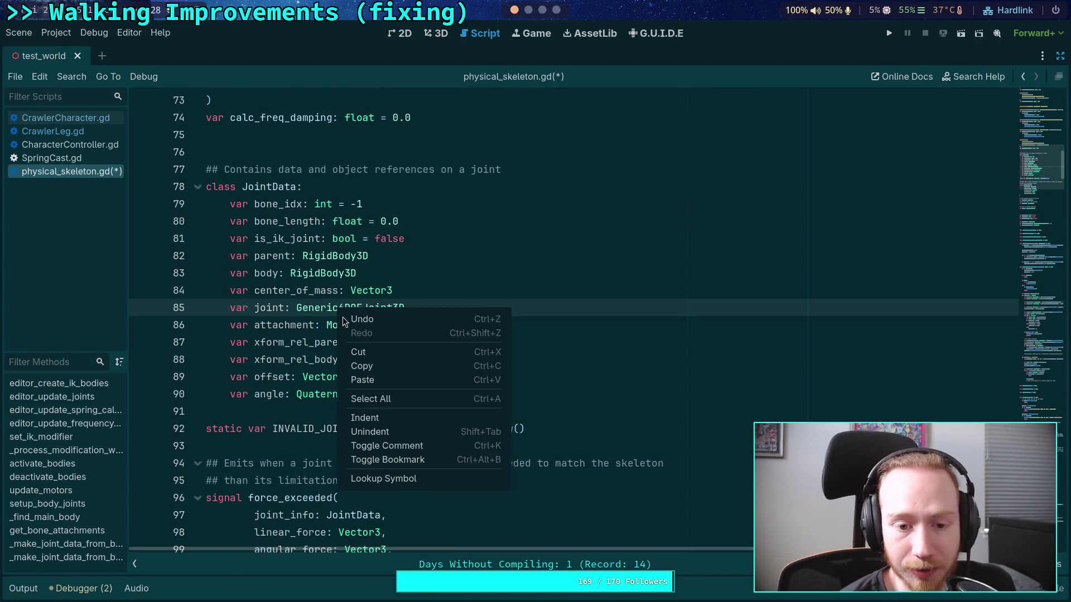
pyautogui.click(387, 480)
# Read through the Generic6DOFJoint3D help and open the linear_motor_x/target_velocity description
pyautogui.scroll(-5, 633, 350)
pyautogui.scroll(-15, 634, 348)
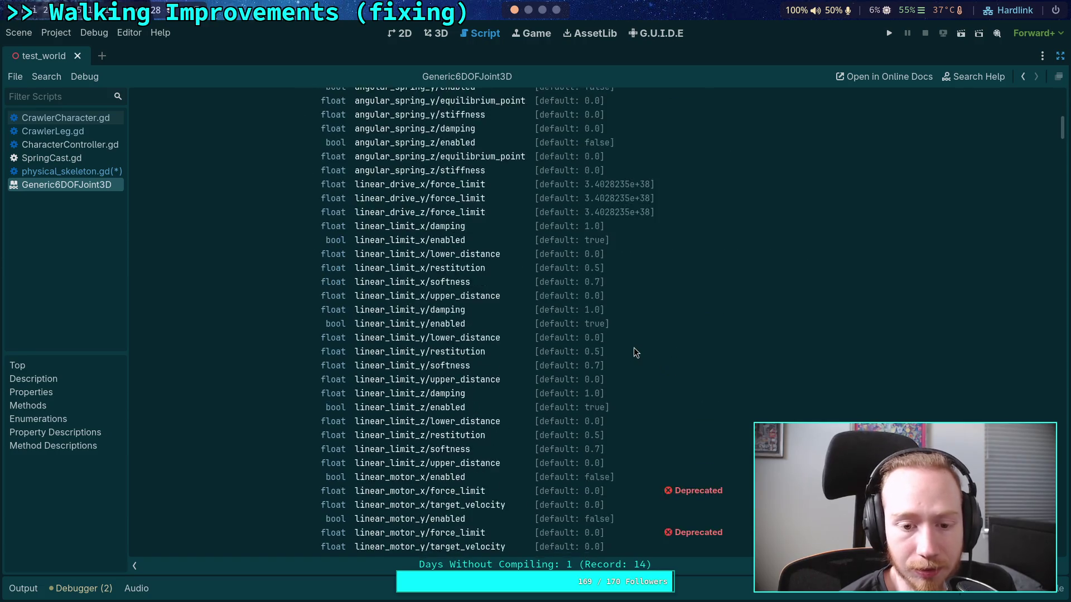
pyautogui.scroll(10, 551, 313)
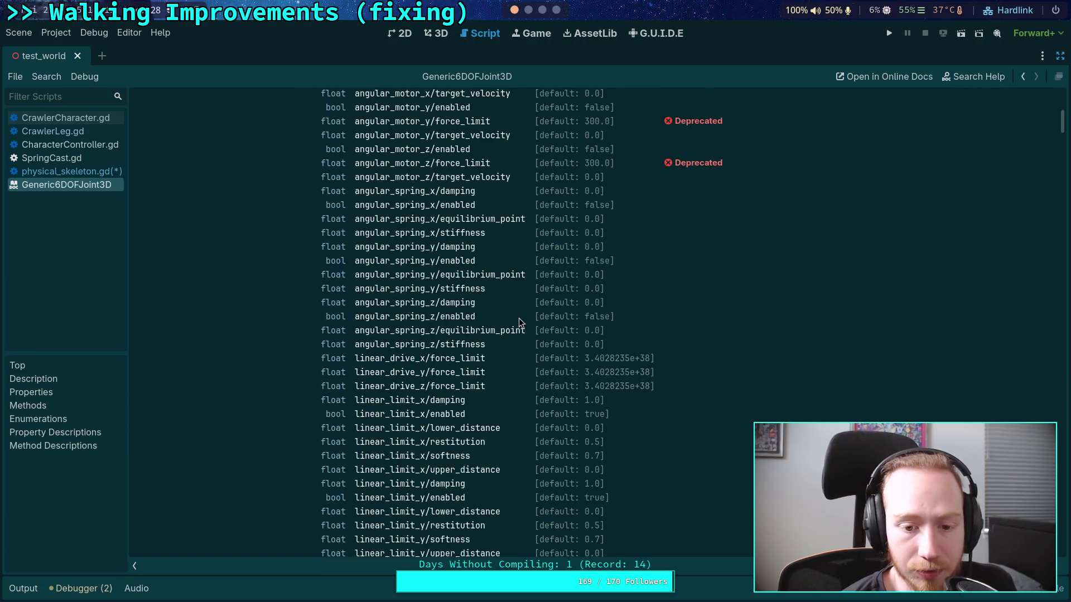
pyautogui.scroll(-4, 519, 318)
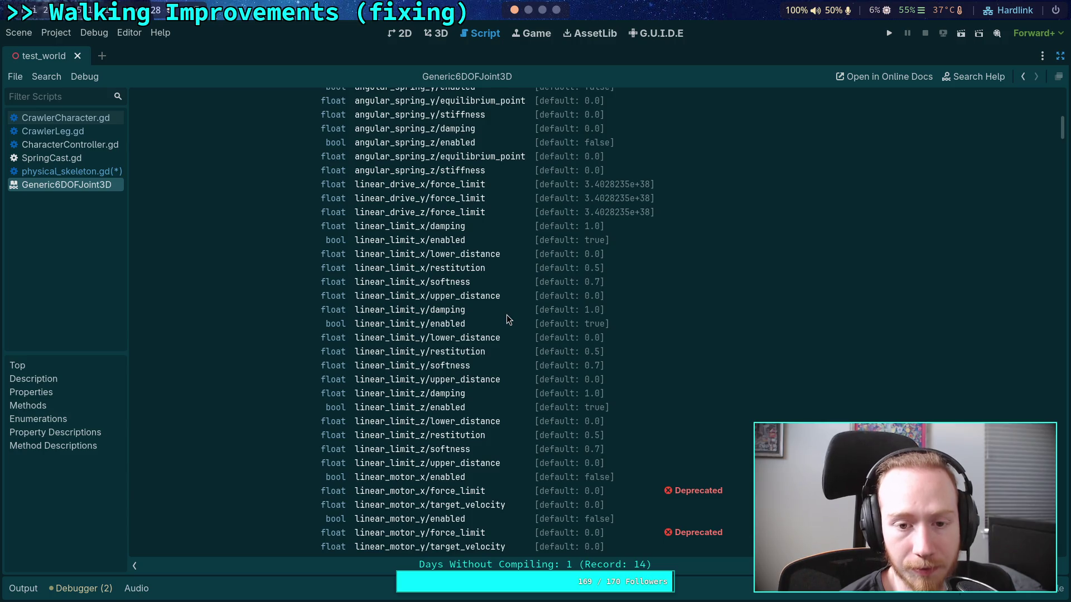
pyautogui.scroll(-4, 506, 316)
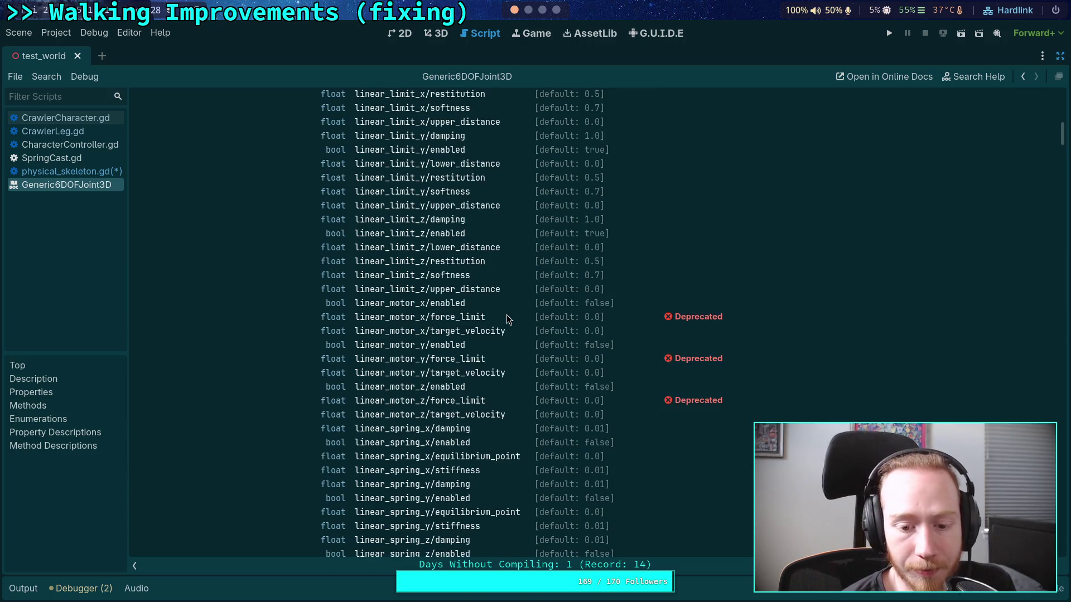
pyautogui.scroll(-3, 506, 315)
pyautogui.scroll(1, 507, 313)
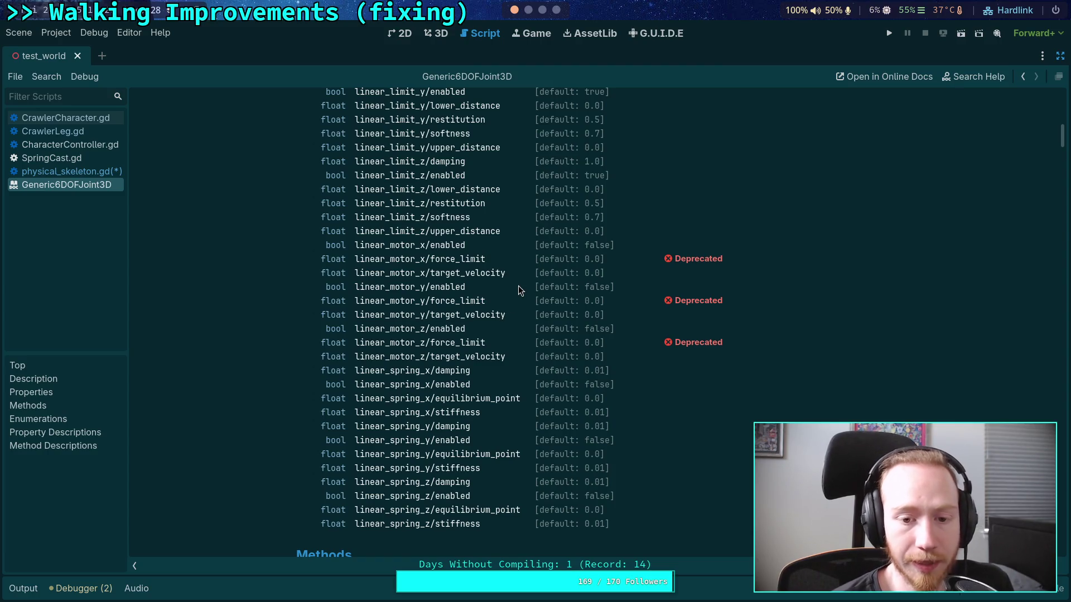
pyautogui.click(396, 274)
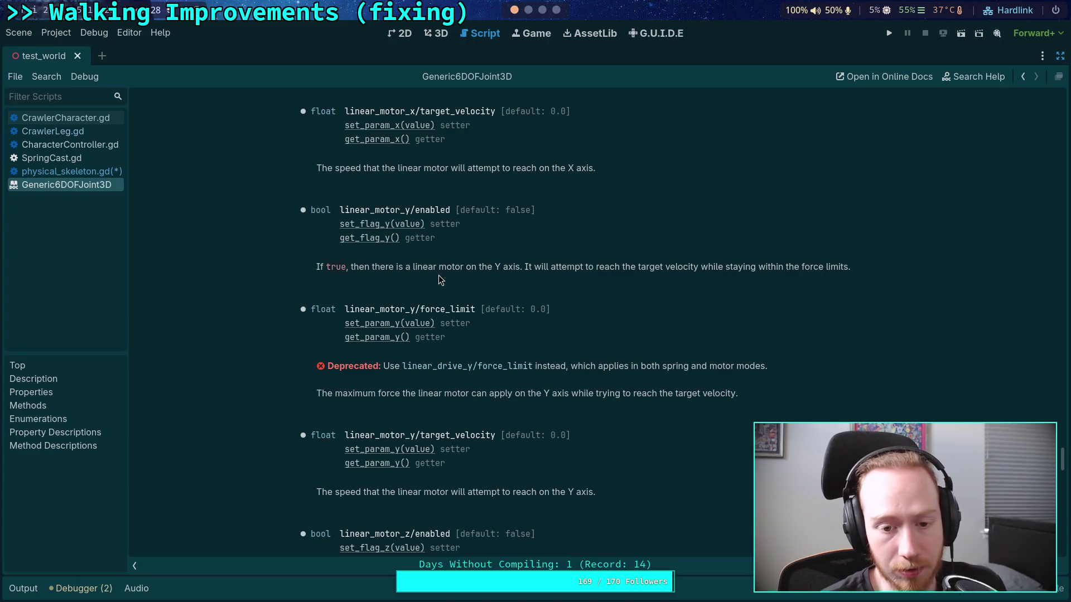
# Go back to the physical_skeleton.gd script
pyautogui.scroll(10, 443, 285)
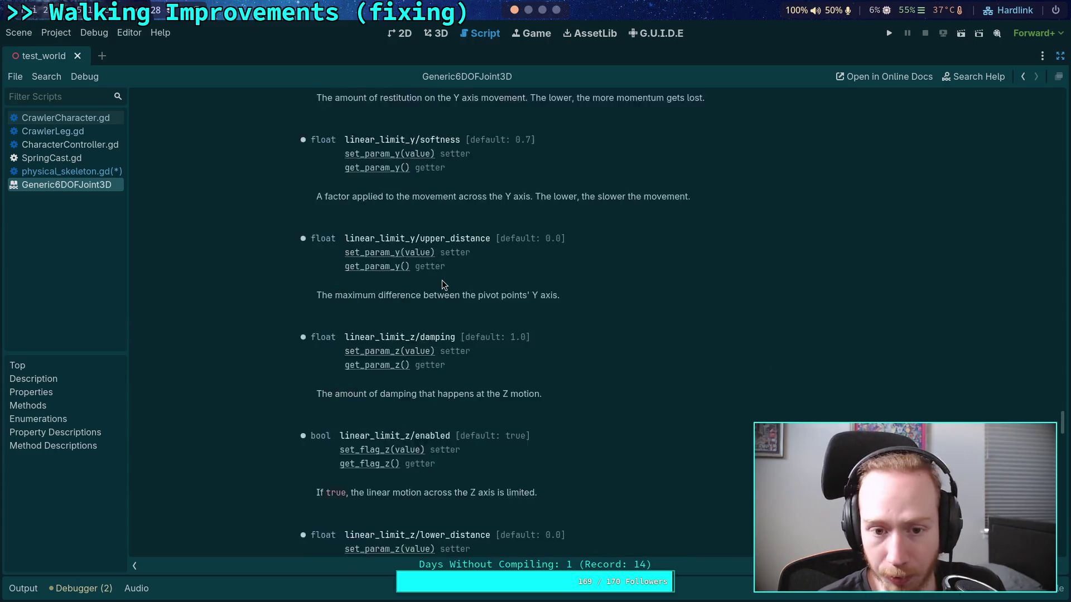
pyautogui.scroll(12, 443, 284)
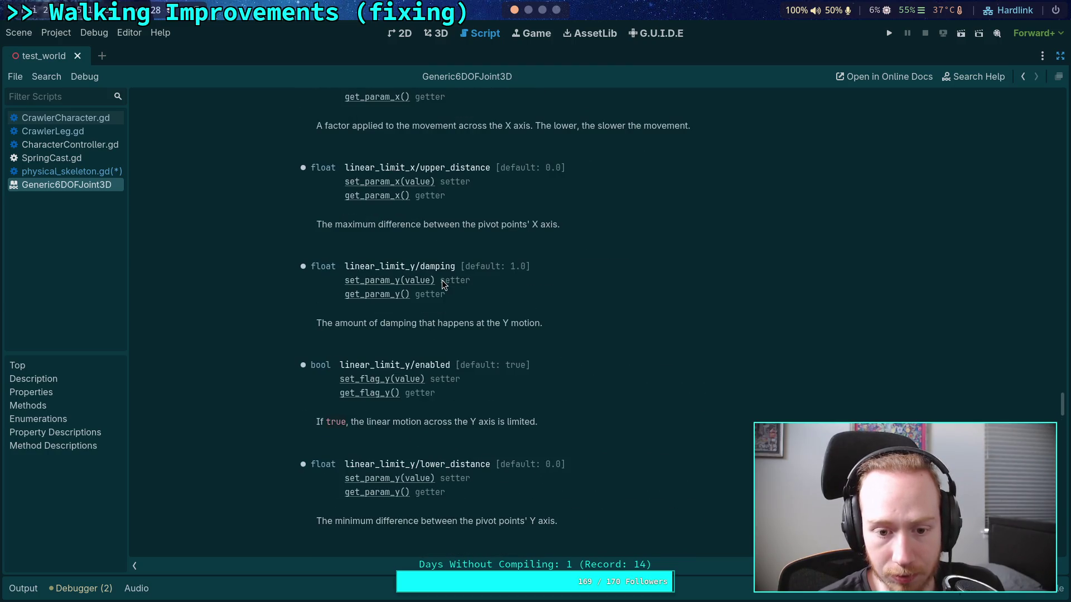
pyautogui.scroll(10, 441, 280)
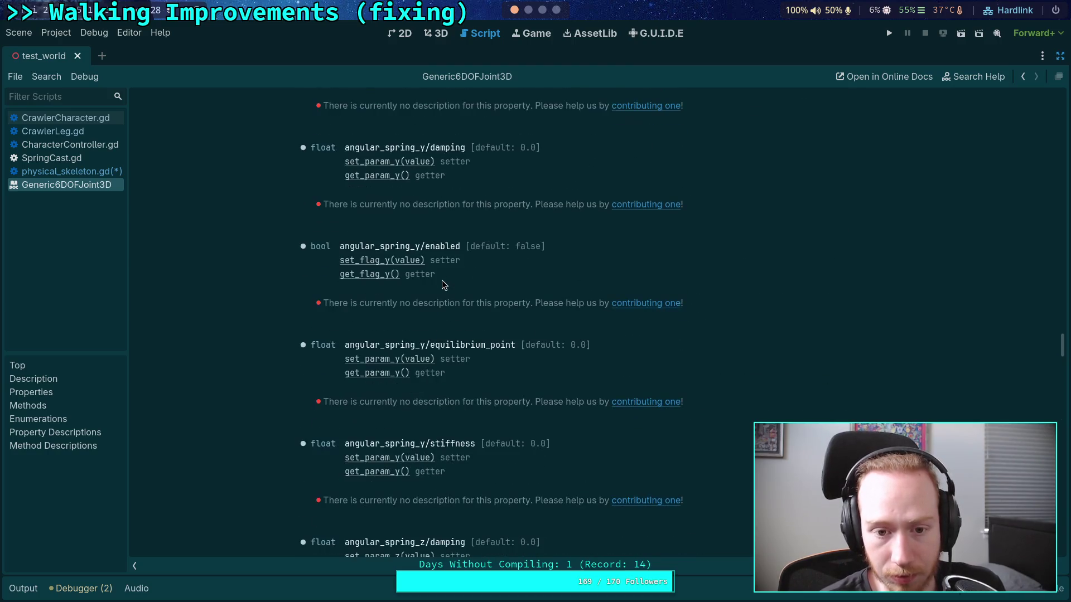
pyautogui.scroll(10, 442, 280)
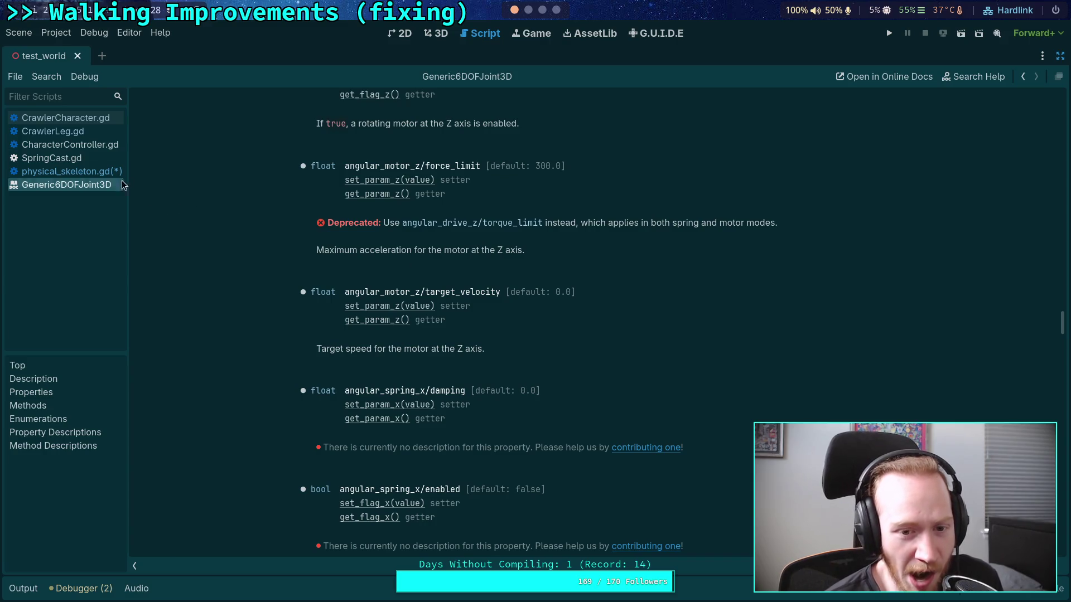
pyautogui.click(86, 176)
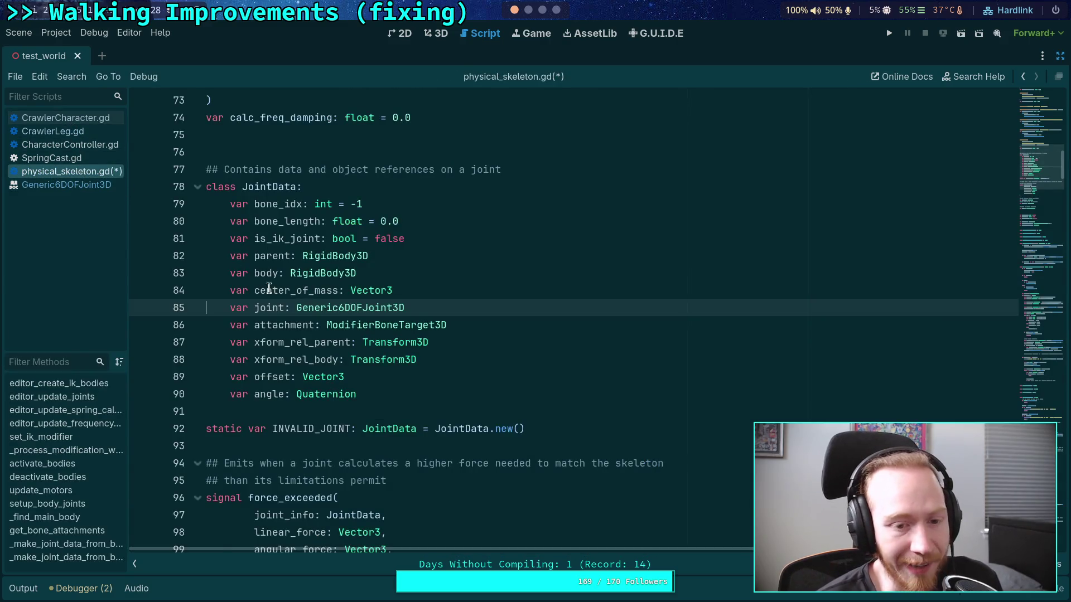
# Collapse _process_modification_with_delta, setup_body_joints, get_bone_attachments and the functions at lines 423 and 604
pyautogui.scroll(-15, 456, 349)
pyautogui.scroll(-5, 456, 349)
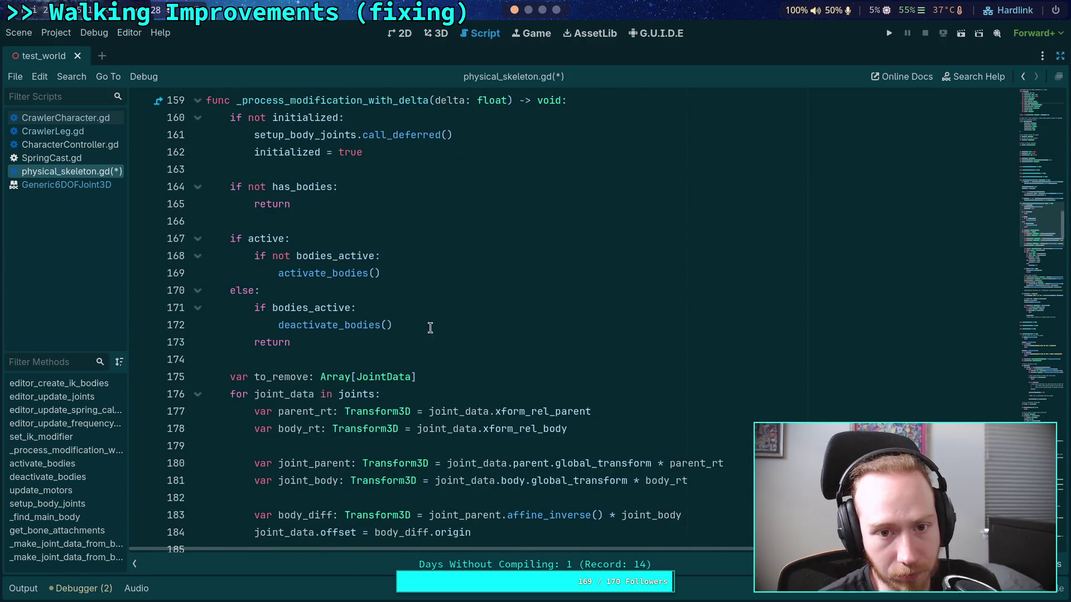
pyautogui.scroll(2, 454, 349)
pyautogui.scroll(-1, 430, 329)
pyautogui.scroll(-15, 338, 285)
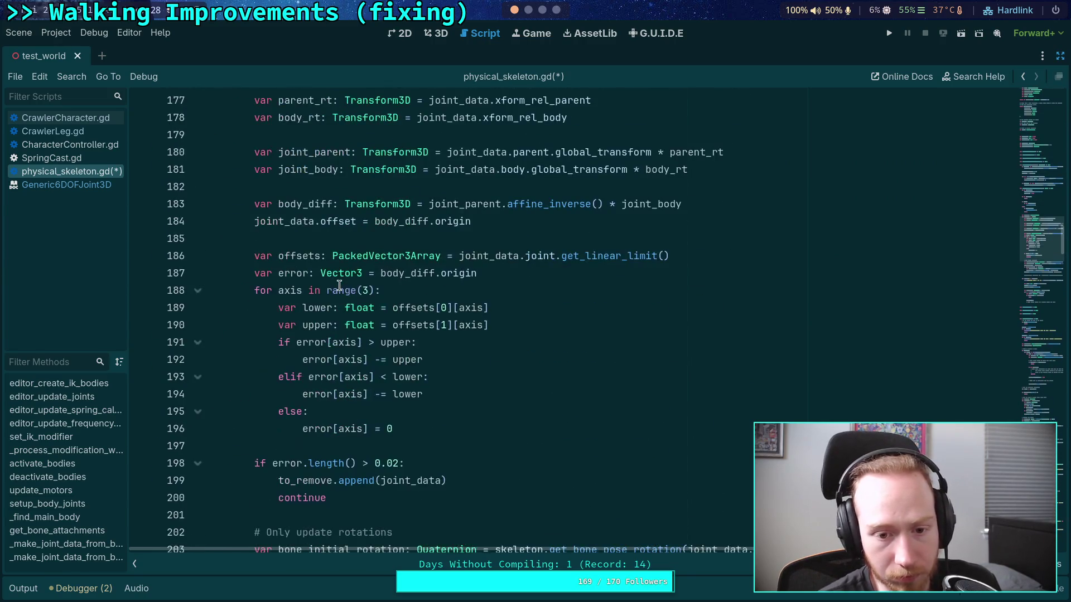
pyautogui.scroll(15, 339, 285)
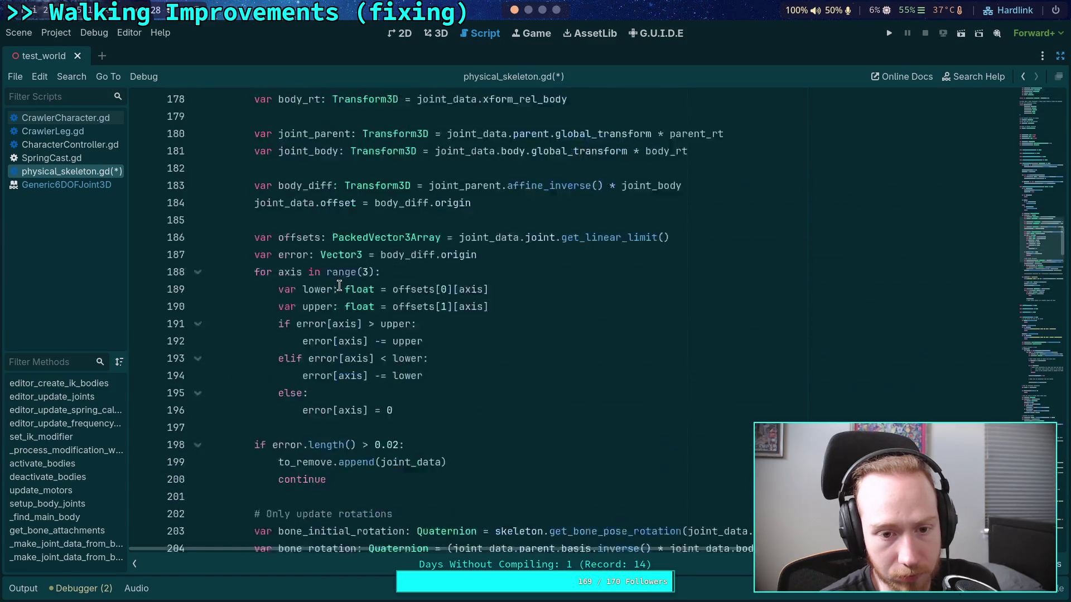
pyautogui.click(198, 153)
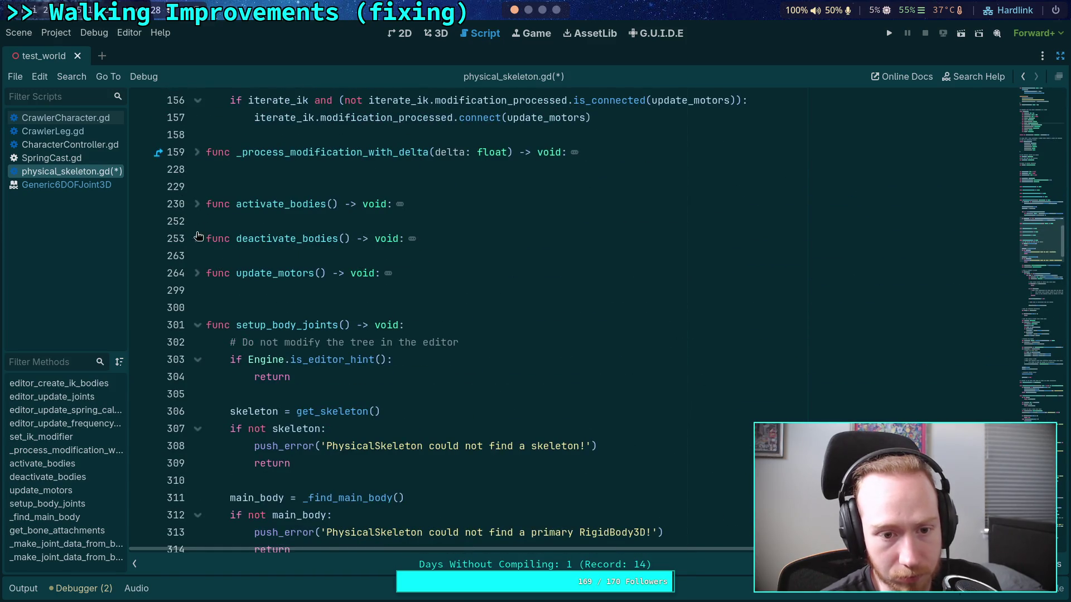
pyautogui.click(197, 325)
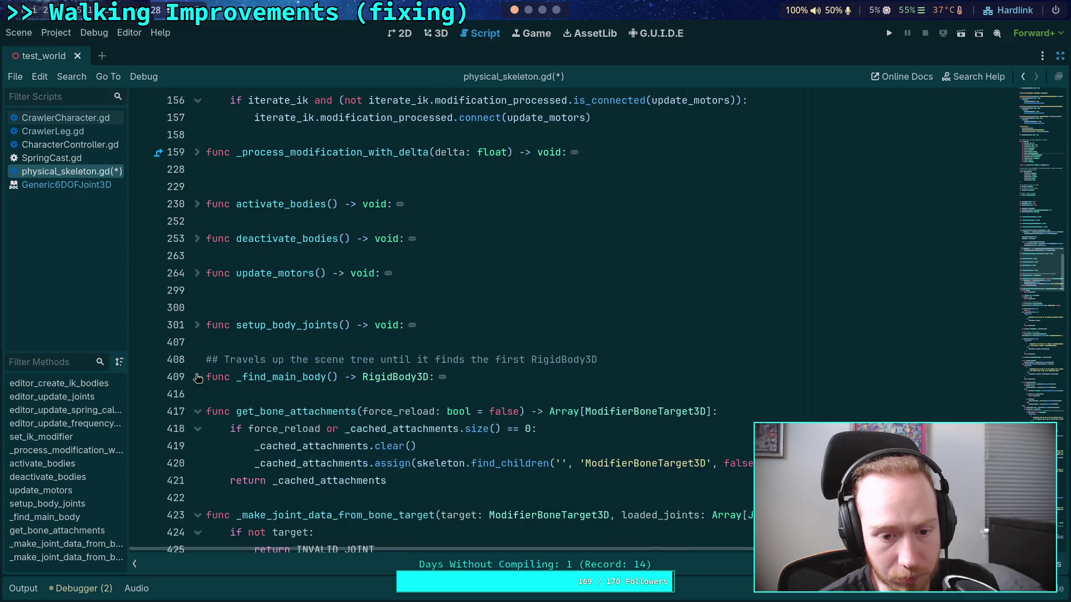
pyautogui.click(198, 412)
pyautogui.click(197, 447)
pyautogui.scroll(-2, 197, 477)
pyautogui.click(197, 430)
pyautogui.scroll(1, 211, 295)
# Expand update_motors and copy its three per-axis motor velocity checks on lines 293–298
pyautogui.click(198, 284)
pyautogui.scroll(-6, 246, 304)
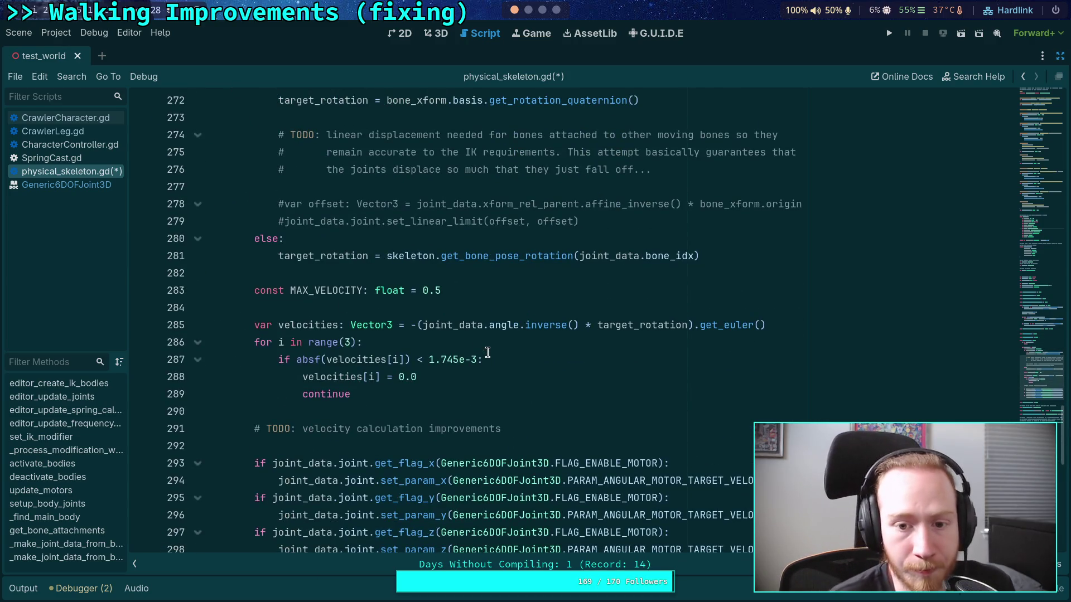
pyautogui.scroll(2, 486, 351)
pyautogui.scroll(-6, 472, 341)
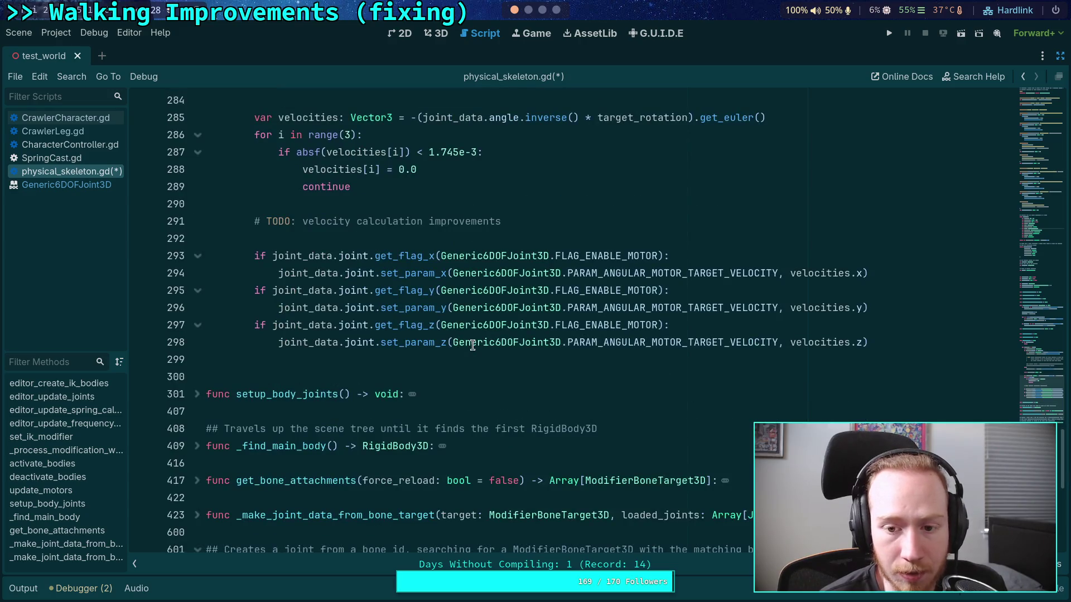
pyautogui.scroll(1, 472, 342)
pyautogui.moveTo(897, 395)
pyautogui.mouseDown()
pyautogui.moveTo(246, 308)
pyautogui.moveTo(893, 396)
pyautogui.mouseUp()
pyautogui.hotkey('ctrl', 'c')
pyautogui.rightClick(393, 315)
pyautogui.click(419, 363)
pyautogui.scroll(6, 432, 364)
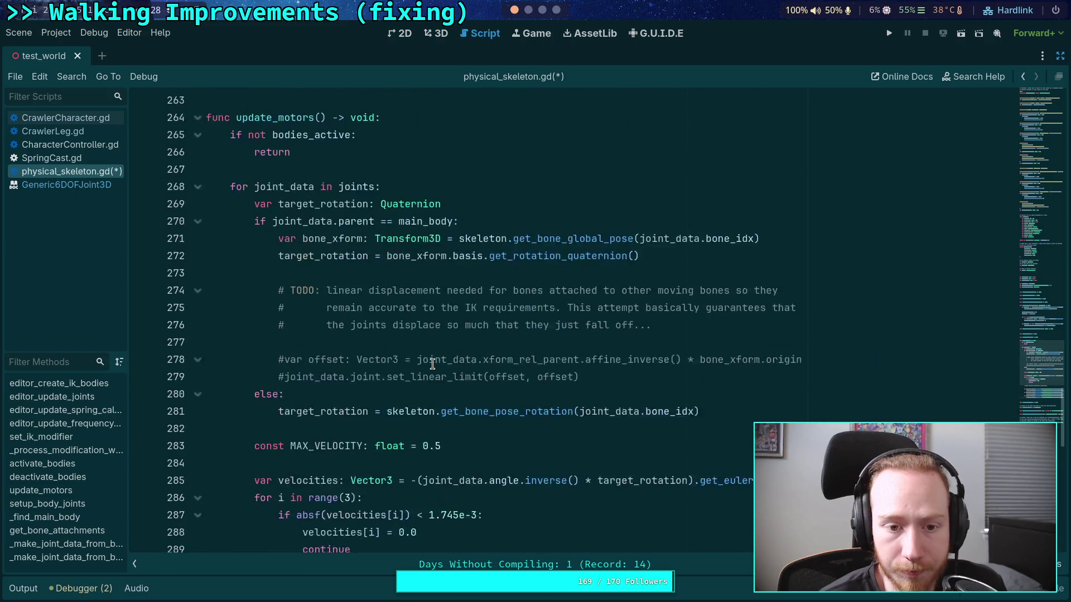
pyautogui.scroll(20, 430, 346)
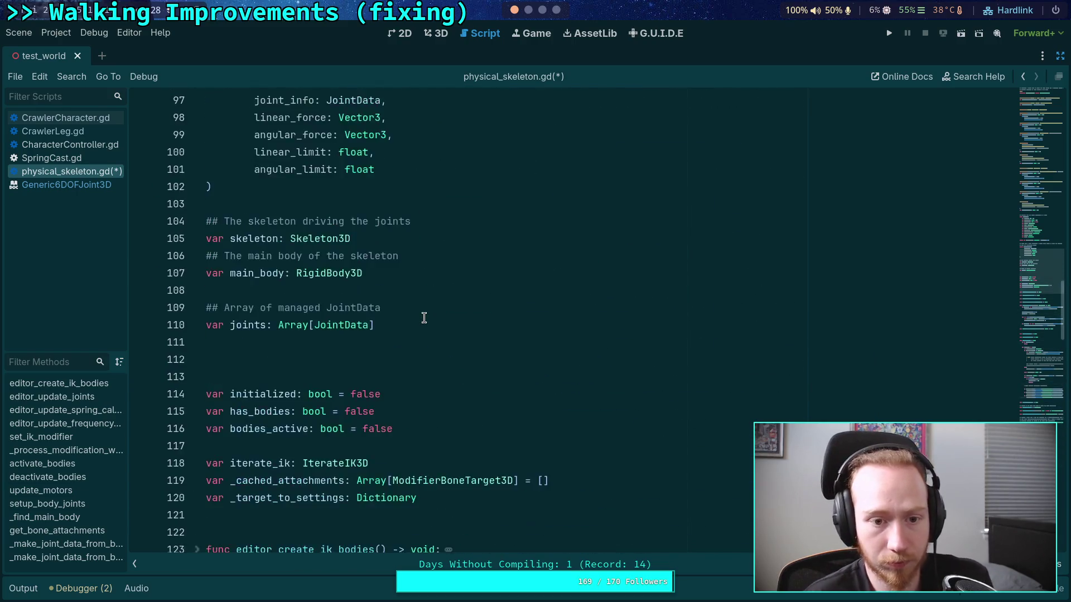
pyautogui.scroll(10, 424, 318)
pyautogui.scroll(-15, 424, 318)
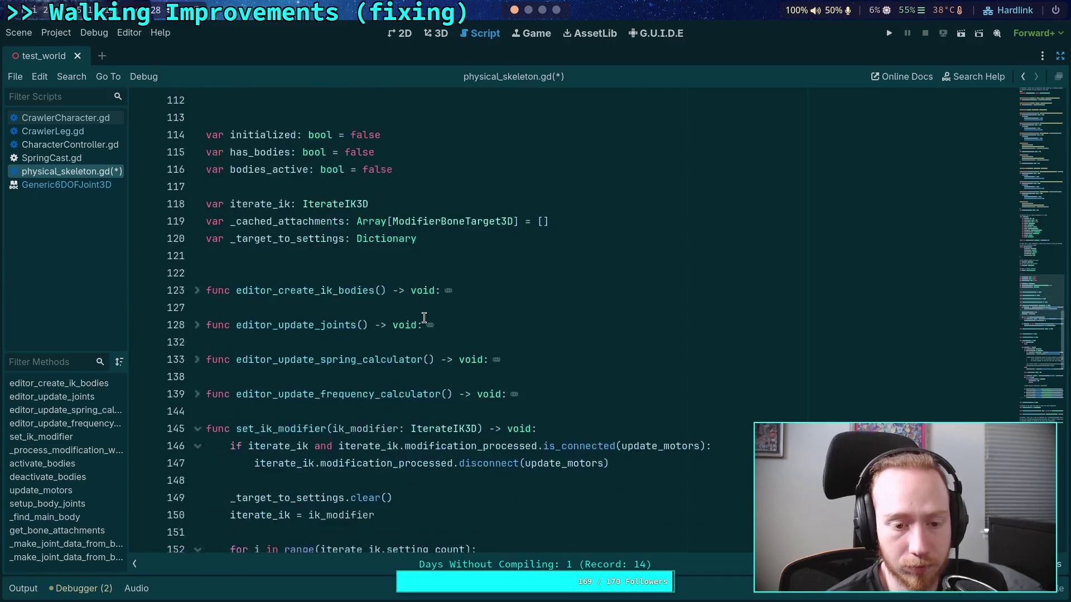
pyautogui.scroll(-5, 424, 317)
pyautogui.scroll(-8, 309, 265)
# Paste the copied motor velocity code over the unfinished child.joint line and indent it one level
pyautogui.click(197, 256)
pyautogui.scroll(-20, 357, 279)
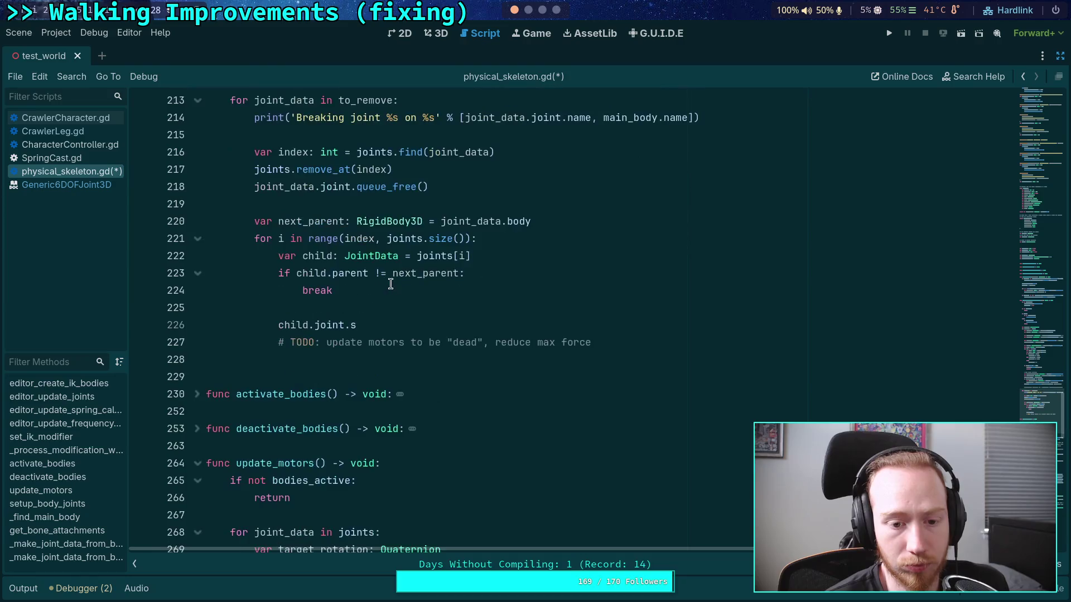
pyautogui.click(535, 325)
pyautogui.moveTo(357, 325)
pyautogui.mouseDown()
pyautogui.moveTo(279, 325)
pyautogui.moveTo(315, 411)
pyautogui.mouseUp()
pyautogui.hotkey('ctrl', 'v')
pyautogui.press('Tab')
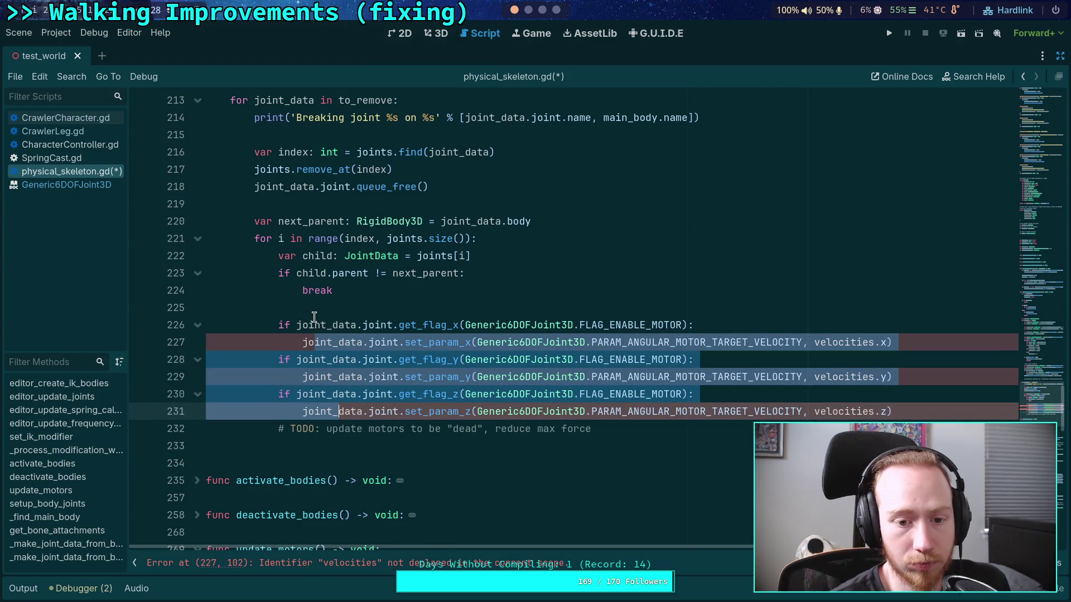
# Rename joint_data to child on lines 226 through 231
pyautogui.doubleClick(308, 325)
pyautogui.write('child')
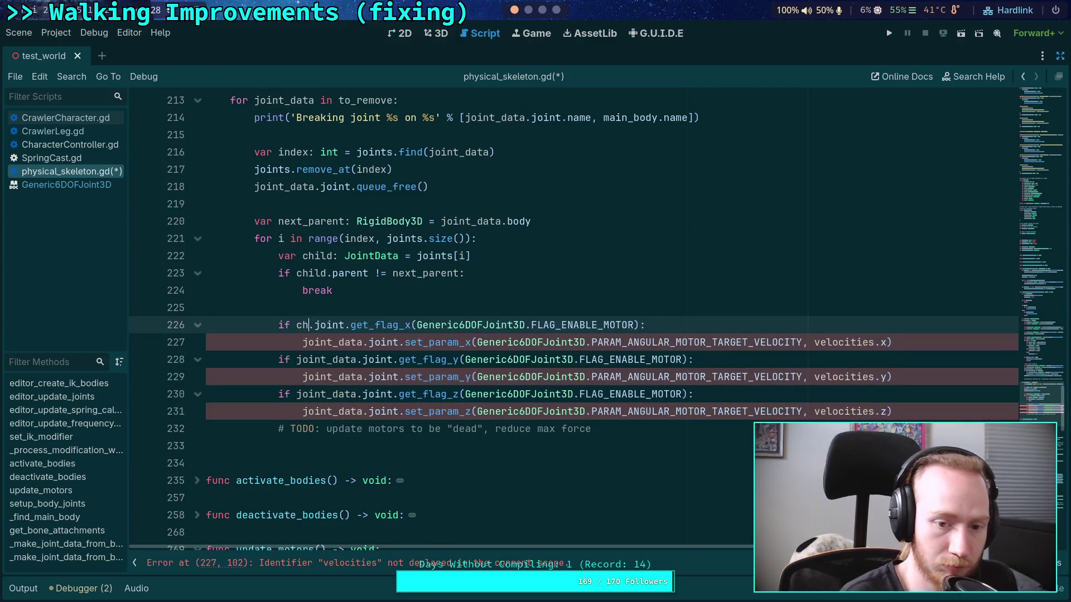
pyautogui.doubleClick(313, 319)
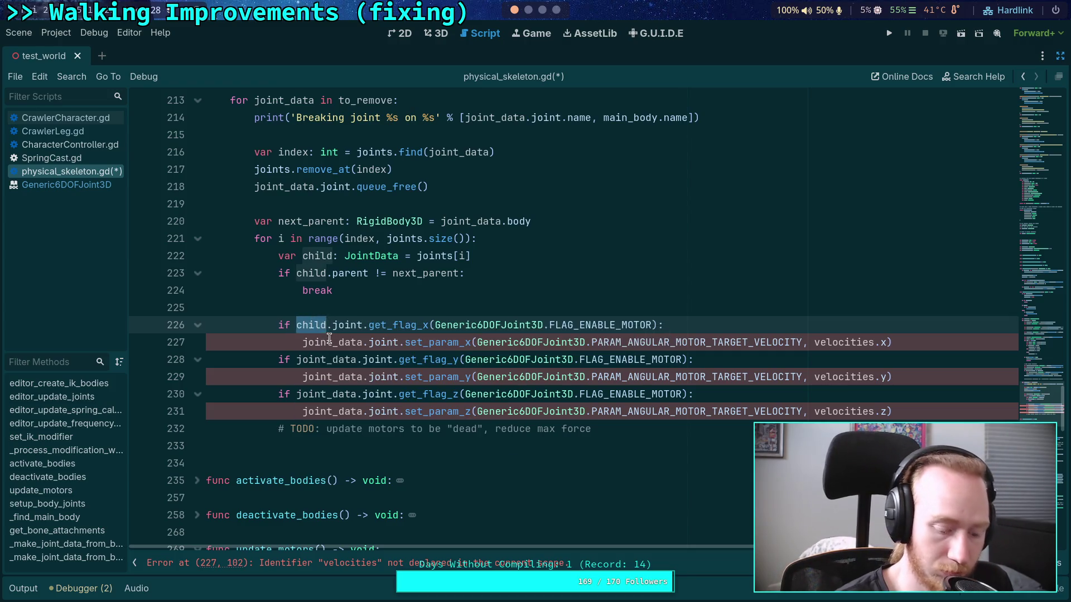
pyautogui.doubleClick(317, 341)
pyautogui.write('child')
pyautogui.doubleClick(321, 359)
pyautogui.write('child')
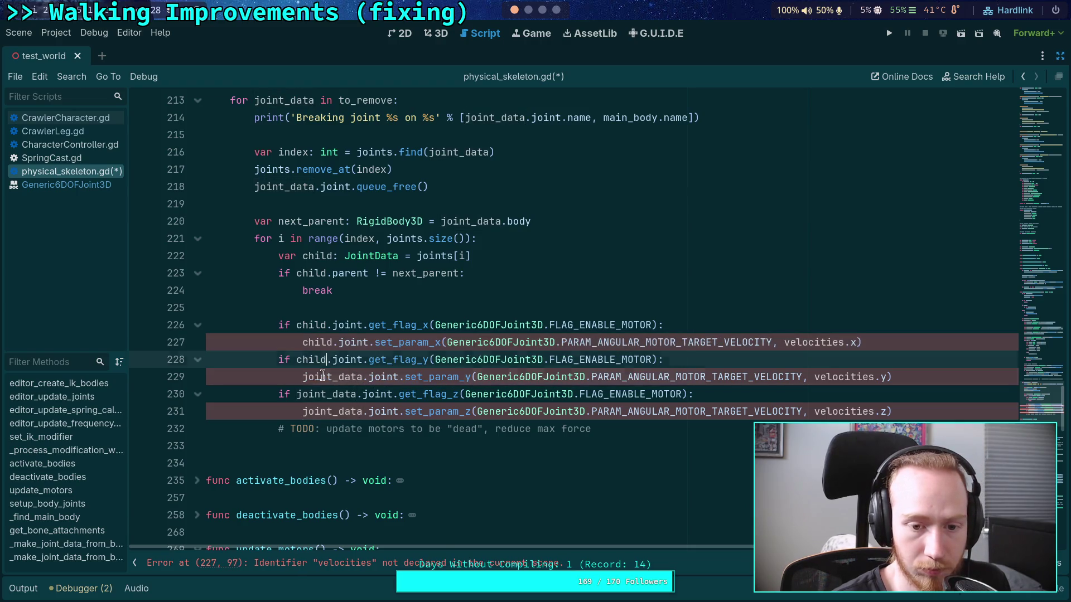
pyautogui.doubleClick(321, 376)
pyautogui.write('child')
pyautogui.doubleClick(318, 394)
pyautogui.write('child')
pyautogui.doubleClick(329, 412)
pyautogui.write('child')
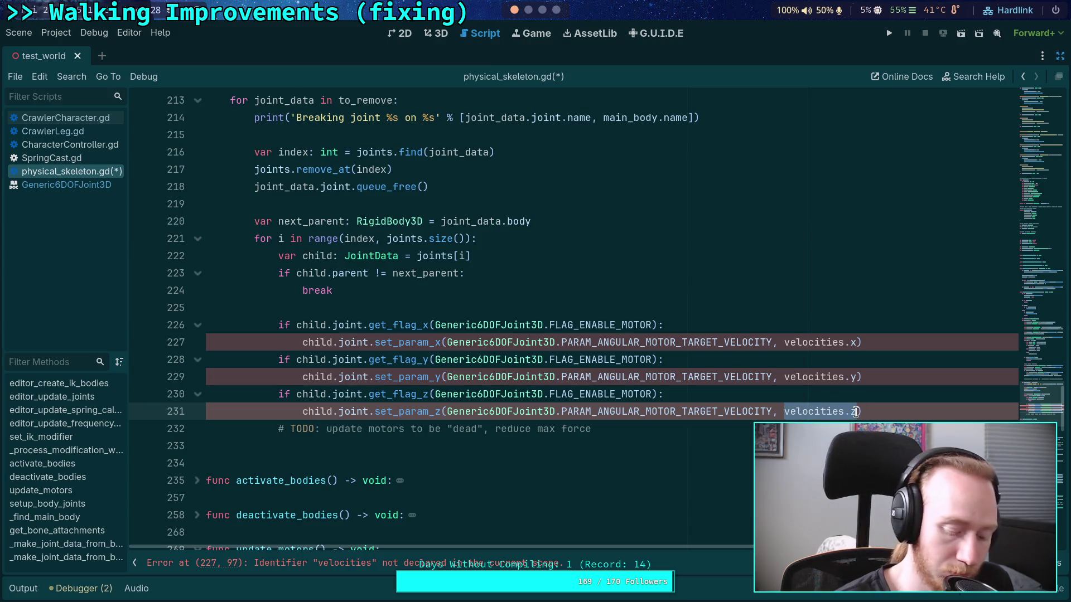
# Set the target velocity to 0 and move the TODO comment above the motor checks
pyautogui.moveTo(846, 377)
pyautogui.mouseDown()
pyautogui.moveTo(784, 376)
pyautogui.moveTo(857, 344)
pyautogui.mouseUp()
pyautogui.write('0')
pyautogui.write('0')
pyautogui.click(825, 407)
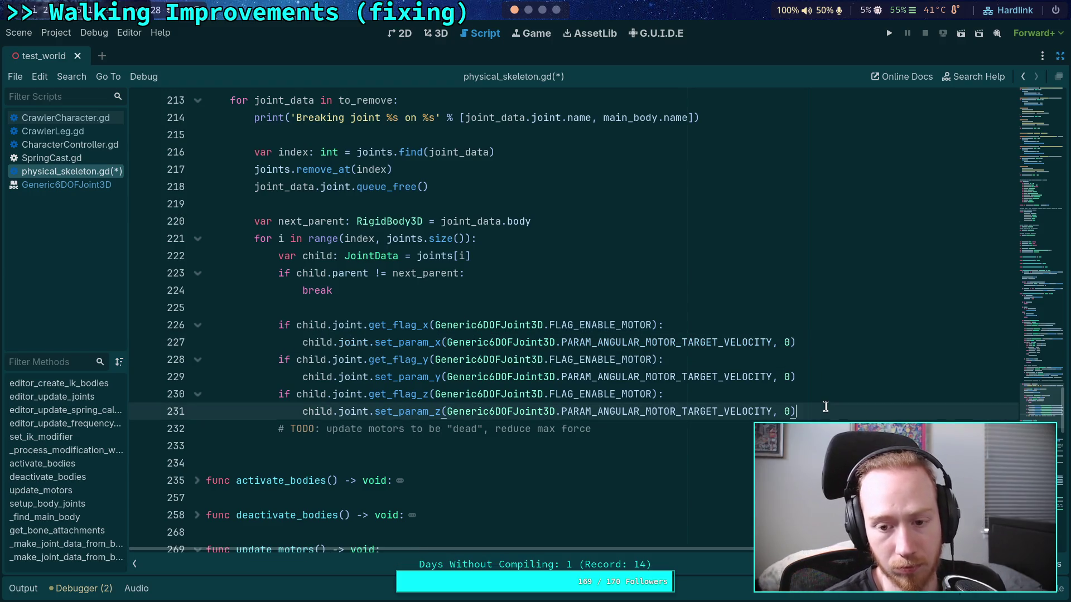
pyautogui.click(831, 335)
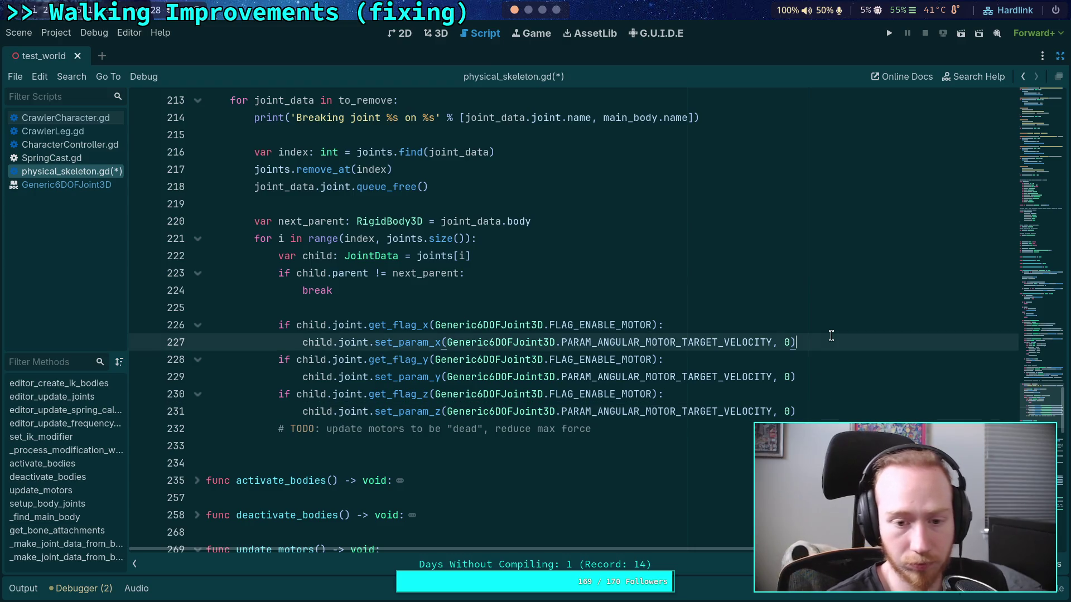
pyautogui.press('Down')
pyautogui.press('Down')
pyautogui.press('Down')
pyautogui.press('Up')
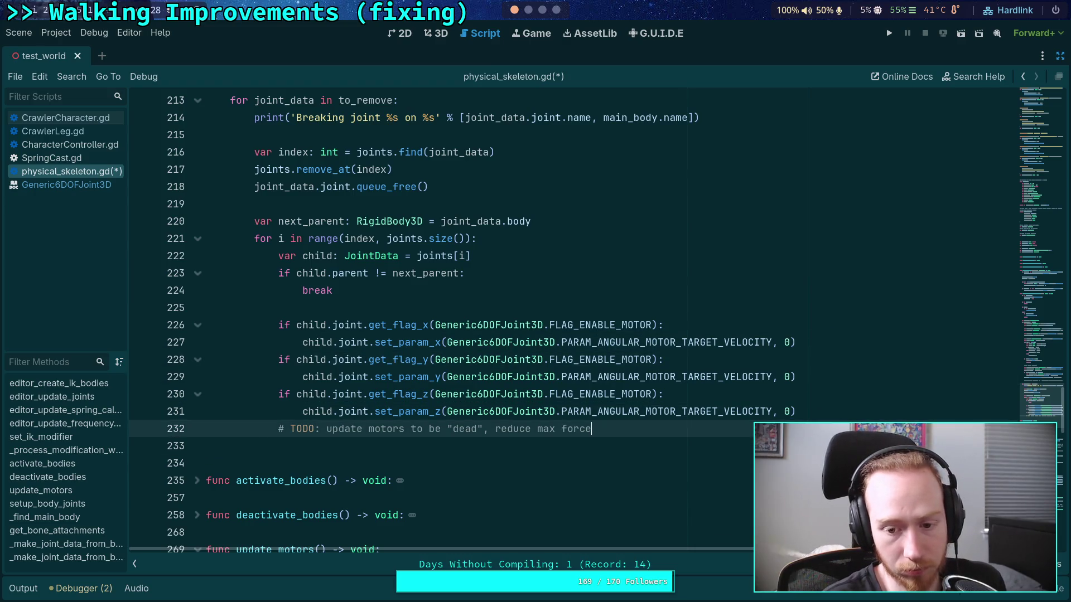
pyautogui.hotkey('alt', 'Up')
pyautogui.hotkey('alt', 'Up')
pyautogui.hotkey('alt', 'Up')
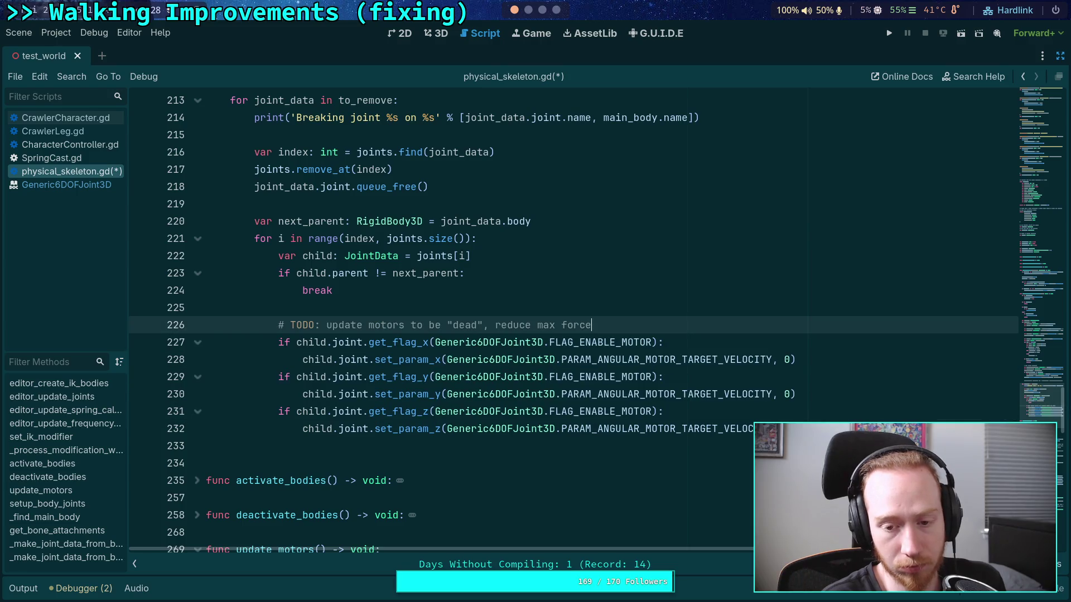
# Start a second set_param call on a new line after line 228
pyautogui.click(825, 359)
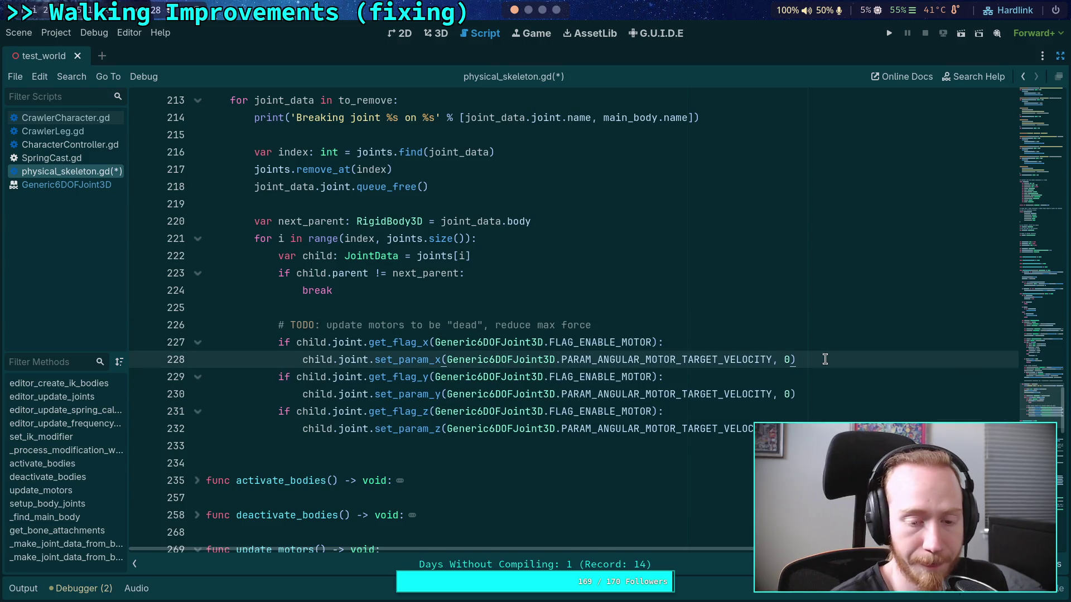
pyautogui.press('Return')
pyautogui.write('child.joint.set_param')
pyautogui.write('(G')
pyautogui.press('BackSpace')
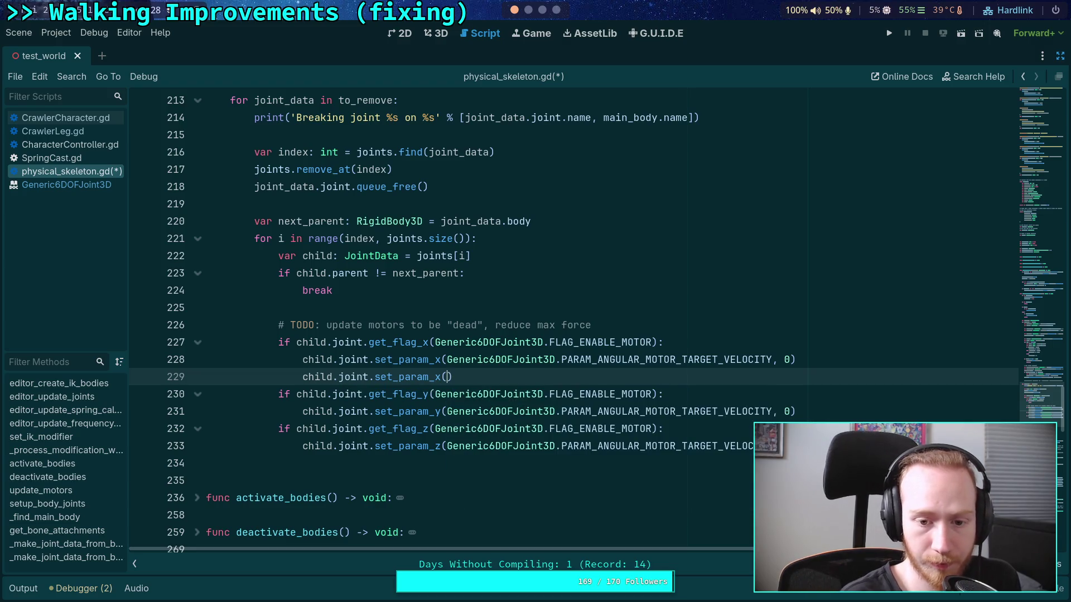
# Complete the x-axis call with PARAM_ANGULAR_DRIVE_TORQUE_LIMIT and 100.0
pyautogui.hotkey('ctrl', 'space')
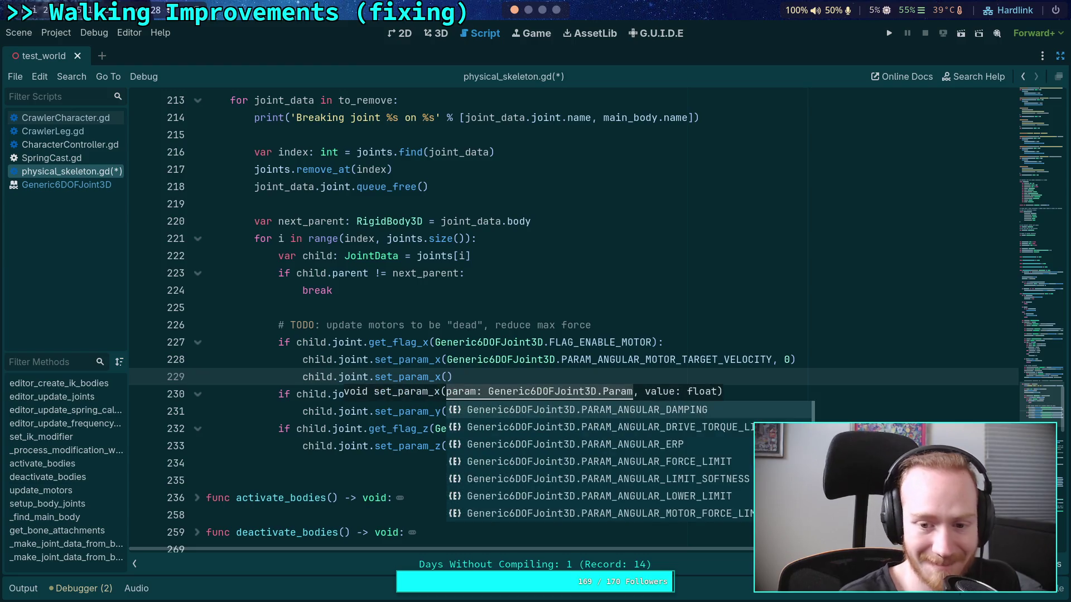
pyautogui.press('Down')
pyautogui.press('Down')
pyautogui.press('Down')
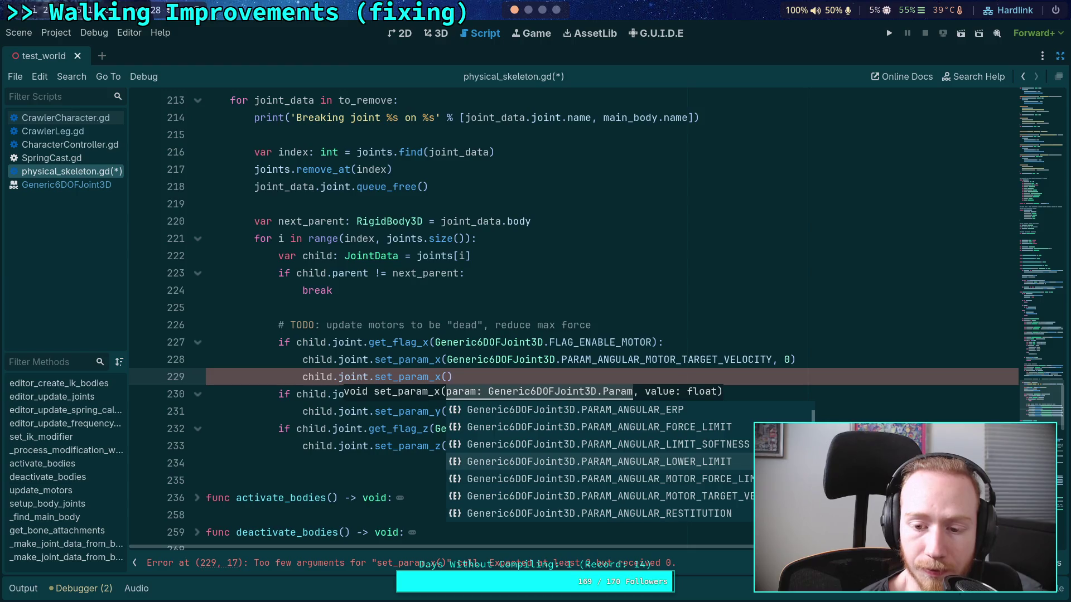
pyautogui.press('Up')
pyautogui.press('Up')
pyautogui.press('Up')
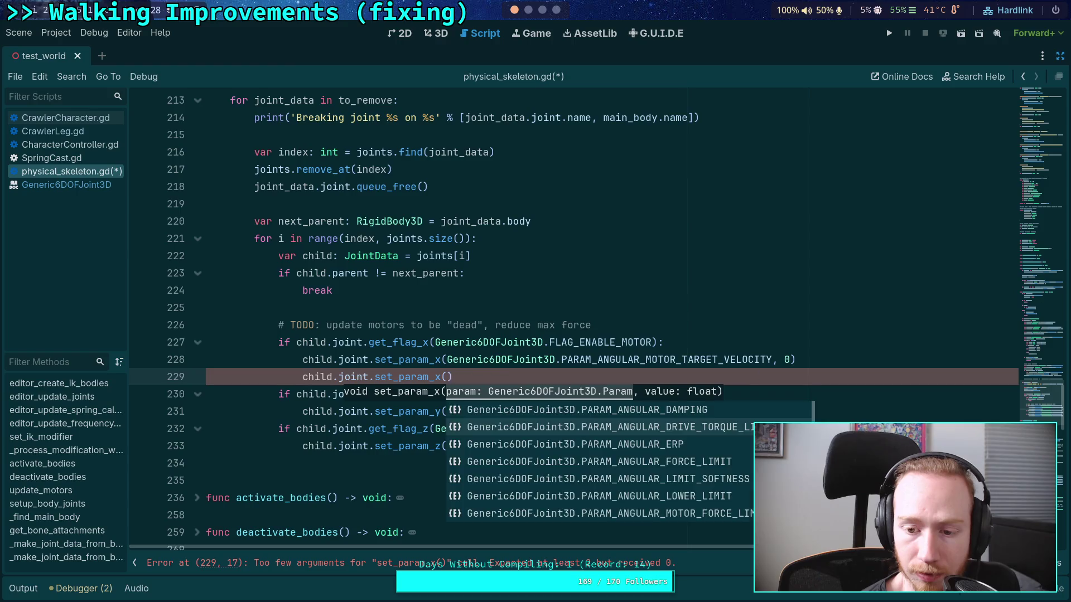
pyautogui.press('Return')
pyautogui.write(', ')
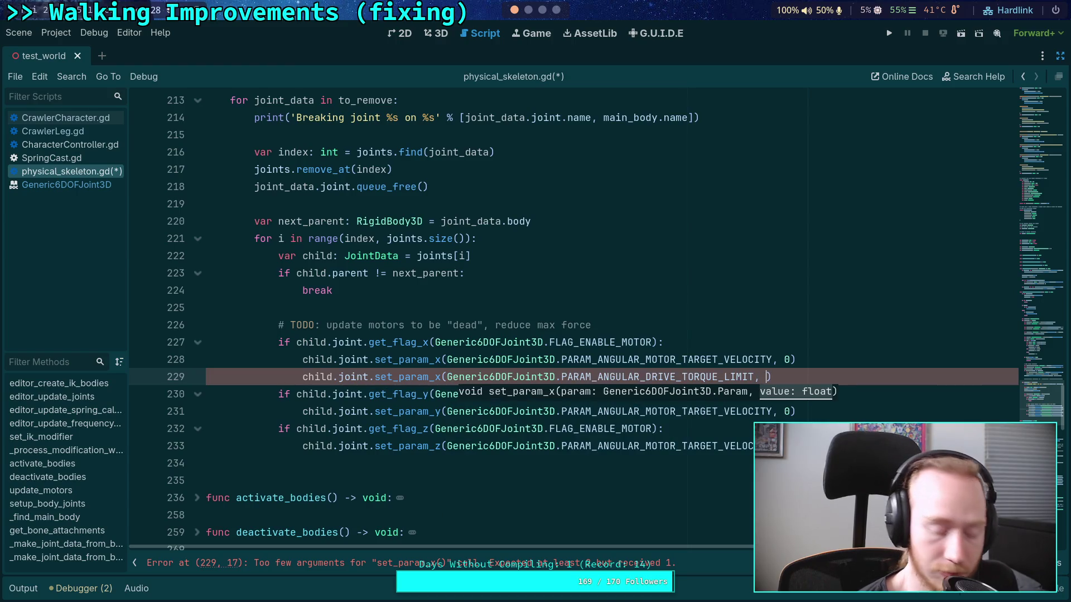
pyautogui.write('100.0')
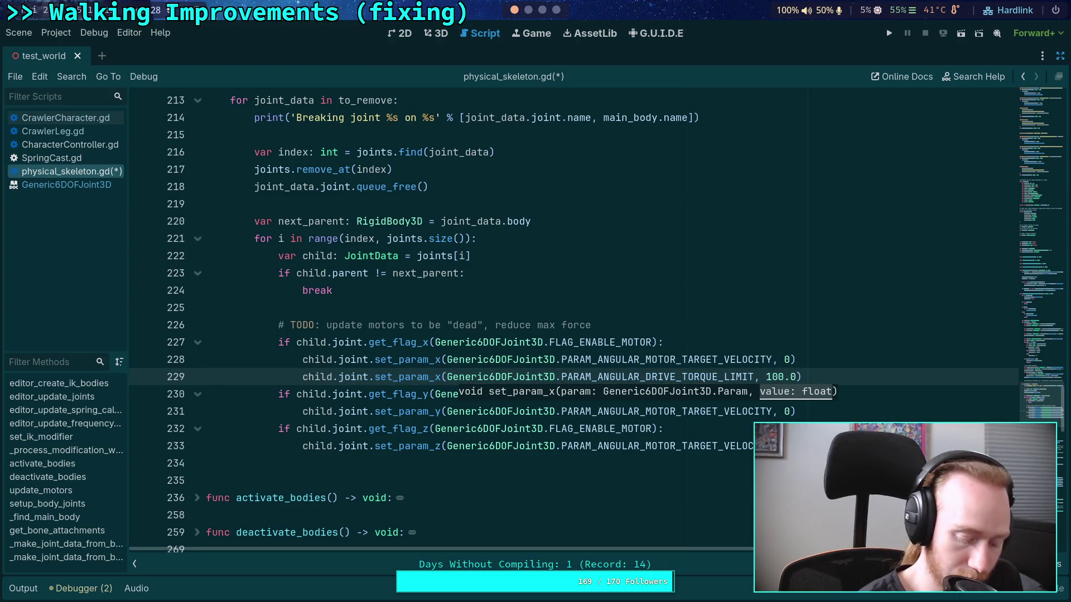
# Copy the torque limit line into the y and z blocks, keeping velocity lines above
pyautogui.press('Down')
pyautogui.press('Down')
pyautogui.write('child.joint.set_param_x(Generic6DOFJoint3D.PARAM_ANGULAR_DRIVE_TORQUE_LIMIT, 100.0)')
pyautogui.press('Down')
pyautogui.press('Down')
pyautogui.hotkey('ctrl', 'v')
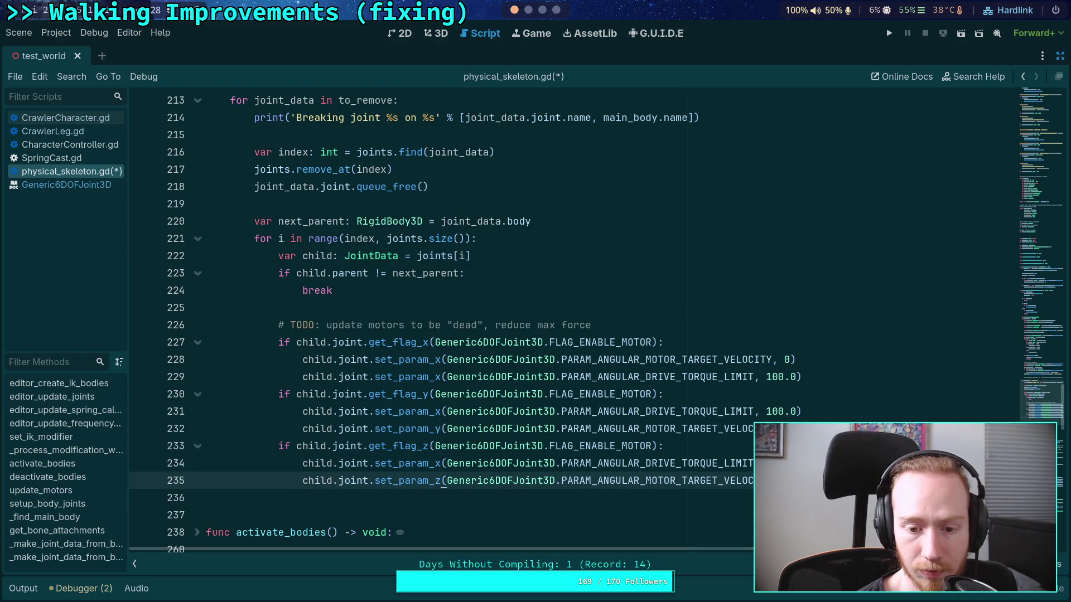
pyautogui.hotkey('alt', 'Up')
pyautogui.press('Up')
pyautogui.press('Up')
pyautogui.hotkey('alt', 'Up')
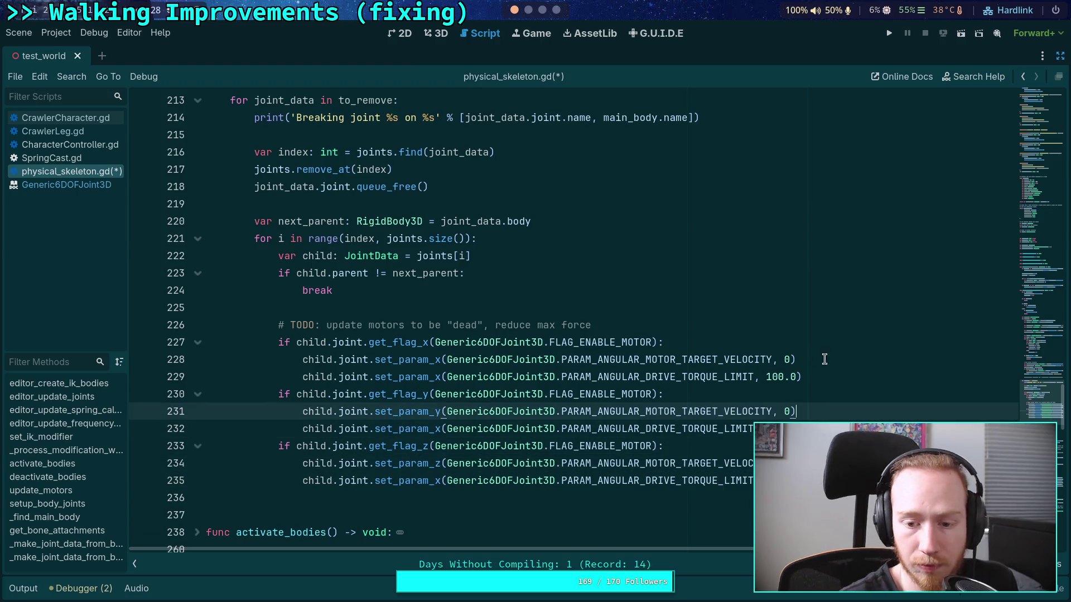
# Fix the axis letters to y on line 232 and z on line 235
pyautogui.click(442, 429)
pyautogui.press('BackSpace')
pyautogui.write('f')
pyautogui.press('BackSpace')
pyautogui.write('y')
pyautogui.click(440, 481)
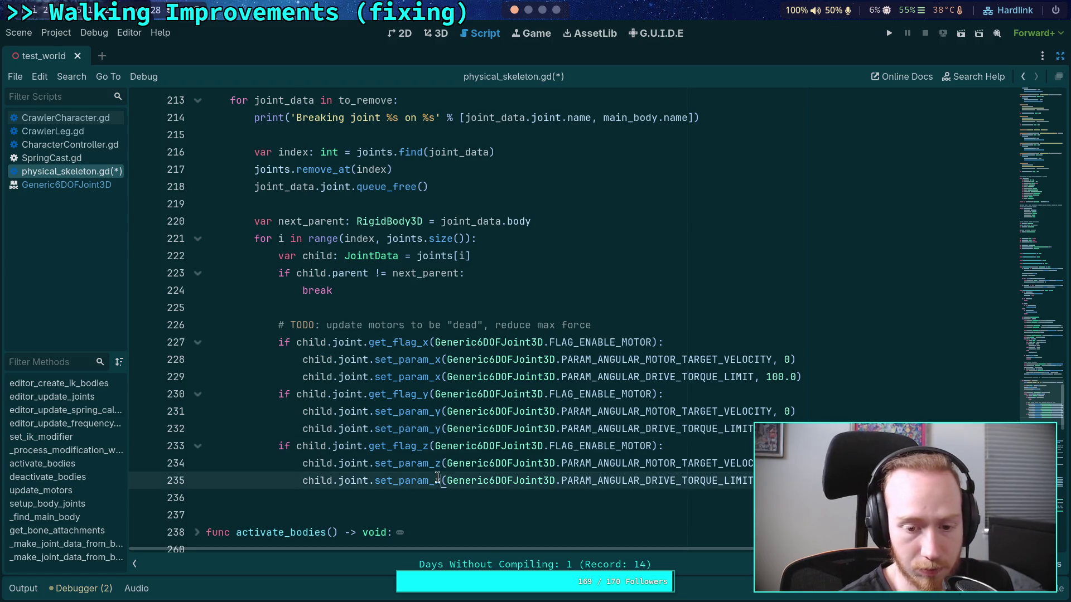
pyautogui.press('BackSpace')
pyautogui.write('z')
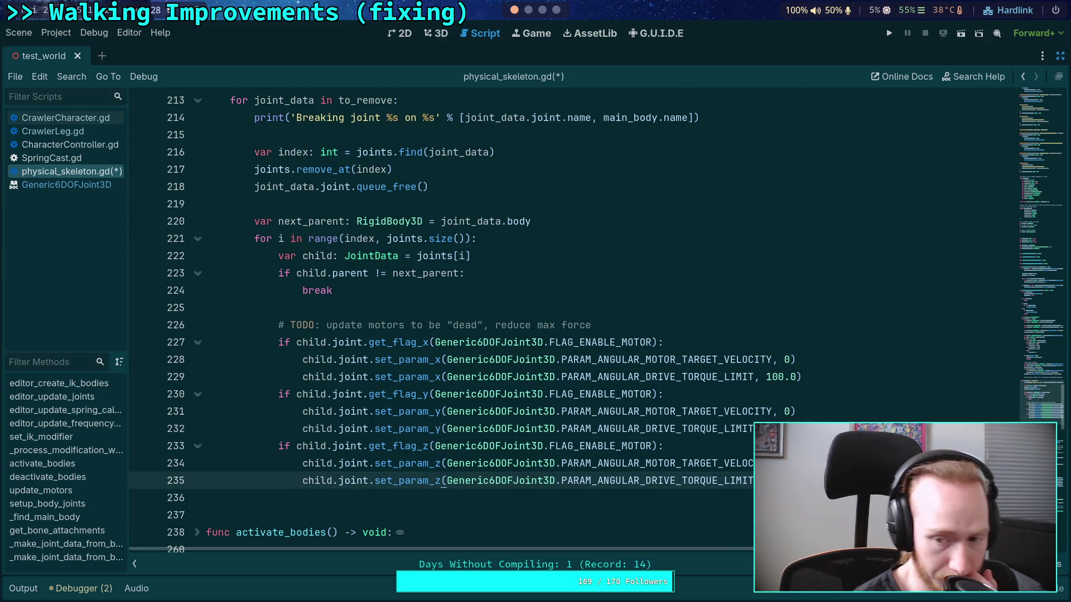
# Reword the TODO to 'make max force a parameter' and save the script
pyautogui.click(618, 325)
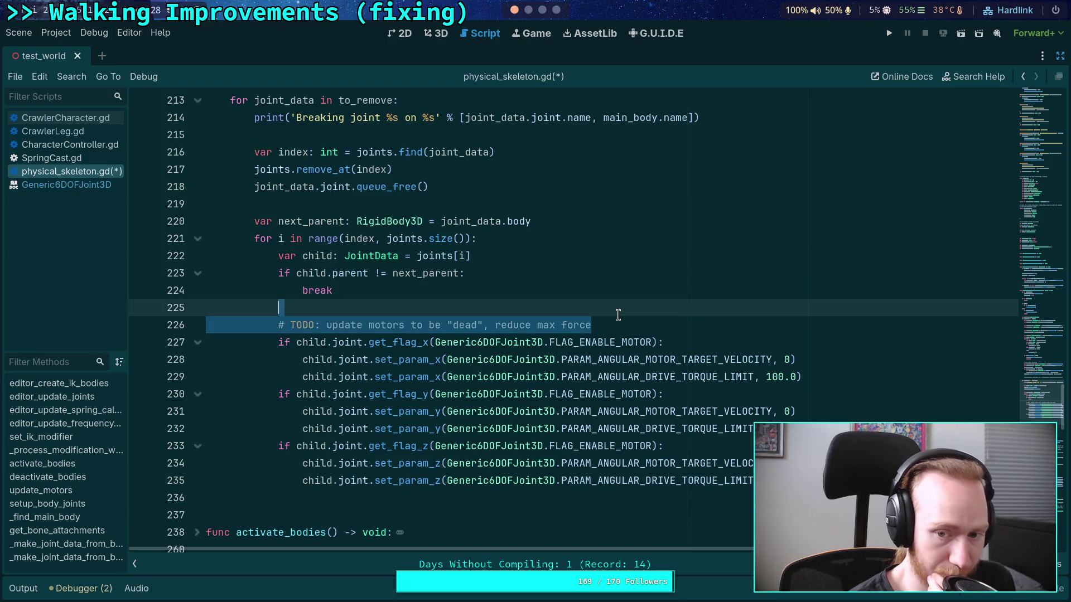
pyautogui.moveTo(591, 325); pyautogui.dragTo(328, 329)
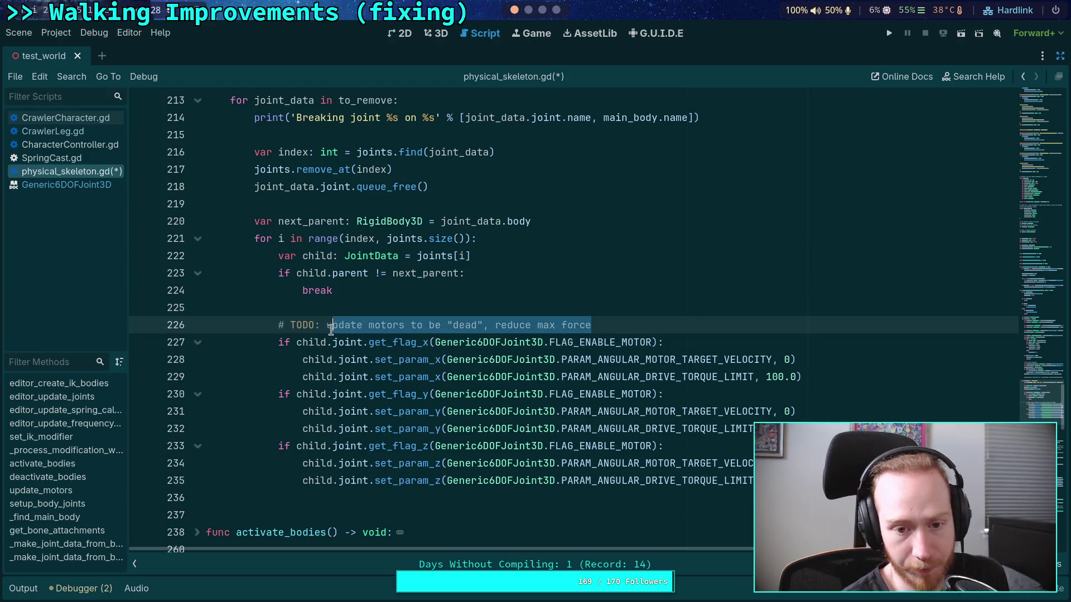
pyautogui.write('make make ')
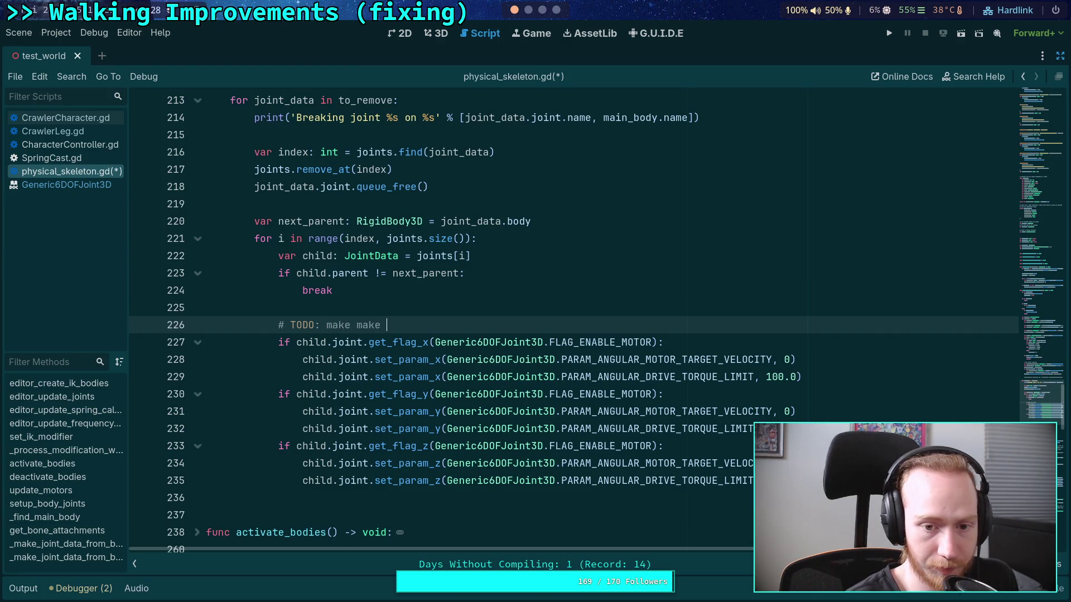
pyautogui.write('force aparameter')
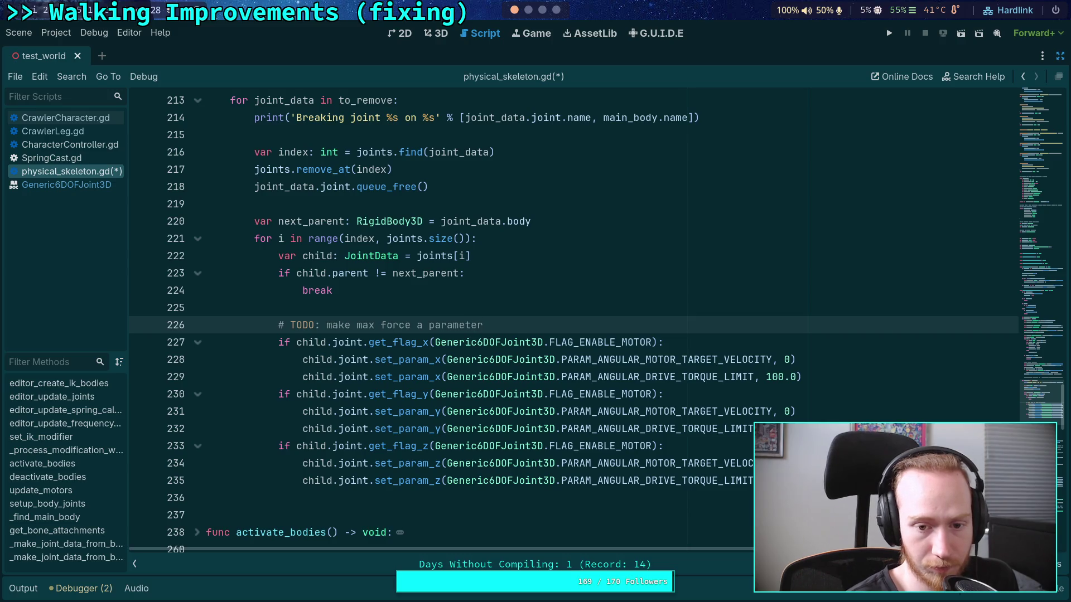
pyautogui.hotkey('ctrl', 's')
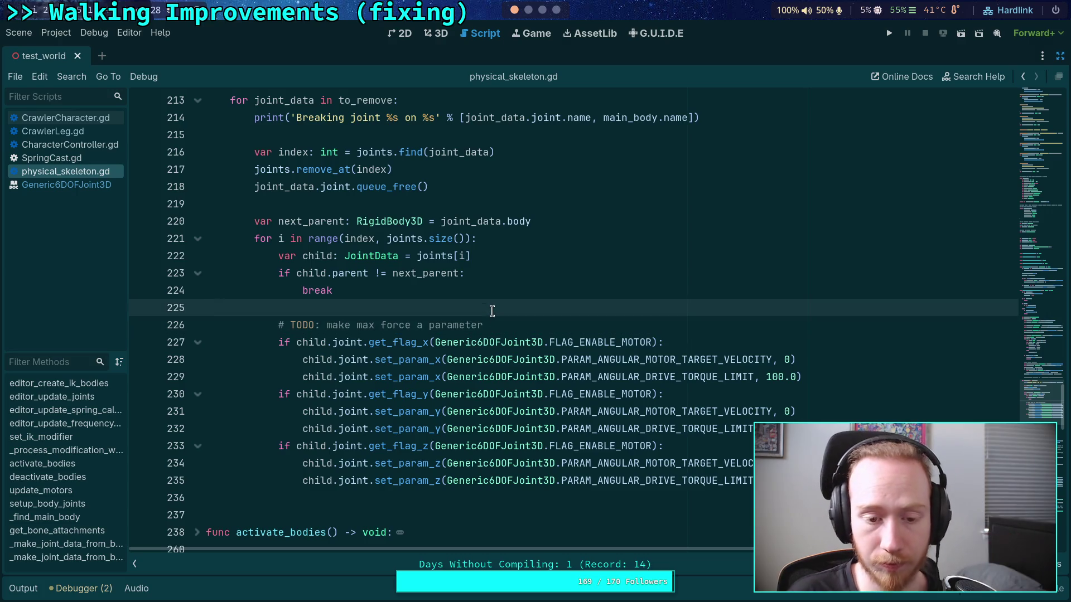
# Add the comment '"kill" joint motors, set velocity to zero and use a low torque limit' above the TODO
pyautogui.hotkey('ctrl', 'shift', 'Return')
pyautogui.write('# "')
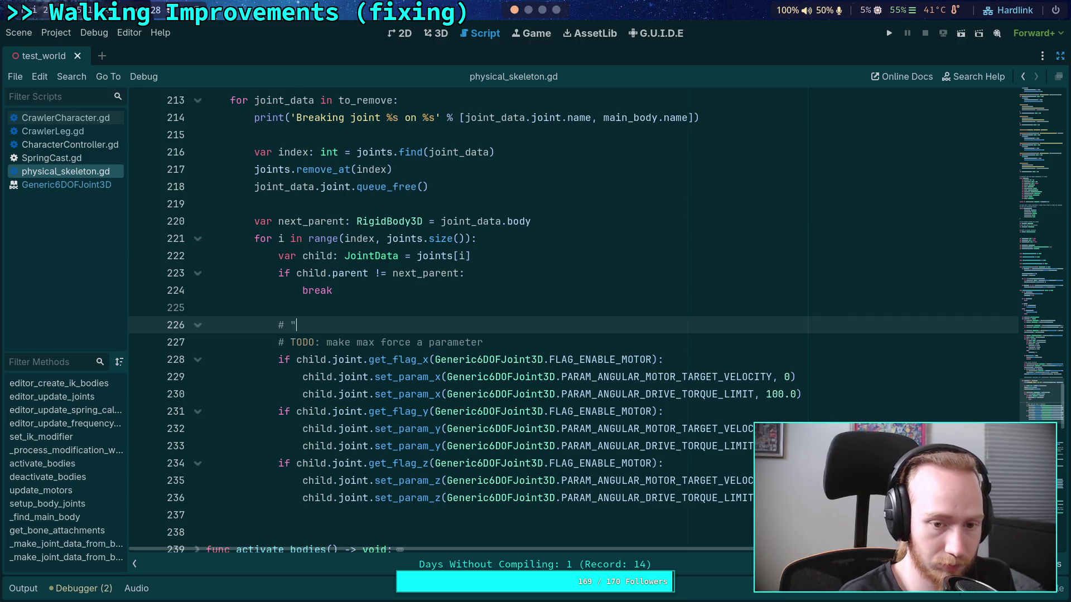
pyautogui.write('kill" moto')
pyautogui.press('BackSpace')
pyautogui.press('BackSpace')
pyautogui.press('BackSpace')
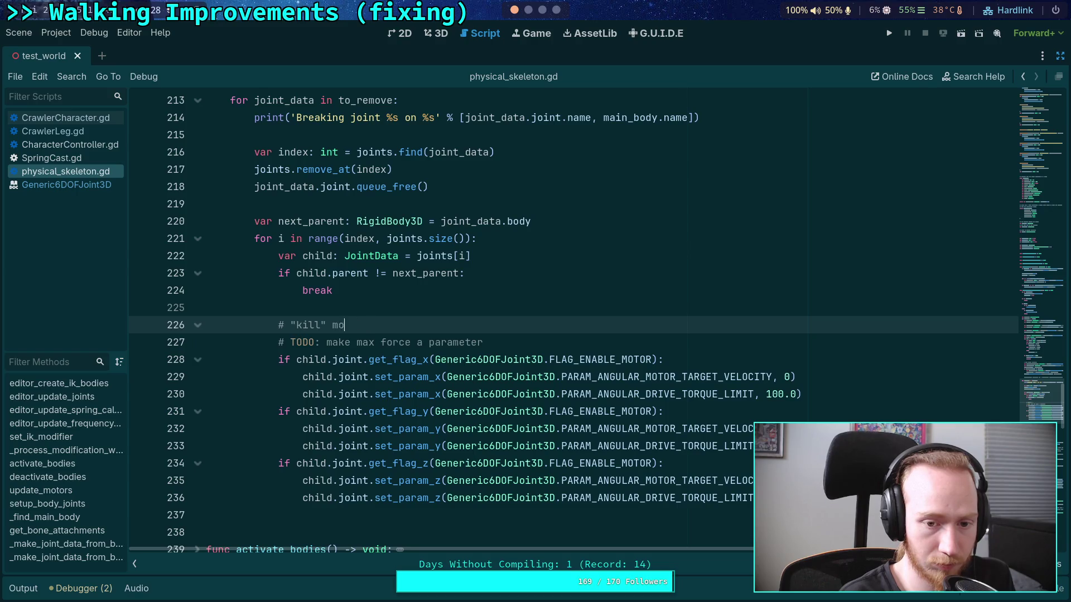
pyautogui.write('joint motors, set ve')
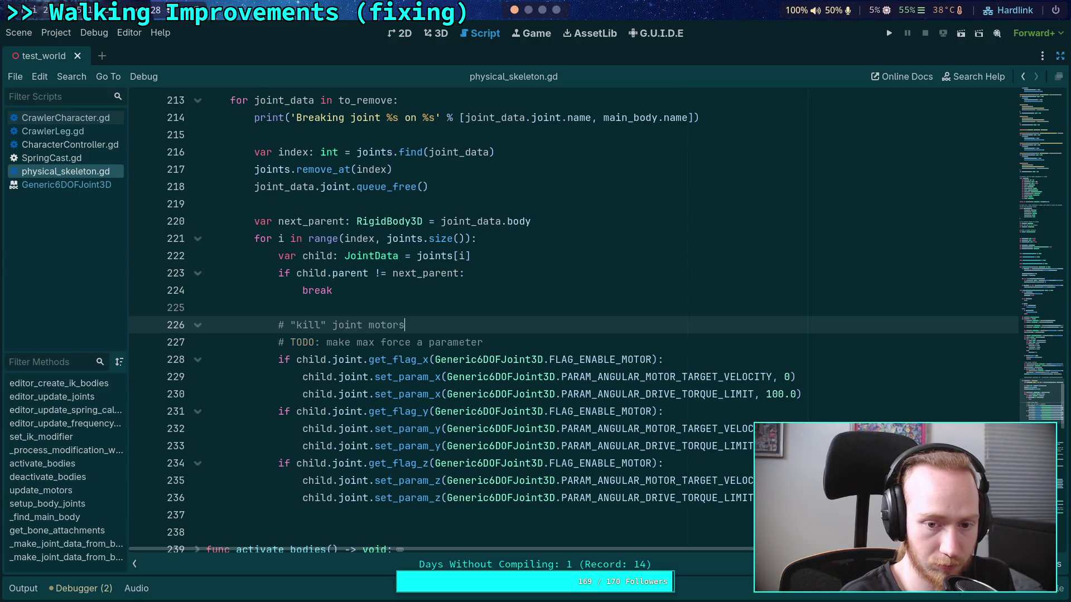
pyautogui.write('loci')
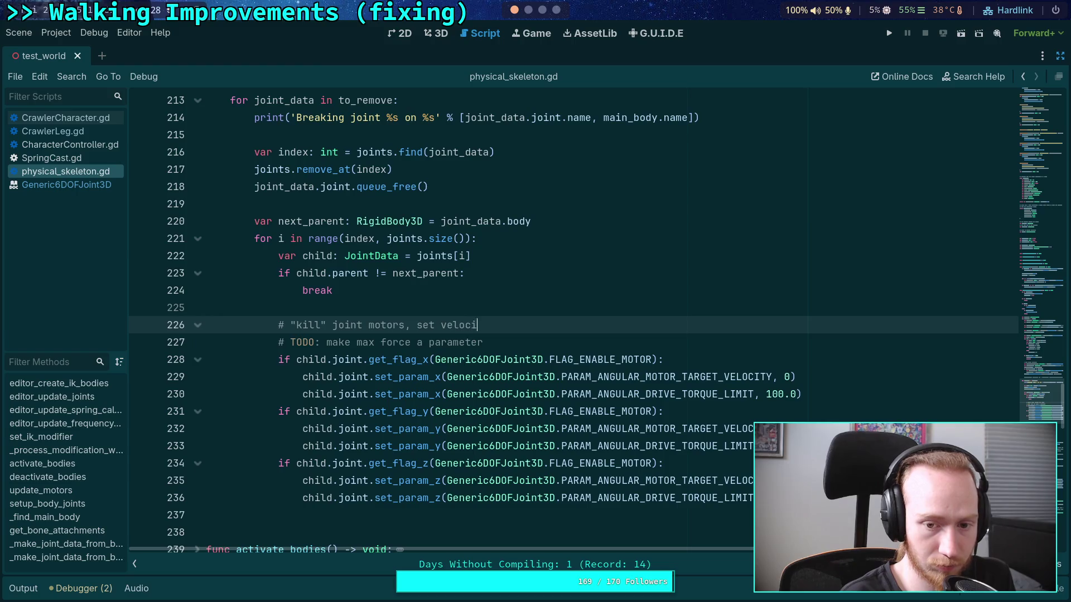
pyautogui.write('ty to zero and ')
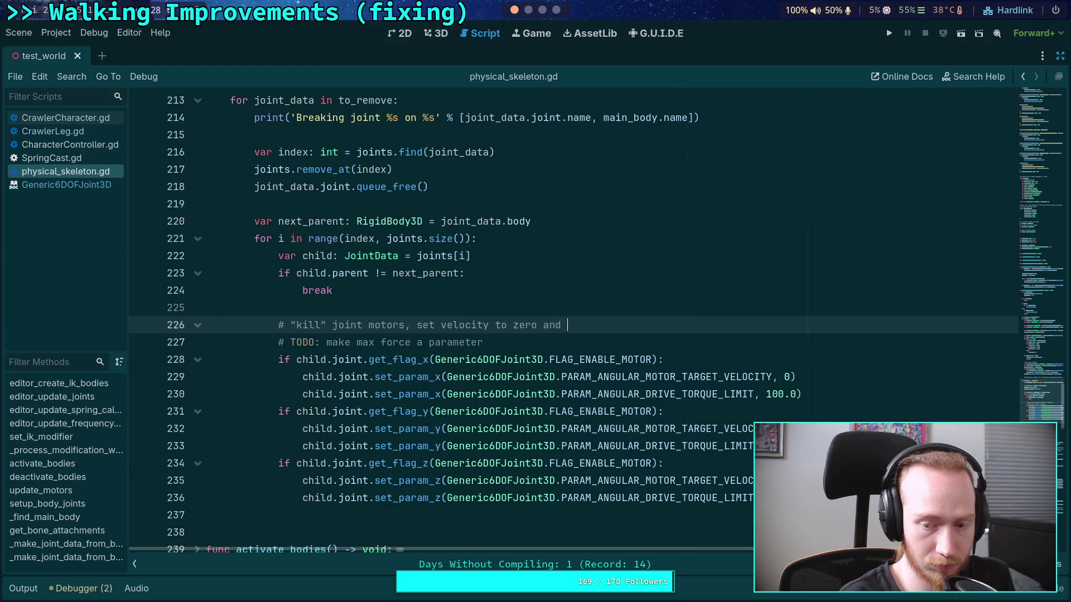
pyautogui.write('use ')
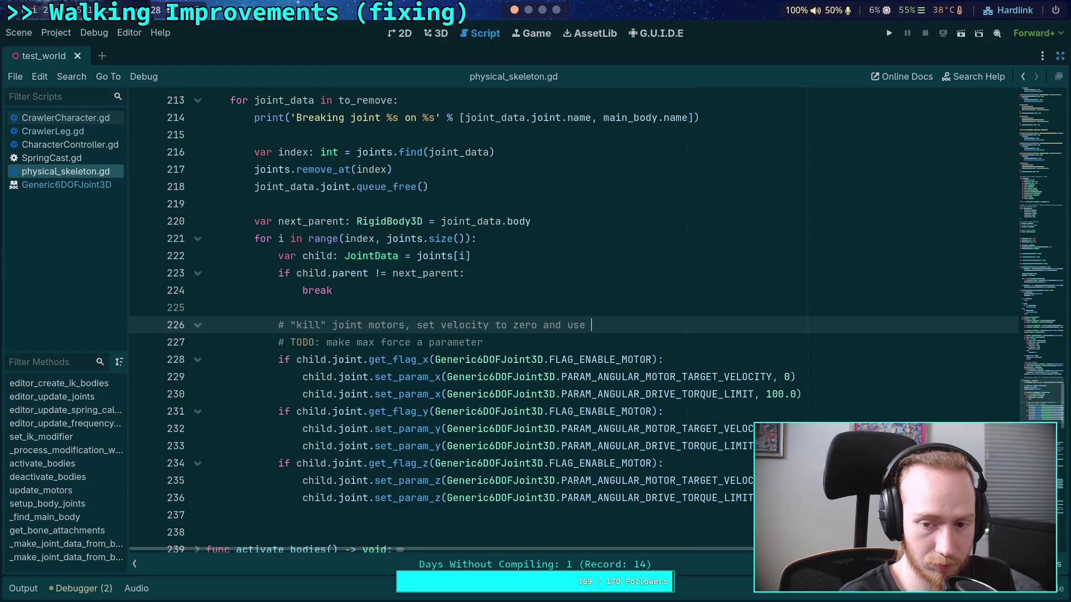
pyautogui.write('a low torque limit')
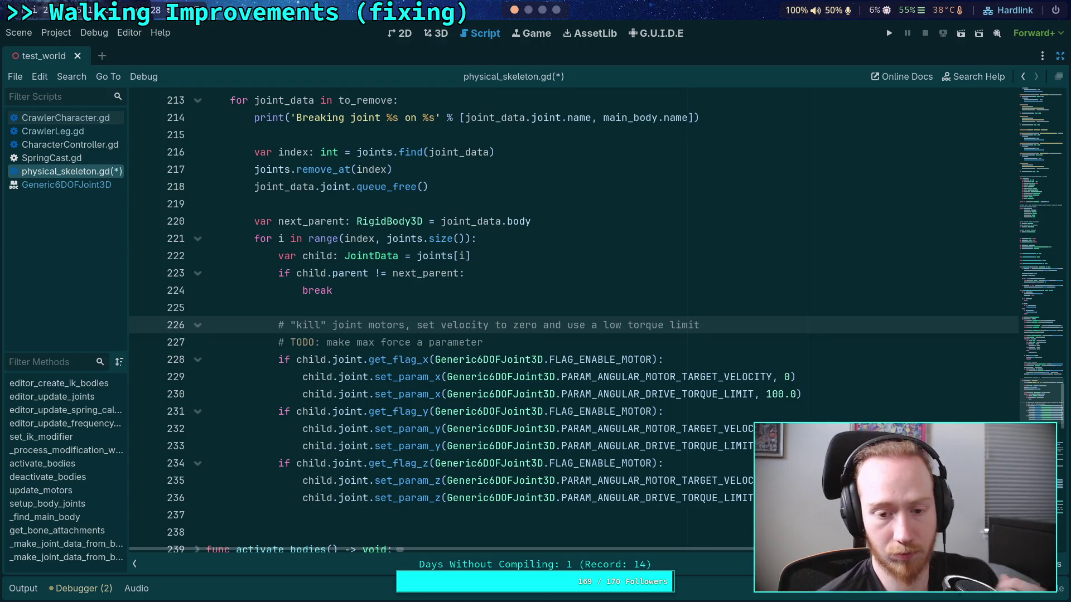
pyautogui.click(778, 395)
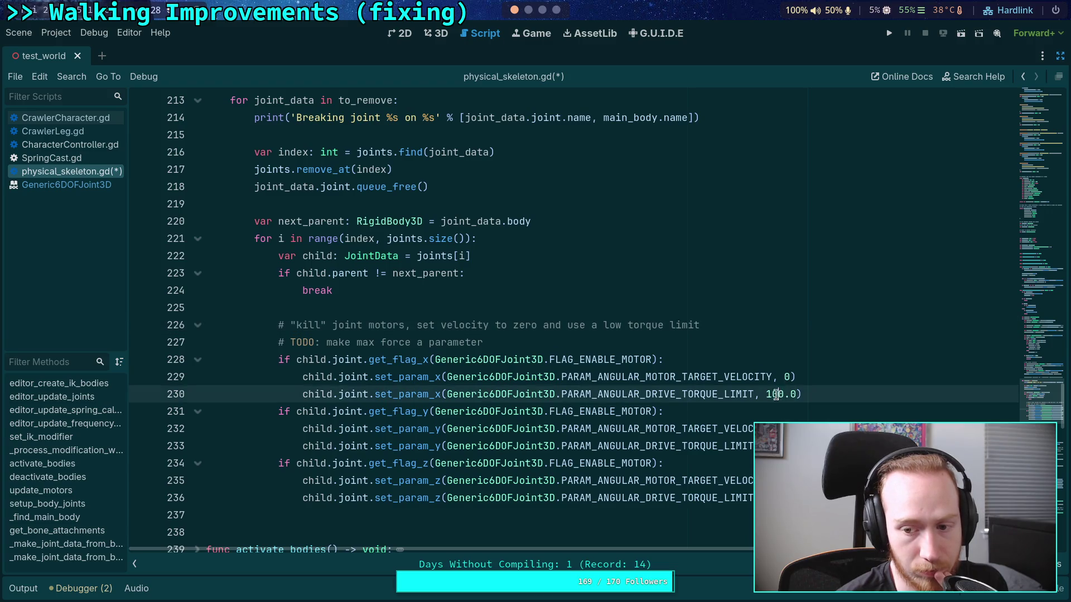
# Lower the x-axis torque limit to 10.0, save, and add a blank line after the motor blocks
pyautogui.press('BackSpace')
pyautogui.press('Down')
pyautogui.press('Down')
pyautogui.press('Down')
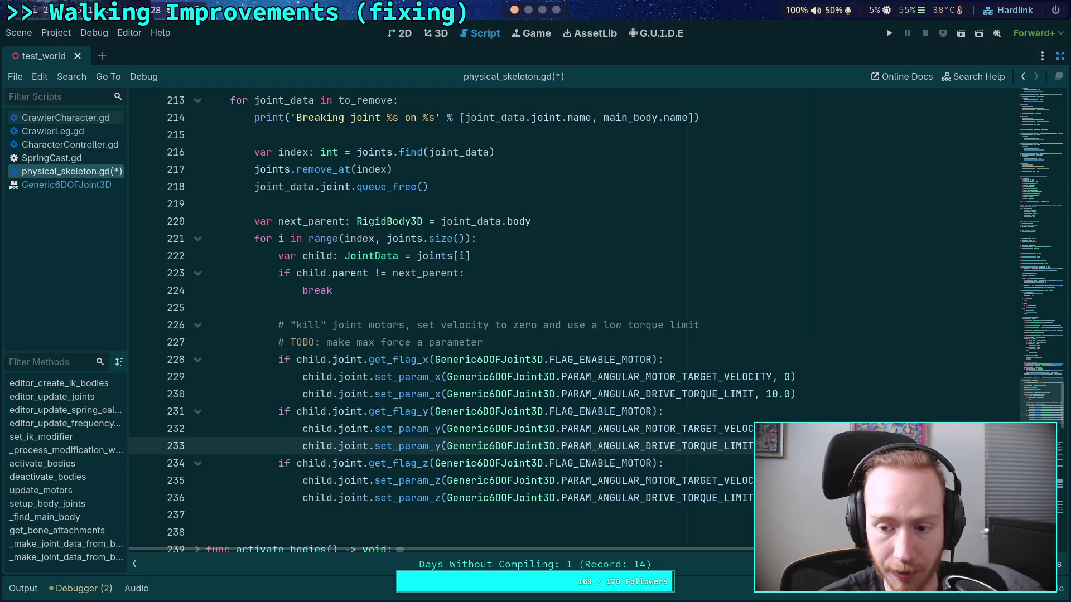
pyautogui.click(443, 497)
pyautogui.hotkey('ctrl', 's')
pyautogui.scroll(-2, 813, 378)
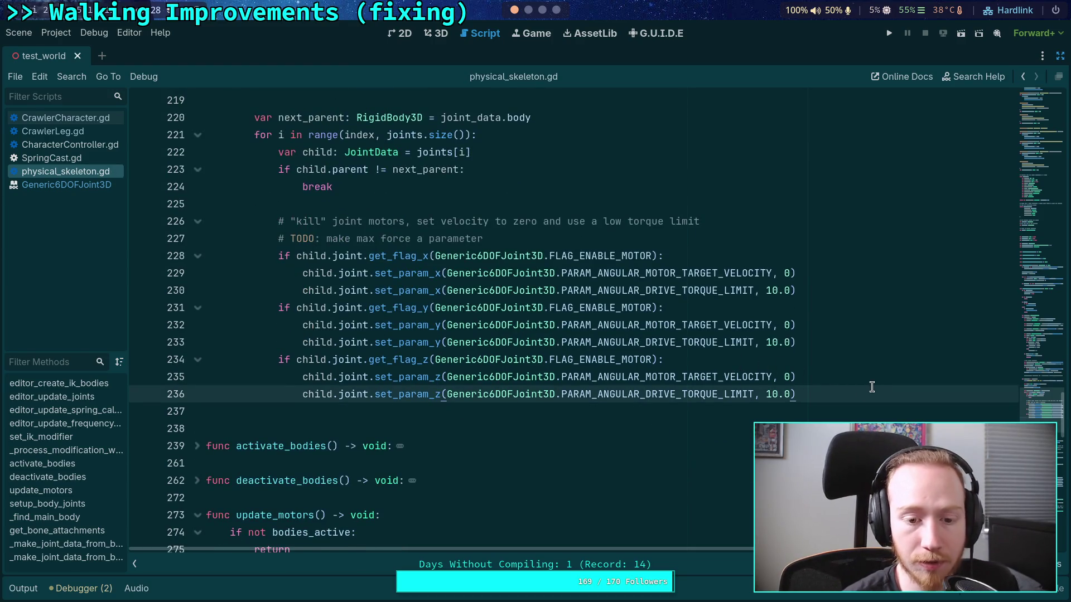
pyautogui.press('Return')
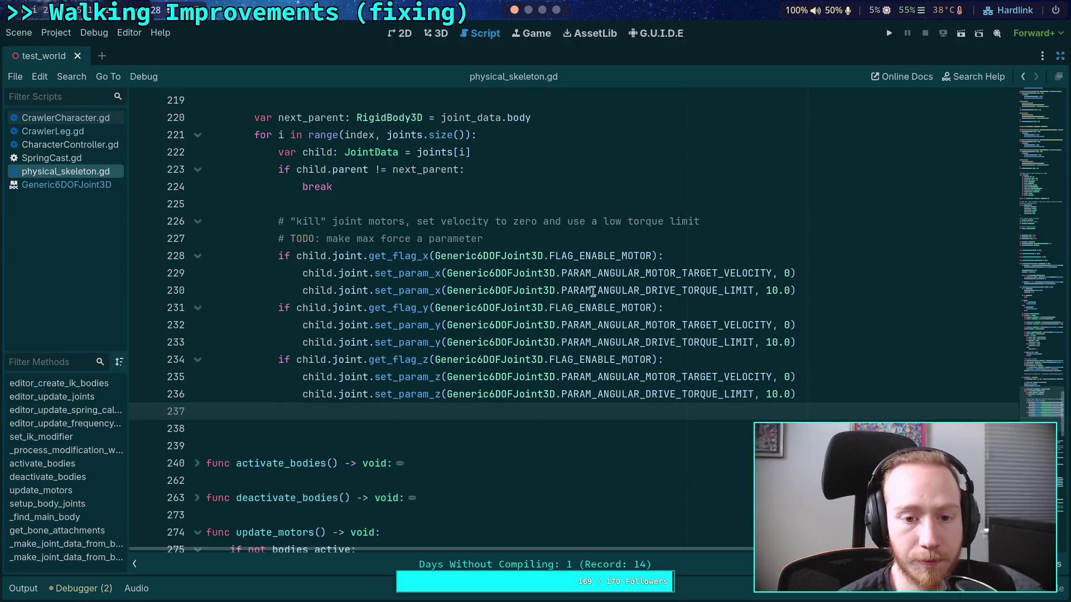
# Declare const DEAD_TORQUE: float = 10.0 below the TODO comment
pyautogui.click(601, 240)
pyautogui.press('Return')
pyautogui.write('onst')
pyautogui.write(' DOAD')
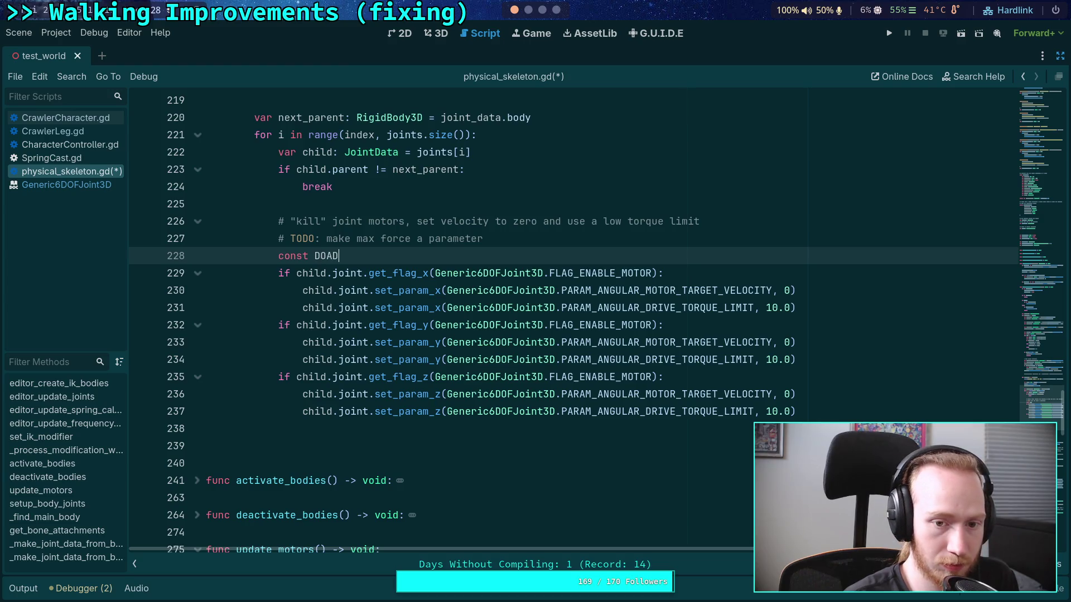
pyautogui.press('BackSpace')
pyautogui.press('BackSpace')
pyautogui.press('BackSpace')
pyautogui.write('EAD_TOR')
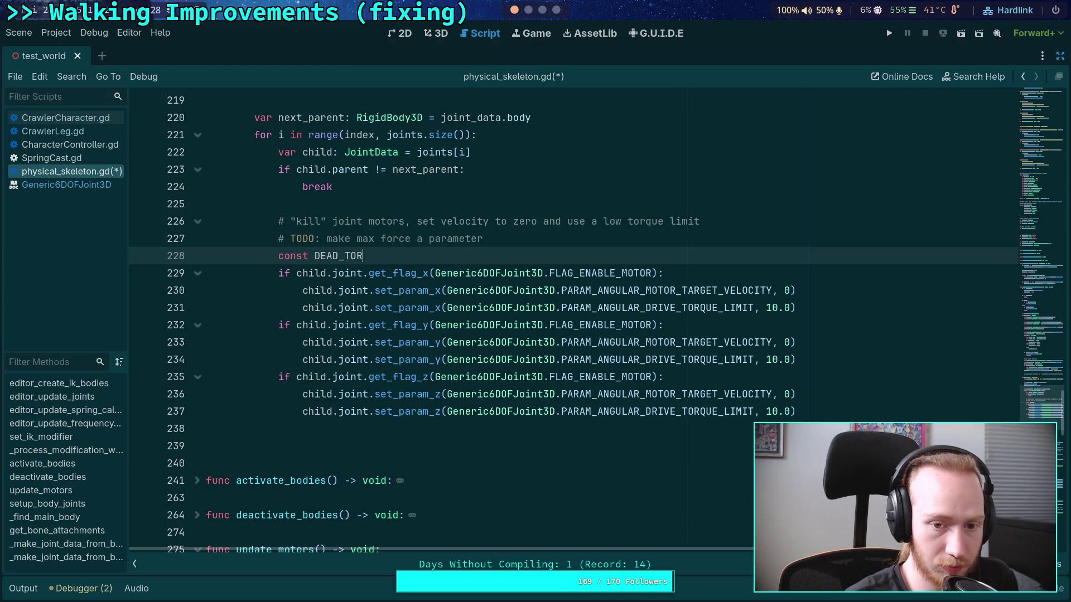
pyautogui.write('QUE: float = 1.0')
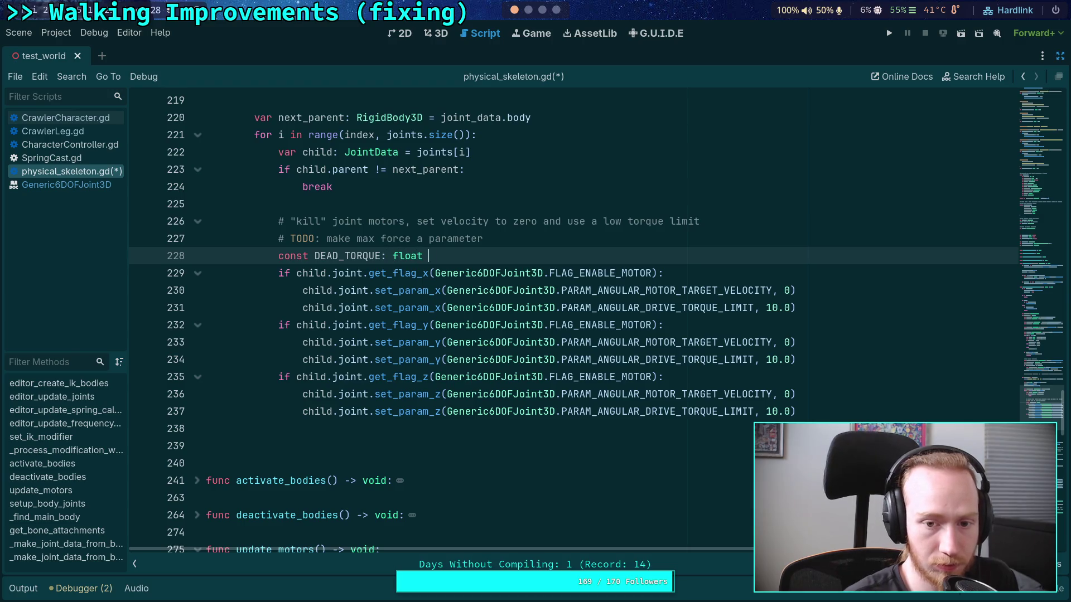
pyautogui.press('BackSpace')
pyautogui.write('0.0')
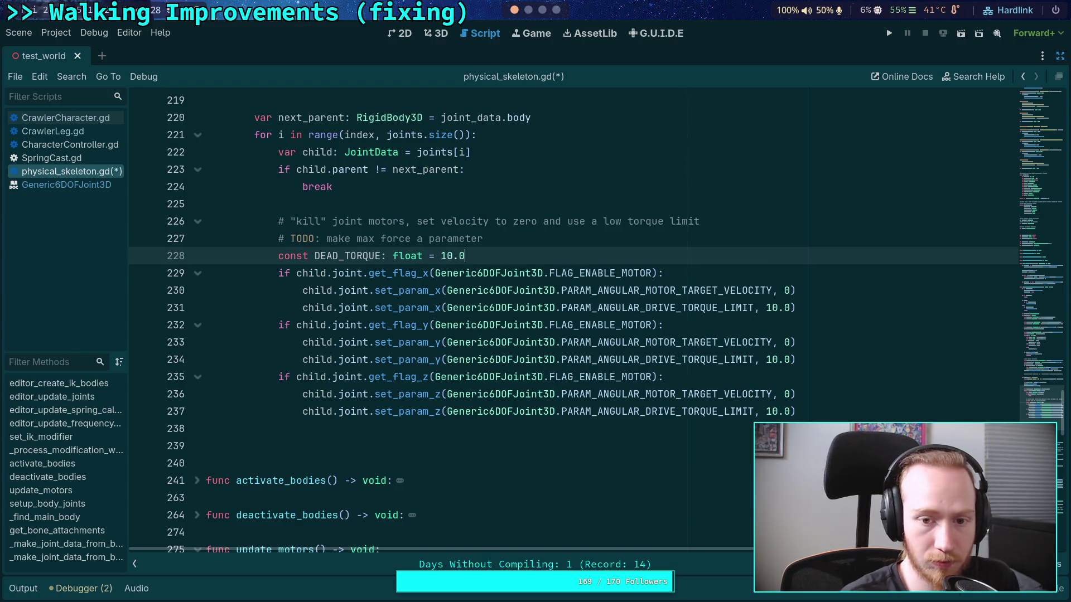
# Replace the x, y and z torque values 10.0 with DEAD_TORQUE, save, and add a new line
pyautogui.moveTo(765, 307); pyautogui.dragTo(791, 307)
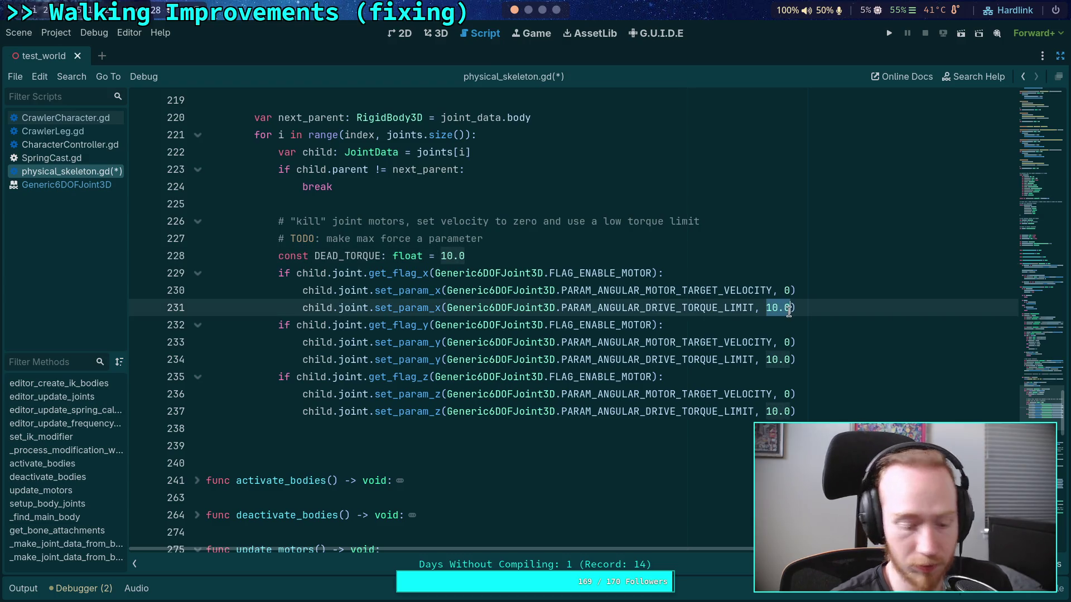
pyautogui.write('DEAD_TORQUE')
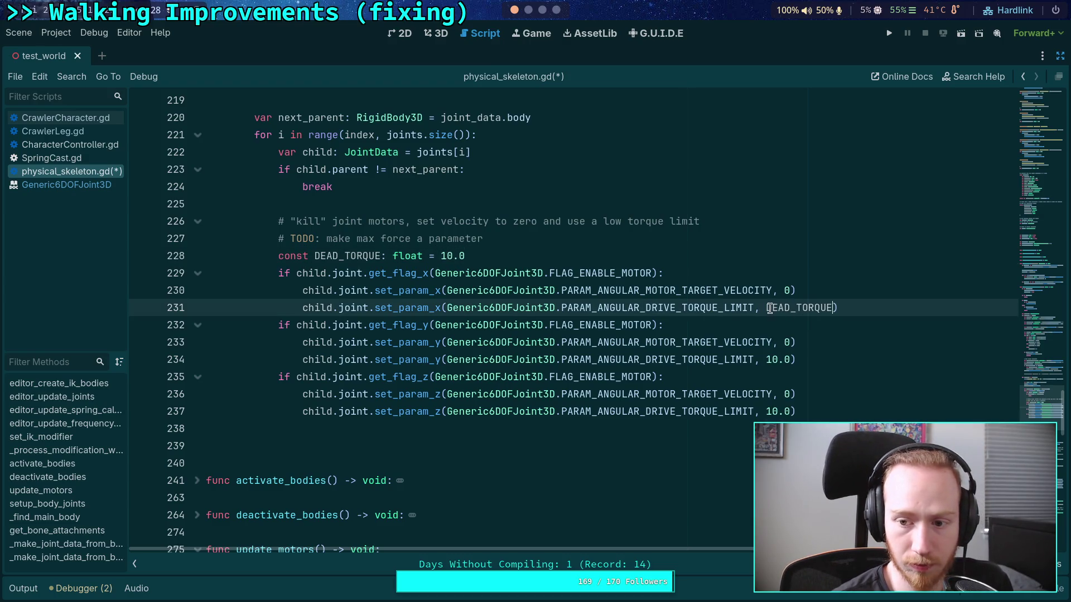
pyautogui.doubleClick(769, 308)
pyautogui.click(768, 308)
pyautogui.moveTo(767, 360); pyautogui.dragTo(790, 361)
pyautogui.write('DEAD_TORQUE')
pyautogui.moveTo(792, 411); pyautogui.dragTo(772, 415)
pyautogui.write('DEAD_TORQUE')
pyautogui.press('Down')
pyautogui.hotkey('ctrl', 's')
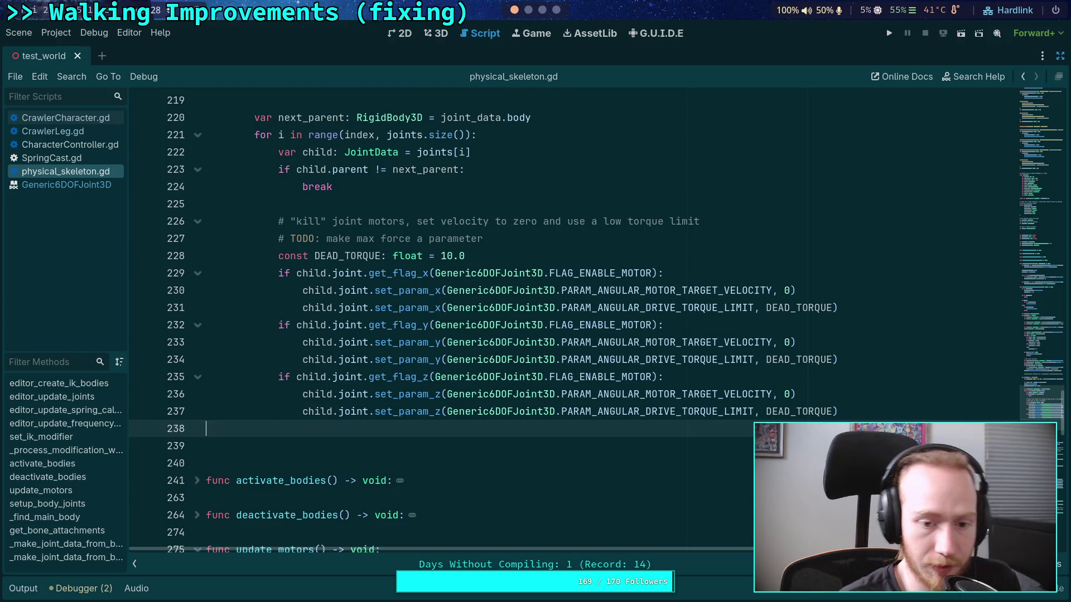
pyautogui.press('Return')
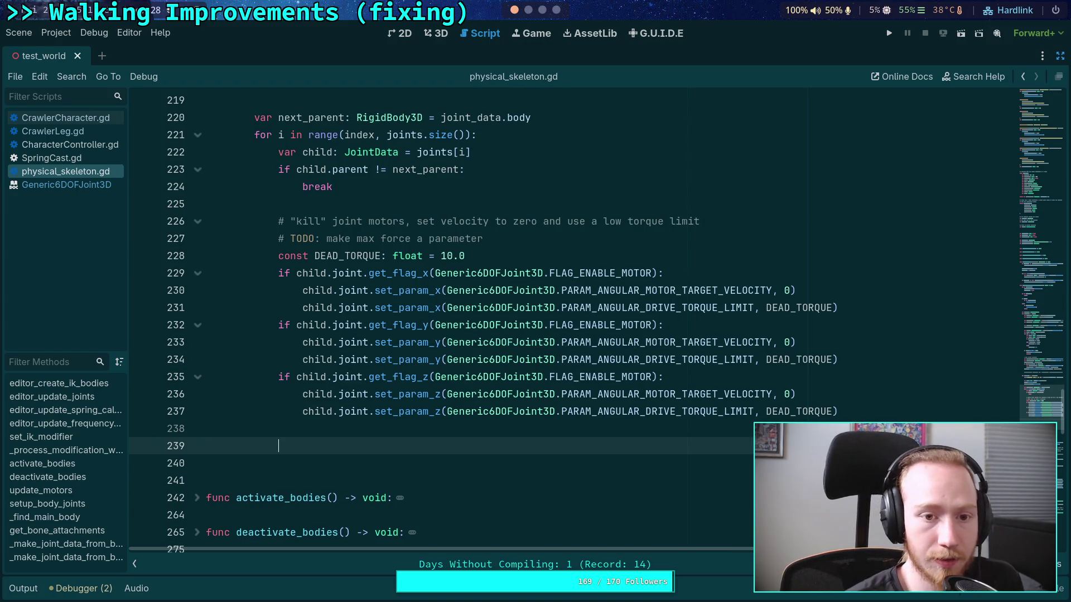
pyautogui.scroll(1, 622, 369)
pyautogui.scroll(1, 585, 361)
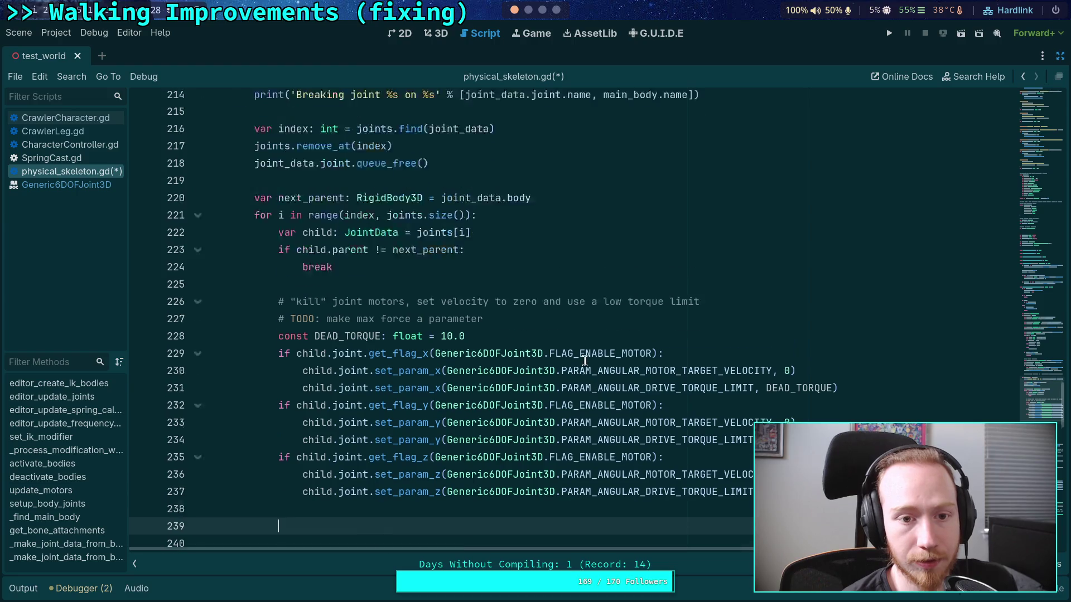
pyautogui.scroll(2, 585, 362)
pyautogui.scroll(-2, 413, 307)
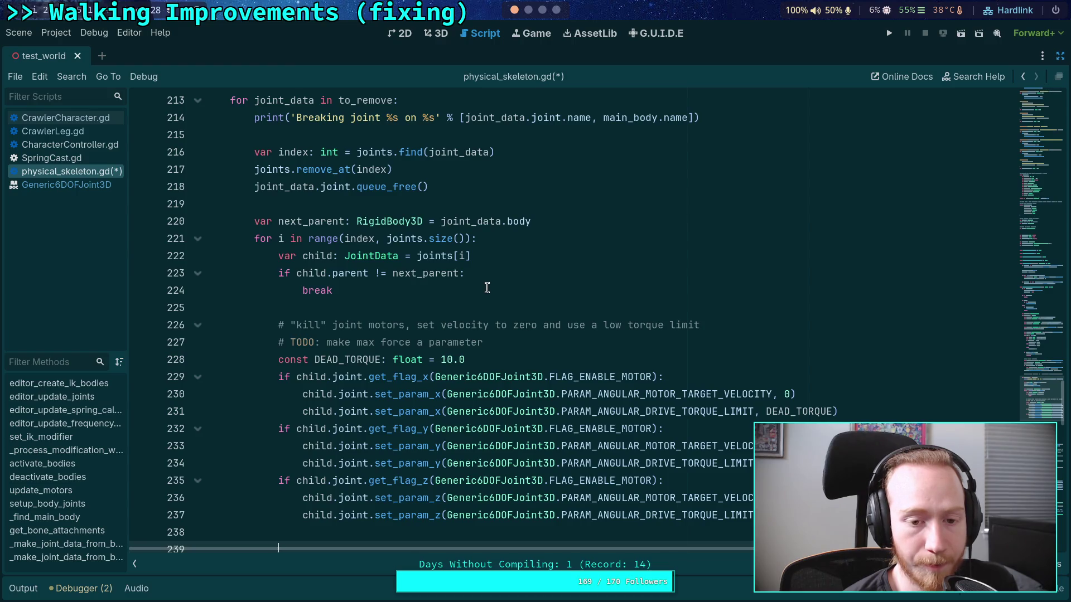
pyautogui.scroll(-1, 488, 288)
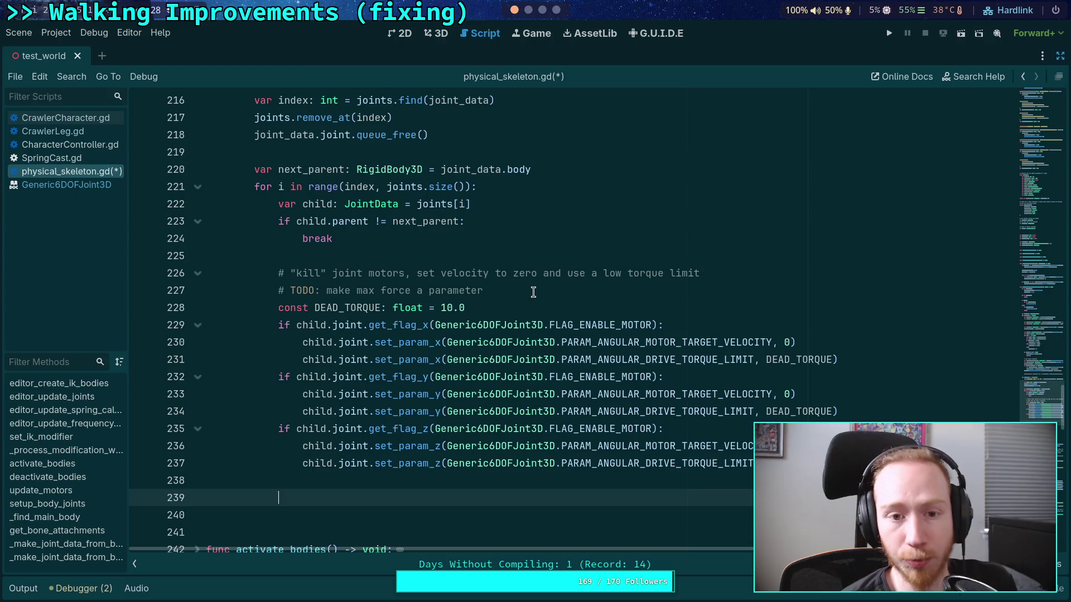
pyautogui.scroll(1, 533, 293)
pyautogui.scroll(-1, 533, 293)
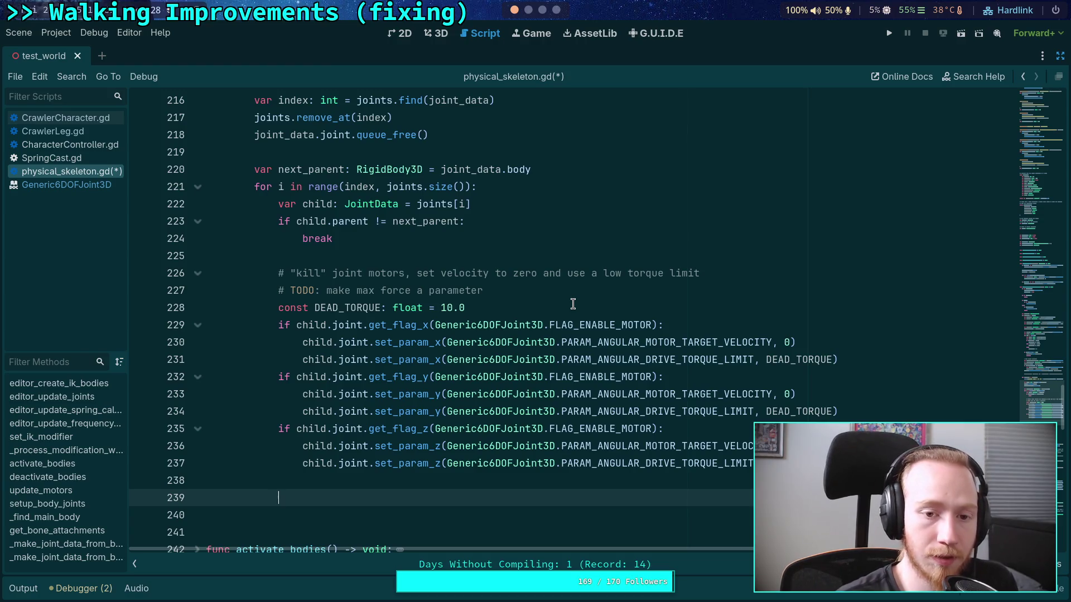
pyautogui.scroll(1, 571, 302)
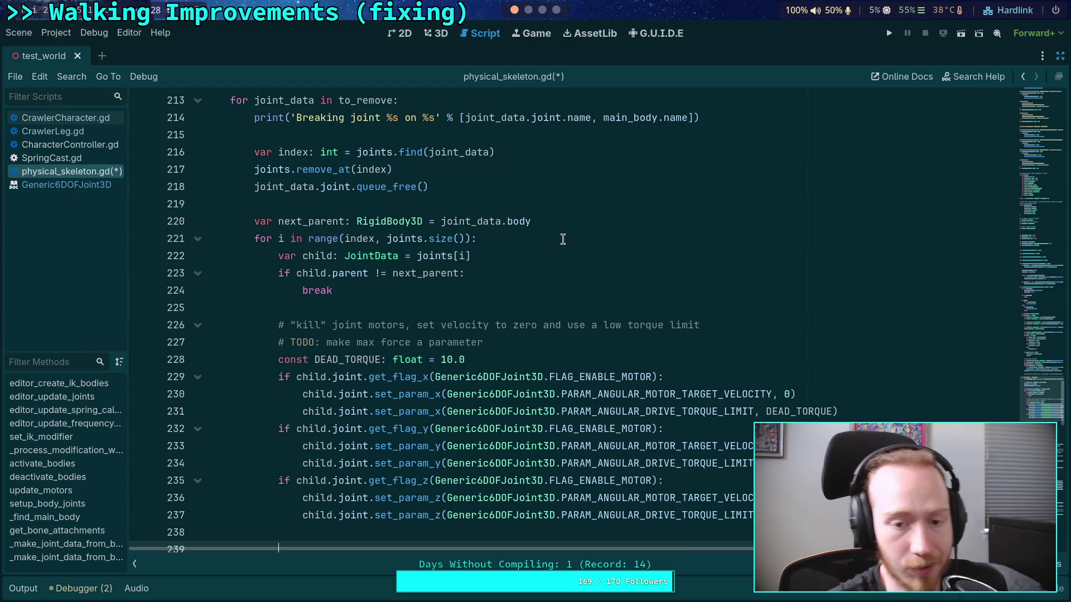
# Delete the for-loop header, turn the if into while, and unindent the child assignment
pyautogui.moveTo(530, 238); pyautogui.dragTo(176, 220)
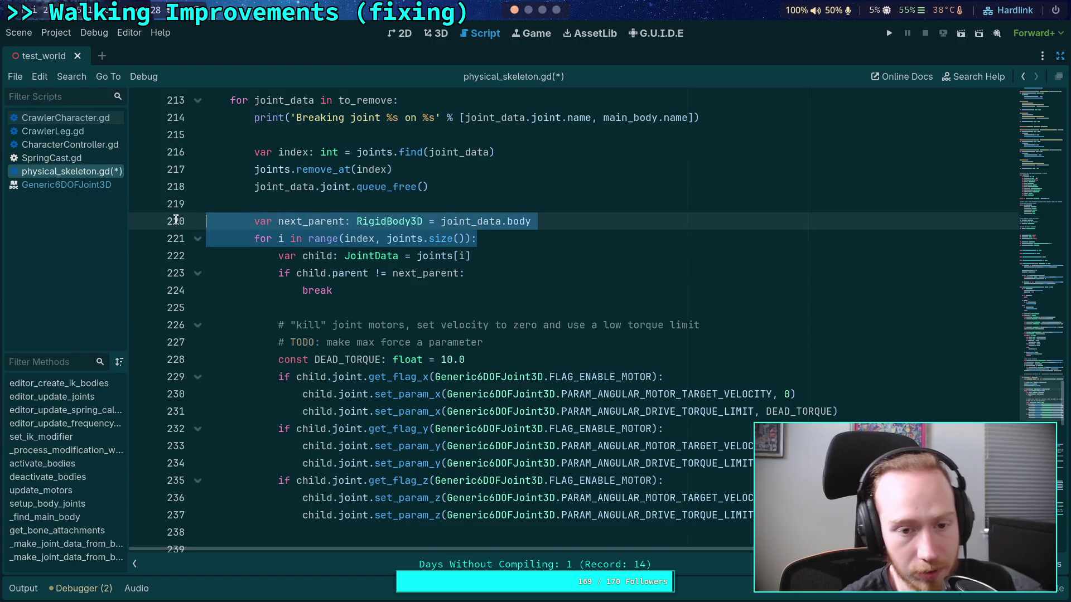
pyautogui.hotkey('shift', 'Down')
pyautogui.press('BackSpace')
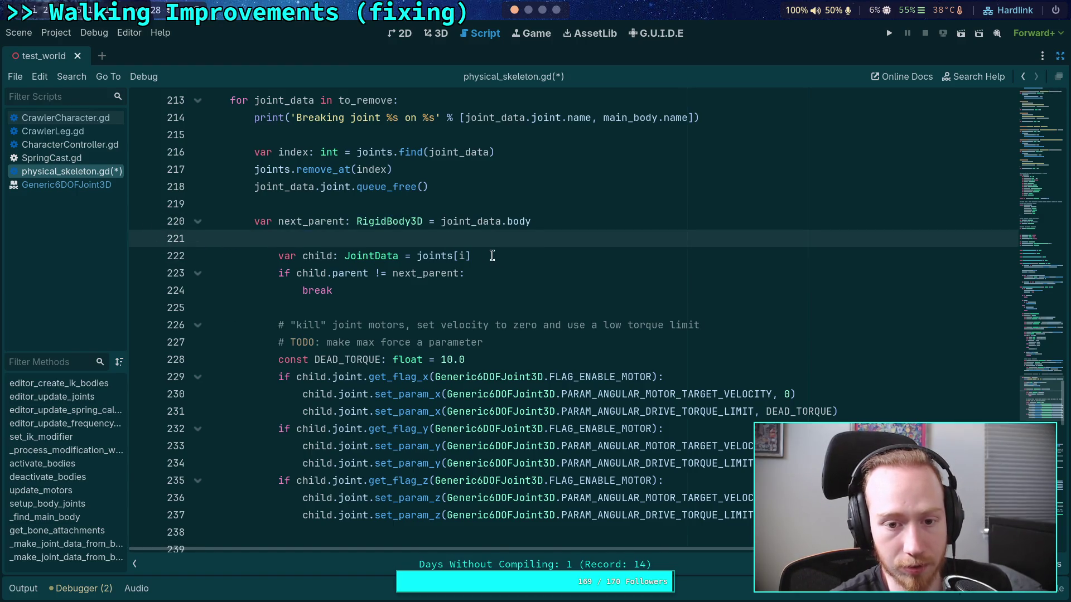
pyautogui.press('BackSpace')
pyautogui.click(538, 237)
pyautogui.press('Return')
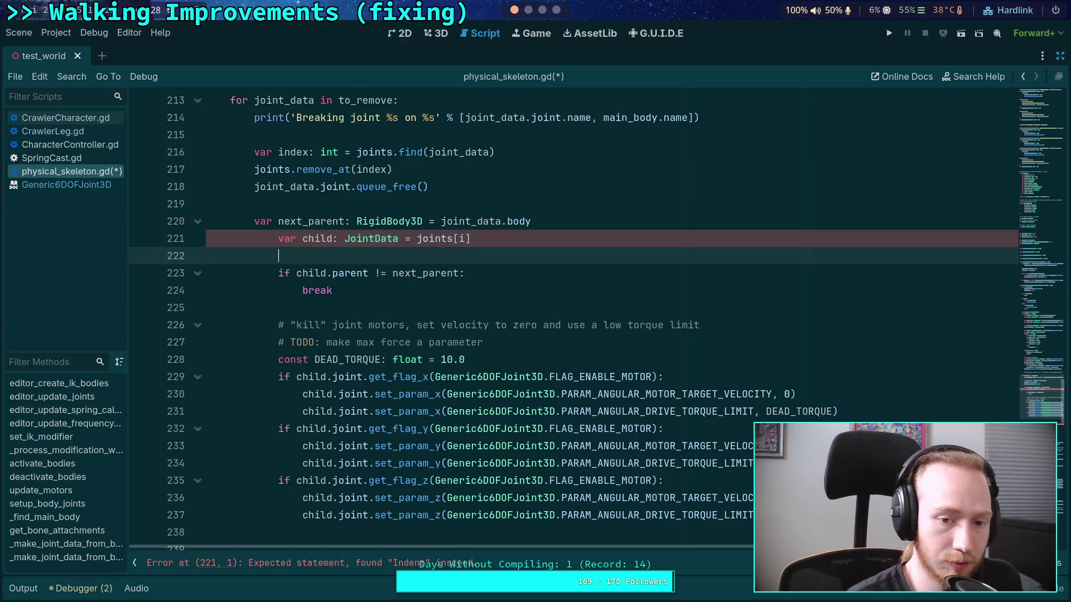
pyautogui.doubleClick(279, 273)
pyautogui.write('while')
pyautogui.click(307, 241)
pyautogui.hotkey('shift', 'Tab')
# Change joints[i] to joints[index], unindent the while line, and delete the break line
pyautogui.click(413, 260)
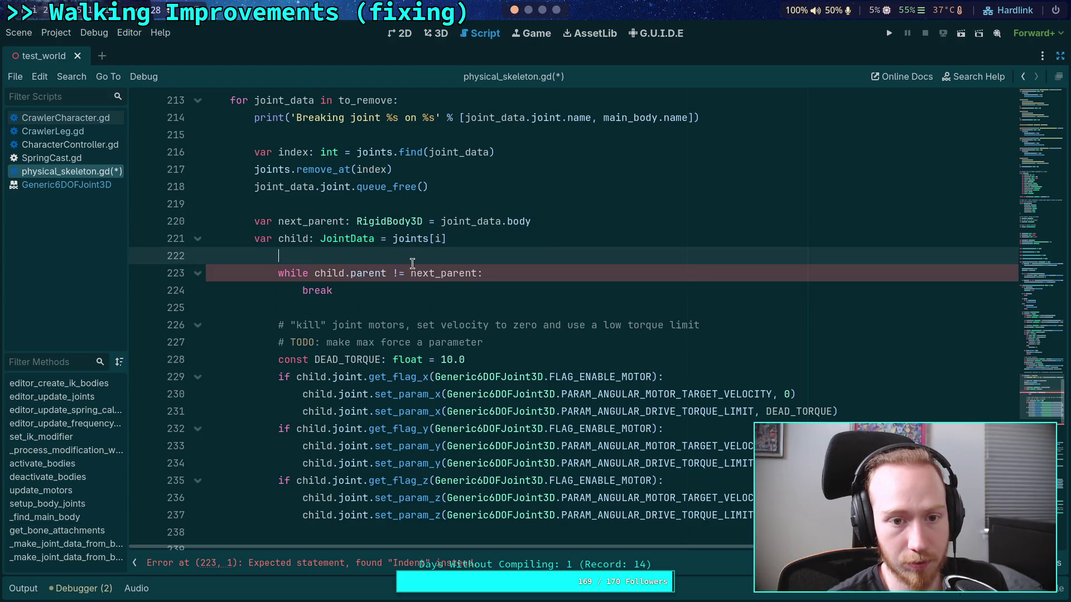
pyautogui.doubleClick(440, 242)
pyautogui.write('index')
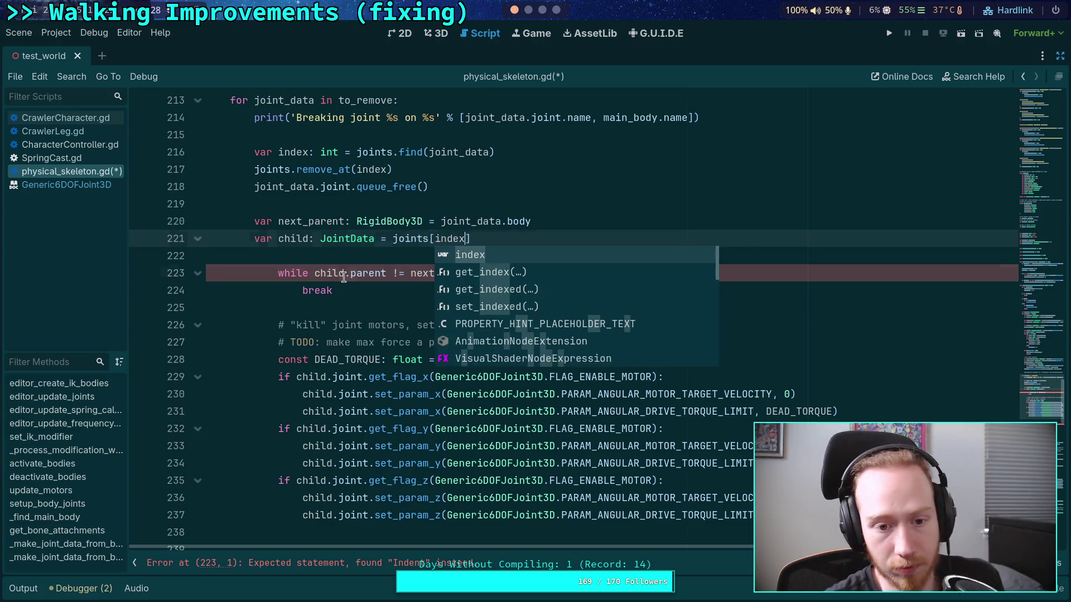
pyautogui.click(318, 274)
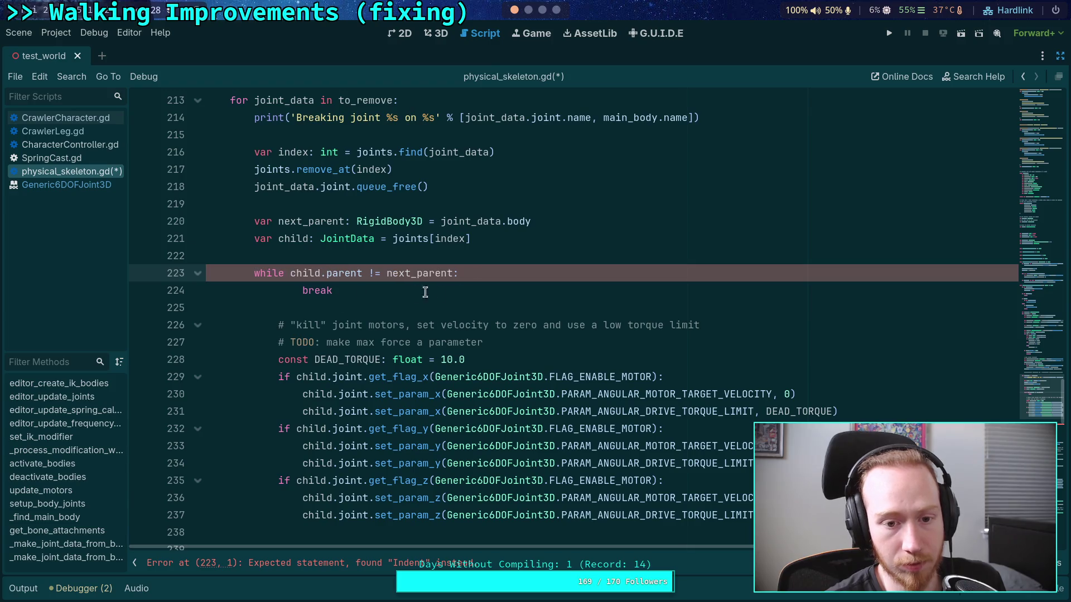
pyautogui.hotkey('shift', 'Tab')
pyautogui.click(555, 273)
pyautogui.hotkey('shift', 'Down')
pyautogui.press('Delete')
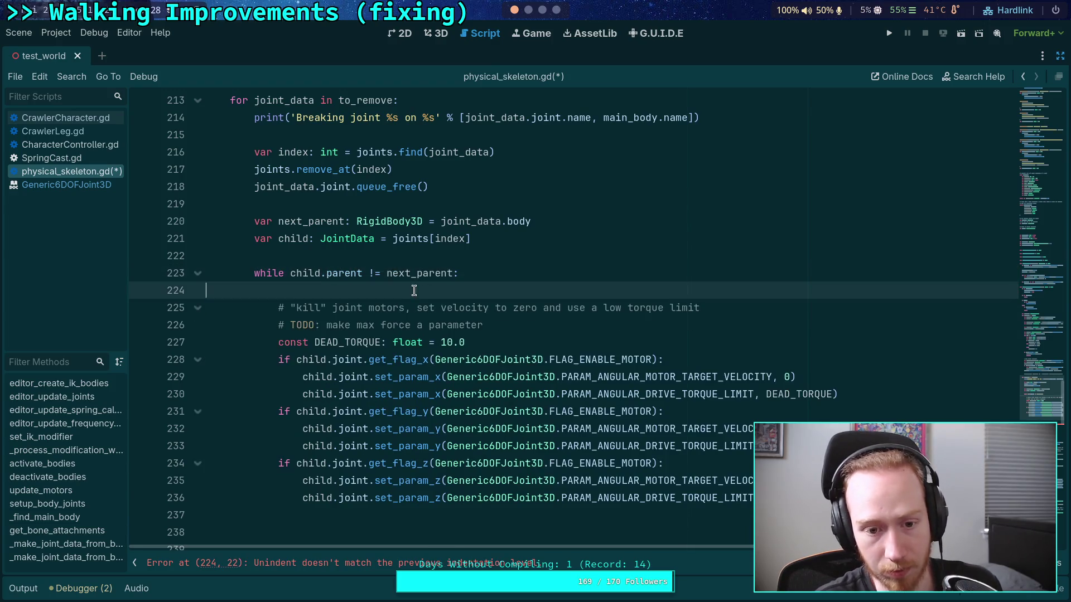
pyautogui.press('Delete')
pyautogui.click(444, 481)
pyautogui.press('Down')
pyautogui.press('Down')
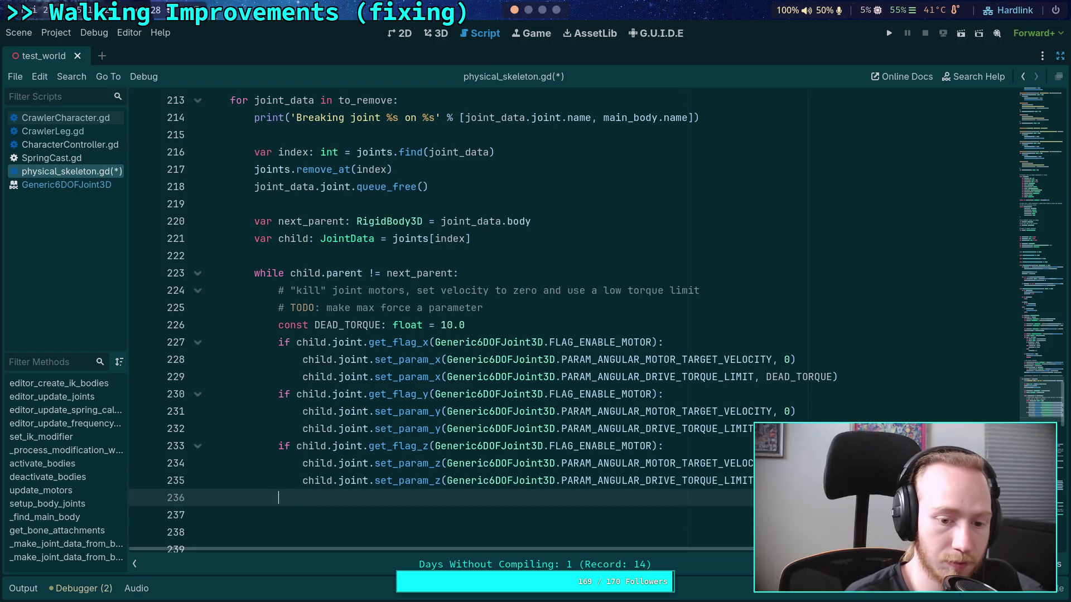
# Add next_parent = child.body at the end of the loop body
pyautogui.write('next_p')
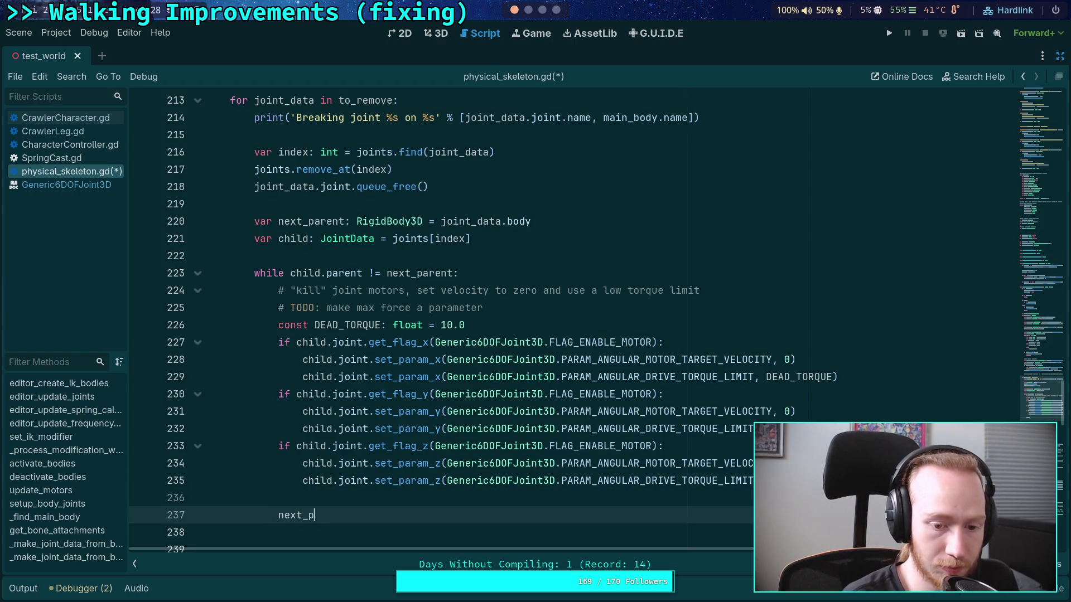
pyautogui.write('arent = child')
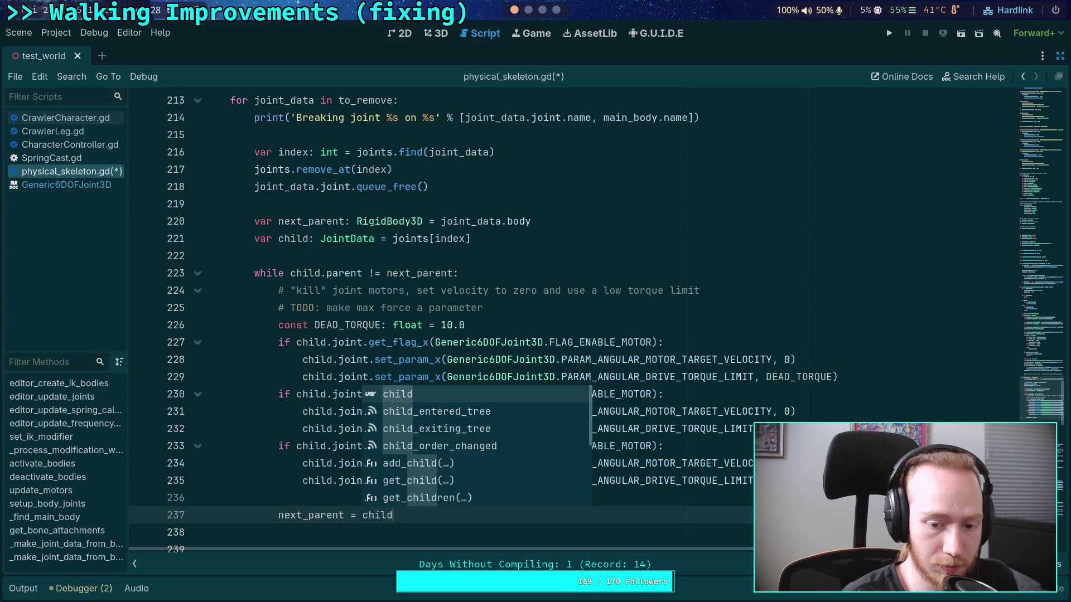
pyautogui.write('.body')
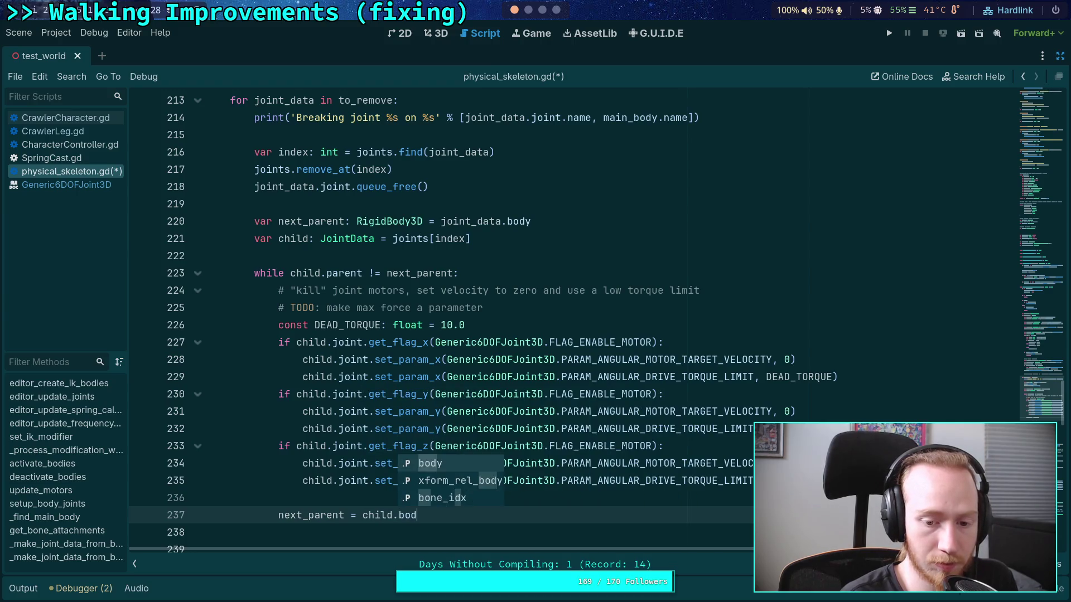
pyautogui.press('Return')
pyautogui.press('Return')
pyautogui.press('Return')
pyautogui.click(206, 517)
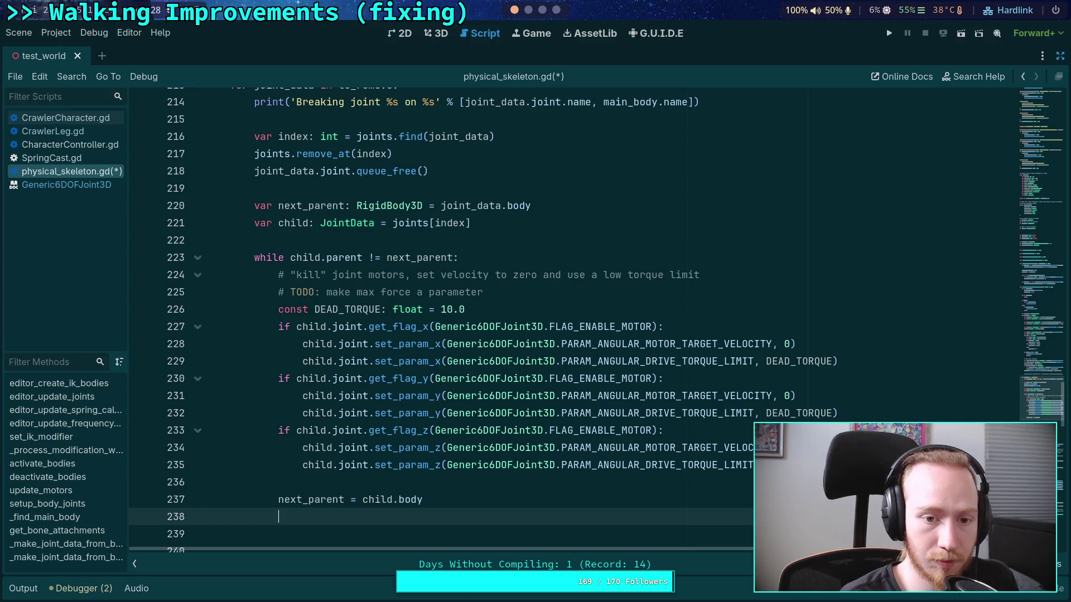
pyautogui.write('joints')
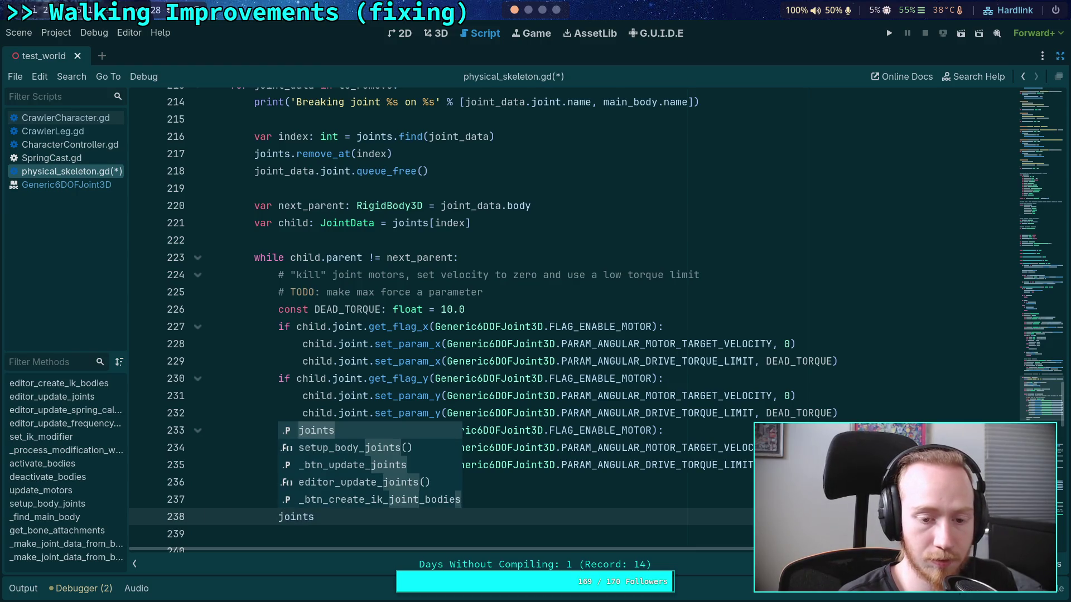
pyautogui.press('Escape')
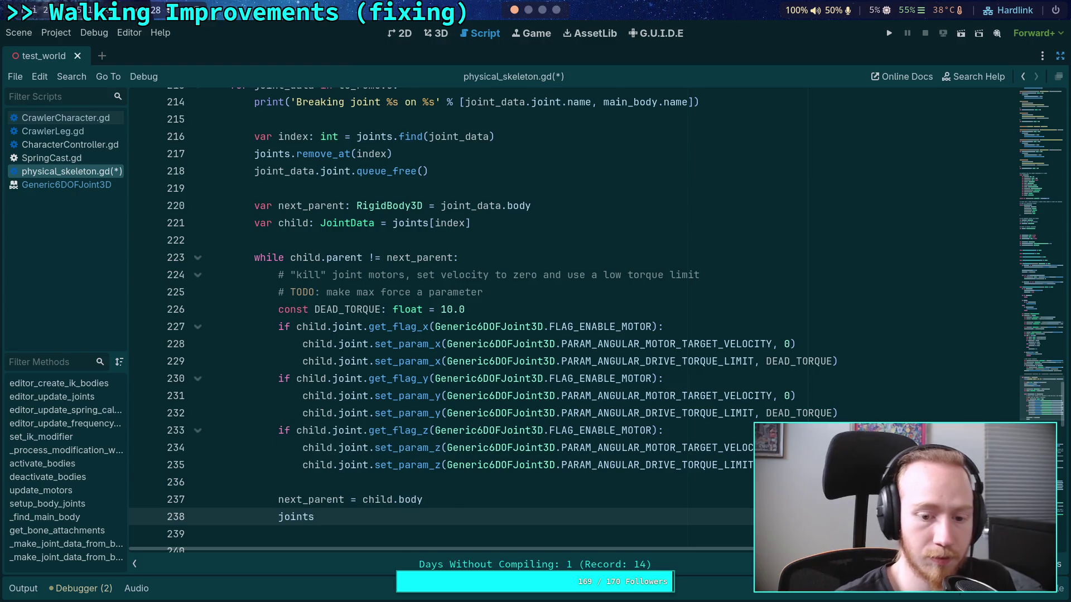
pyautogui.scroll(-1, 654, 439)
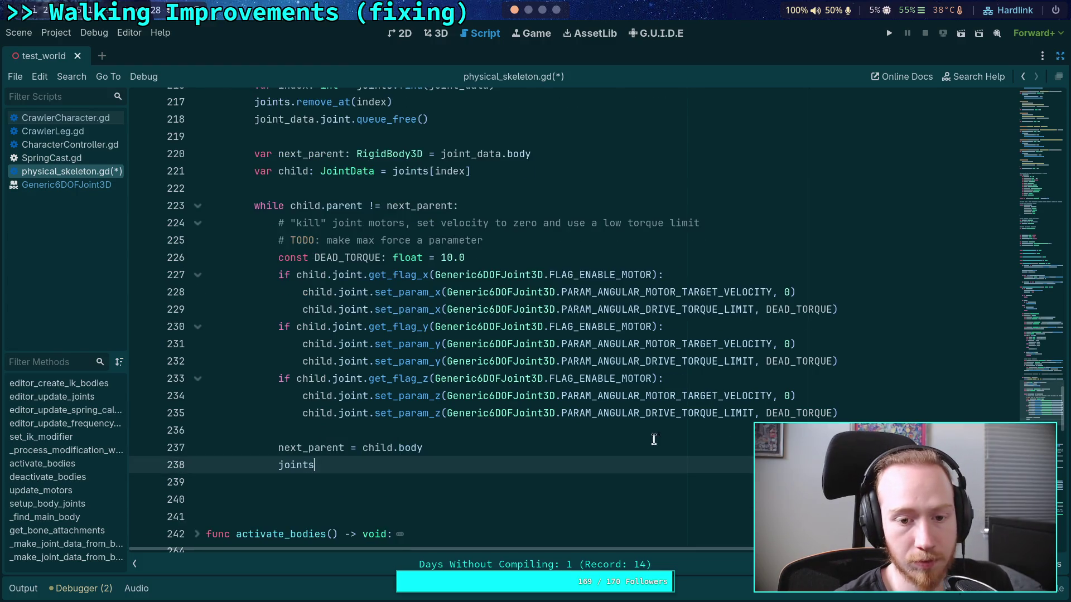
pyautogui.click(465, 451)
pyautogui.press('Return')
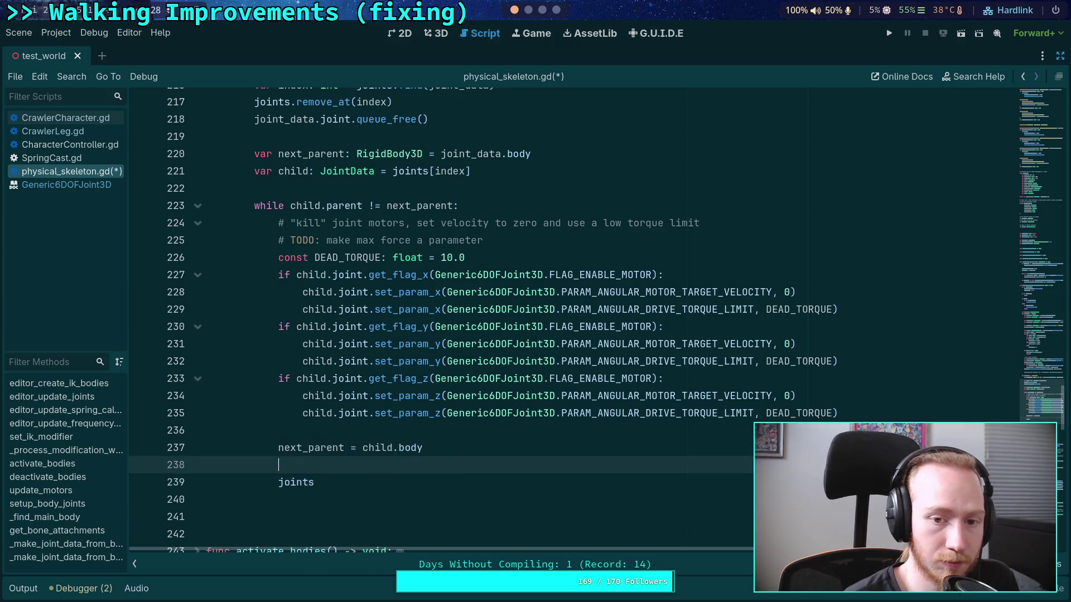
# Add joints.remove_at(index) below it and make the while check child.parent == next_parent
pyautogui.write('chi')
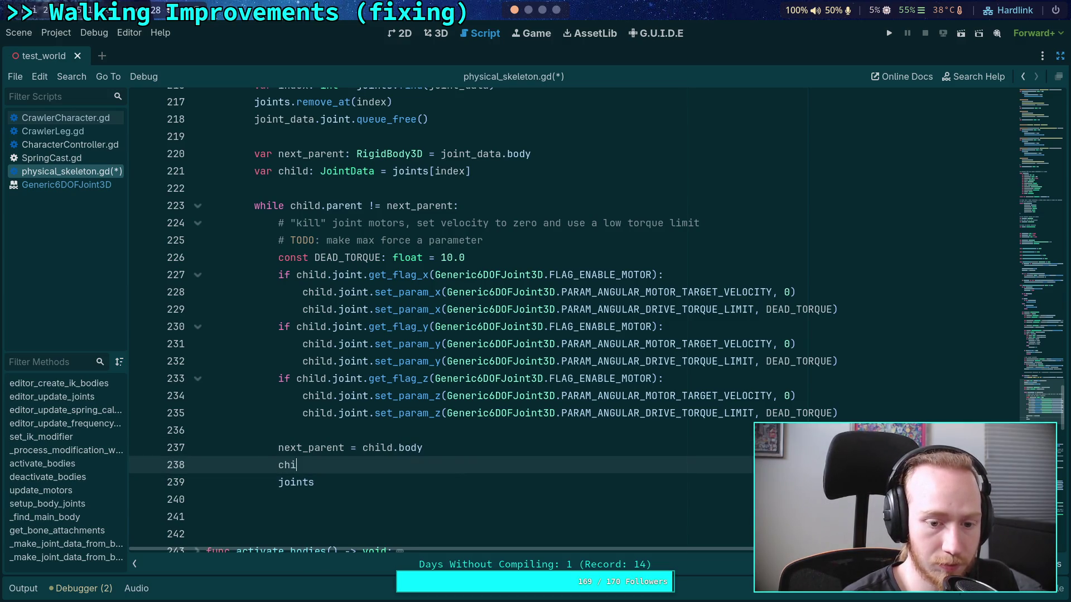
pyautogui.press('BackSpace')
pyautogui.press('BackSpace')
pyautogui.press('BackSpace')
pyautogui.press('BackSpace')
pyautogui.press('BackSpace')
pyautogui.press('Down')
pyautogui.write('remo')
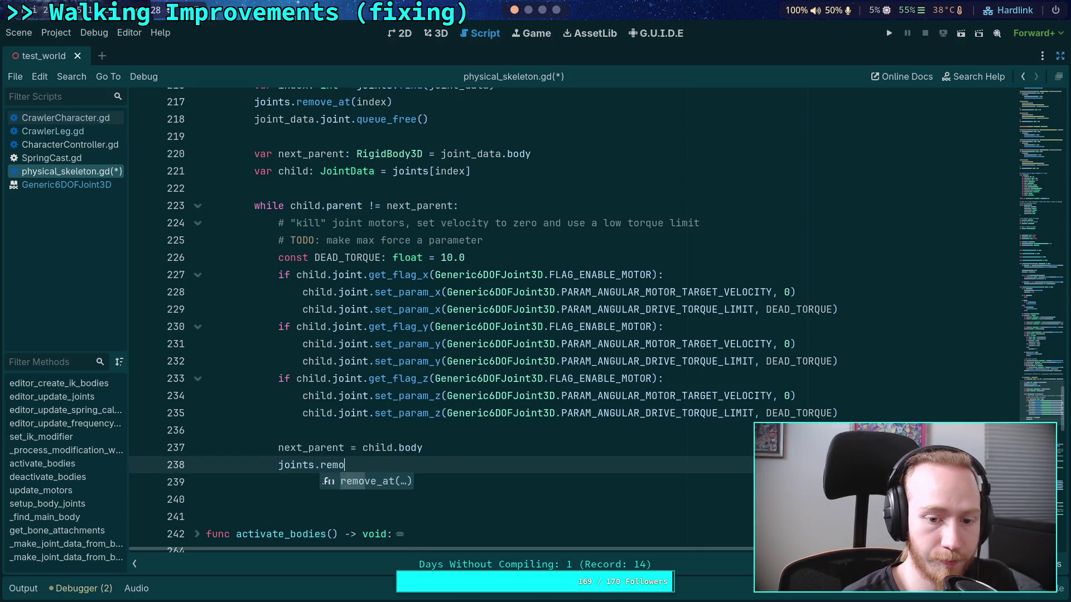
pyautogui.press('Return')
pyautogui.write('index')
pyautogui.press('End')
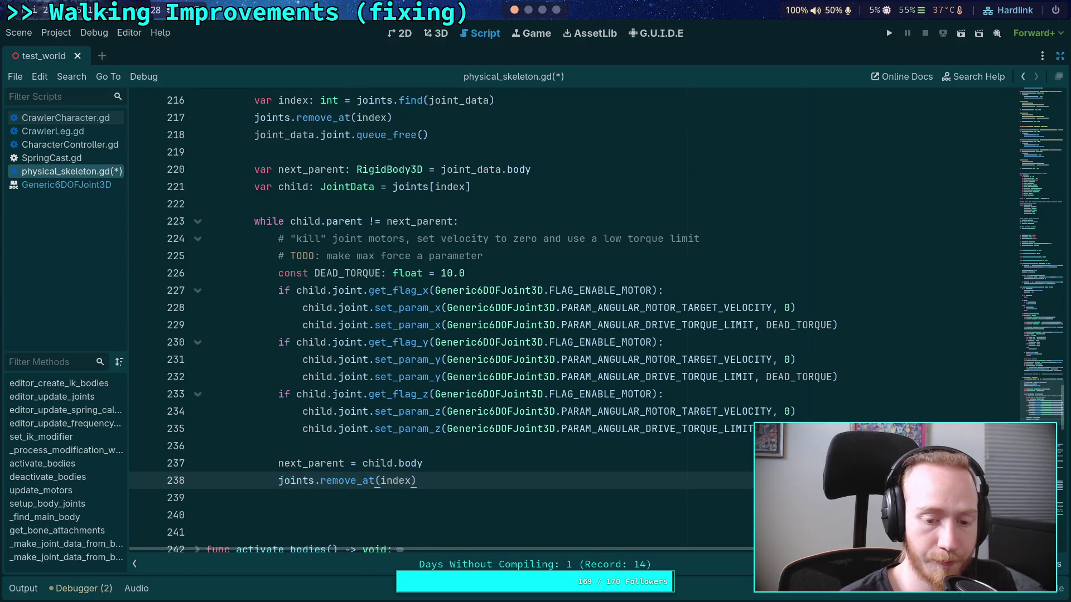
pyautogui.press('Return')
pyautogui.hotkey('ctrl', 'z')
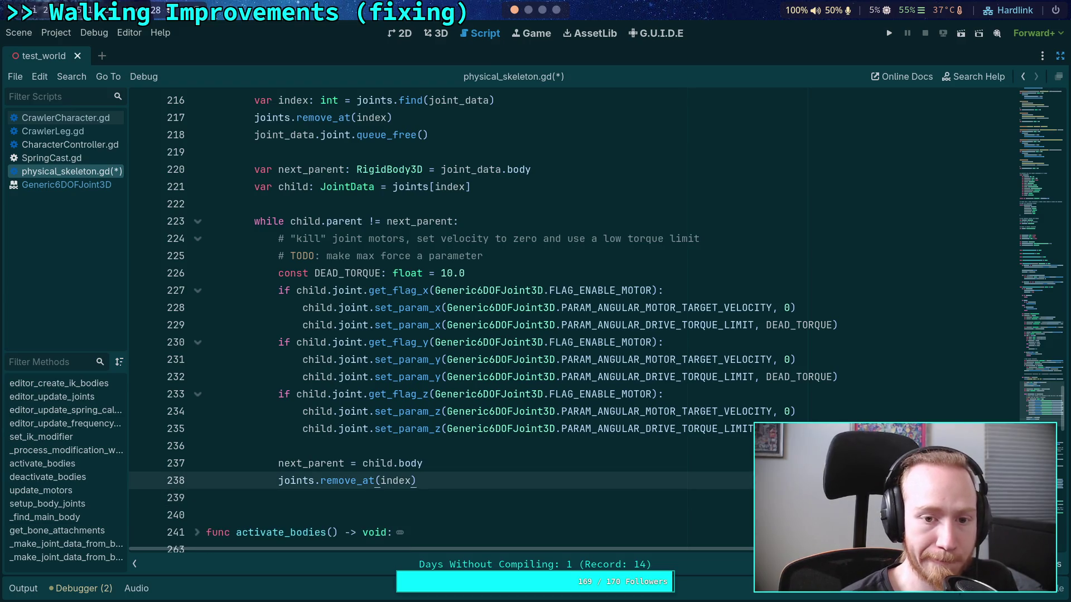
pyautogui.click(371, 222)
pyautogui.press('BackSpace')
# Add an 'if index < joints.size()' check on the line after joints.remove_at(index)
pyautogui.write('=')
pyautogui.click(313, 169)
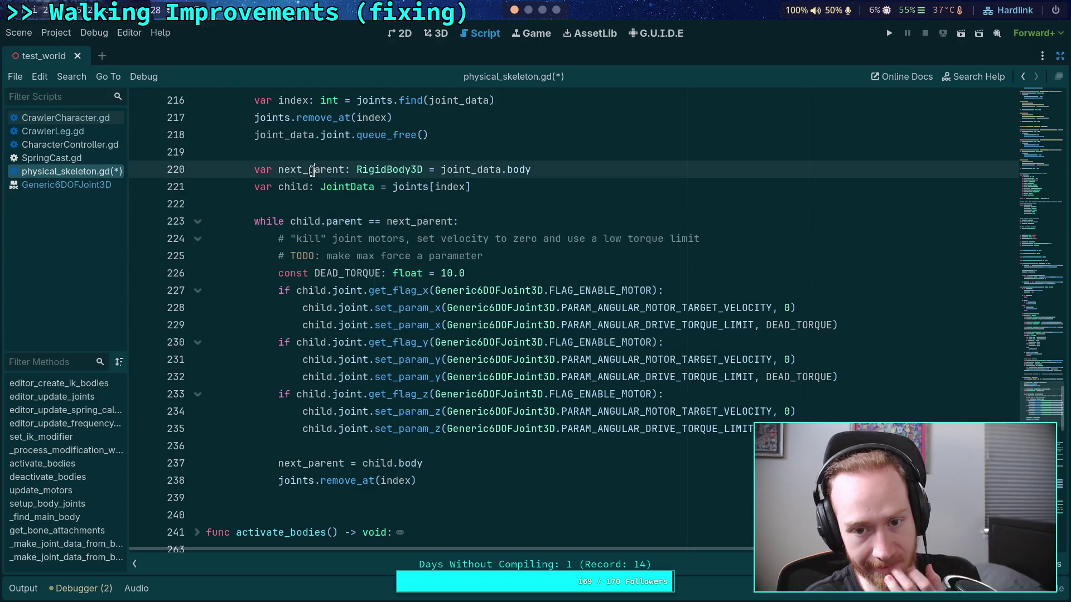
pyautogui.doubleClick(294, 187)
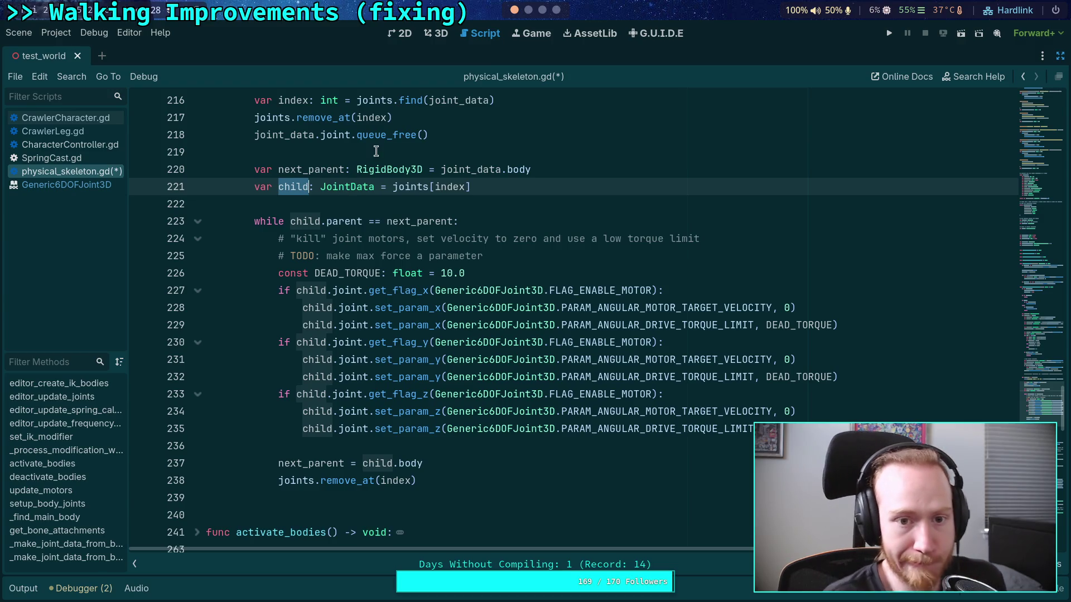
pyautogui.scroll(1, 455, 212)
pyautogui.scroll(-1, 455, 213)
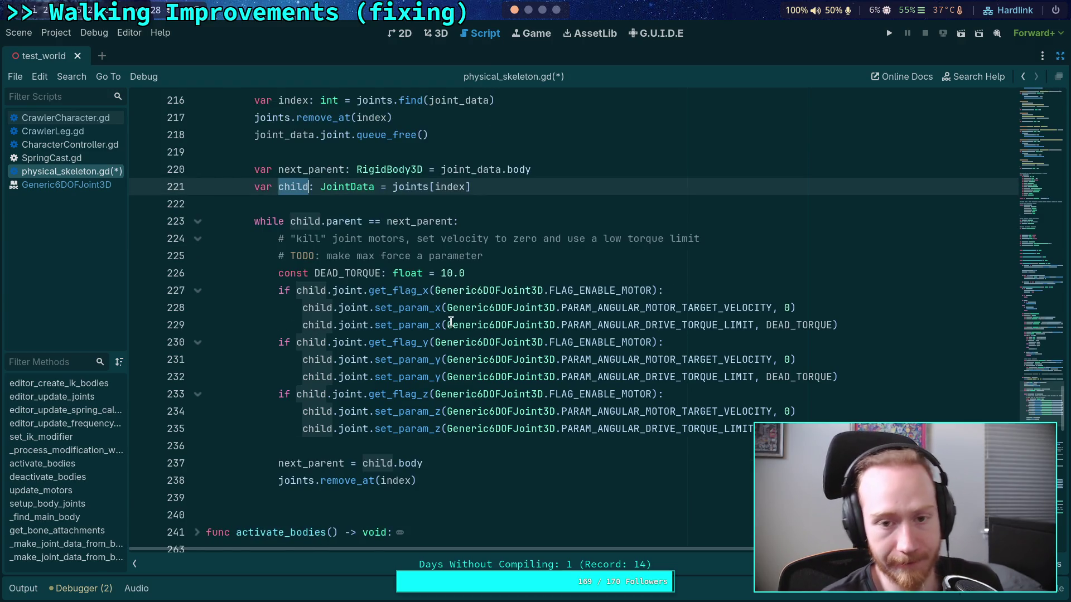
pyautogui.click(467, 476)
pyautogui.click(471, 461)
pyautogui.press('Return')
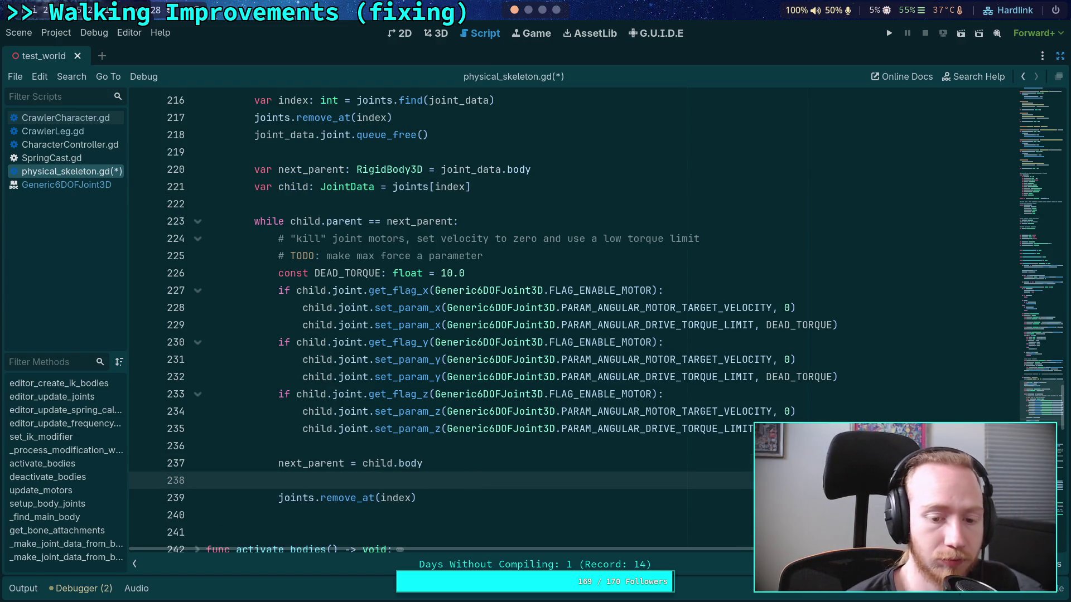
pyautogui.press('BackSpace')
pyautogui.press('BackSpace')
pyautogui.press('Down')
pyautogui.press('Down')
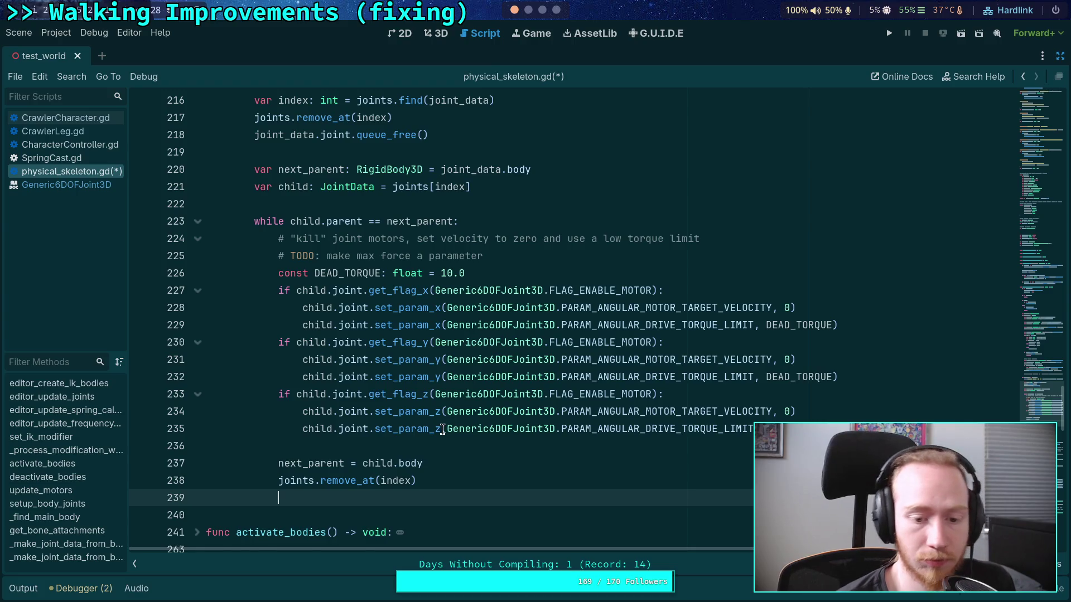
pyautogui.scroll(-1, 457, 431)
pyautogui.write('if index < joints.size')
pyautogui.press('Return')
pyautogui.press('Return')
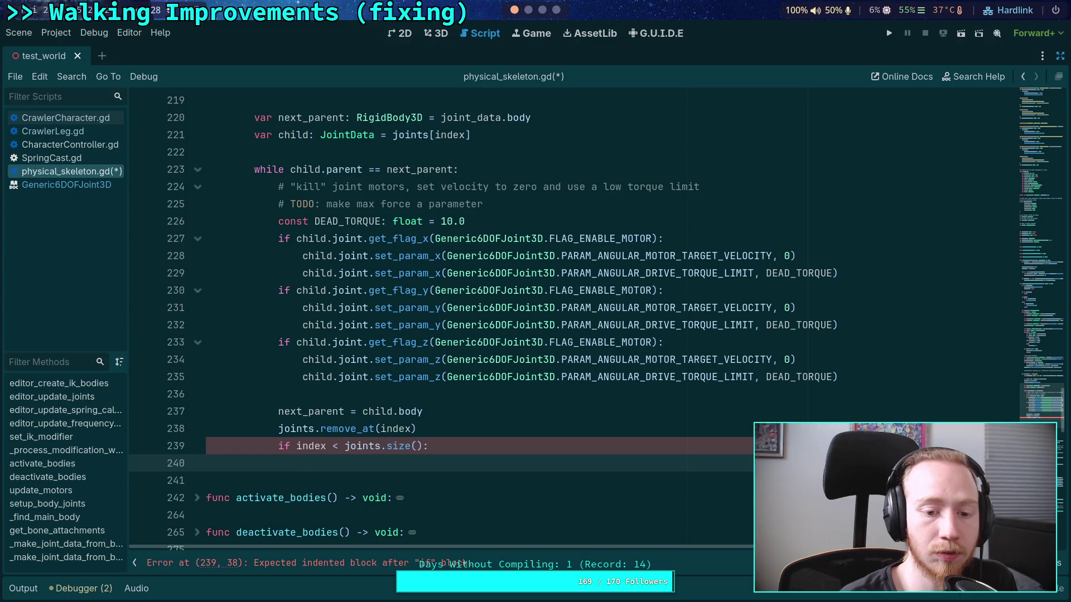
# Change the comparison to 'index >= joints.size()' and put break under the if
pyautogui.click(308, 446)
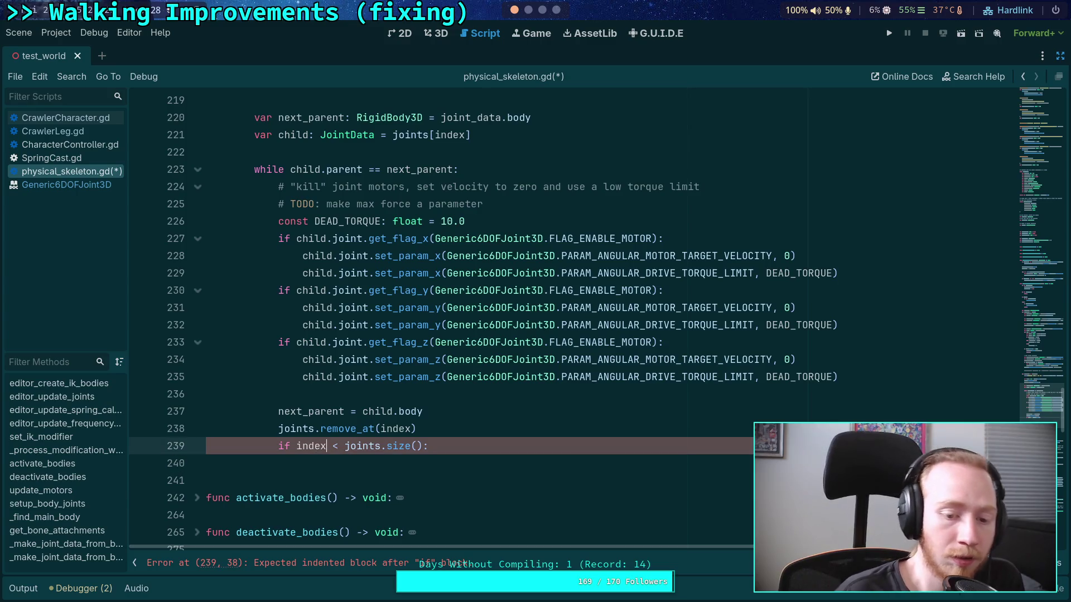
pyautogui.press('Delete')
pyautogui.press('Delete')
pyautogui.write('>=')
pyautogui.press('End')
pyautogui.press('Return')
pyautogui.write('break')
pyautogui.press('Return')
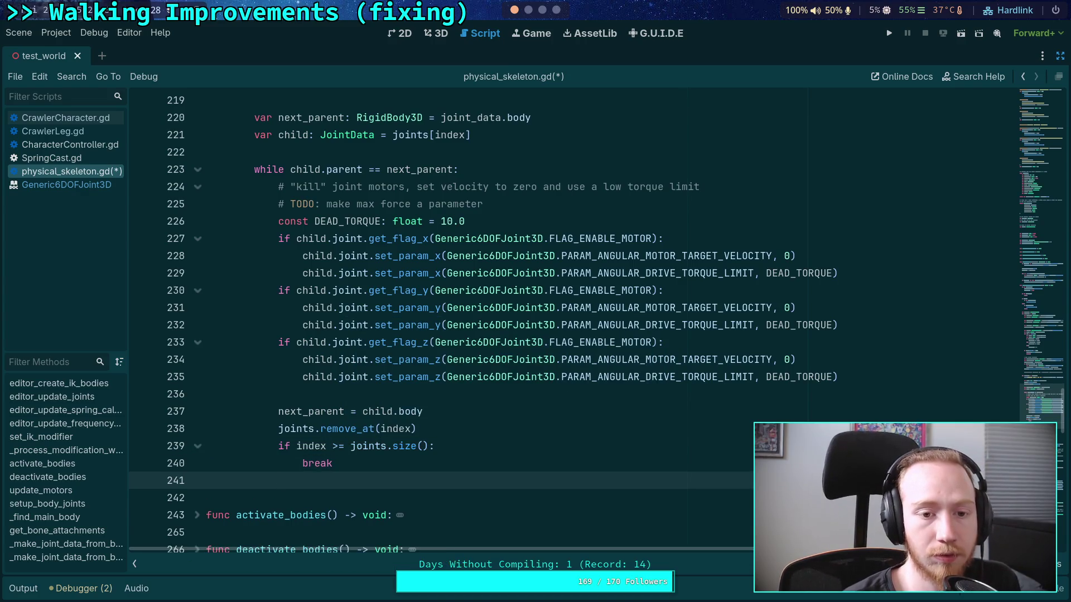
# Place 'next_parent = child.body' after break, follow it with 'child = joints[index]', and save
pyautogui.press('Up')
pyautogui.press('Up')
pyautogui.press('Up')
pyautogui.hotkey('alt', 'Down')
pyautogui.hotkey('alt', 'Down')
pyautogui.hotkey('alt', 'Down')
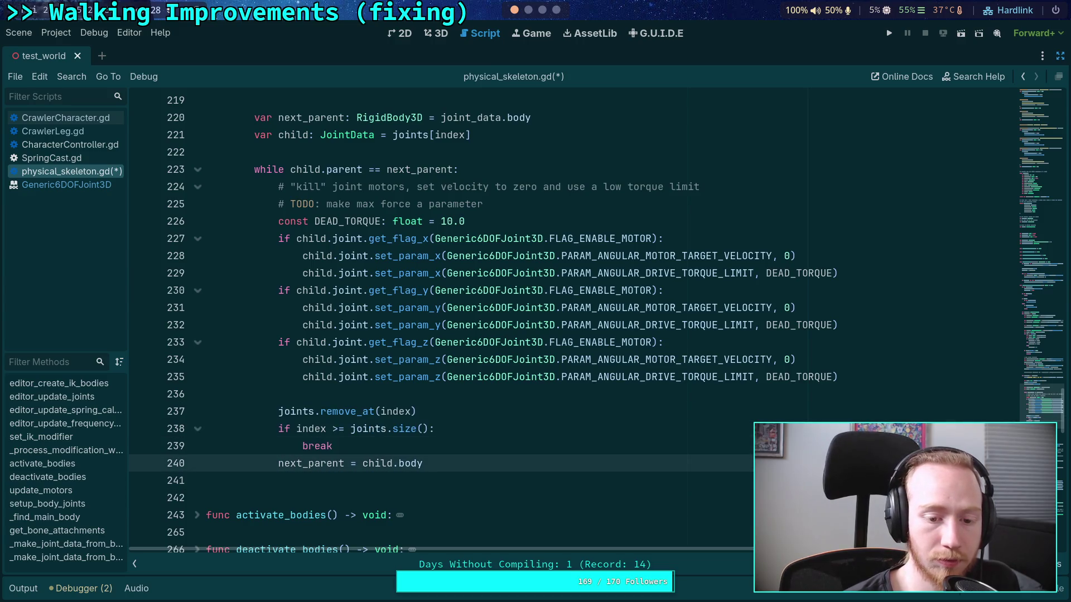
pyautogui.hotkey('ctrl', 'shift', 'Return')
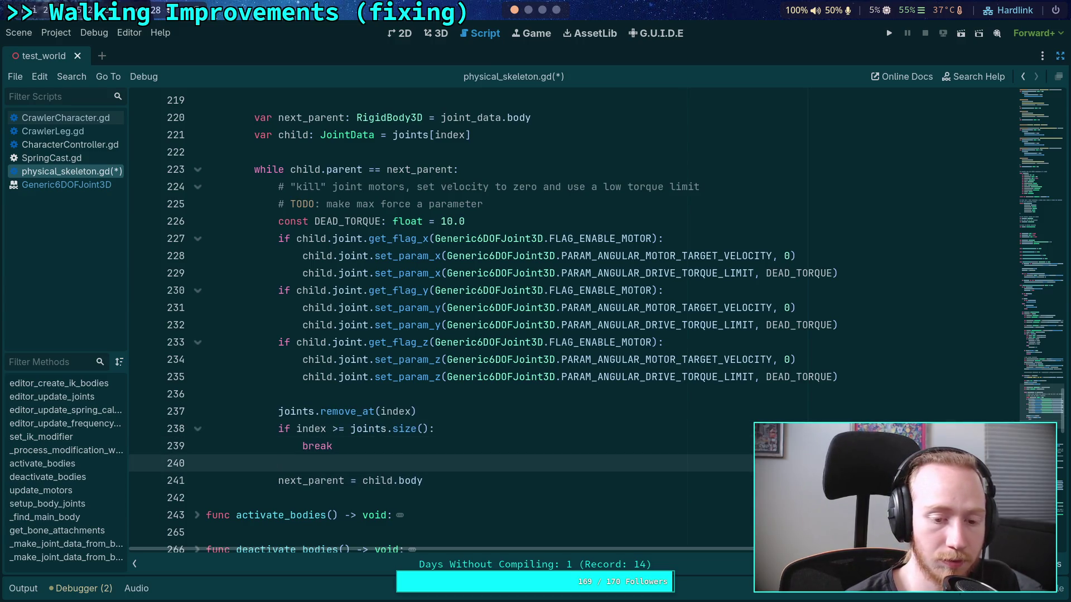
pyautogui.write('chil')
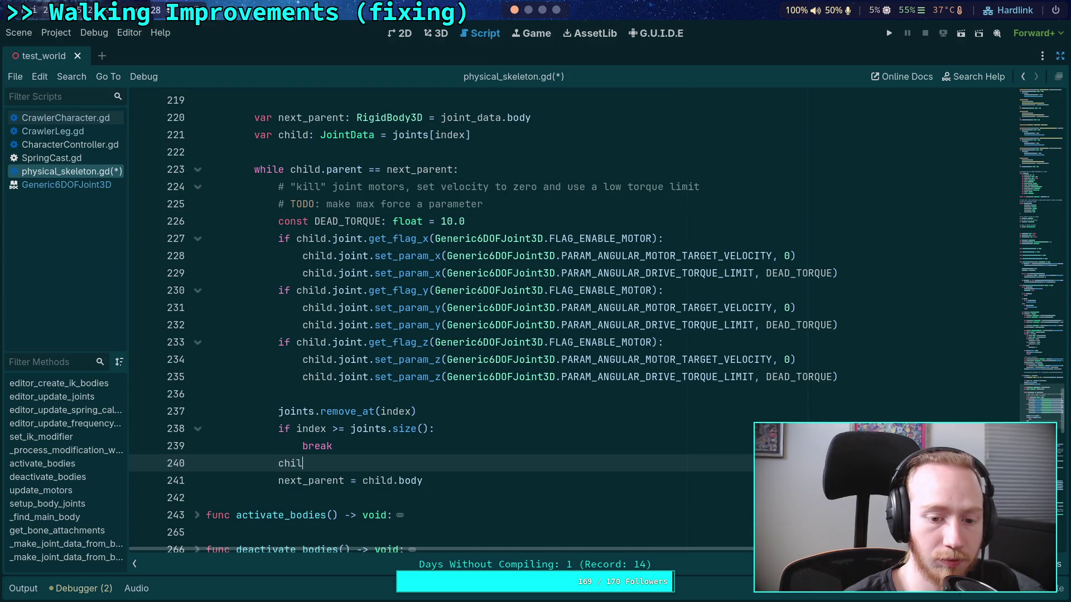
pyautogui.write('d = joints[index')
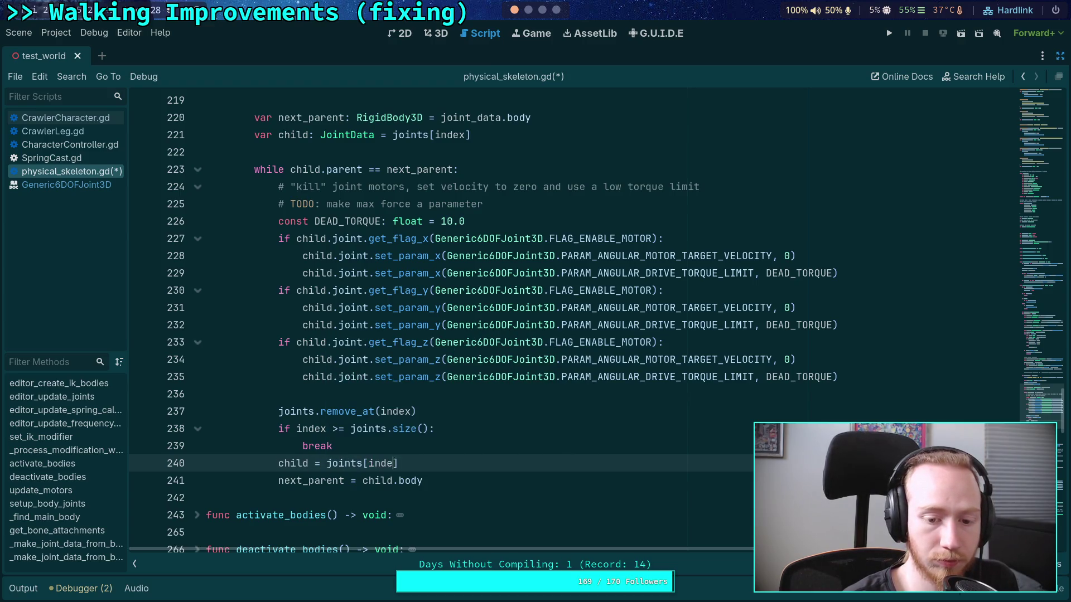
pyautogui.hotkey('ctrl', 's')
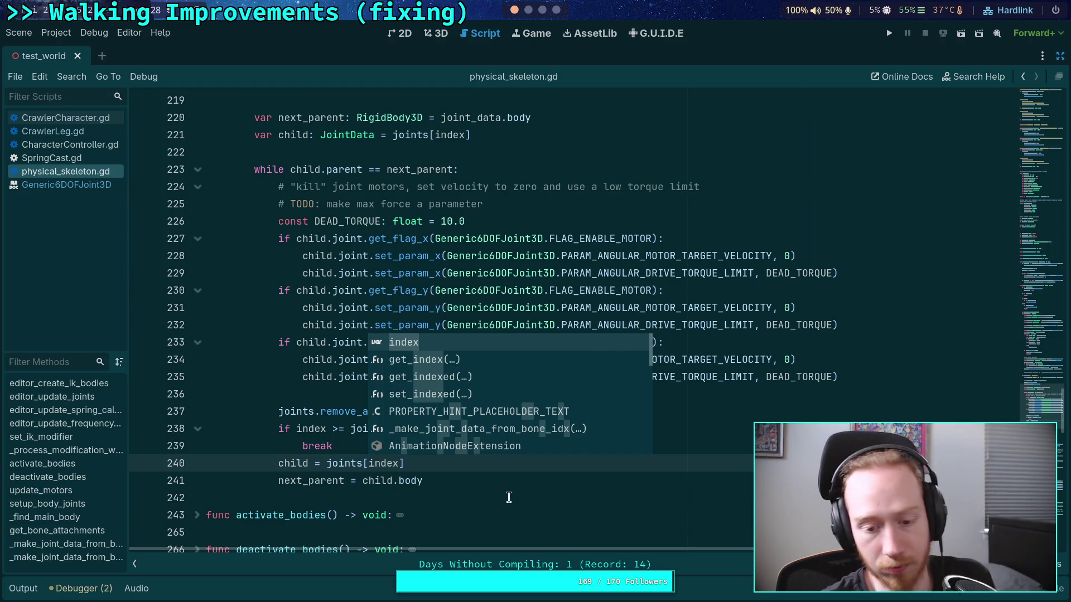
pyautogui.click(508, 480)
pyautogui.hotkey('alt', 'Up')
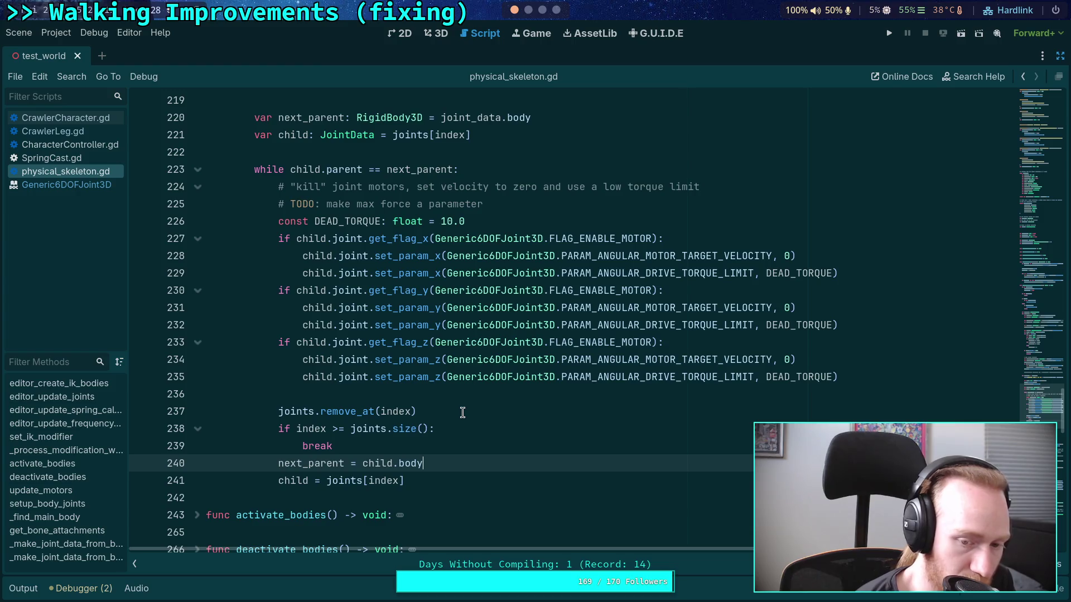
pyautogui.click(884, 379)
pyautogui.press('Return')
pyautogui.write('child.disabl')
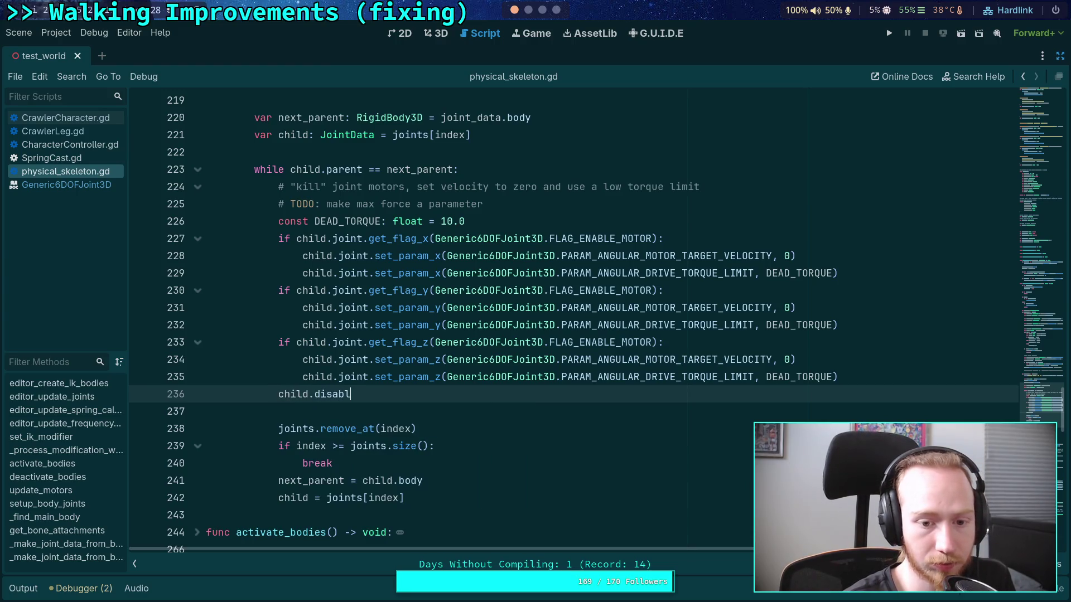
pyautogui.press('BackSpace')
pyautogui.press('BackSpace')
pyautogui.press('BackSpace')
pyautogui.write('is')
pyautogui.press('Return')
pyautogui.write('false')
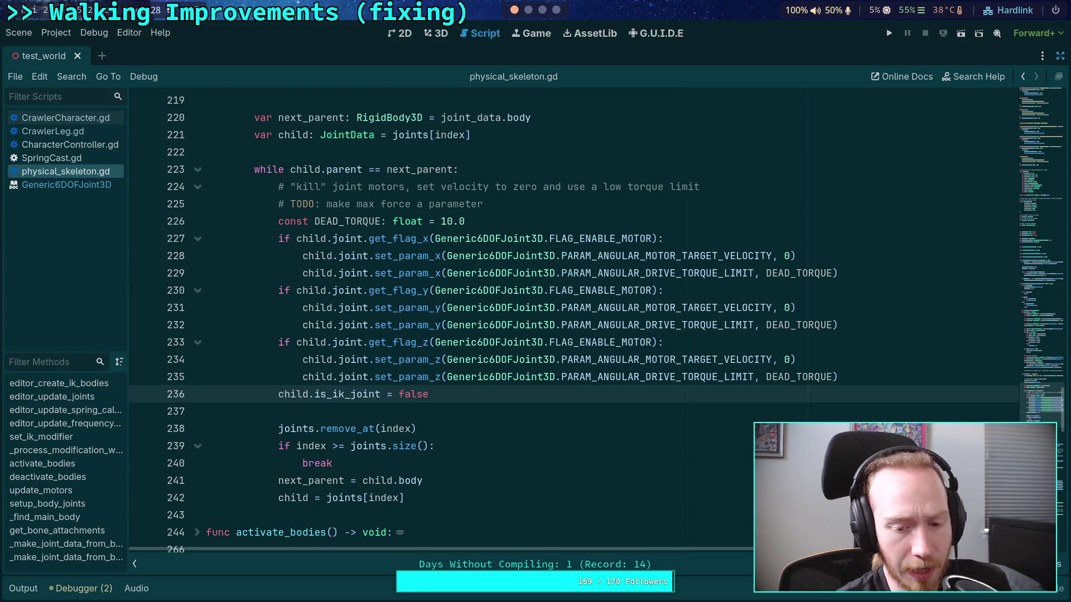
pyautogui.moveTo(467, 394); pyautogui.dragTo(172, 392)
pyautogui.press('BackSpace')
pyautogui.press('BackSpace')
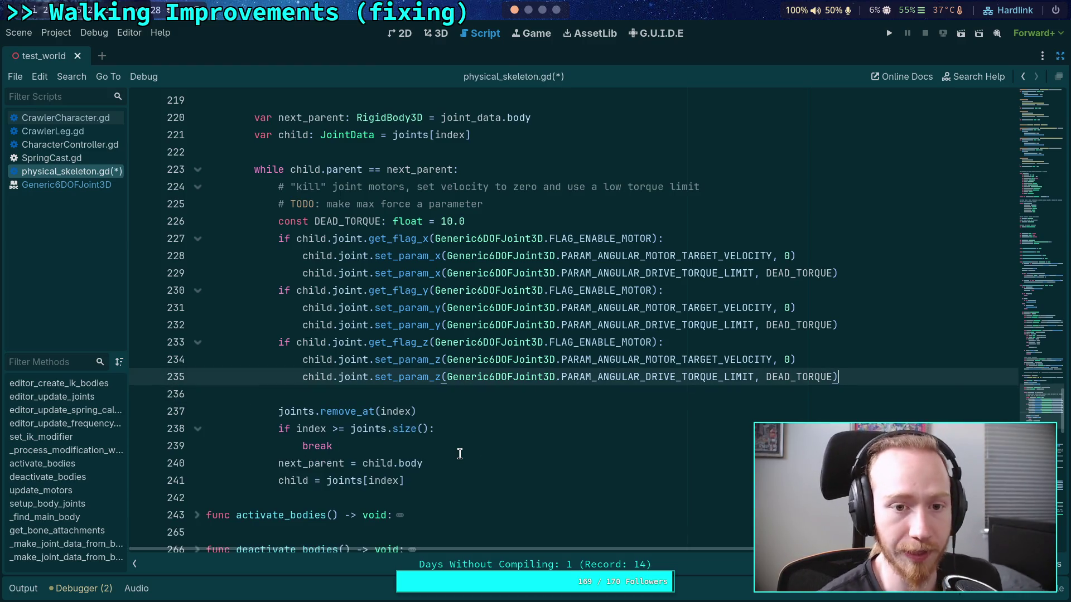
pyautogui.scroll(2, 459, 454)
# Insert child.free() on a new line right after 'next_parent = child.body'
pyautogui.scroll(-1, 350, 205)
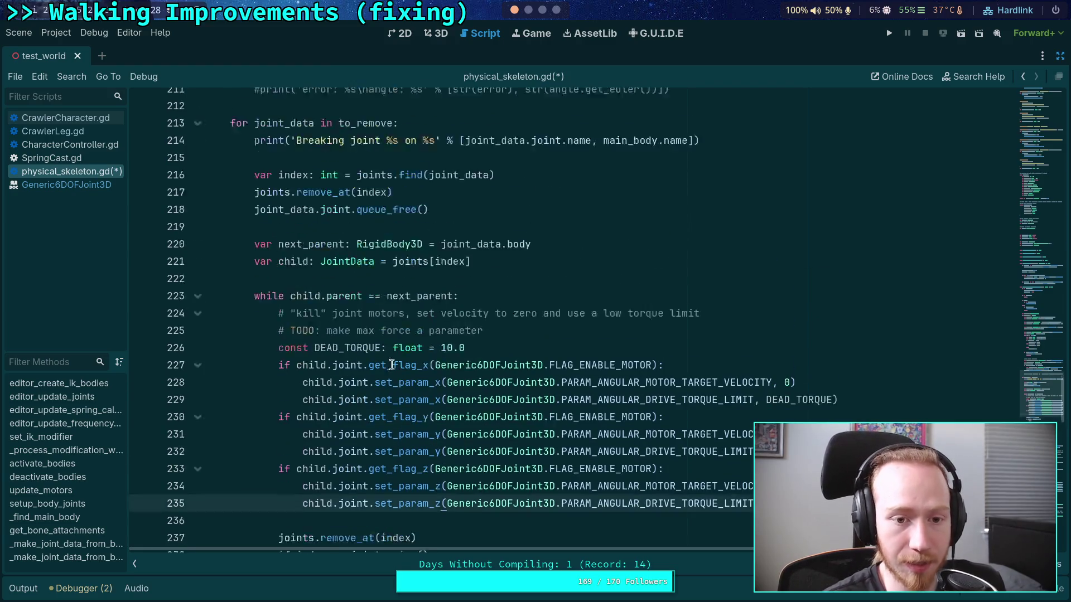
pyautogui.doubleClick(285, 135)
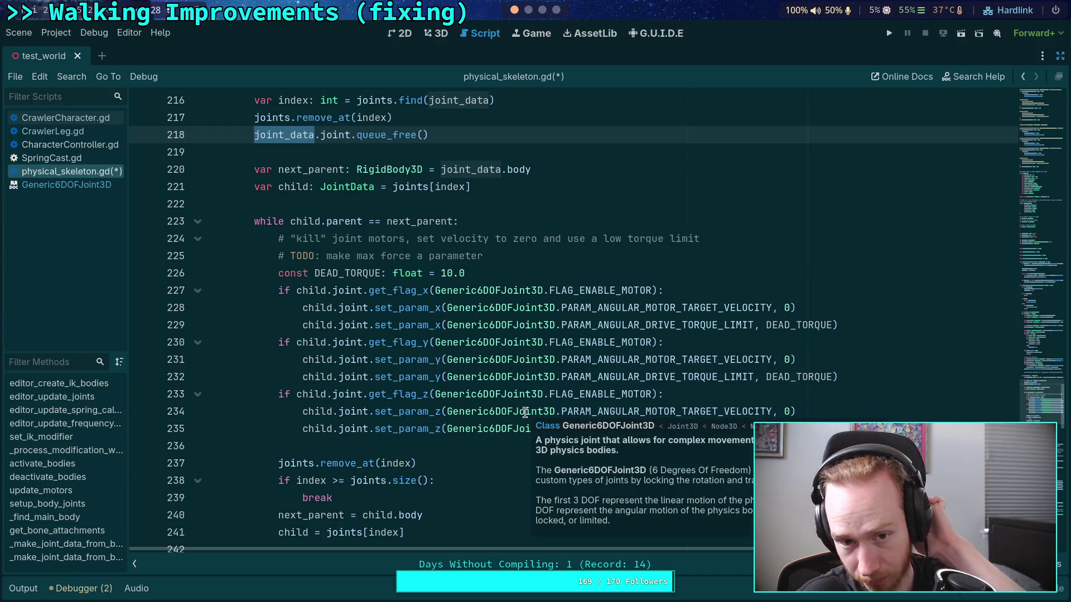
pyautogui.scroll(-1, 447, 446)
pyautogui.scroll(1, 486, 485)
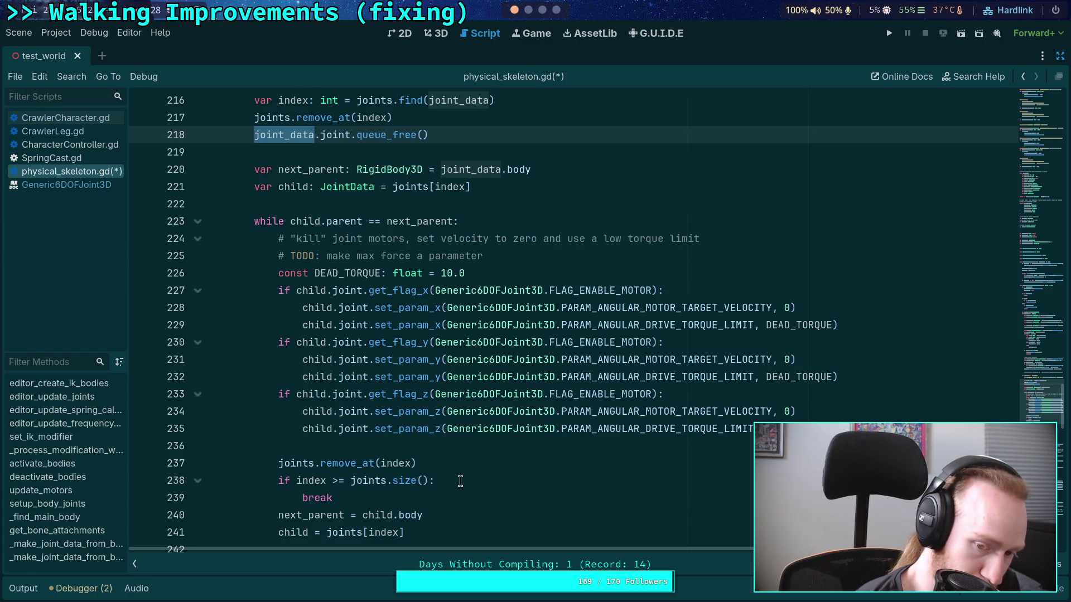
pyautogui.click(470, 510)
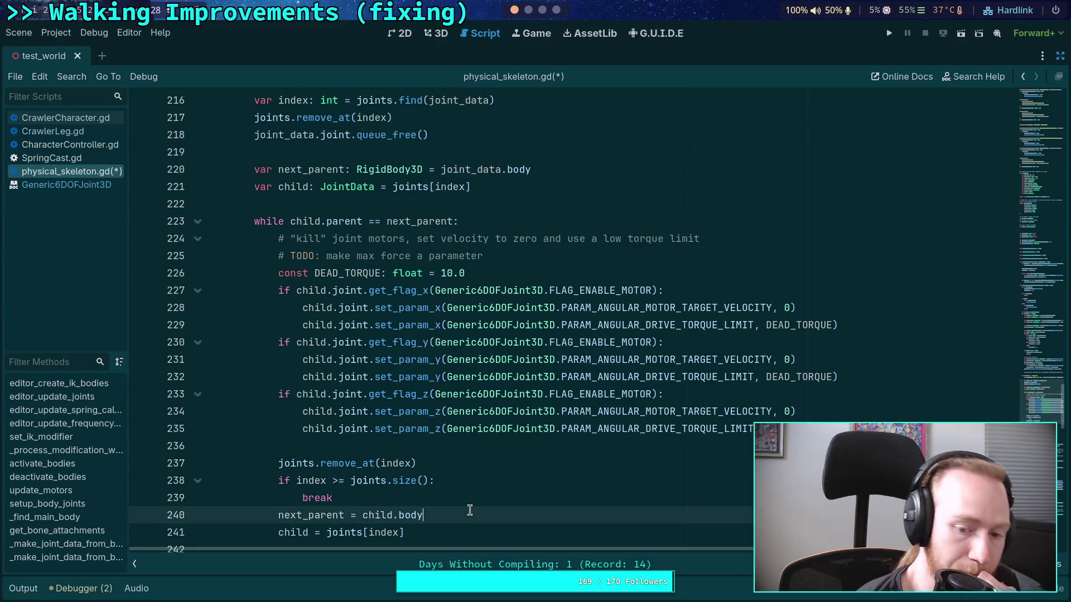
pyautogui.press('Return')
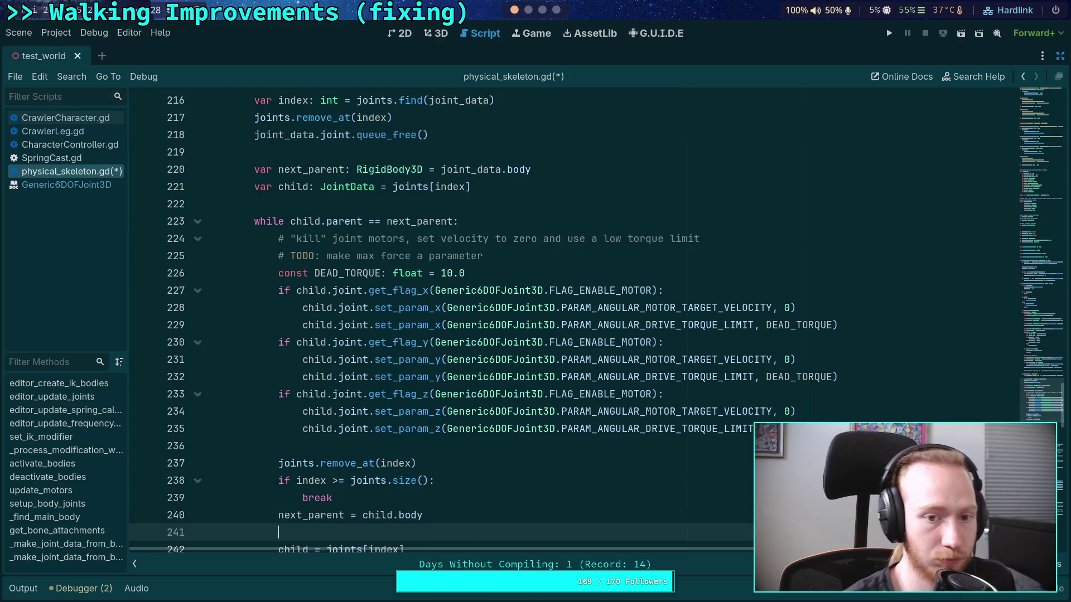
pyautogui.write('c')
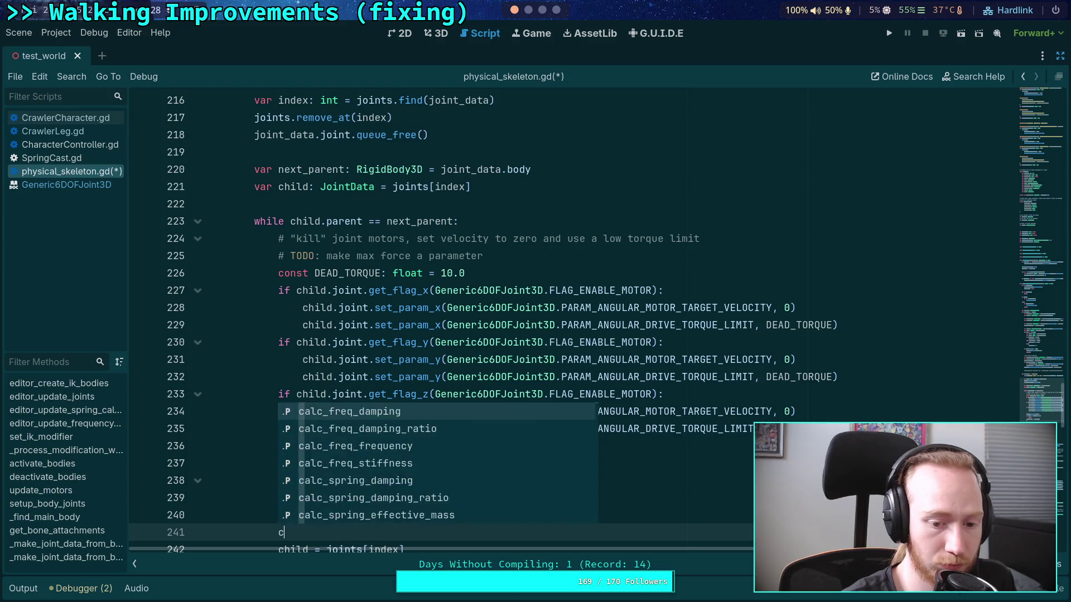
pyautogui.write('hild.que')
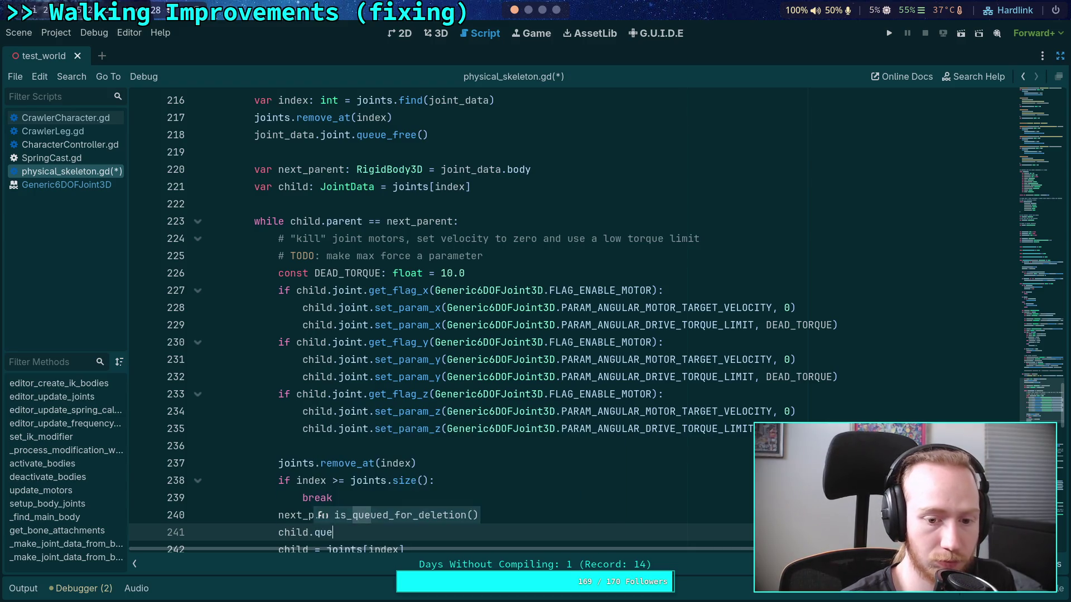
pyautogui.press('BackSpace')
pyautogui.press('BackSpace')
pyautogui.press('BackSpace')
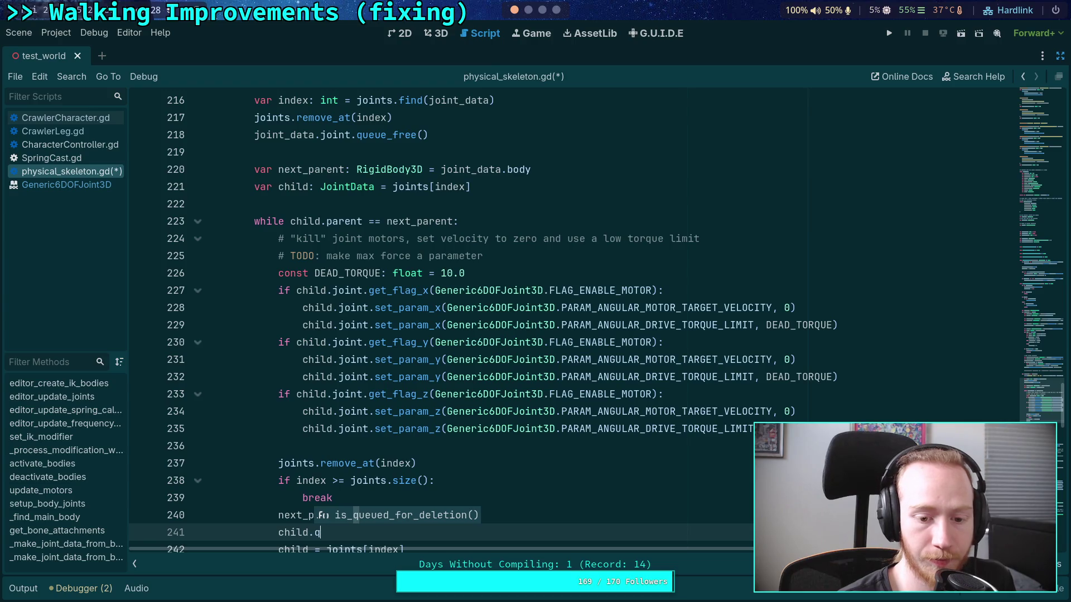
pyautogui.write('fr')
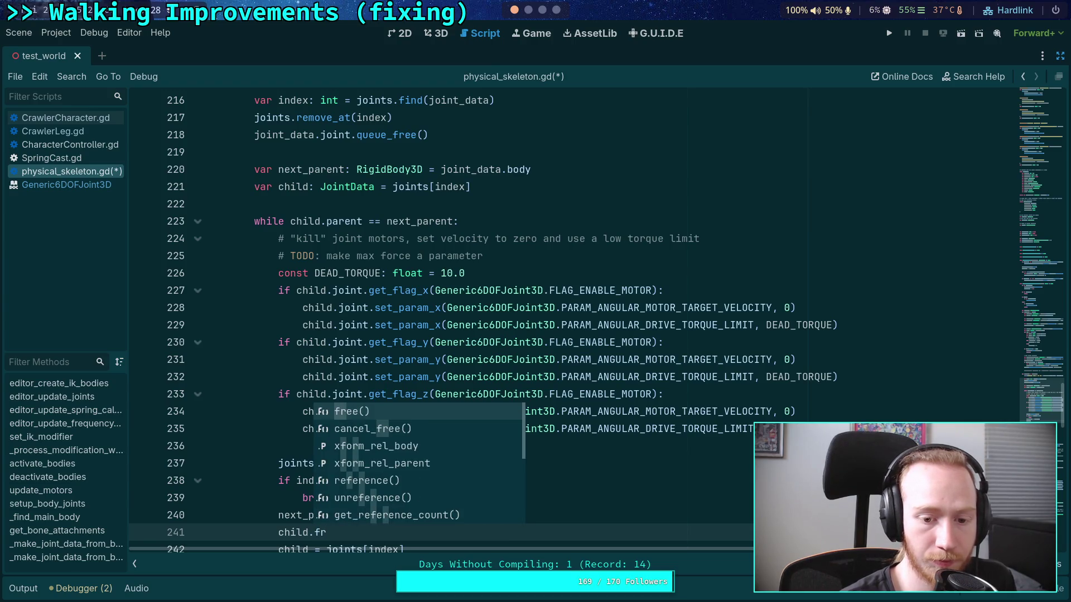
pyautogui.press('Return')
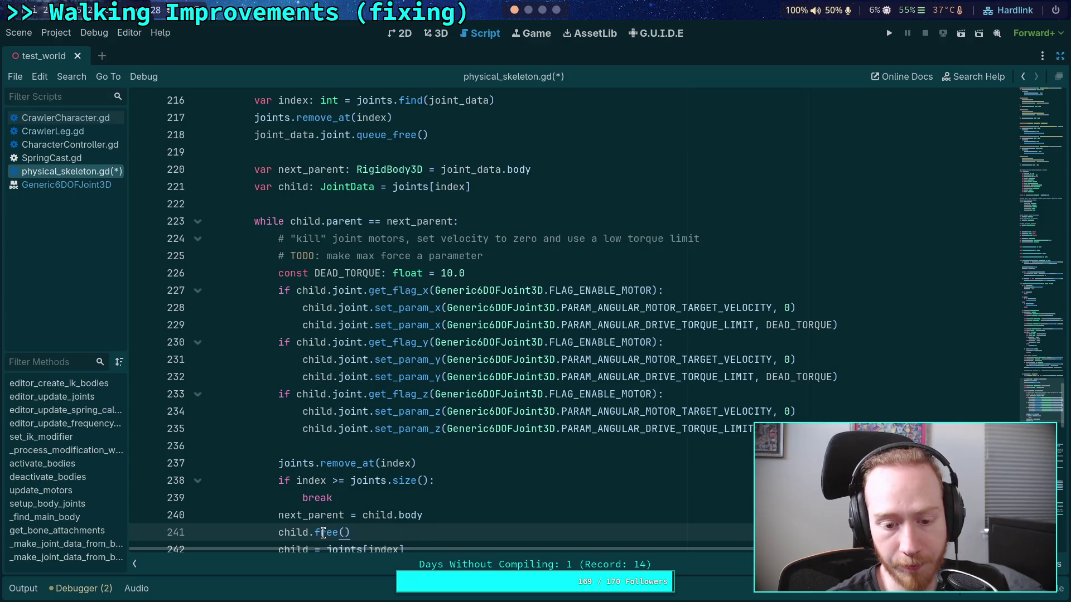
pyautogui.moveTo(322, 533)
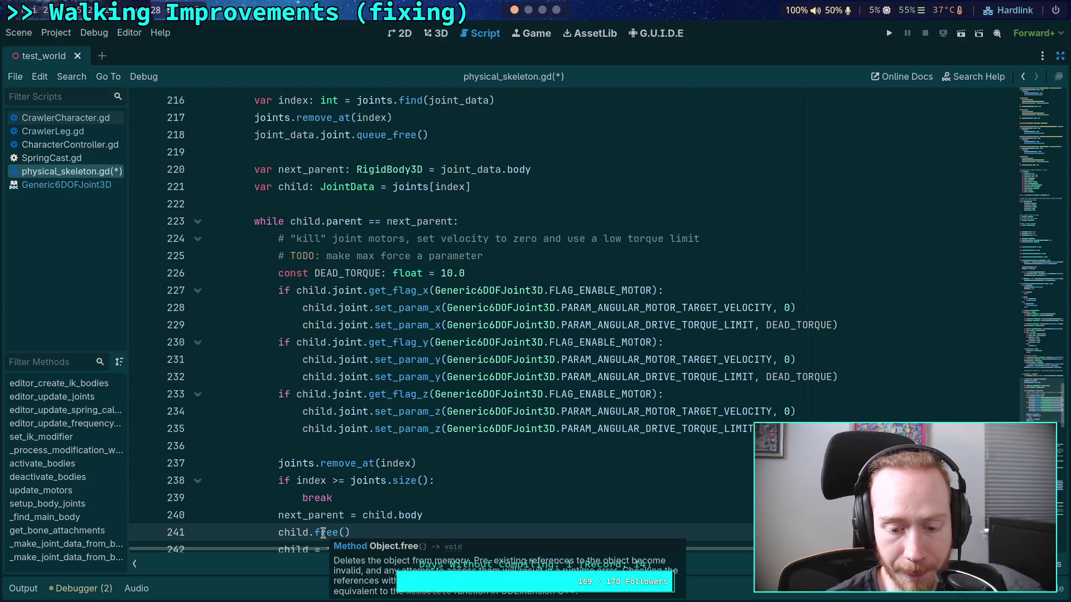
pyautogui.scroll(-1, 323, 533)
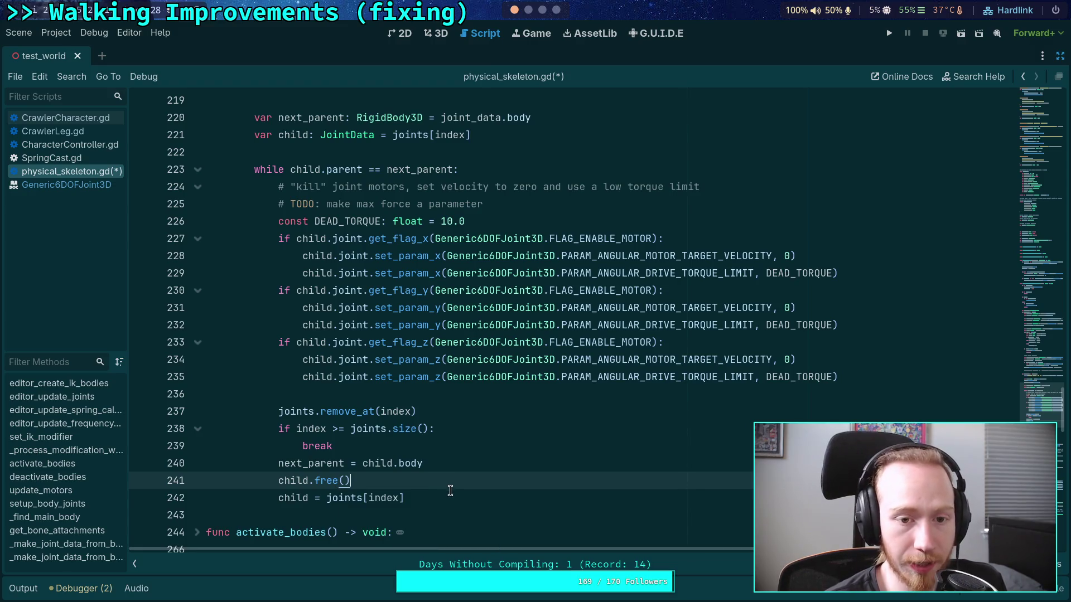
pyautogui.scroll(2, 440, 486)
pyautogui.click(493, 184)
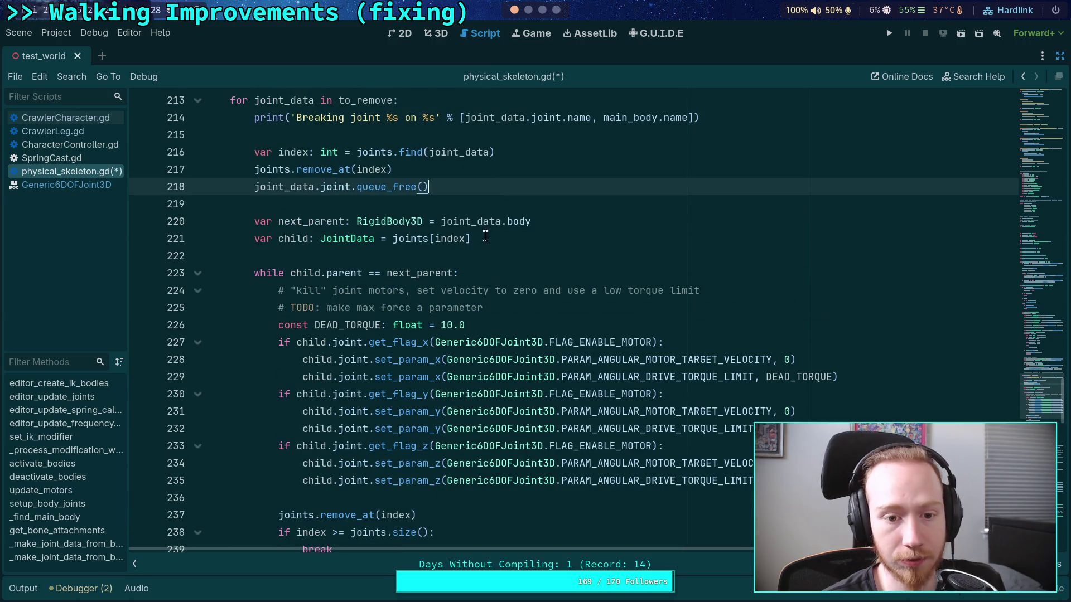
pyautogui.doubleClick(281, 186)
pyautogui.scroll(-2, 449, 281)
pyautogui.scroll(2, 450, 281)
pyautogui.doubleClick(466, 222)
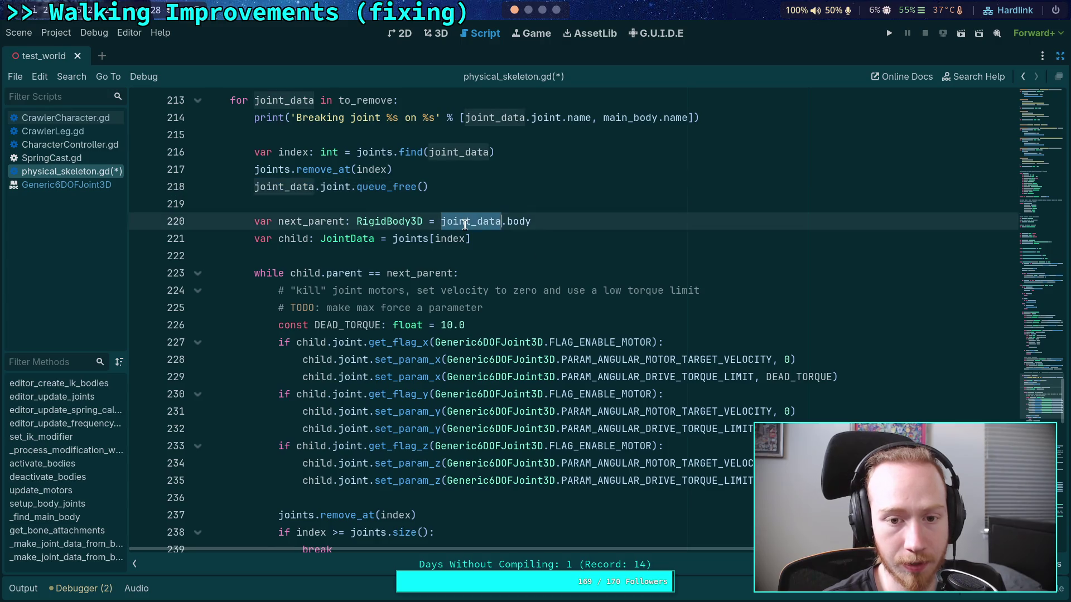
pyautogui.click(559, 222)
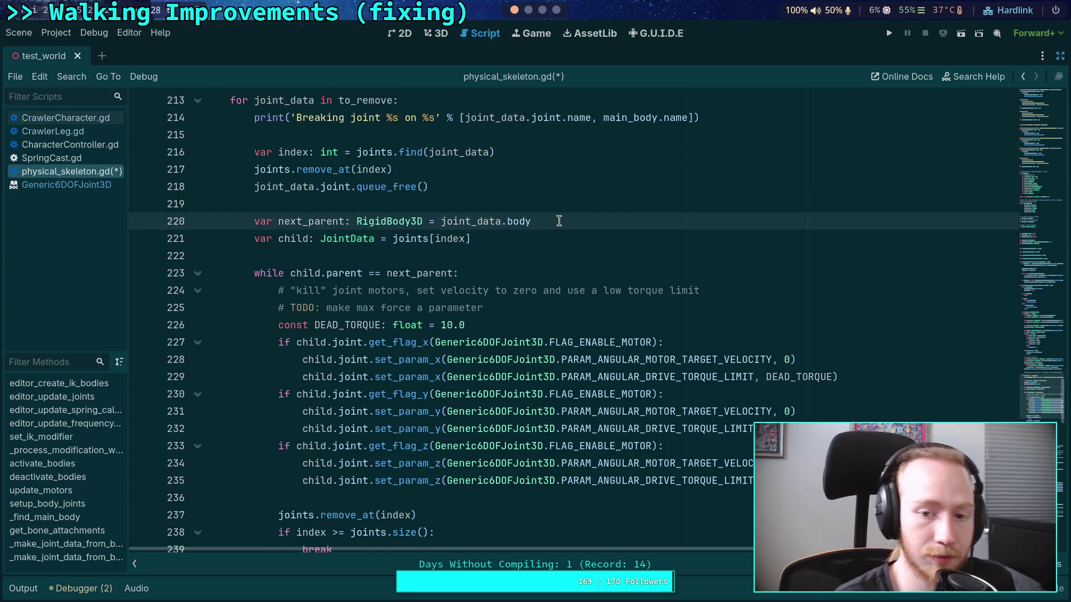
pyautogui.press('Return')
pyautogui.write('joint_data.free')
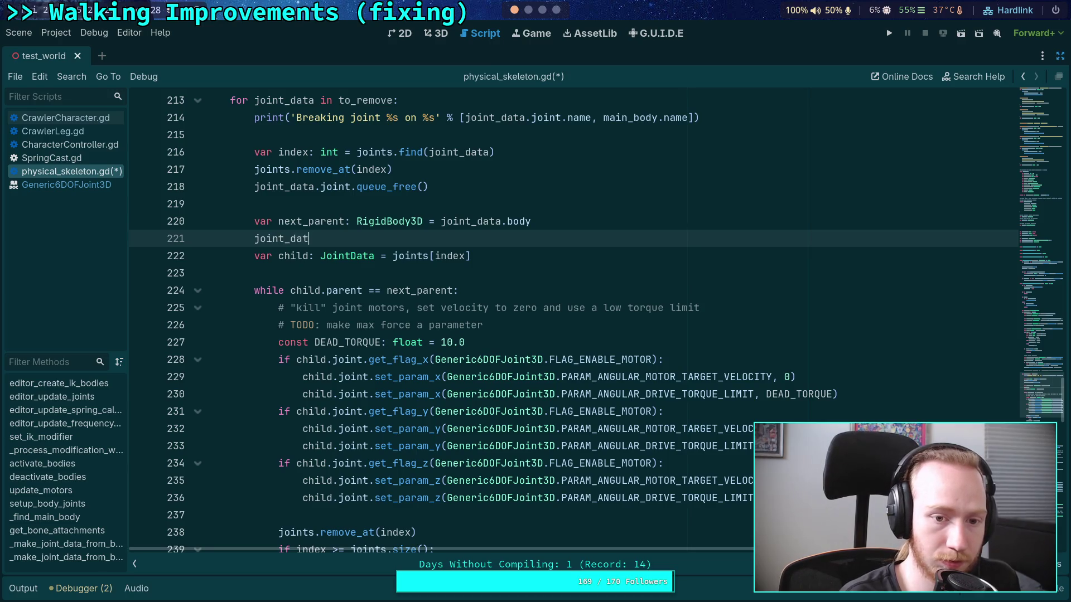
pyautogui.press('Return')
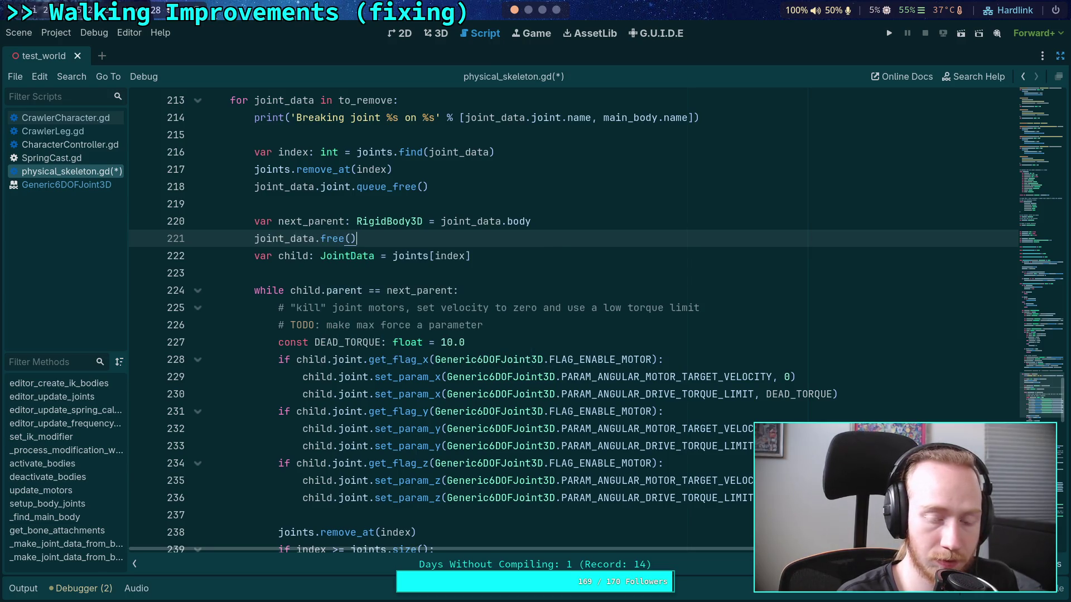
pyautogui.hotkey('ctrl', 's')
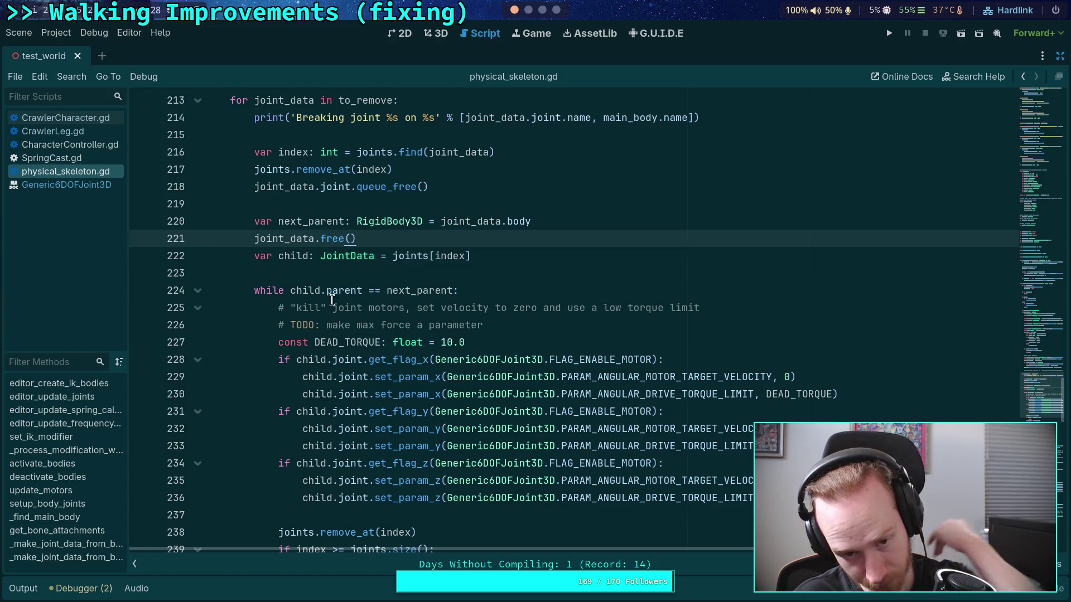
pyautogui.click(340, 273)
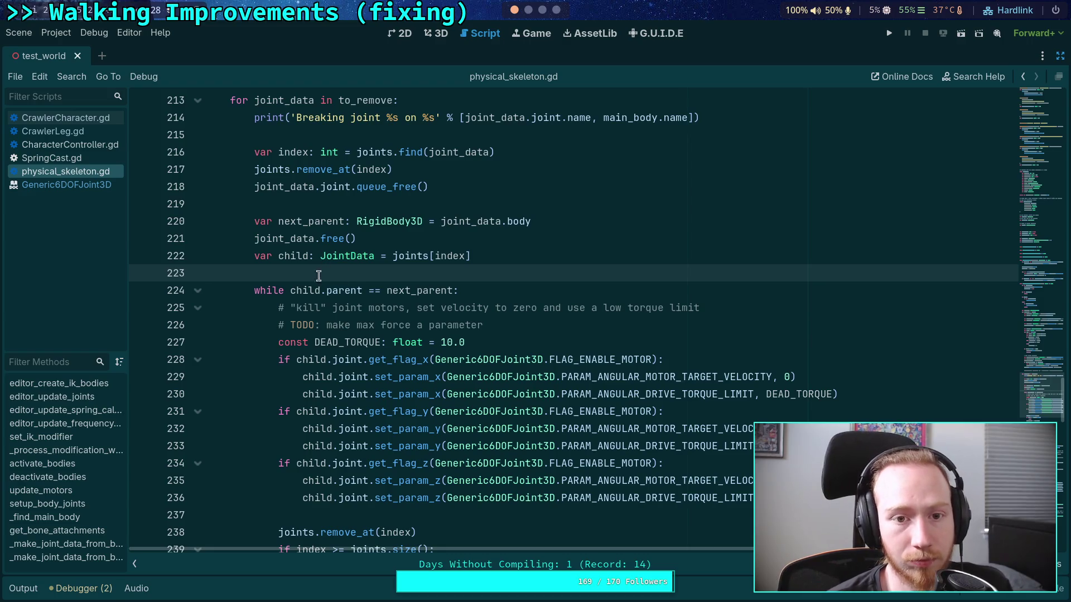
pyautogui.scroll(3, 327, 335)
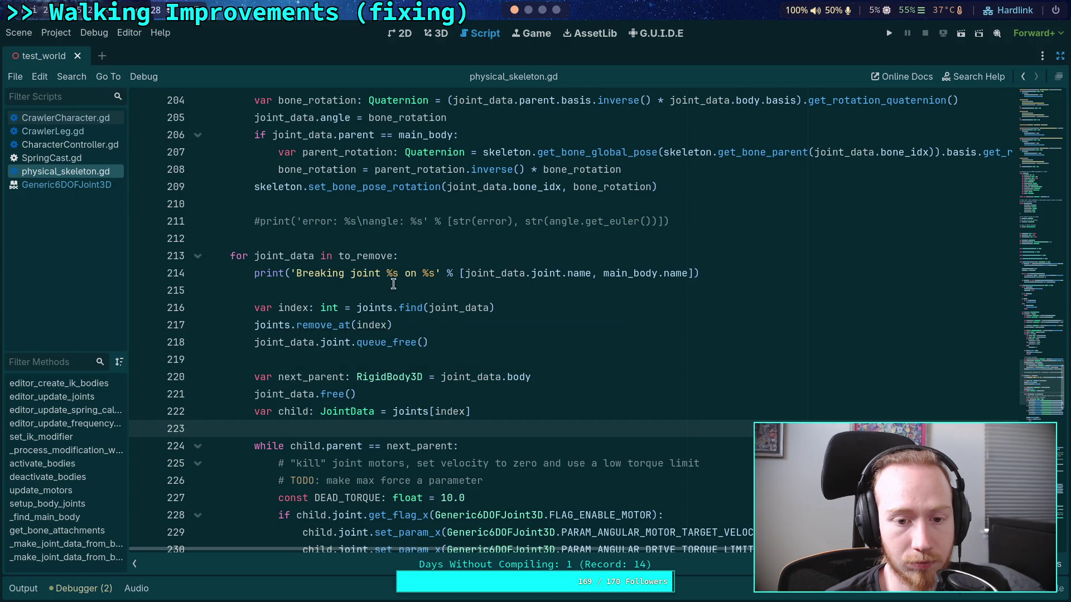
pyautogui.moveTo(350, 252)
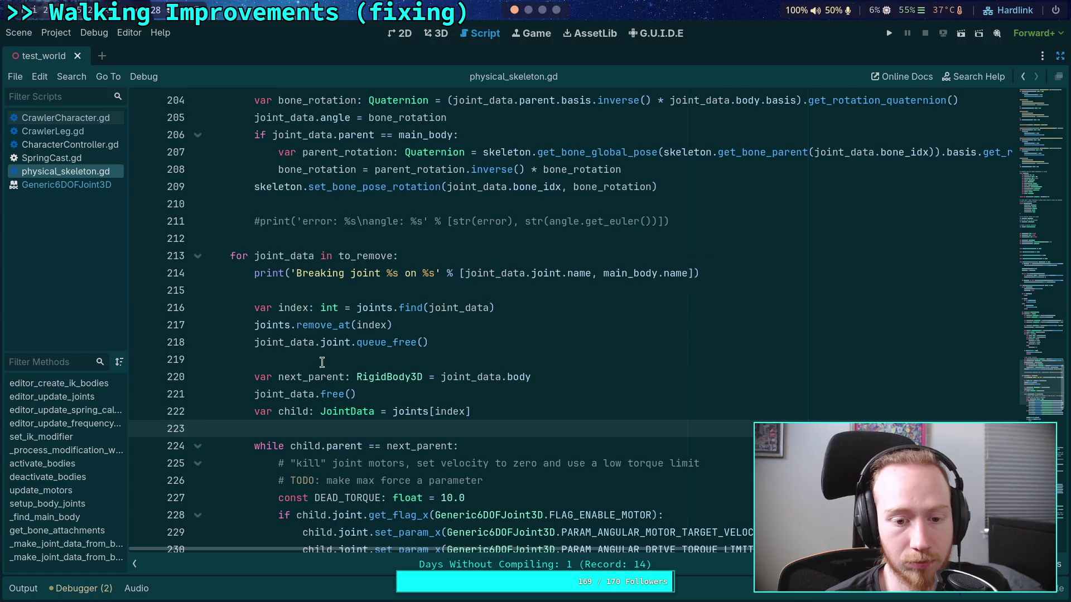
pyautogui.doubleClick(354, 256)
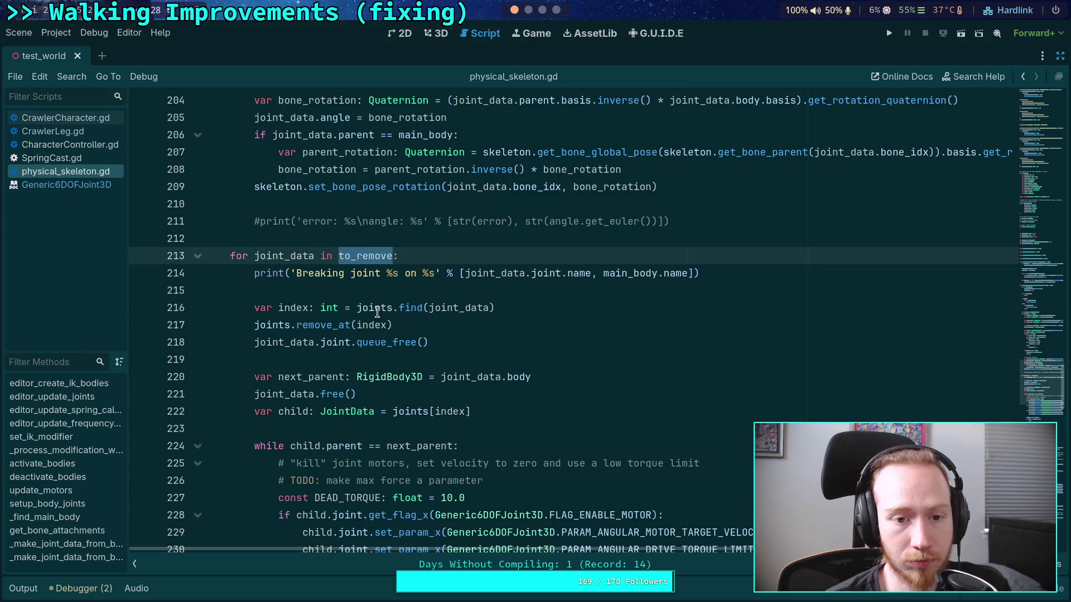
pyautogui.scroll(2, 393, 318)
pyautogui.scroll(2, 397, 326)
pyautogui.scroll(-3, 412, 357)
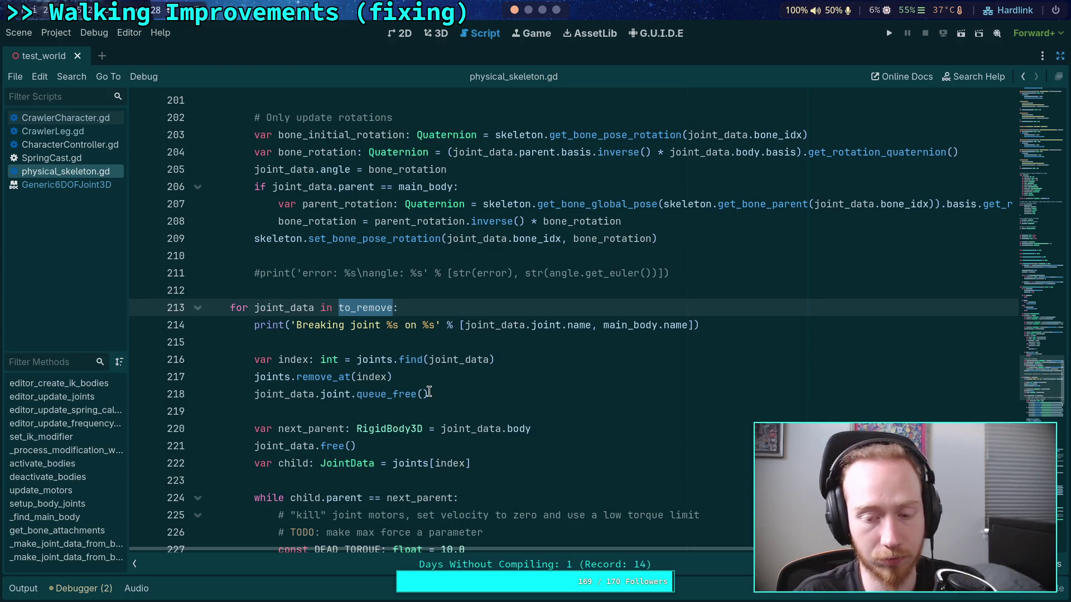
pyautogui.scroll(-4, 427, 396)
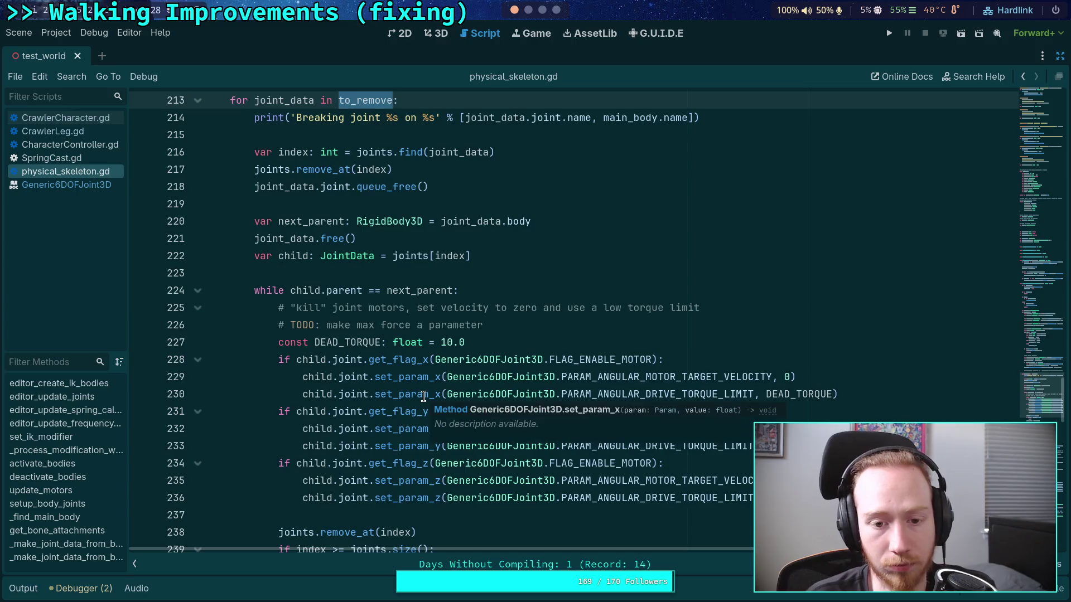
pyautogui.scroll(-4, 422, 401)
pyautogui.click(460, 411)
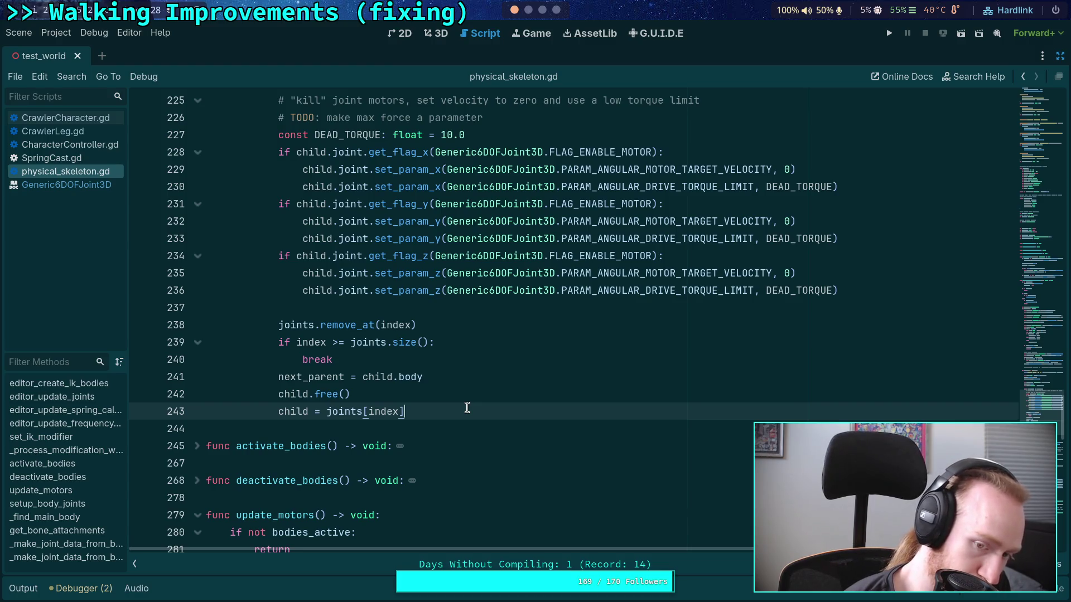
pyautogui.scroll(2, 467, 408)
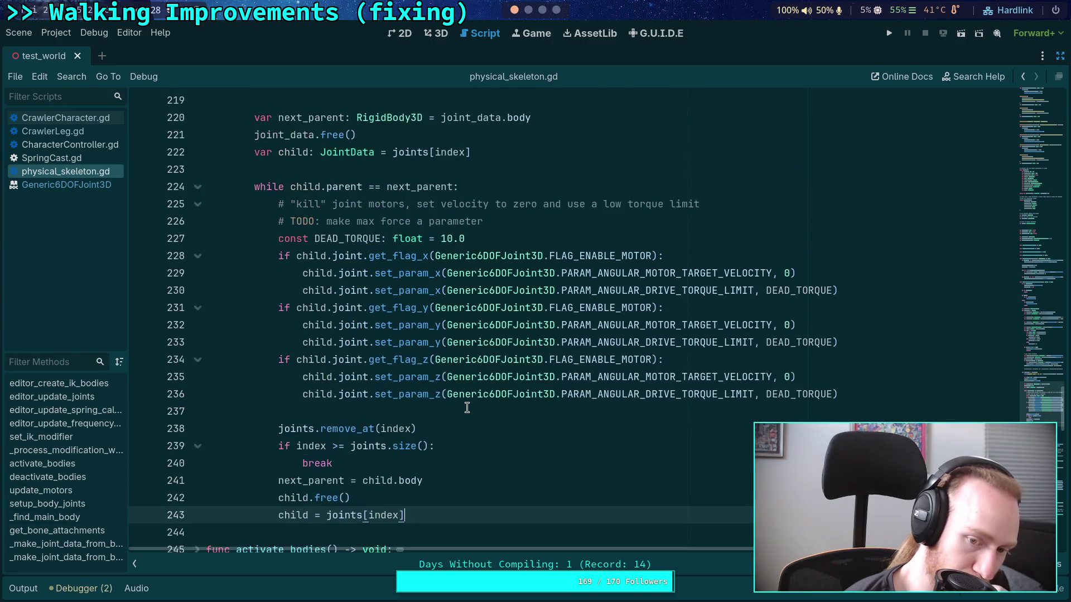
pyautogui.doubleClick(300, 135)
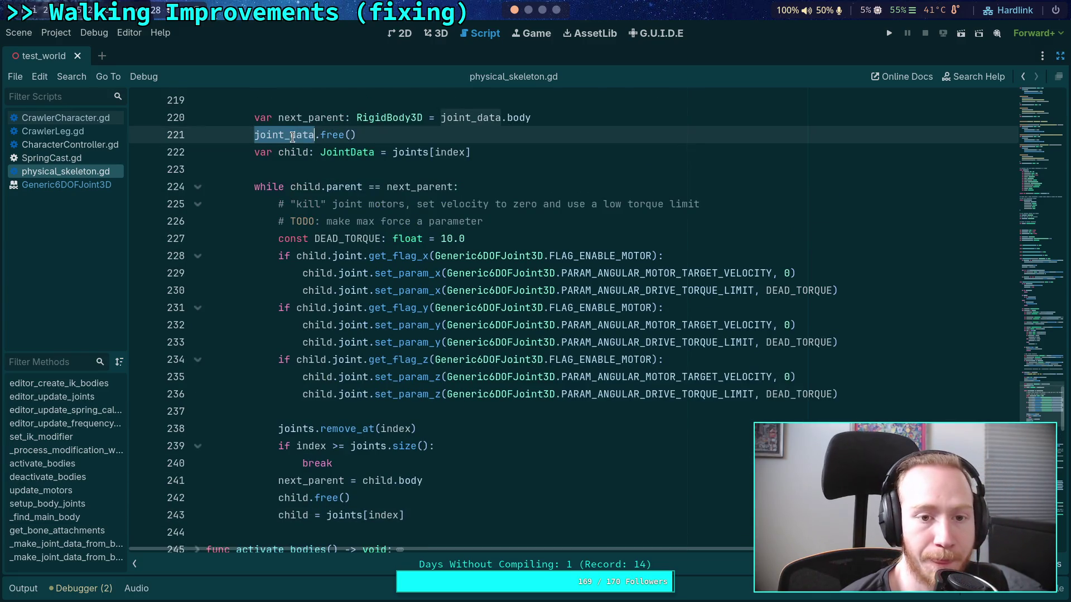
pyautogui.scroll(4, 570, 372)
pyautogui.scroll(-2, 569, 373)
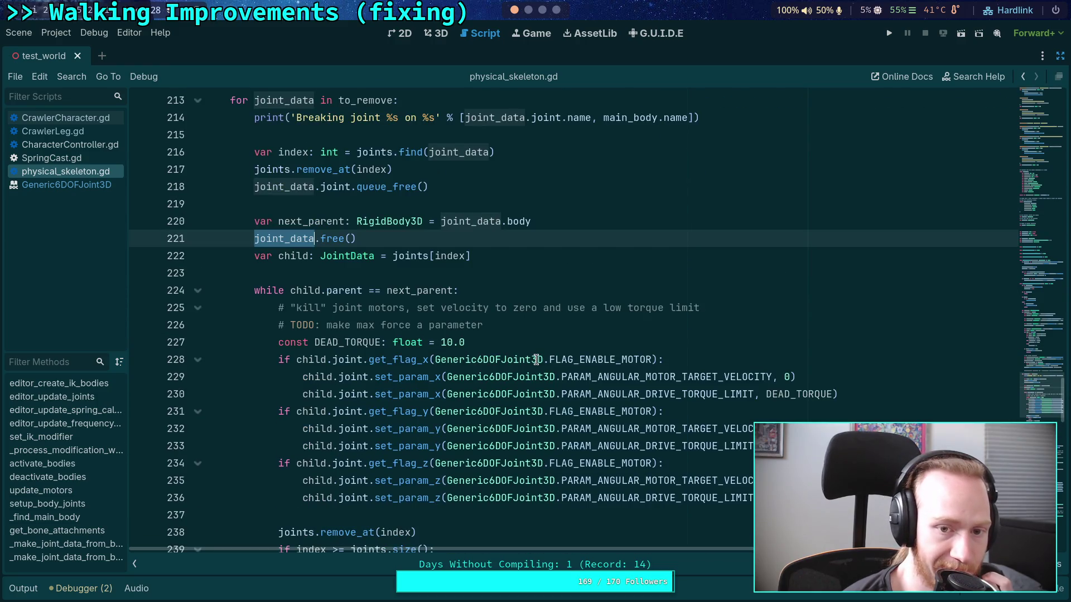
pyautogui.moveTo(536, 359)
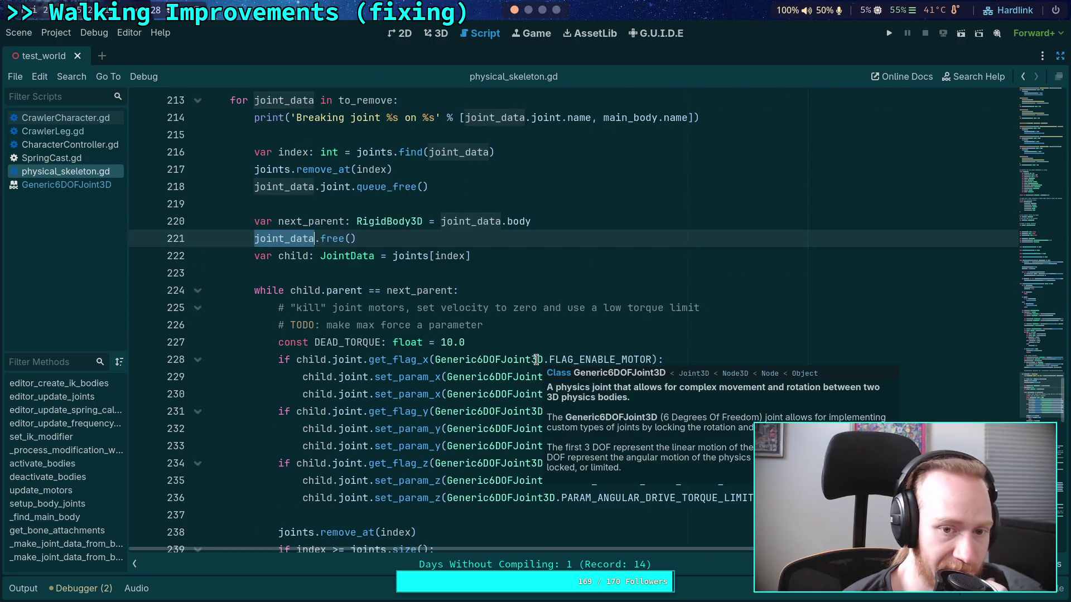
pyautogui.scroll(-2, 536, 360)
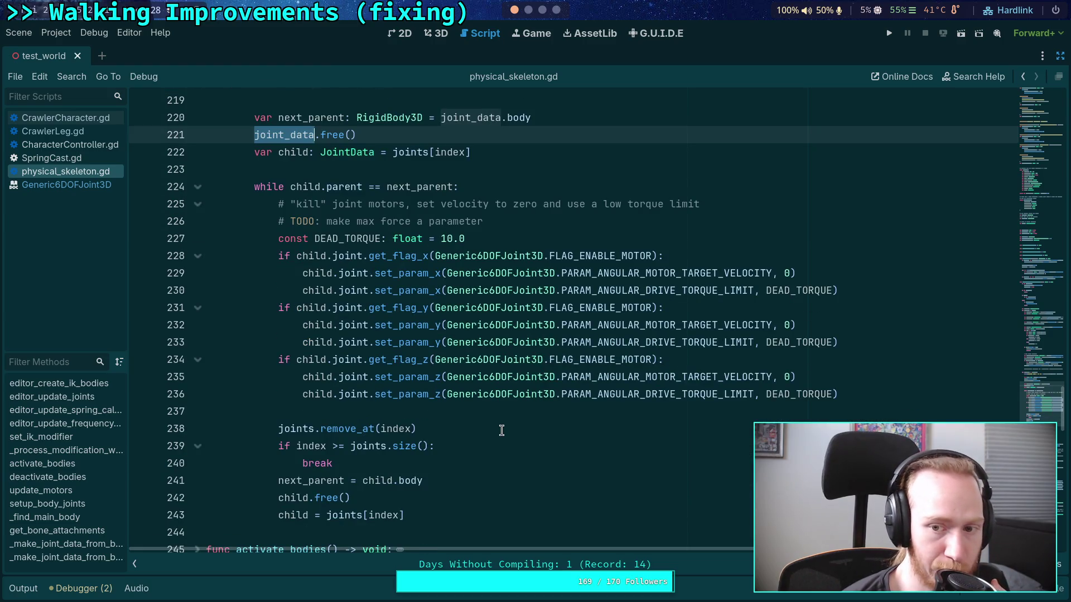
pyautogui.doubleClick(397, 429)
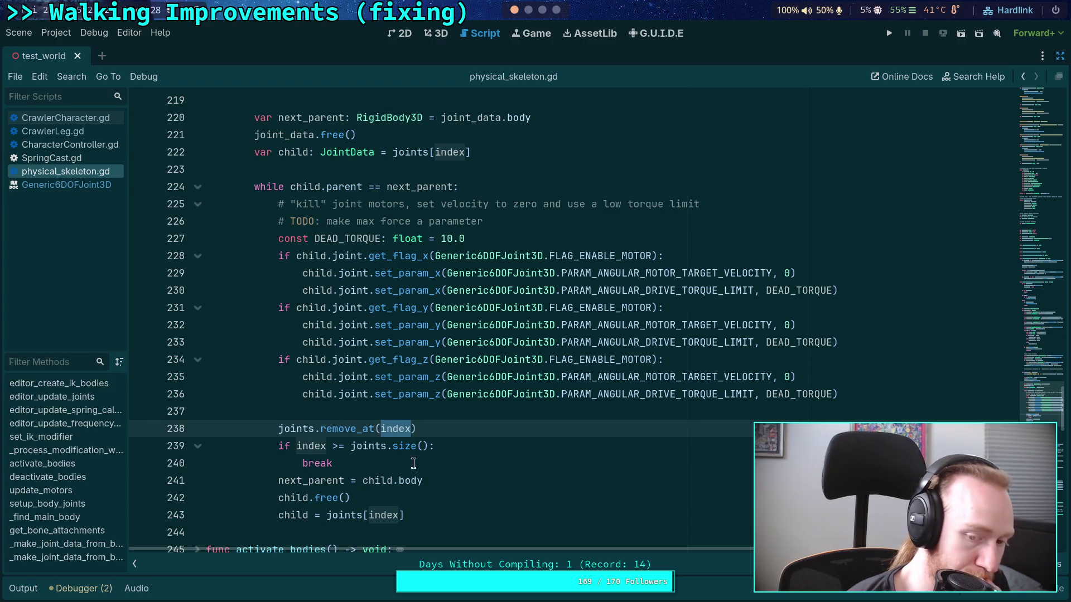
pyautogui.click(464, 442)
# Insert child.free() inside the joints-size check, just before break
pyautogui.press('Return')
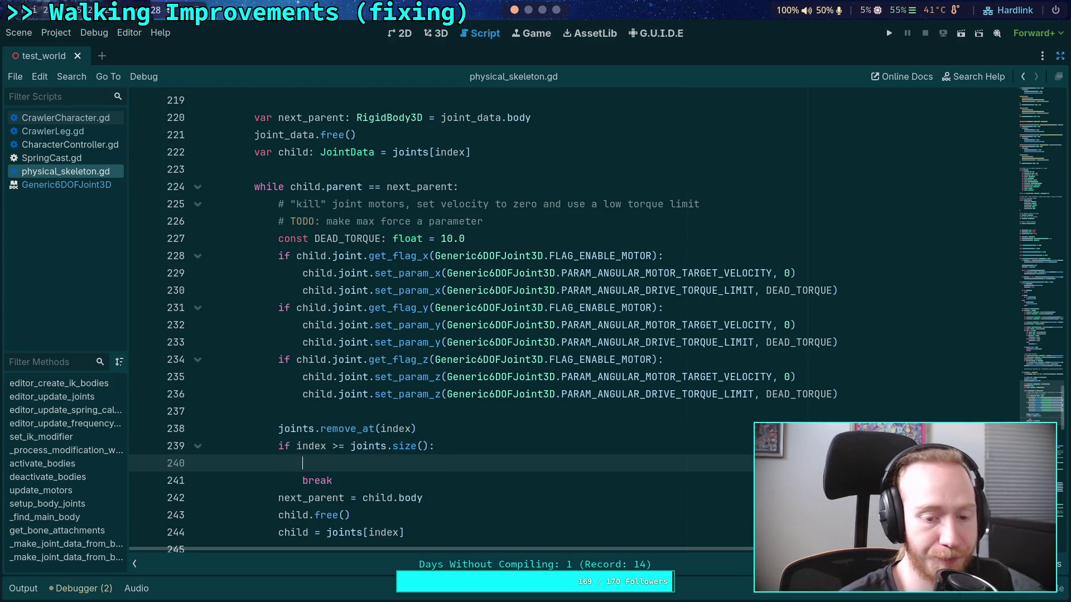
pyautogui.write('child.fre')
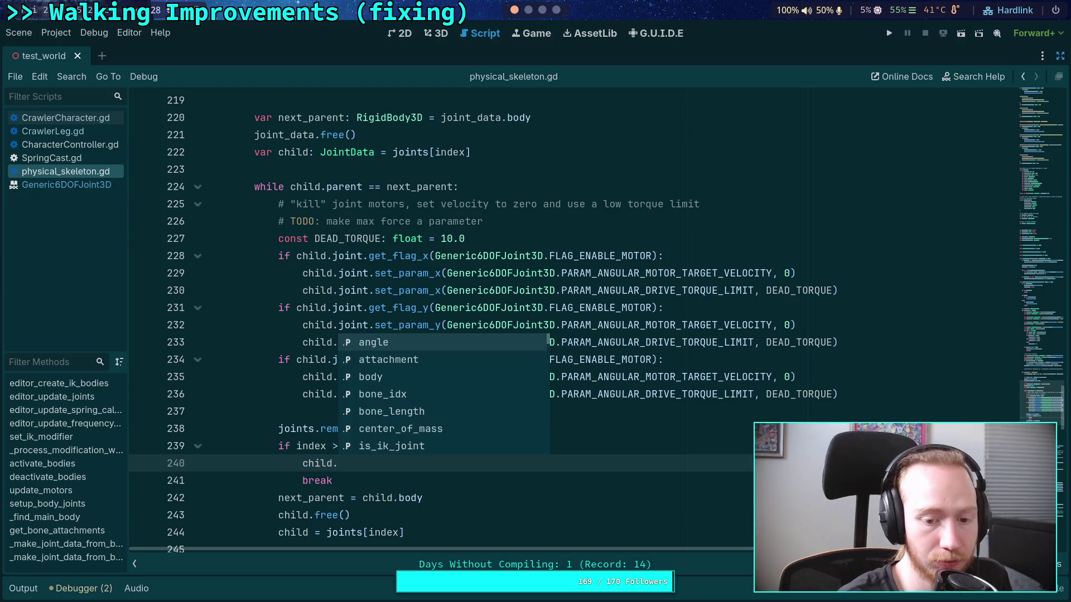
pyautogui.press('Return')
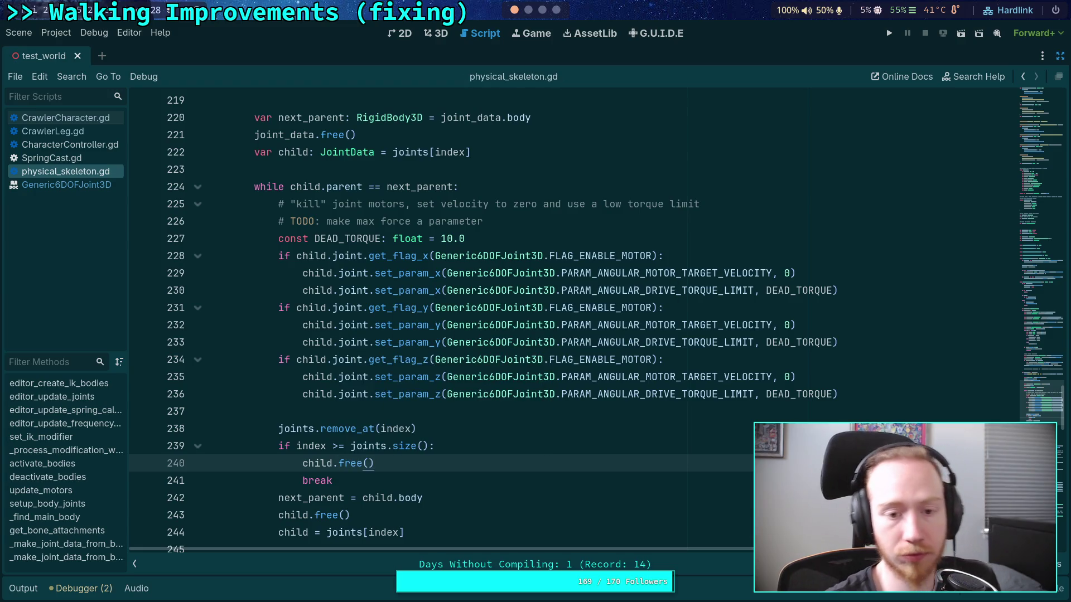
pyautogui.scroll(-1, 460, 465)
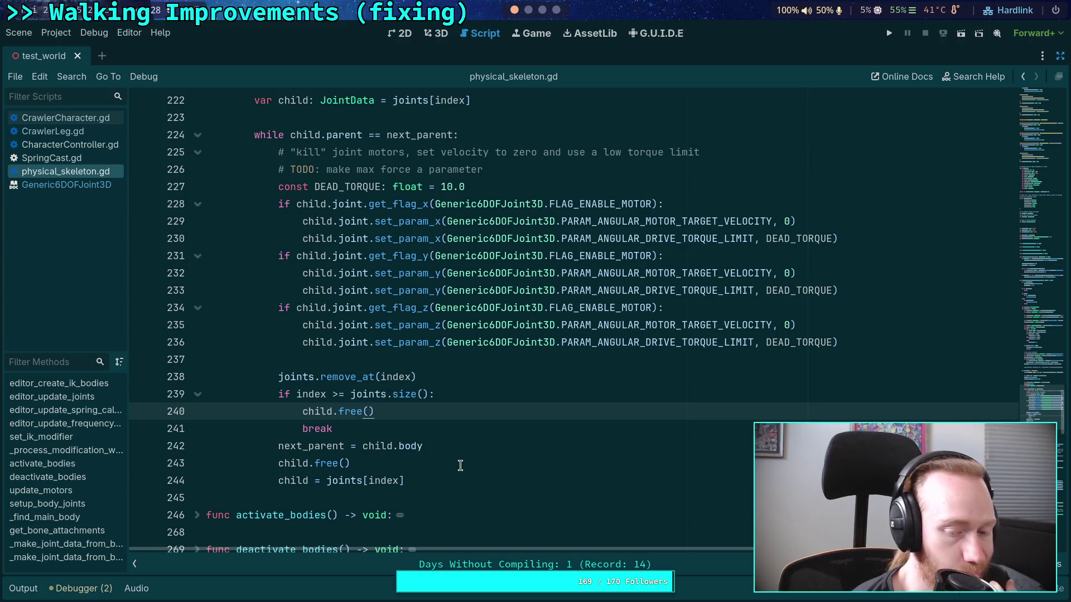
pyautogui.scroll(3, 460, 465)
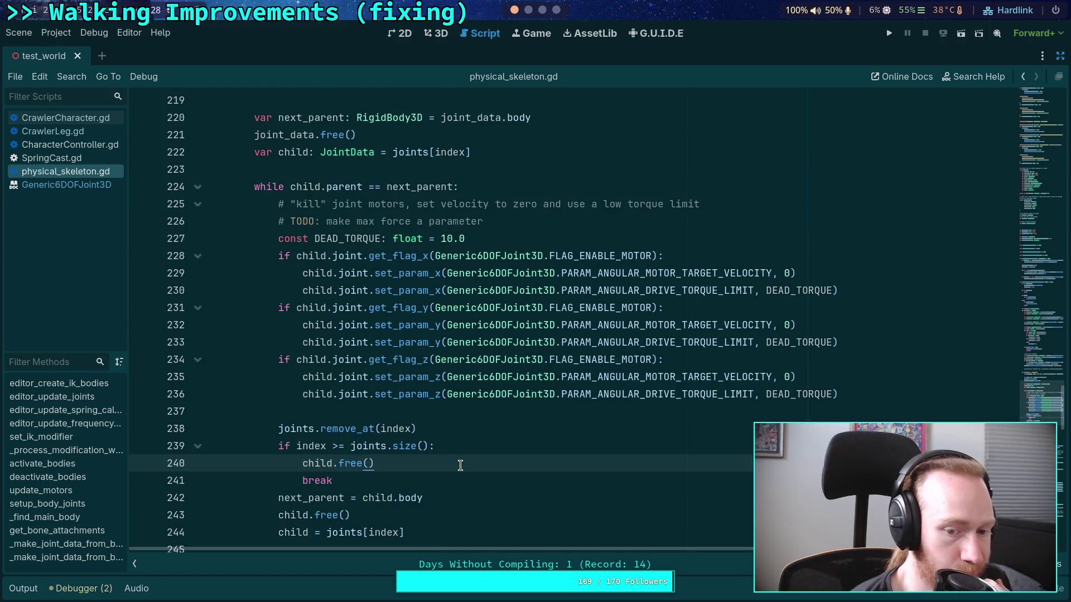
pyautogui.scroll(-3, 461, 466)
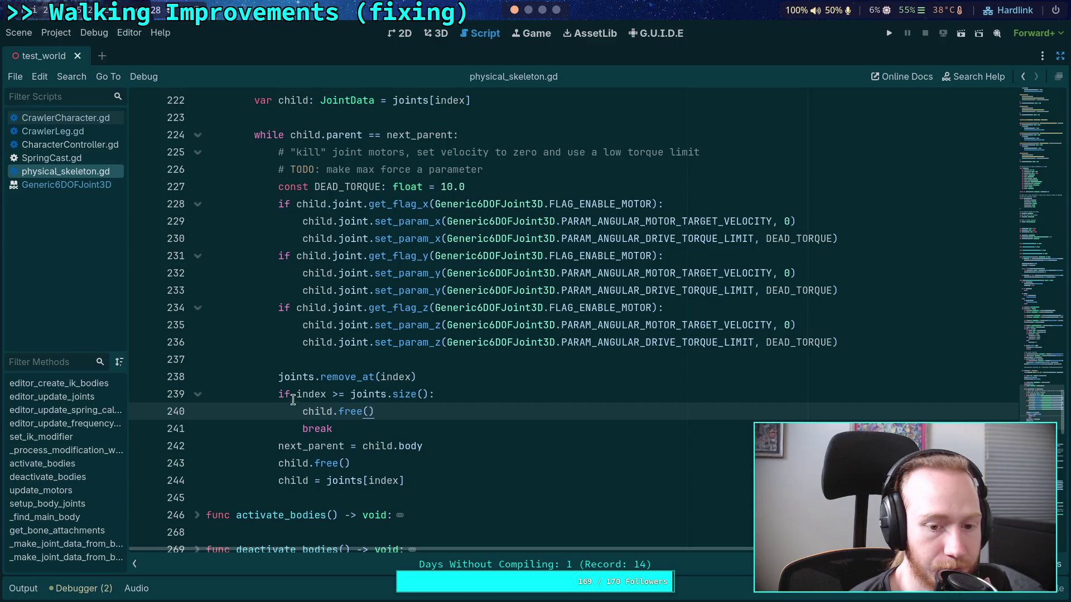
# Check the uses of joints, then switch to the Crawler Bot note's Current Plan in Obsidian
pyautogui.doubleClick(295, 376)
pyautogui.scroll(3, 483, 406)
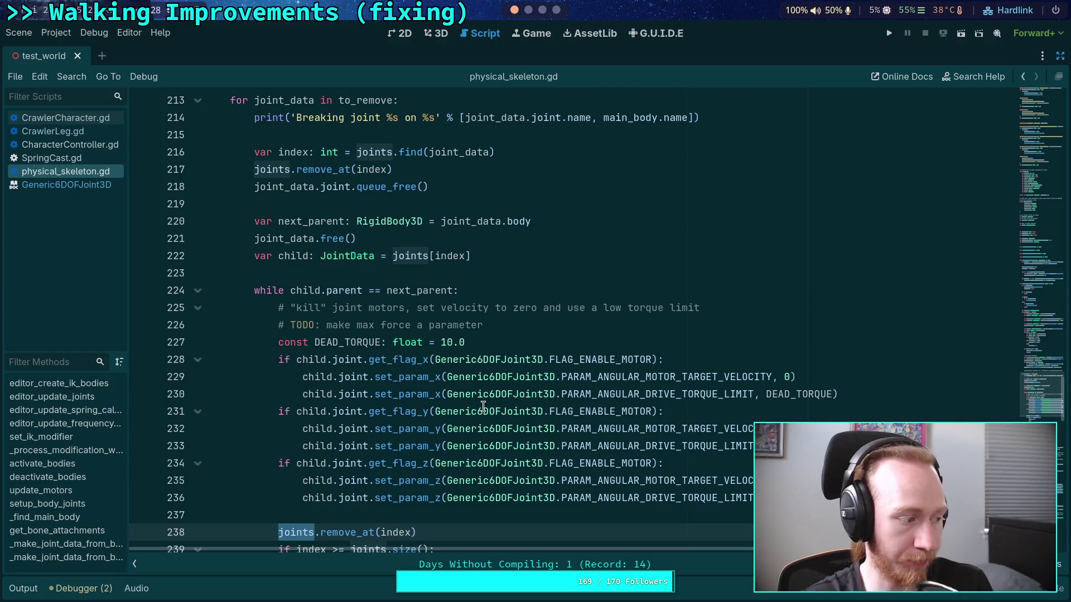
pyautogui.moveTo(466, 362)
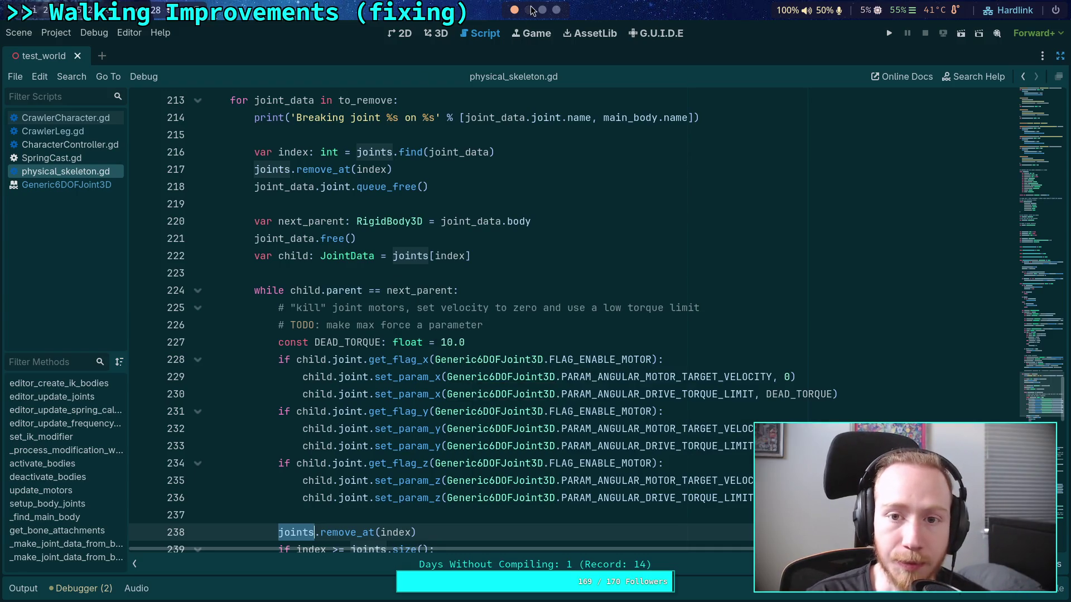
pyautogui.click(553, 11)
pyautogui.click(542, 10)
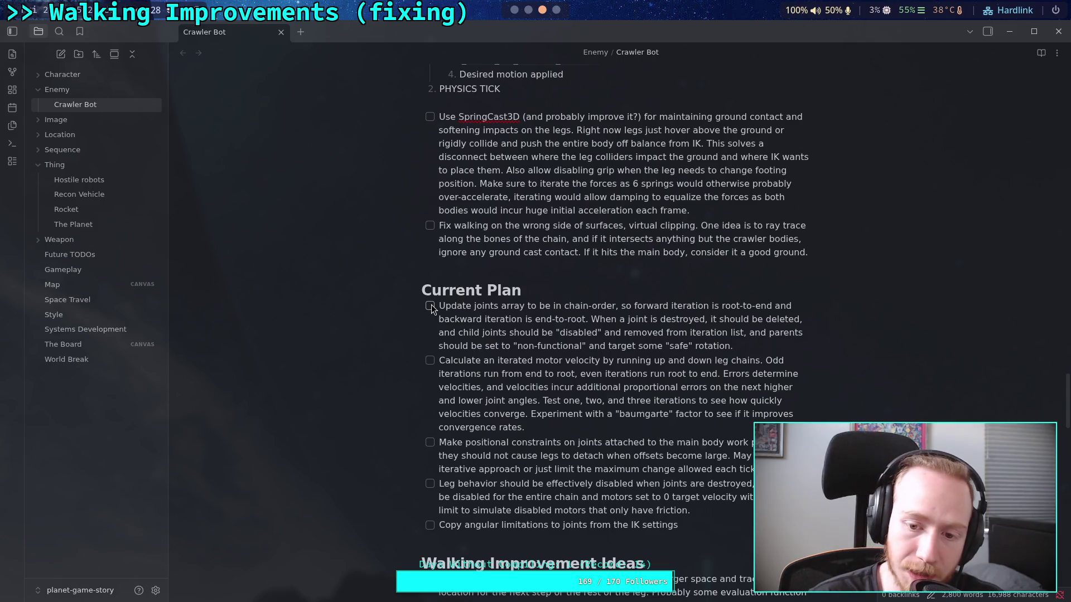
pyautogui.click(514, 9)
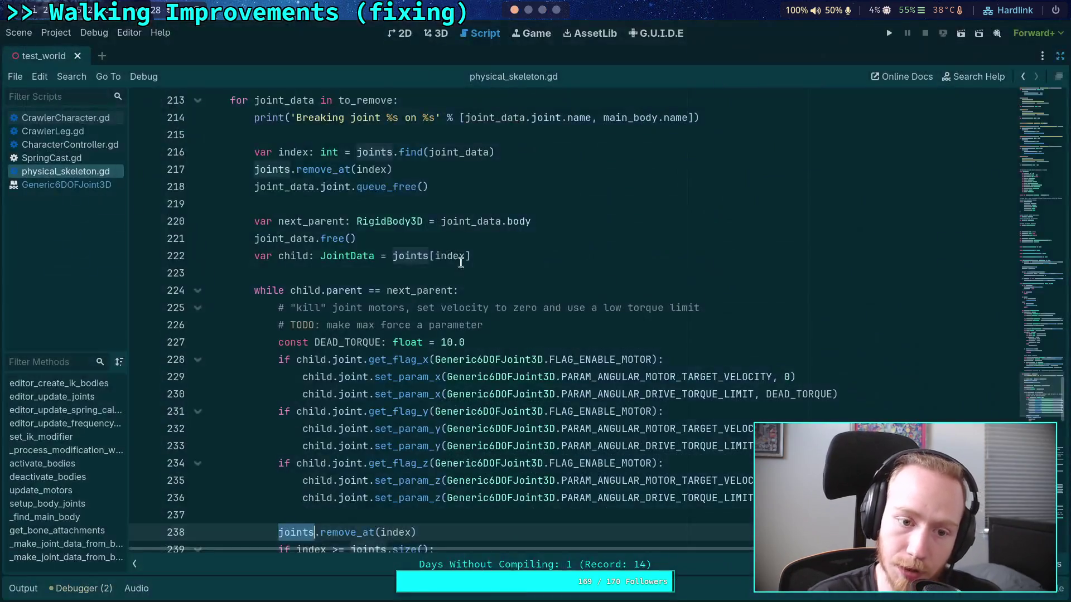
# Declare 'var to_disable: Array[JointData]' on a new line above the for loop
pyautogui.scroll(-1, 468, 344)
pyautogui.scroll(2, 469, 343)
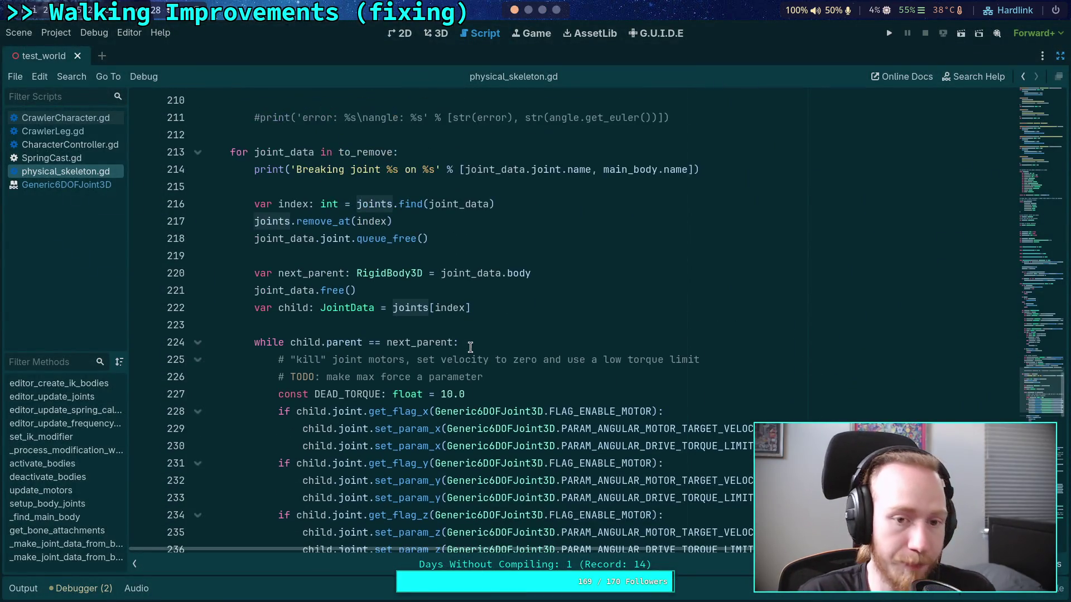
pyautogui.click(417, 325)
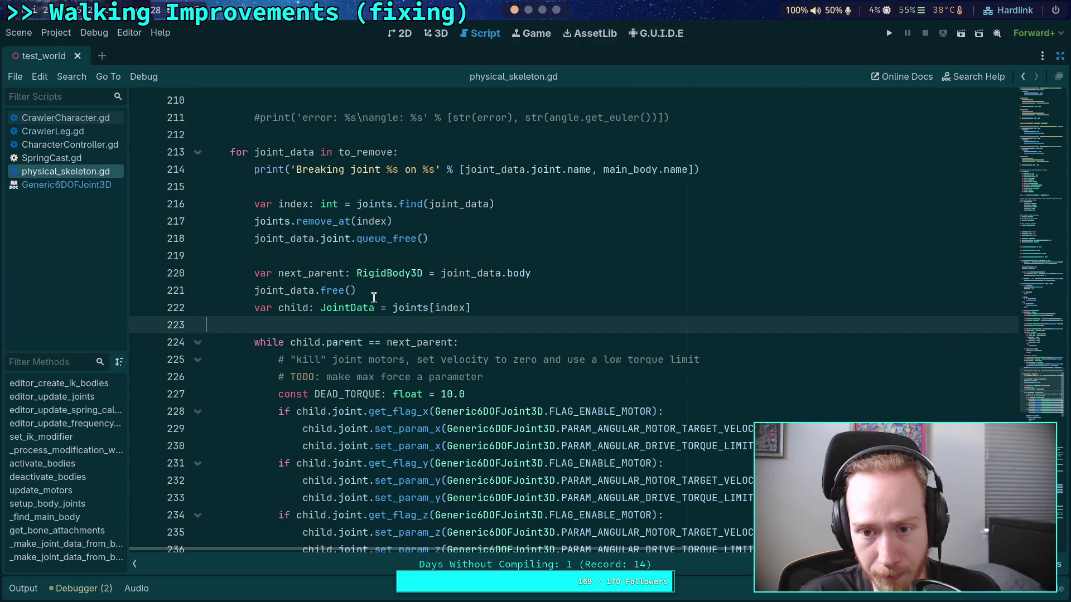
pyautogui.scroll(2, 425, 346)
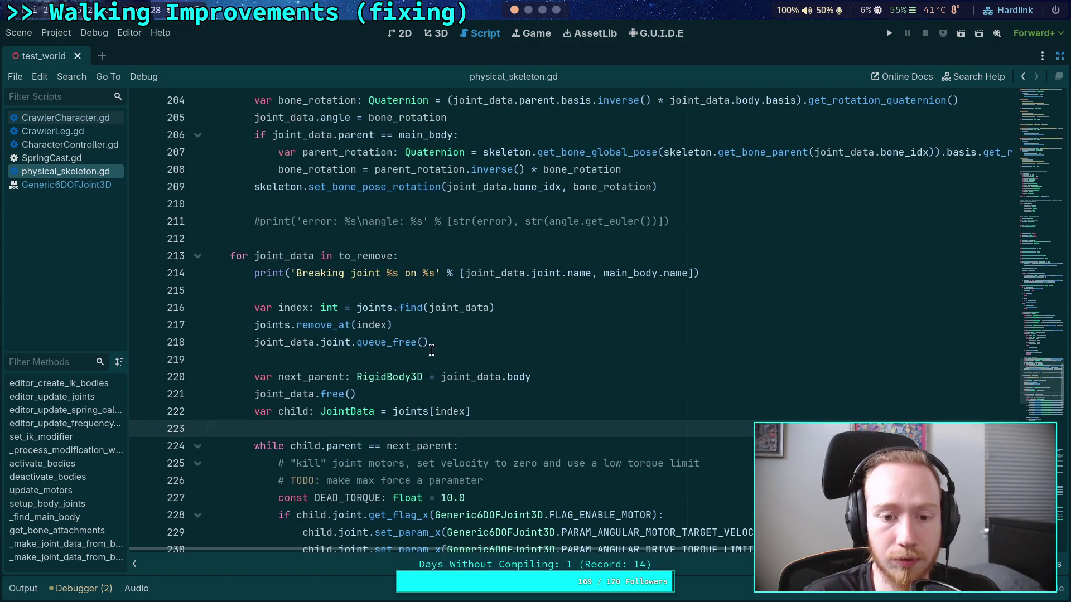
pyautogui.click(404, 239)
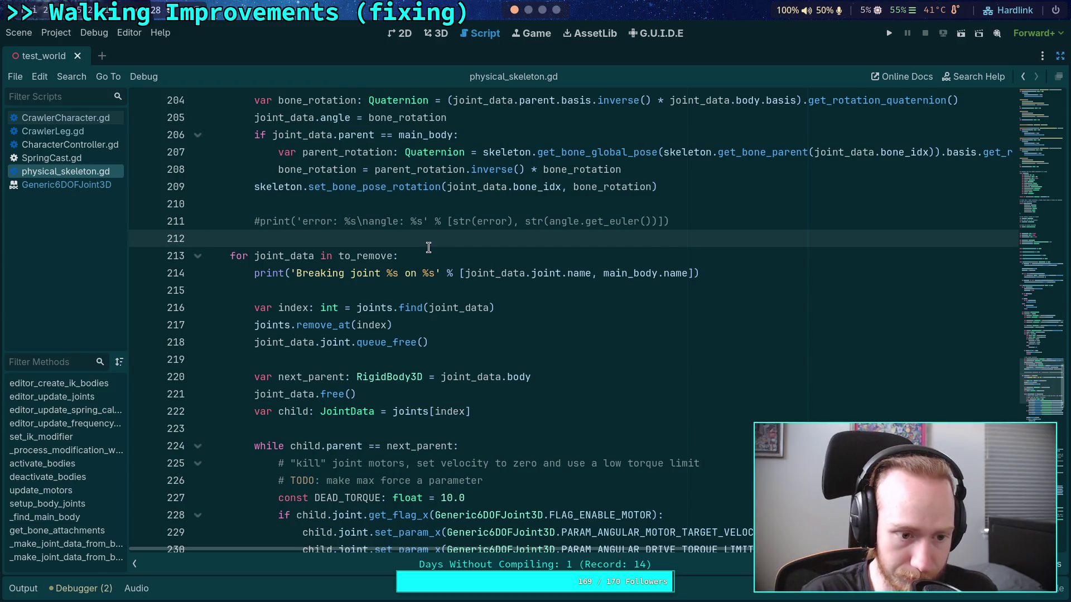
pyautogui.press('Return')
pyautogui.press('Return')
pyautogui.press('Up')
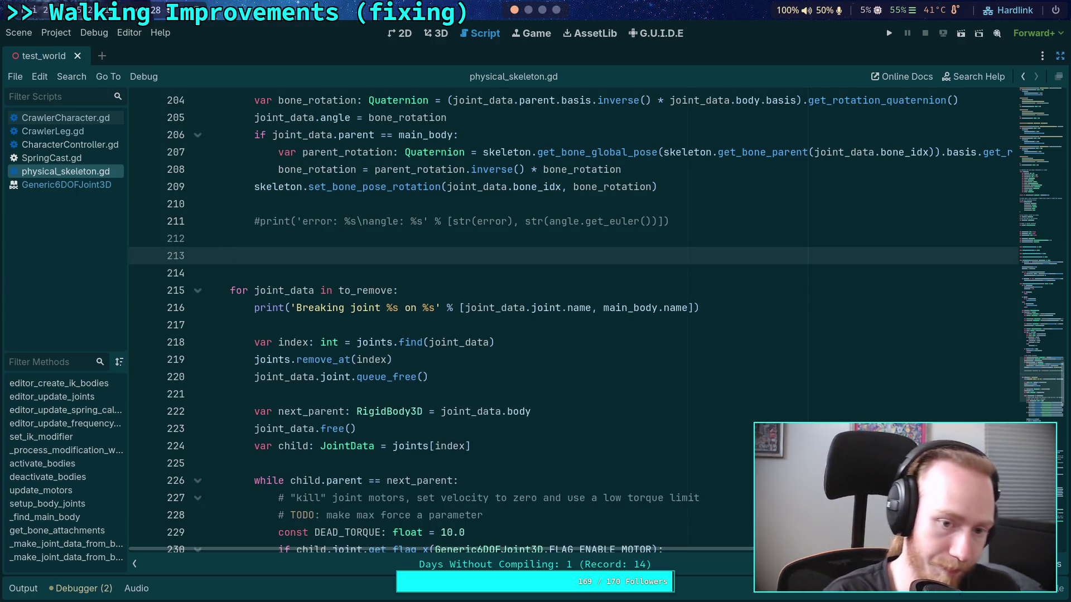
pyautogui.write('var ')
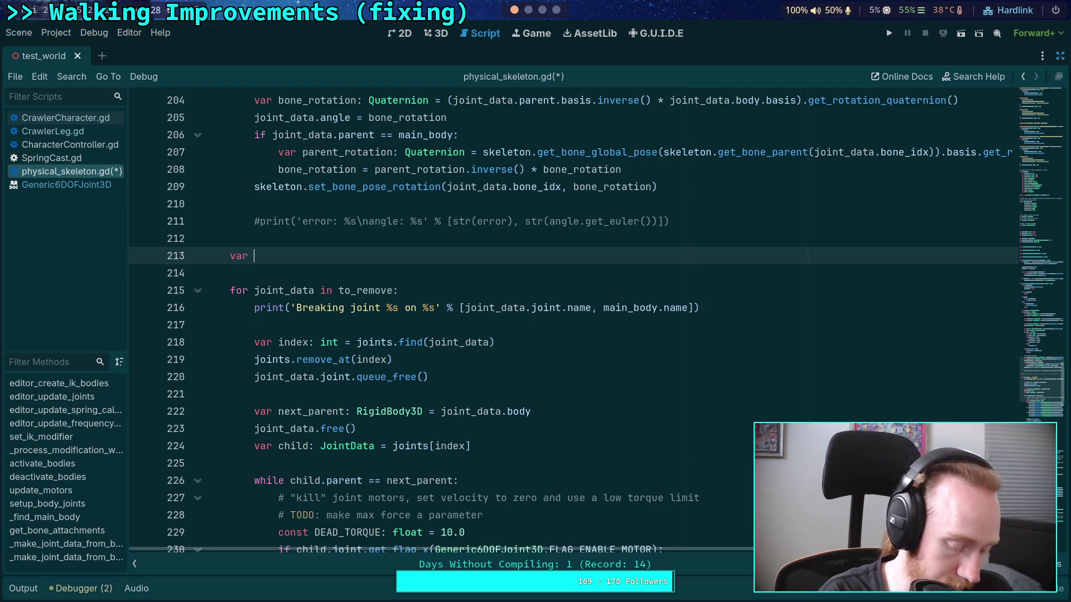
pyautogui.write('to_disable: Array[Joint')
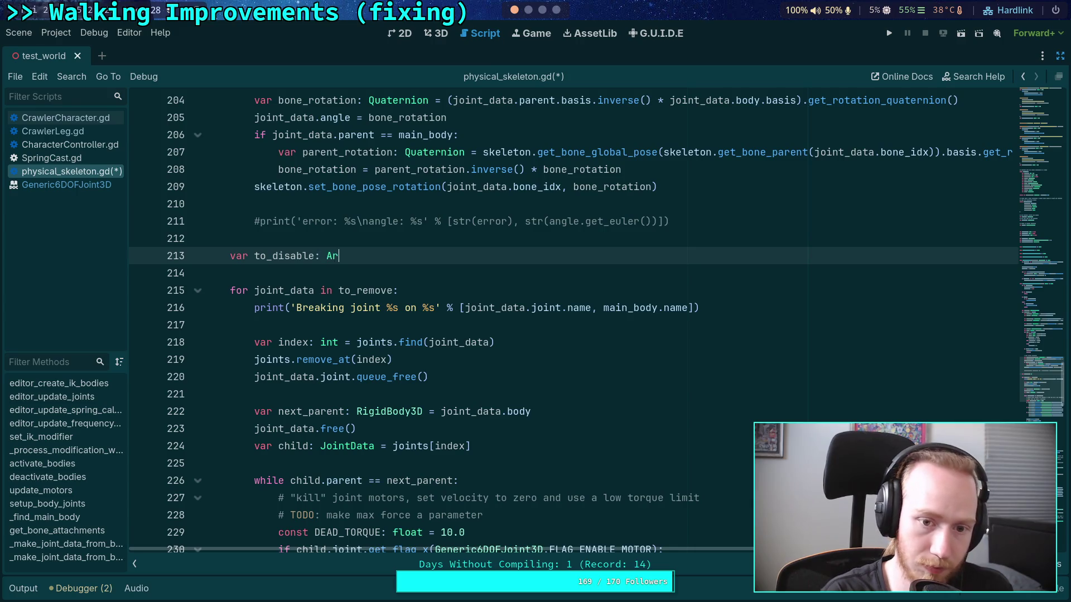
pyautogui.write('Data')
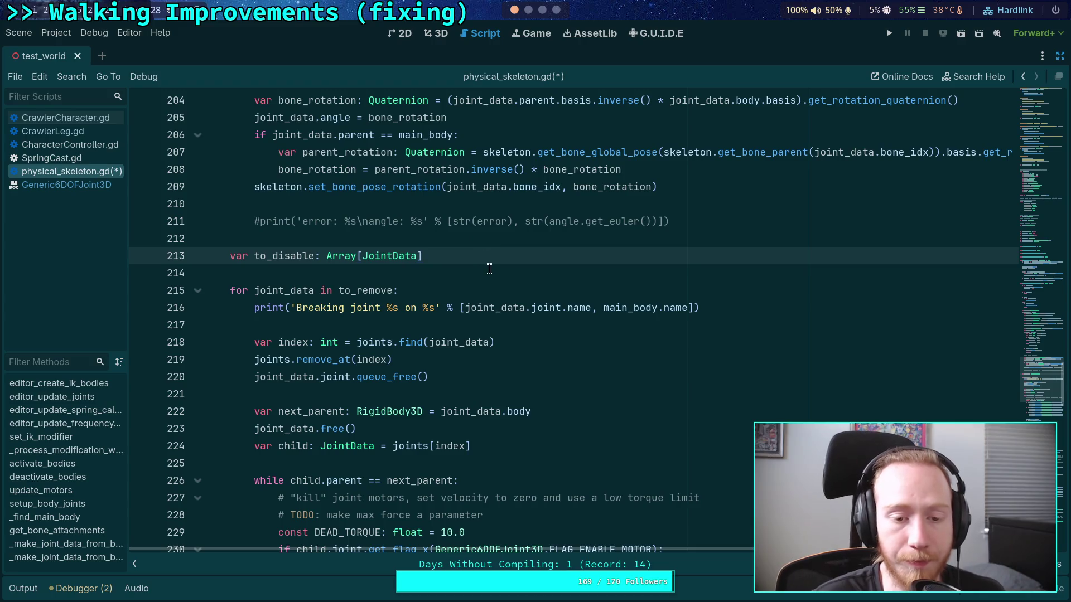
# Change to_disable's element type to RigidBody3D and initialize it as an empty array
pyautogui.scroll(20, 502, 275)
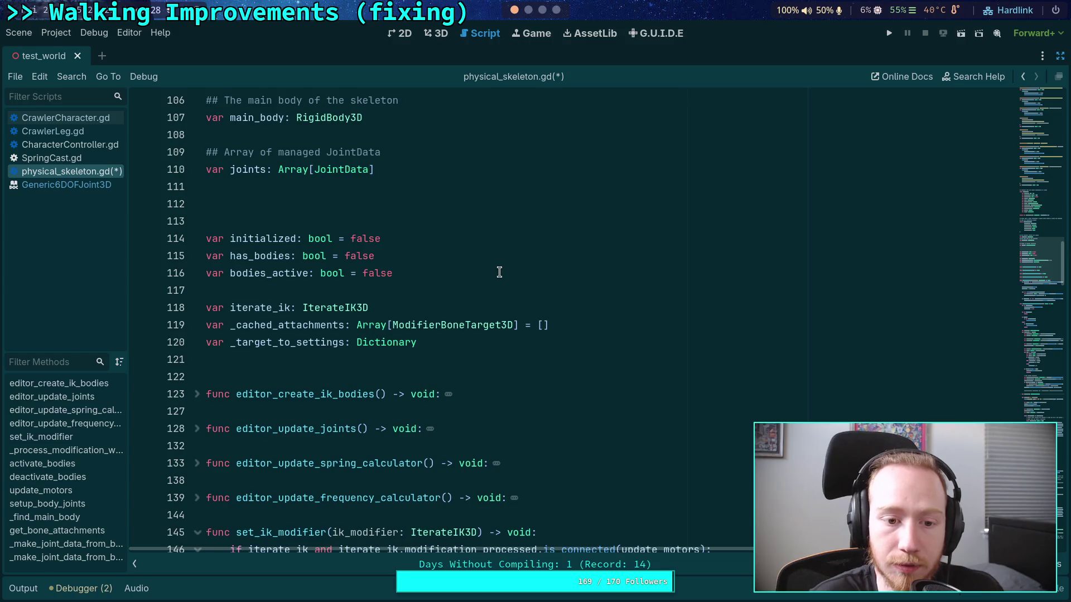
pyautogui.scroll(-20, 499, 272)
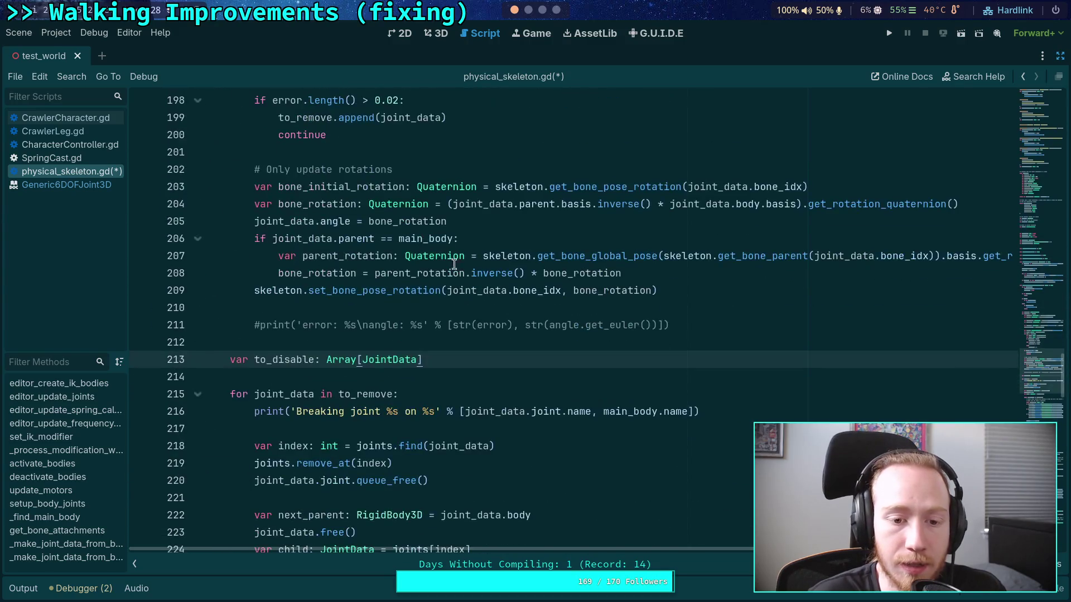
pyautogui.doubleClick(404, 360)
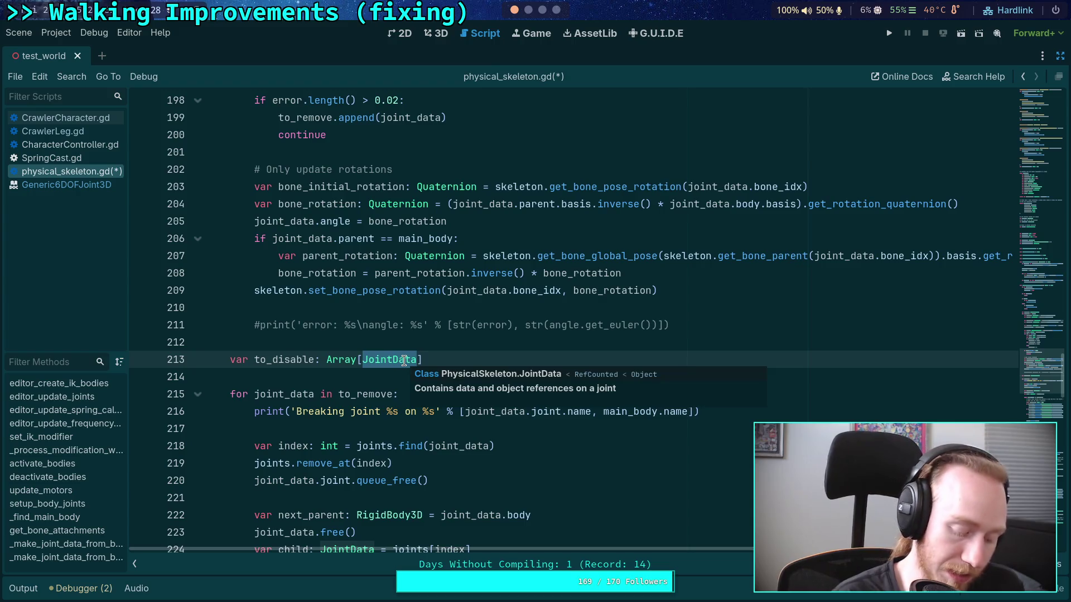
pyautogui.write('Rig')
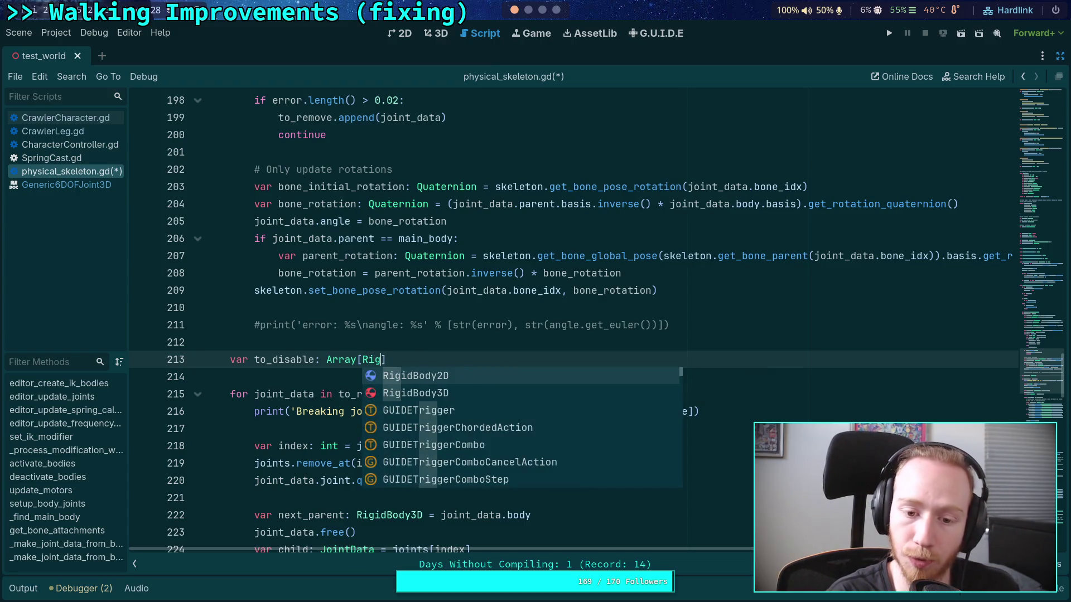
pyautogui.press('Down')
pyautogui.press('Return')
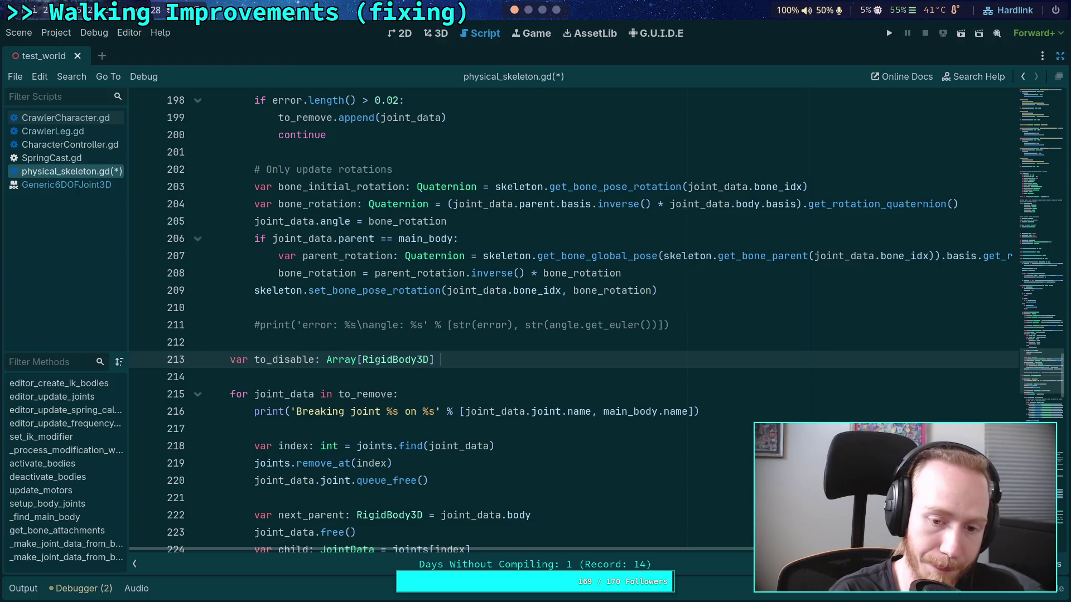
pyautogui.write('[')
pyautogui.scroll(-2, 419, 333)
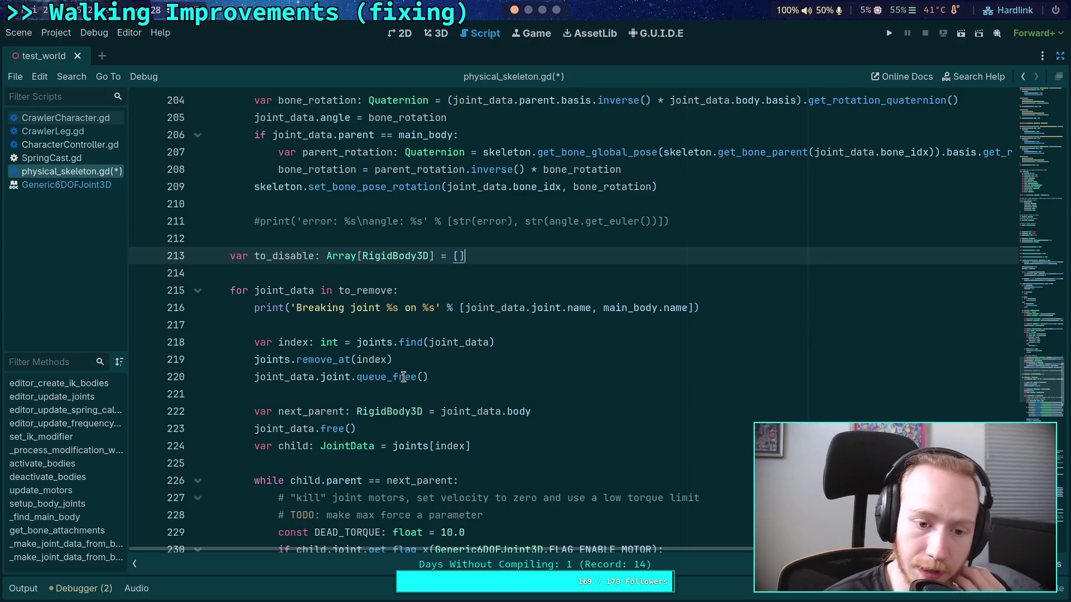
pyautogui.click(291, 429)
# Add 'to_disable.append(joint_data.parent)' after the queue_free() call and save
pyautogui.doubleClick(290, 430)
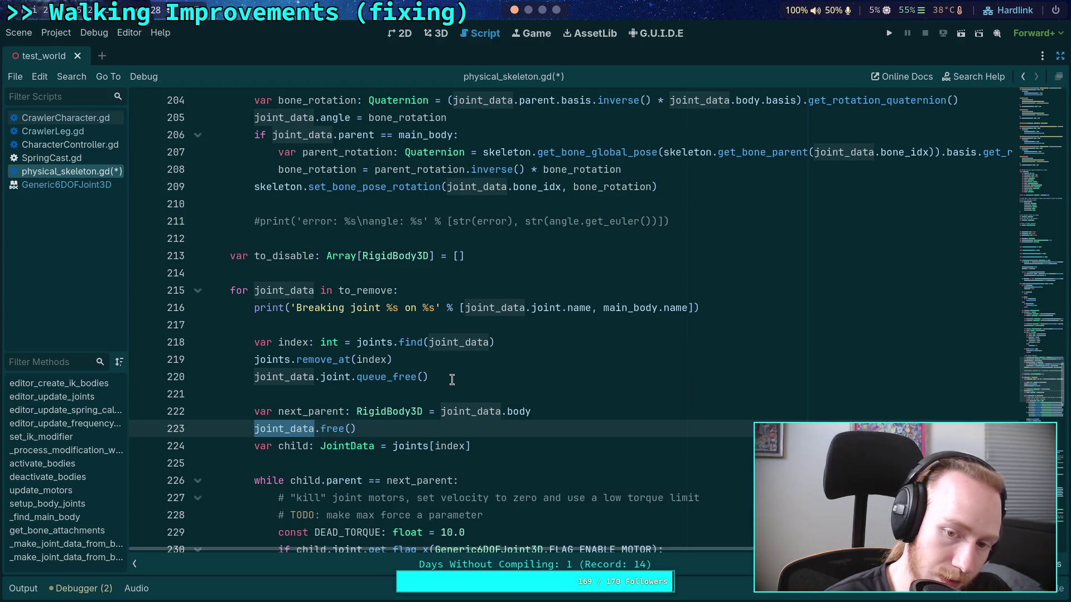
pyautogui.click(480, 375)
pyautogui.scroll(-1, 508, 375)
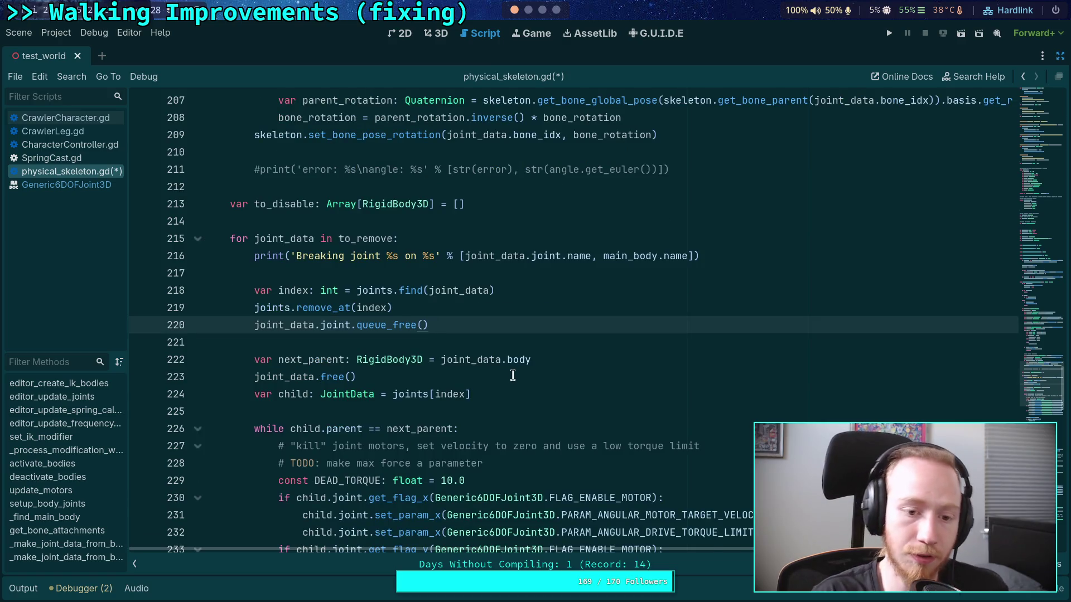
pyautogui.press('Return')
pyautogui.write('to_dis')
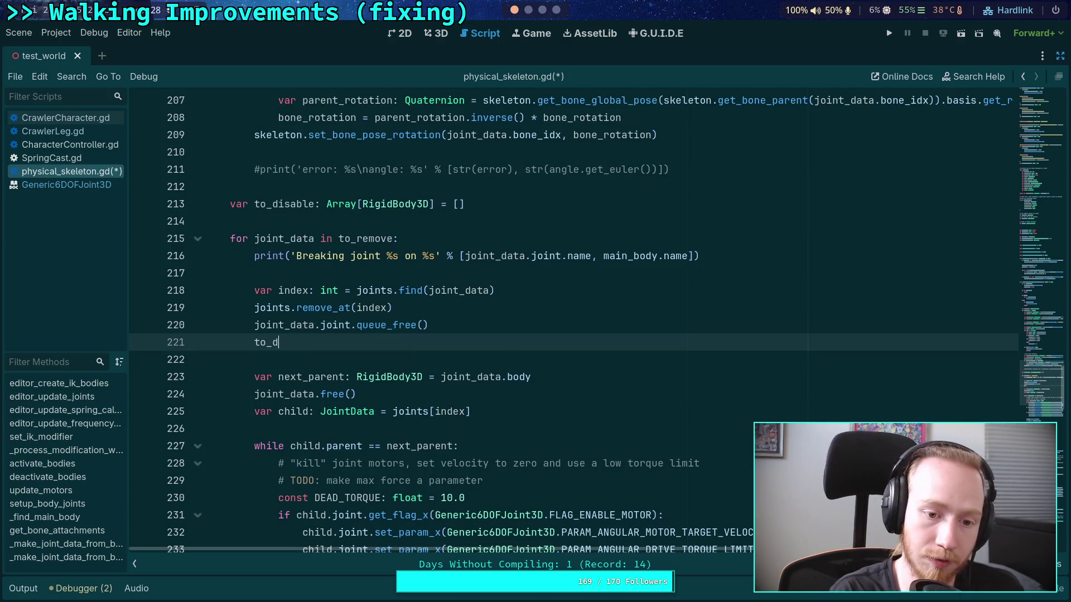
pyautogui.press('Return')
pyautogui.write('.append(joint_')
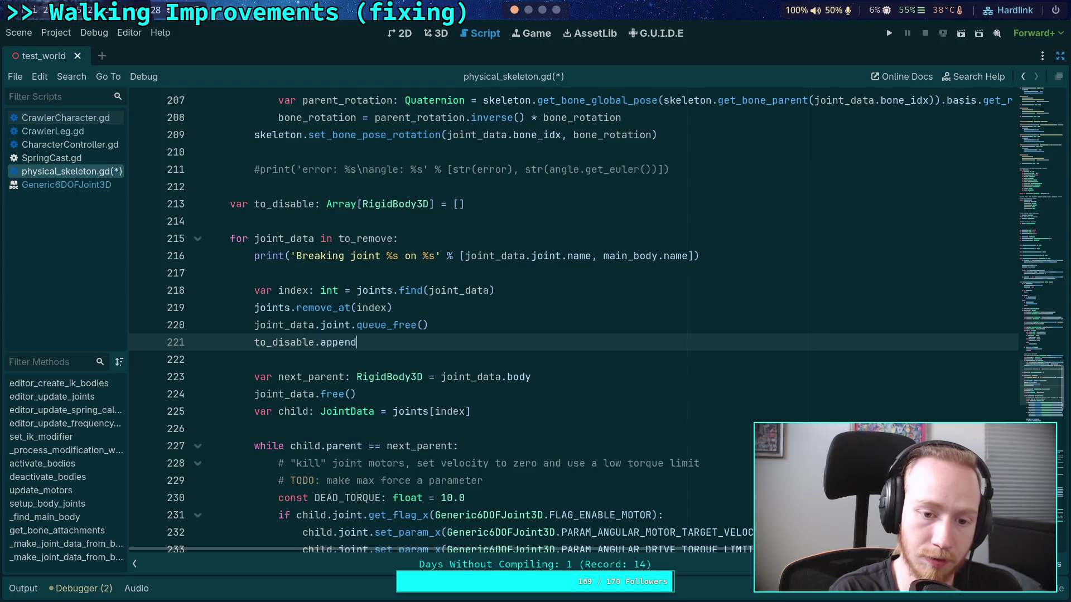
pyautogui.write('data.pa')
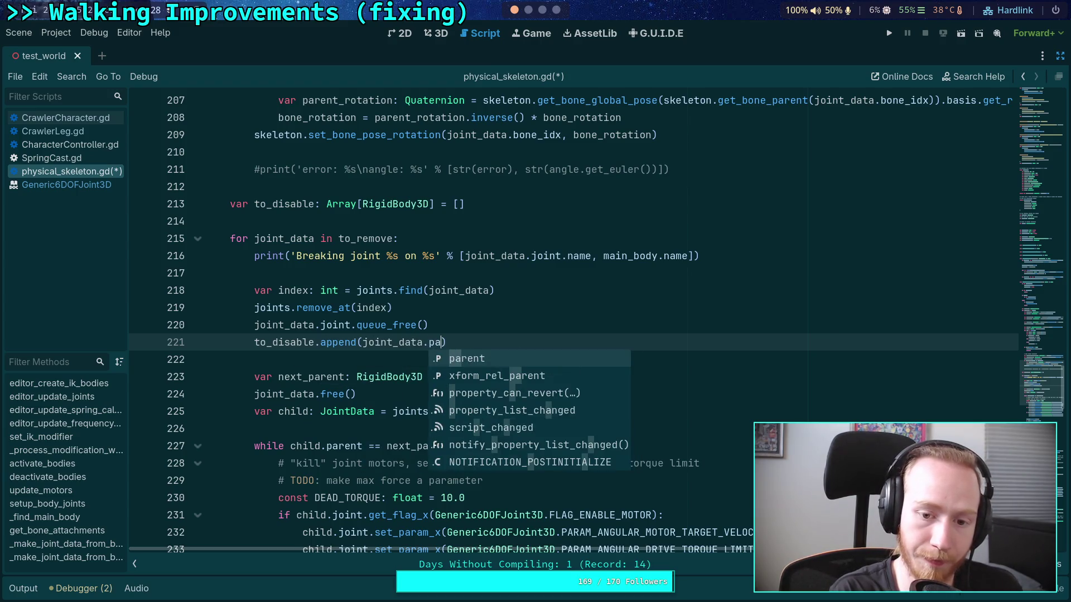
pyautogui.press('Return')
pyautogui.hotkey('ctrl', 's')
# Guard the append with 'if joint_data.parent != main_body:' and indent it beneath
pyautogui.click(509, 324)
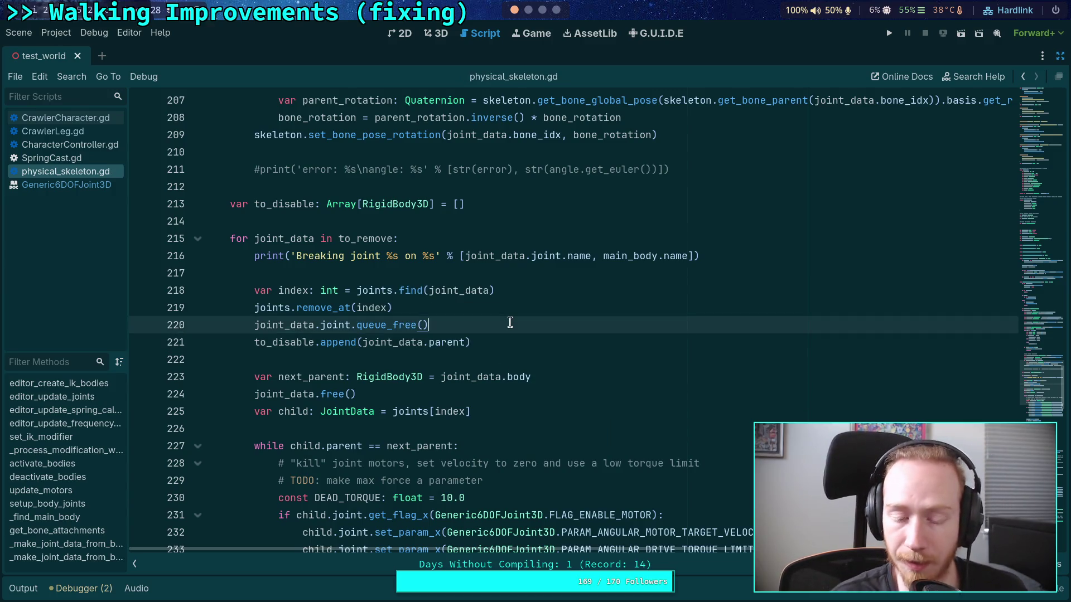
pyautogui.press('Return')
pyautogui.write('ig f o')
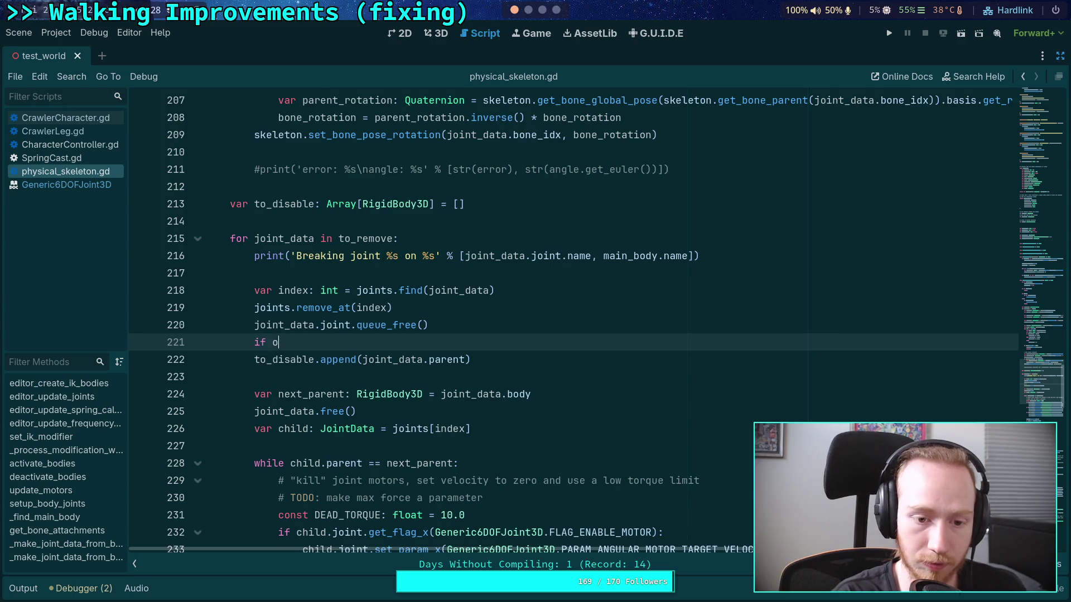
pyautogui.press('BackSpace')
pyautogui.write('joint_data')
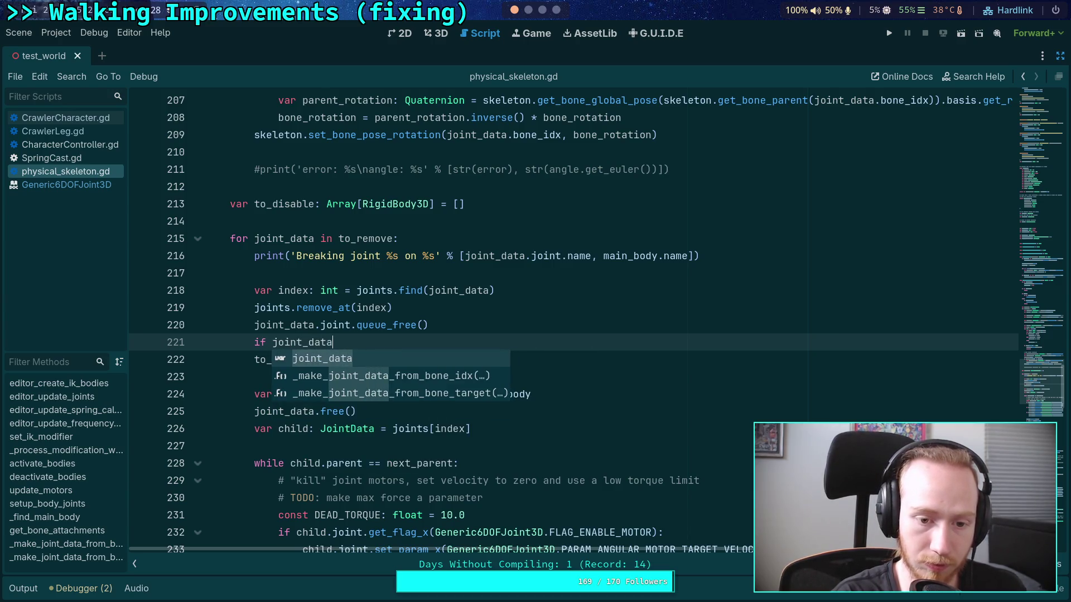
pyautogui.write('.pa')
pyautogui.press('Return')
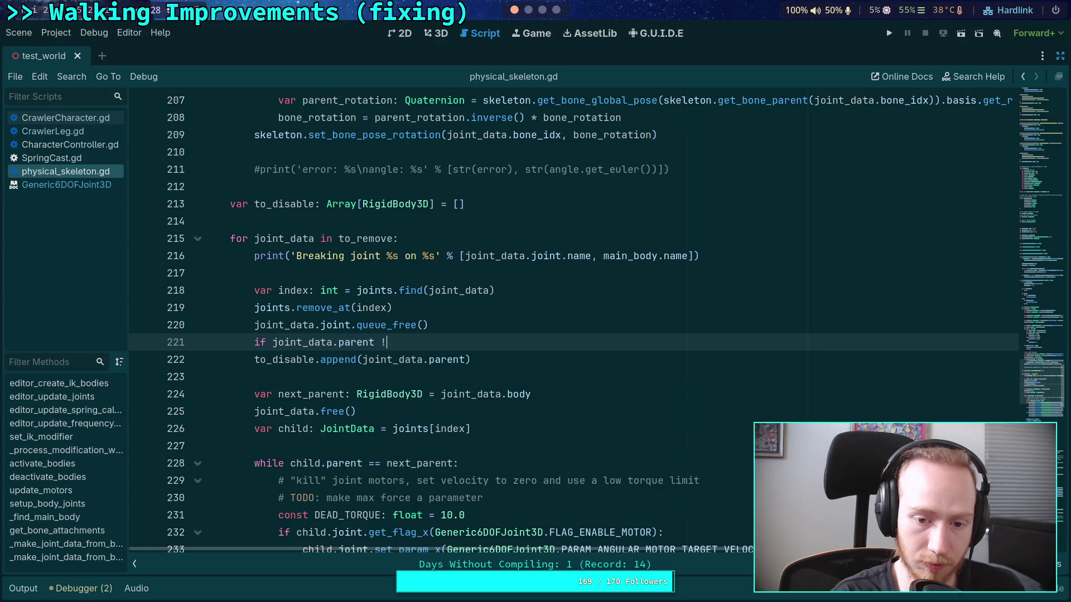
pyautogui.write('= main')
pyautogui.press('Return')
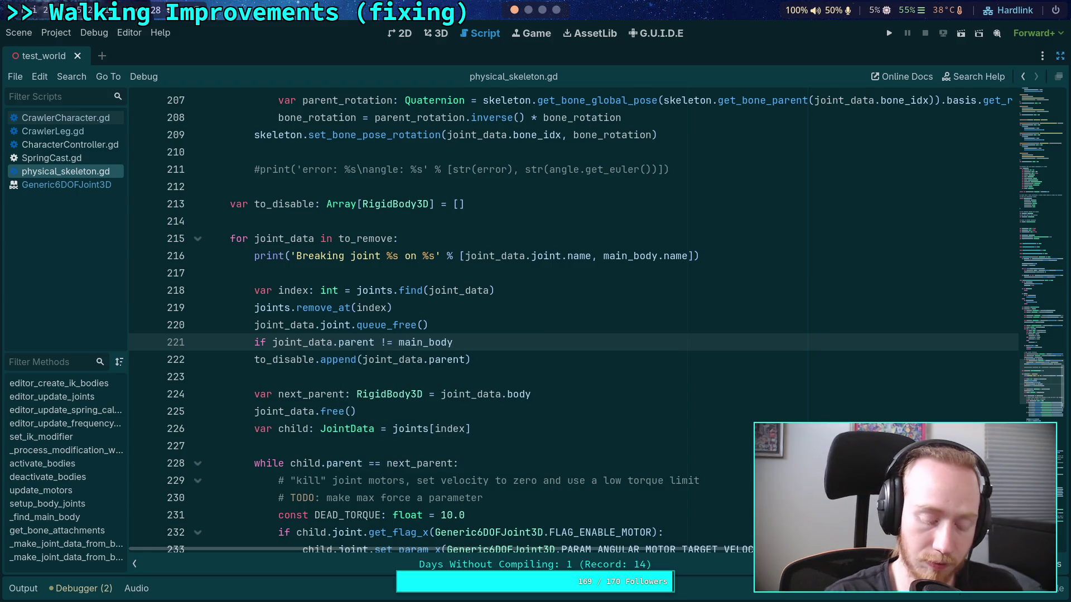
pyautogui.write(':')
pyautogui.press('Down')
pyautogui.press('Home')
pyautogui.press('Tab')
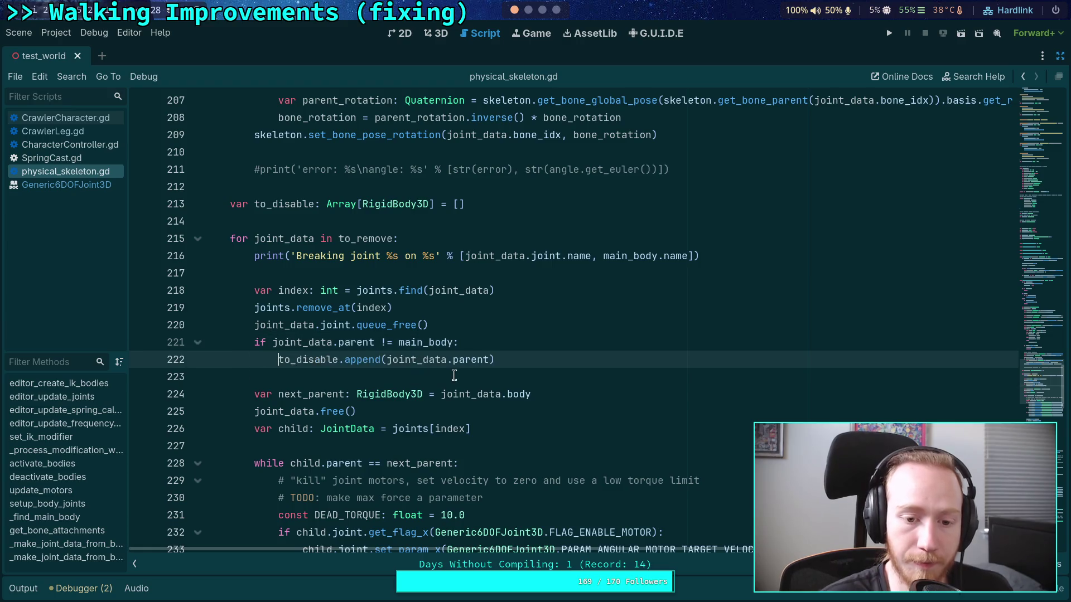
pyautogui.press('Down')
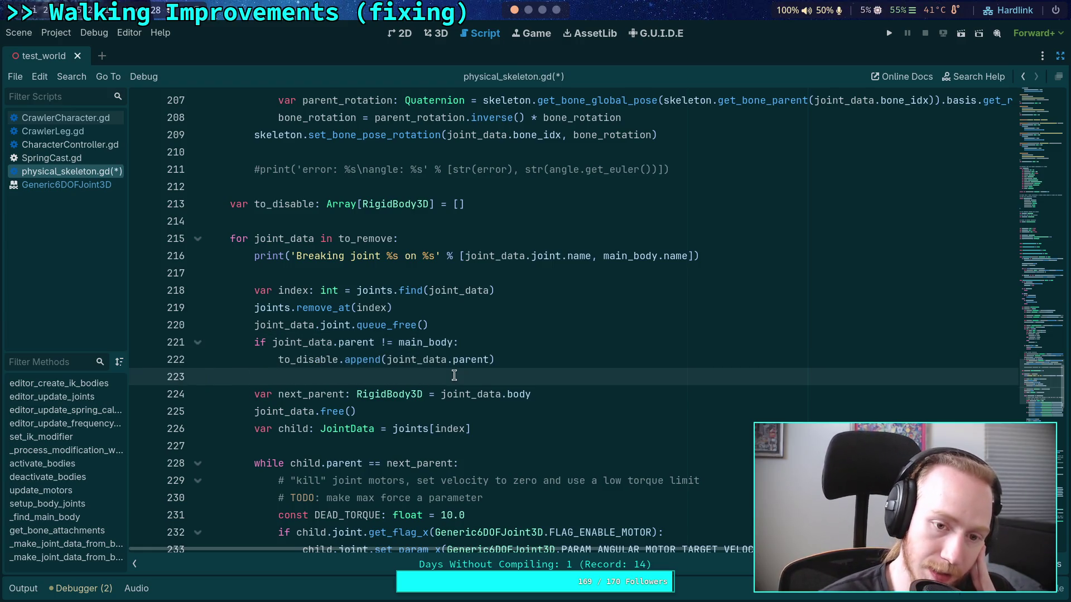
pyautogui.click(455, 360)
pyautogui.click(397, 205)
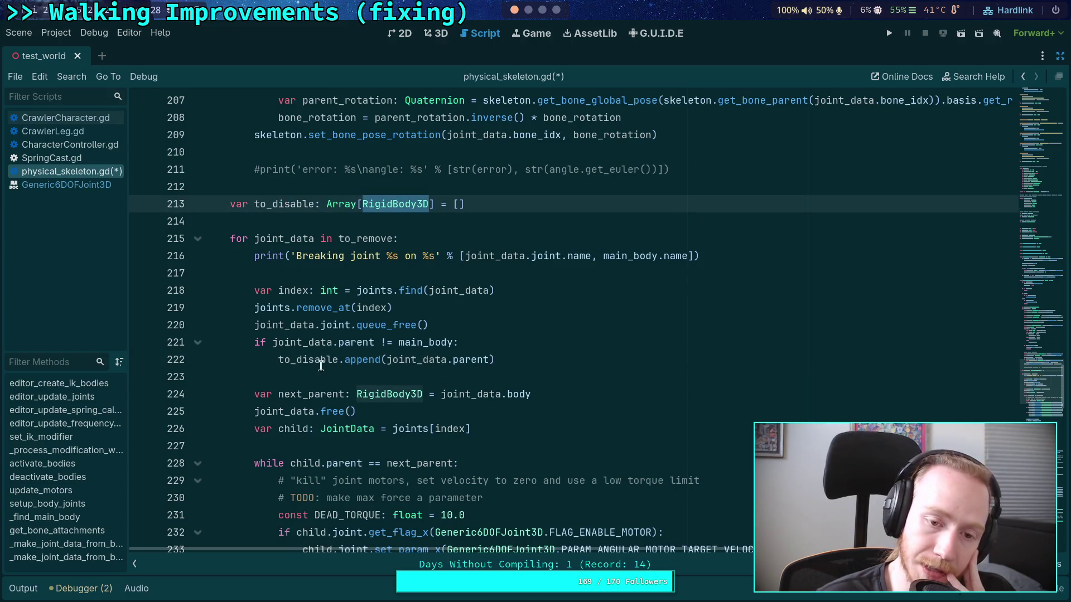
pyautogui.moveTo(320, 333)
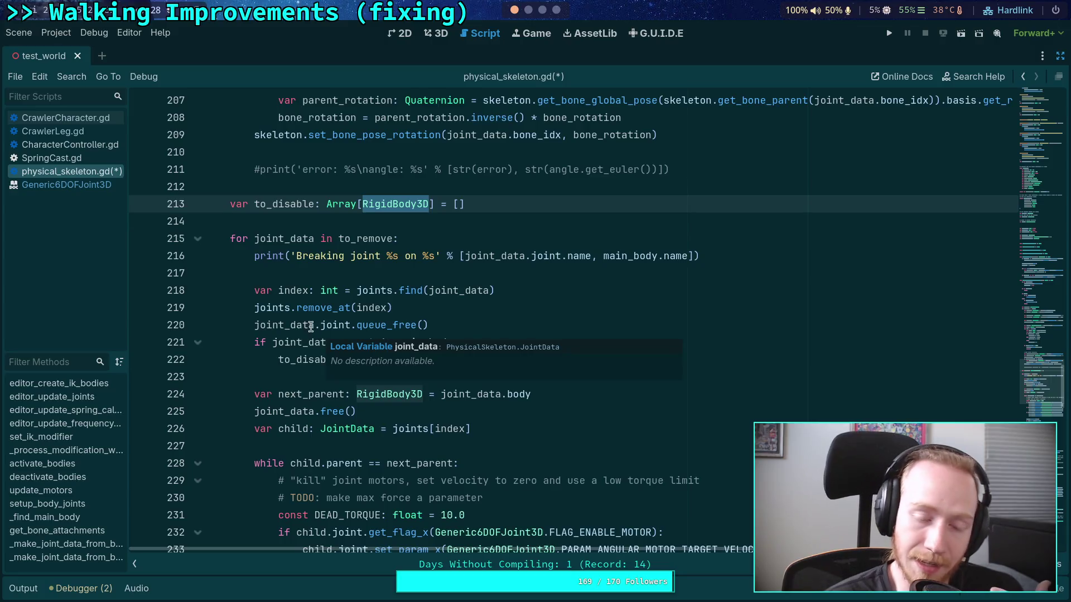
pyautogui.click(377, 258)
pyautogui.click(370, 274)
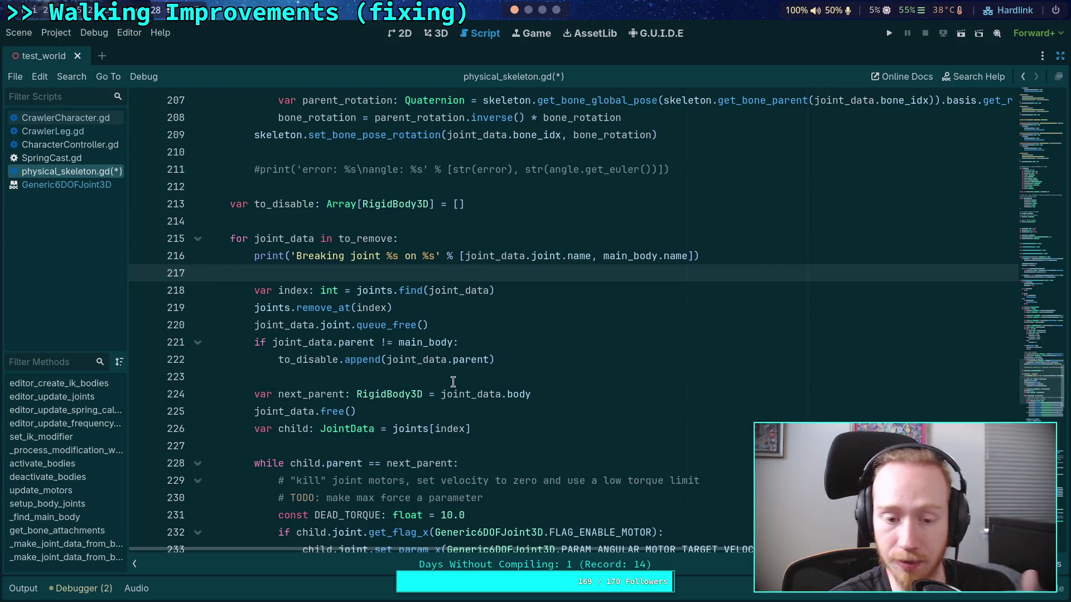
pyautogui.scroll(-5, 453, 382)
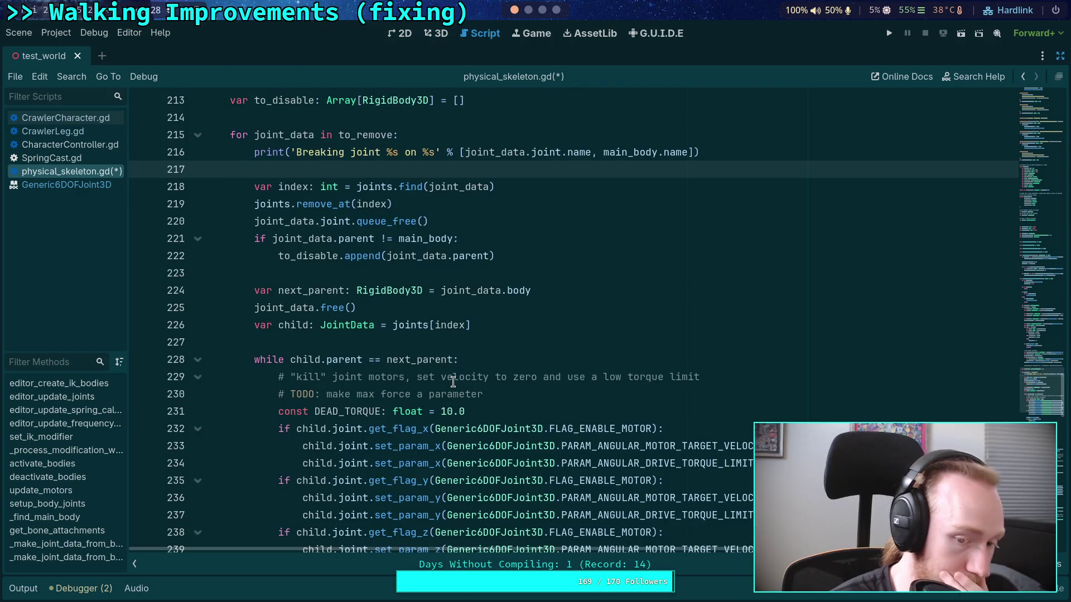
pyautogui.scroll(-2, 453, 382)
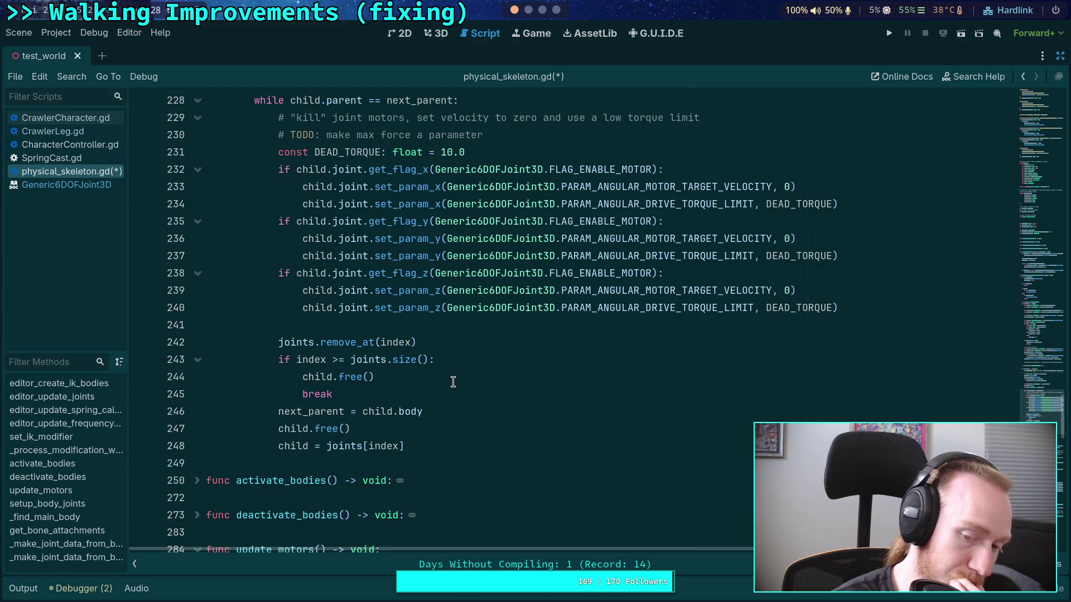
pyautogui.click(422, 442)
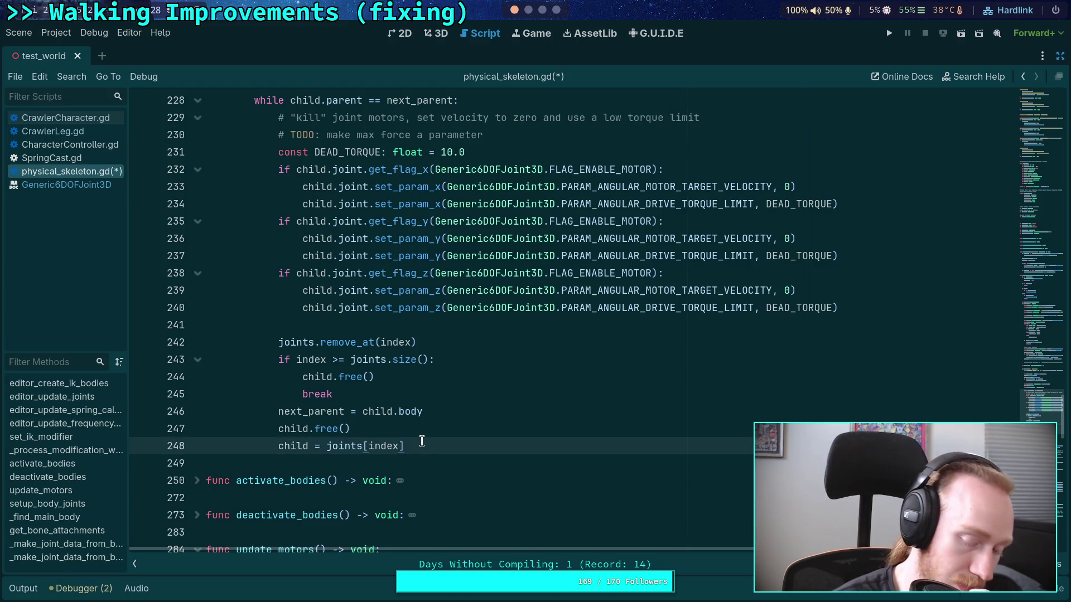
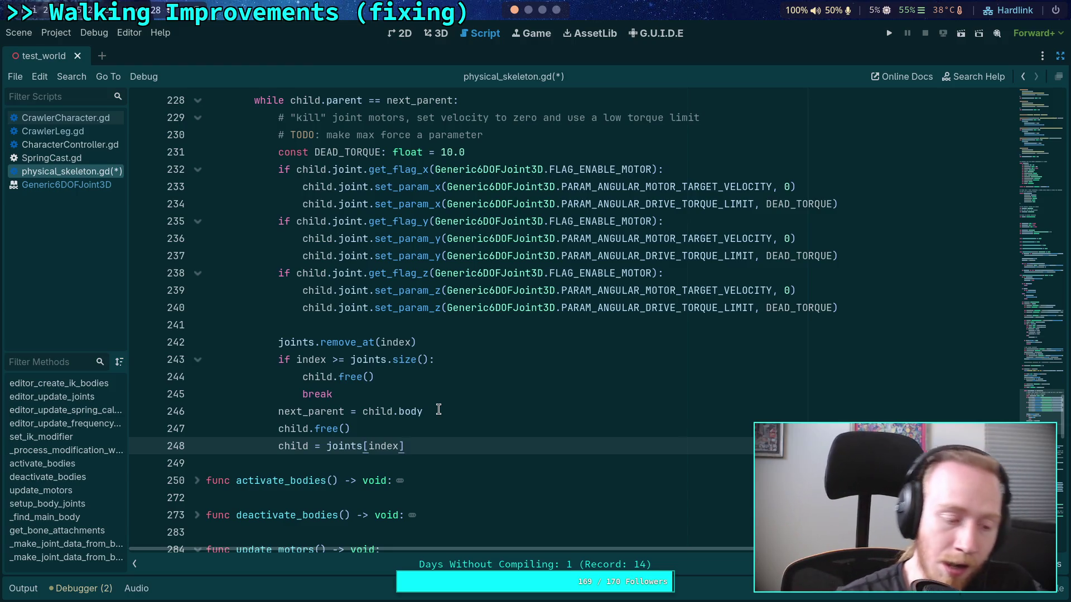
# Review the joint-breaking code and save physical_skeleton.gd
pyautogui.click(458, 457)
pyautogui.scroll(2, 458, 457)
pyautogui.click(355, 436)
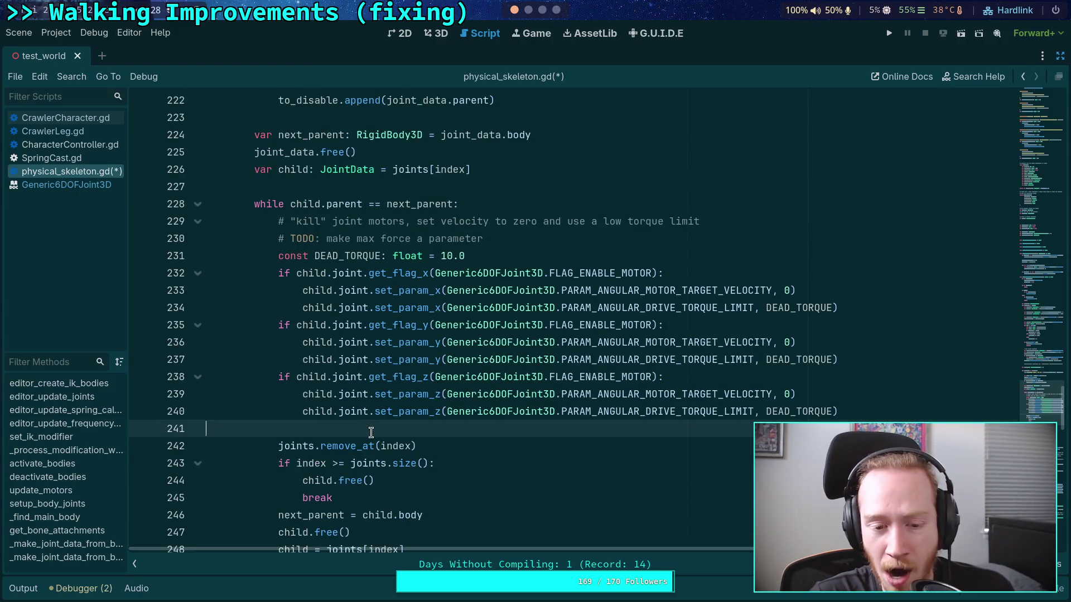
pyautogui.scroll(2, 413, 443)
pyautogui.moveTo(536, 496)
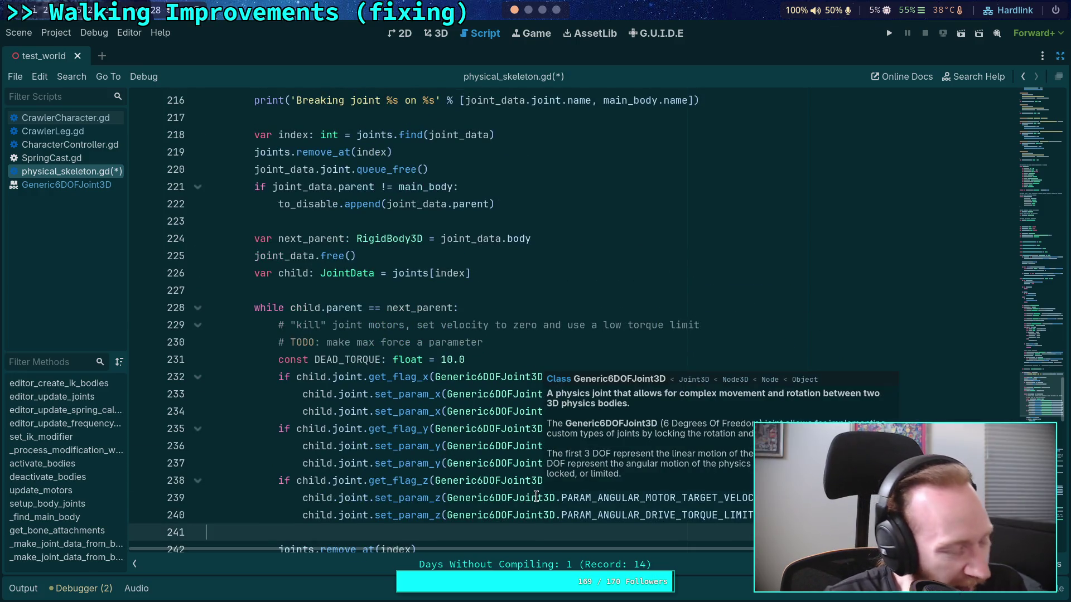
pyautogui.click(436, 290)
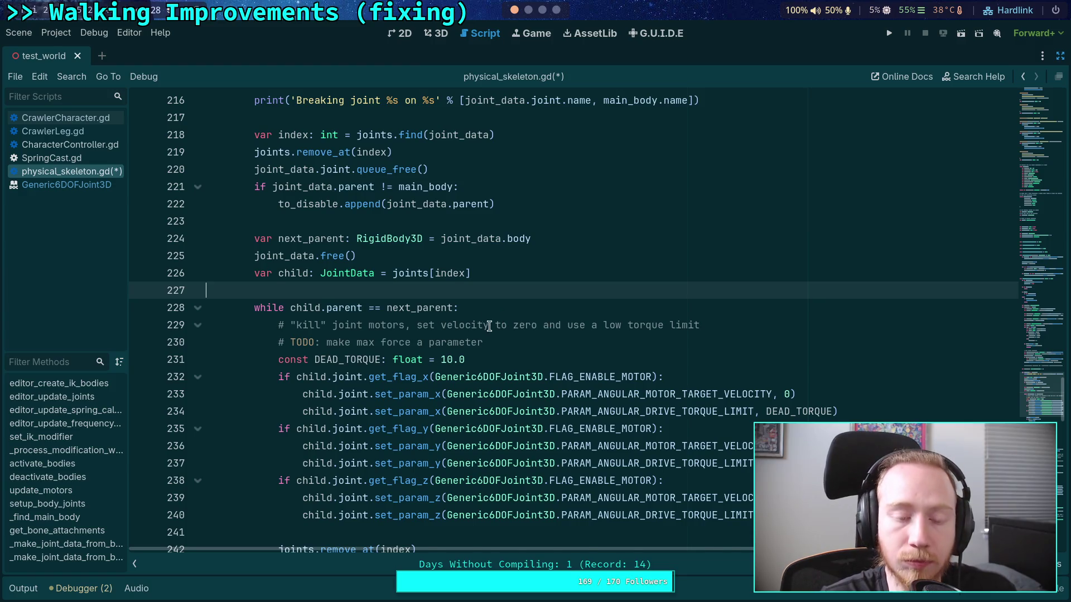
pyautogui.scroll(5, 493, 334)
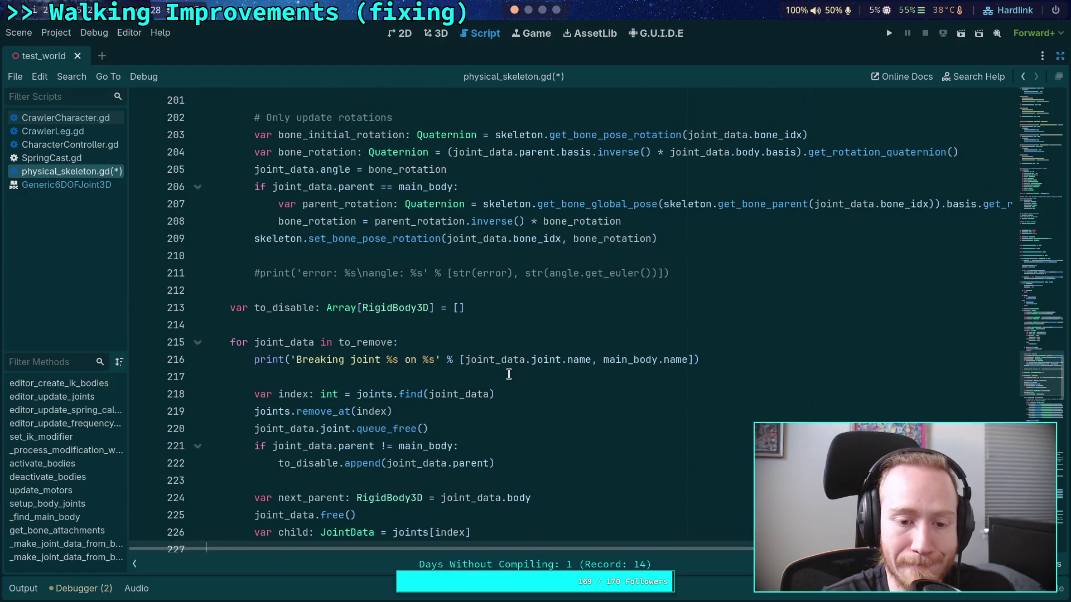
pyautogui.hotkey('ctrl', 's')
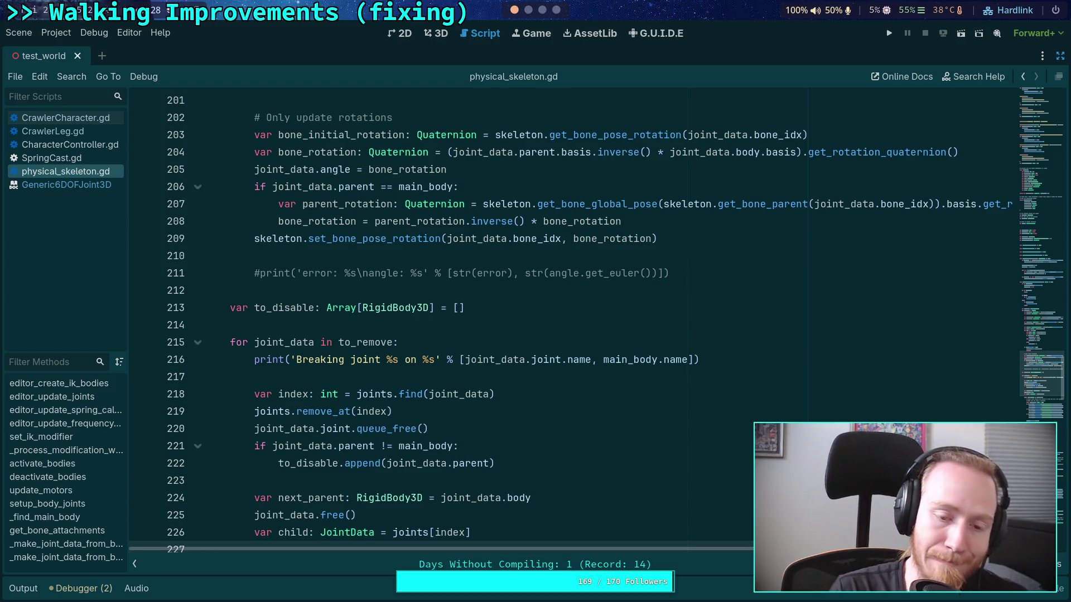
# Run the project so the crawler test halts at the line 426 breakpoint
pyautogui.scroll(2, 519, 363)
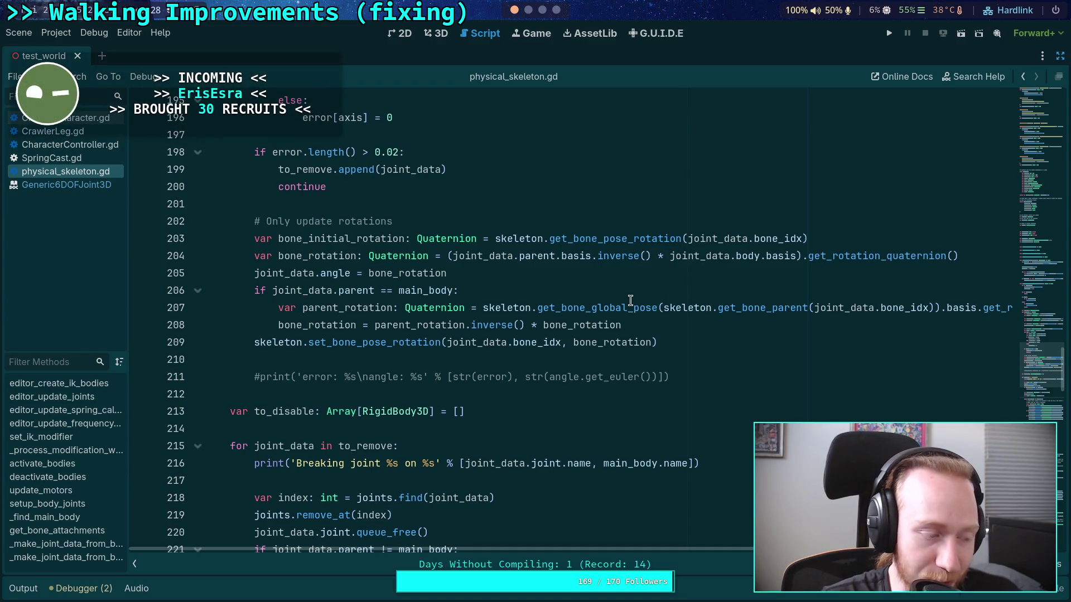
pyautogui.click(437, 202)
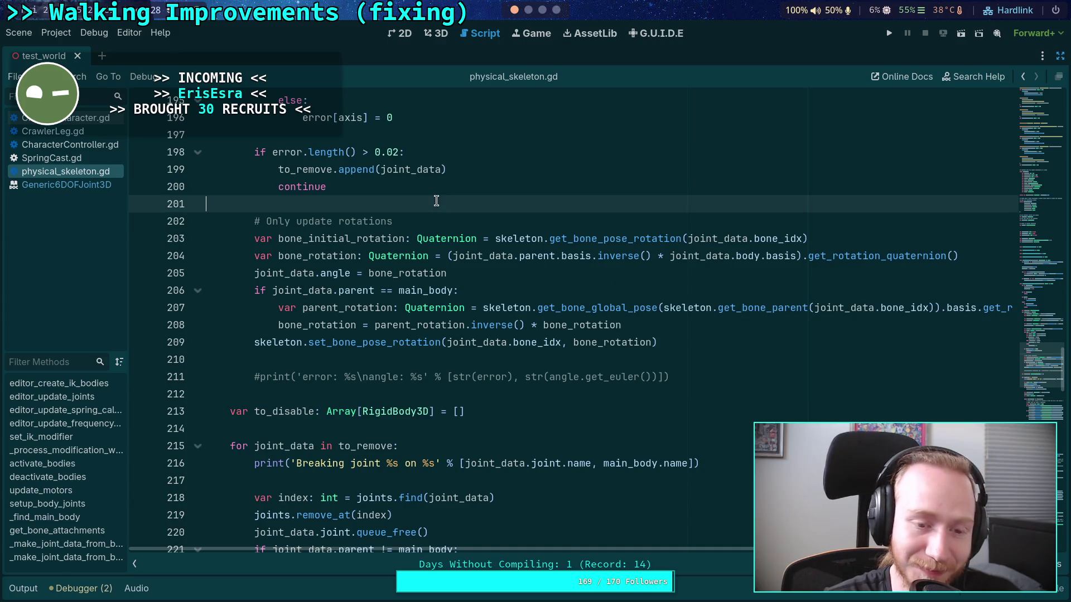
pyautogui.scroll(1, 495, 216)
pyautogui.click(889, 33)
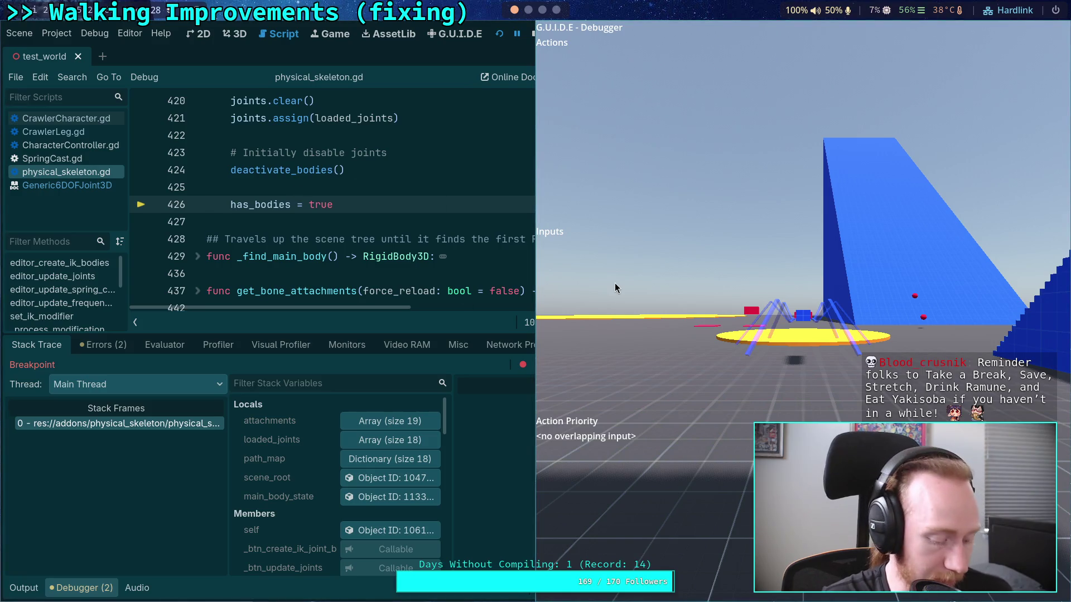
# Resume the game until line 225 errors freeing a RefCounted object, then stop it
pyautogui.press('super+v')
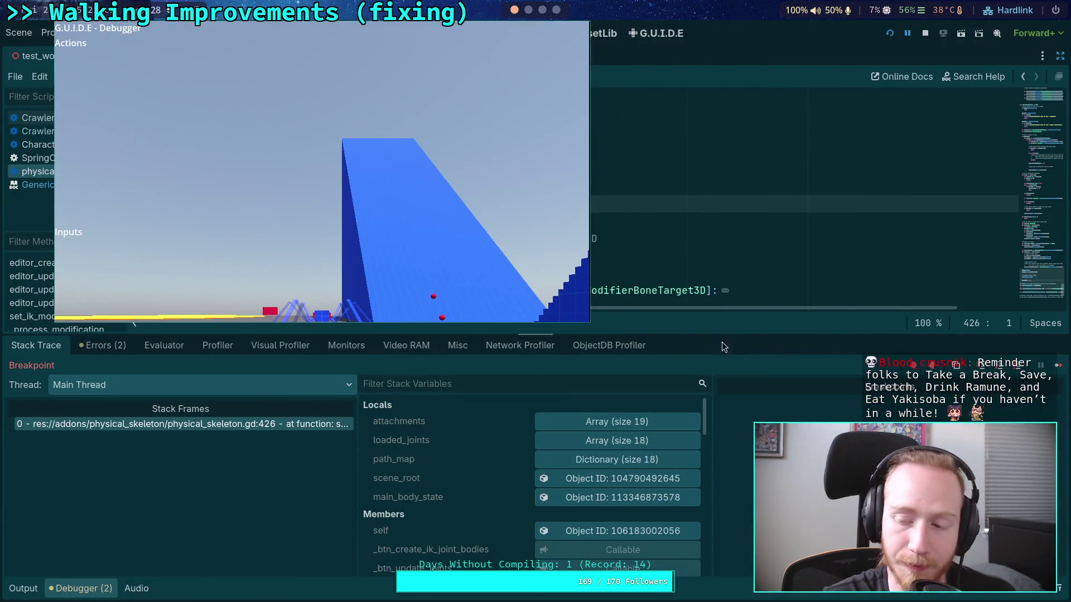
pyautogui.click(1058, 365)
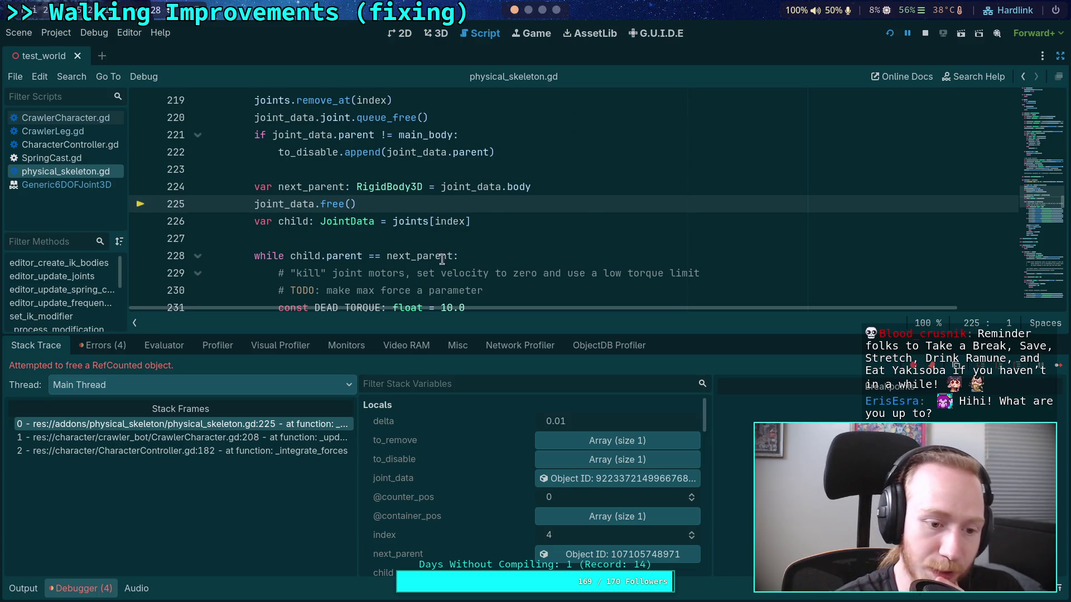
pyautogui.click(924, 34)
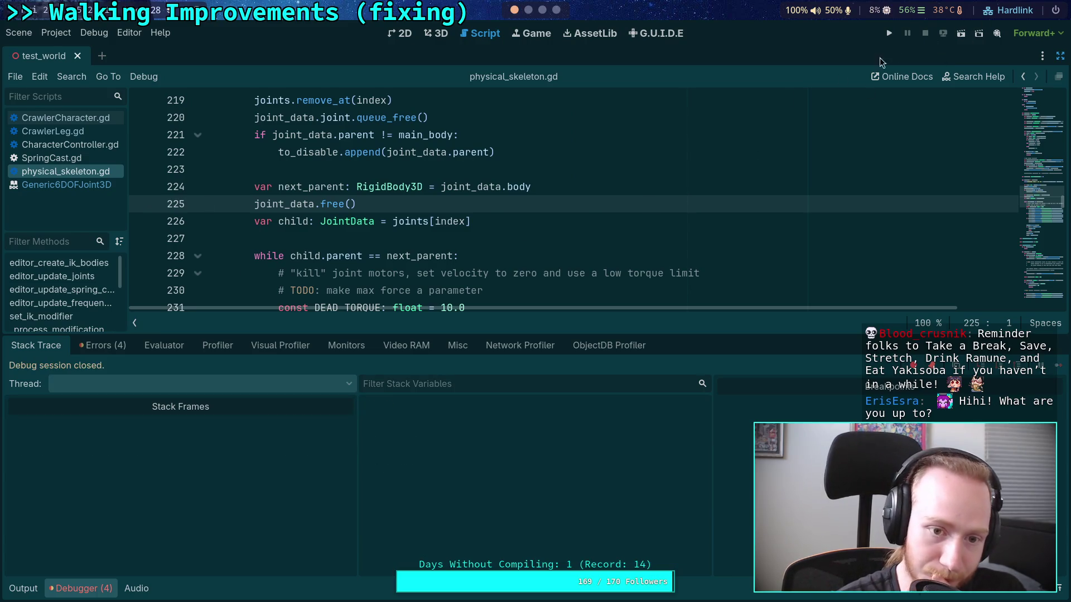
# Delete the joint_data.free() and both child.free() lines, save, and rerun the crawler
pyautogui.moveTo(536, 207); pyautogui.dragTo(588, 189)
pyautogui.press('BackSpace')
pyautogui.scroll(-5, 597, 203)
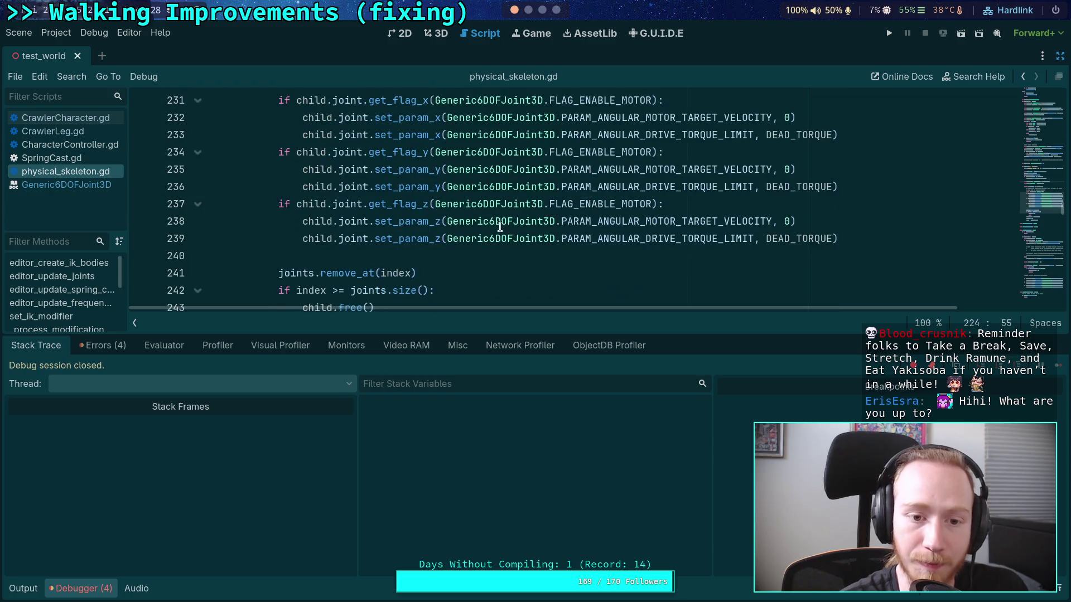
pyautogui.moveTo(423, 263)
pyautogui.mouseDown()
pyautogui.moveTo(494, 234)
pyautogui.moveTo(491, 220)
pyautogui.mouseUp()
pyautogui.press('BackSpace')
pyautogui.scroll(-1, 494, 234)
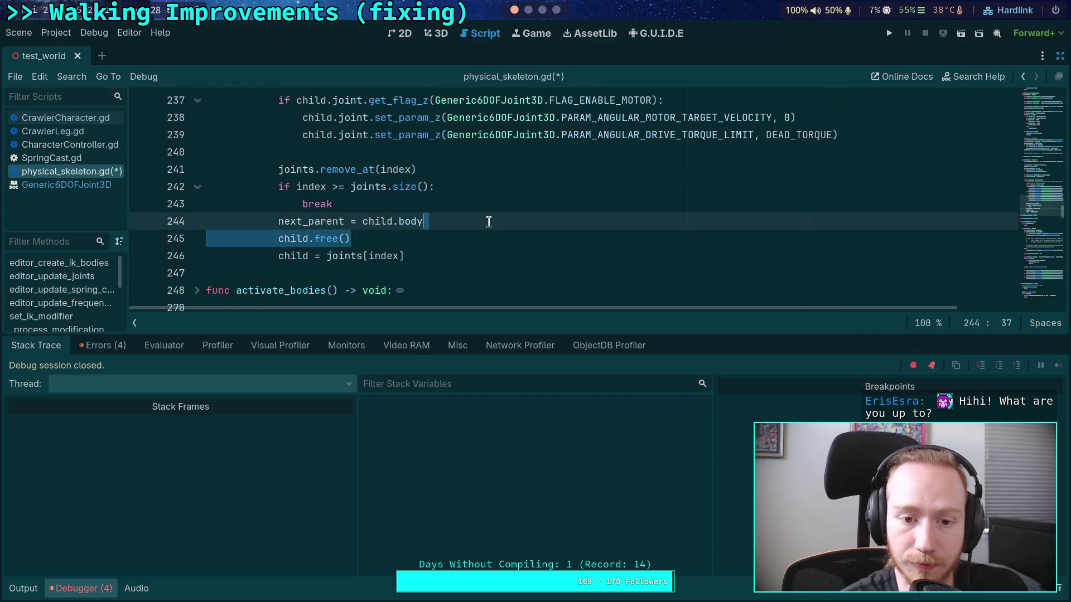
pyautogui.press('BackSpace')
pyautogui.hotkey('ctrl', 's')
pyautogui.press('F5')
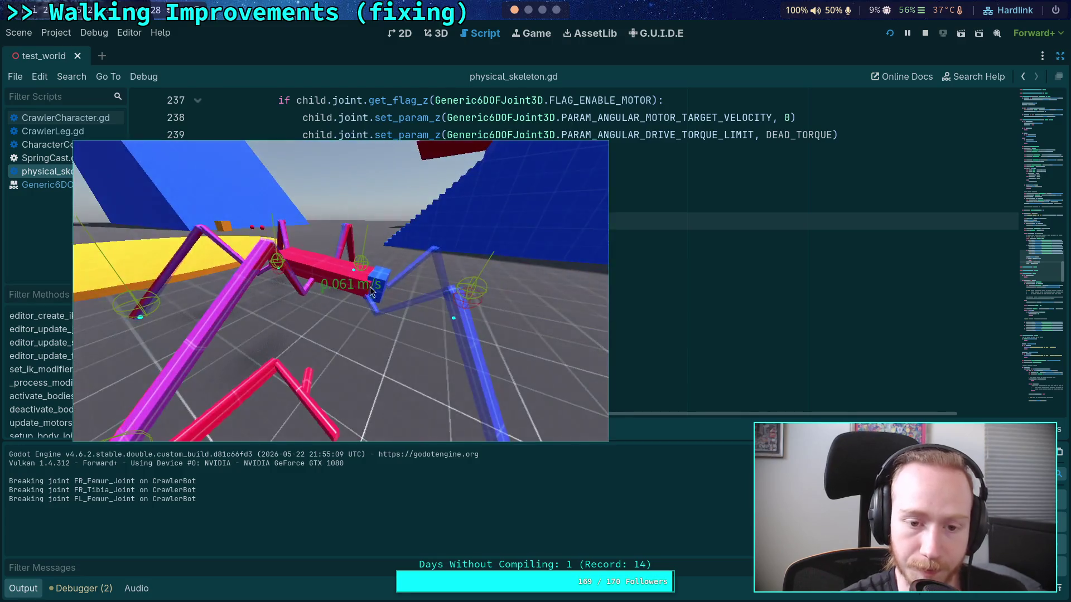
# Stop and relaunch the crawler game
pyautogui.click(924, 33)
pyautogui.click(895, 33)
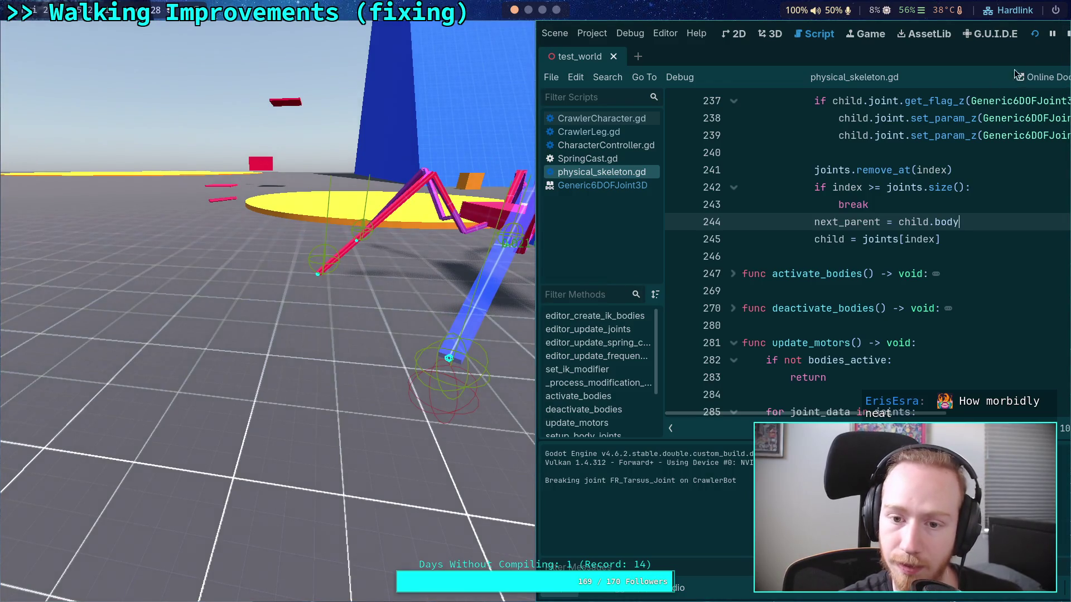
pyautogui.scroll(20, 775, 266)
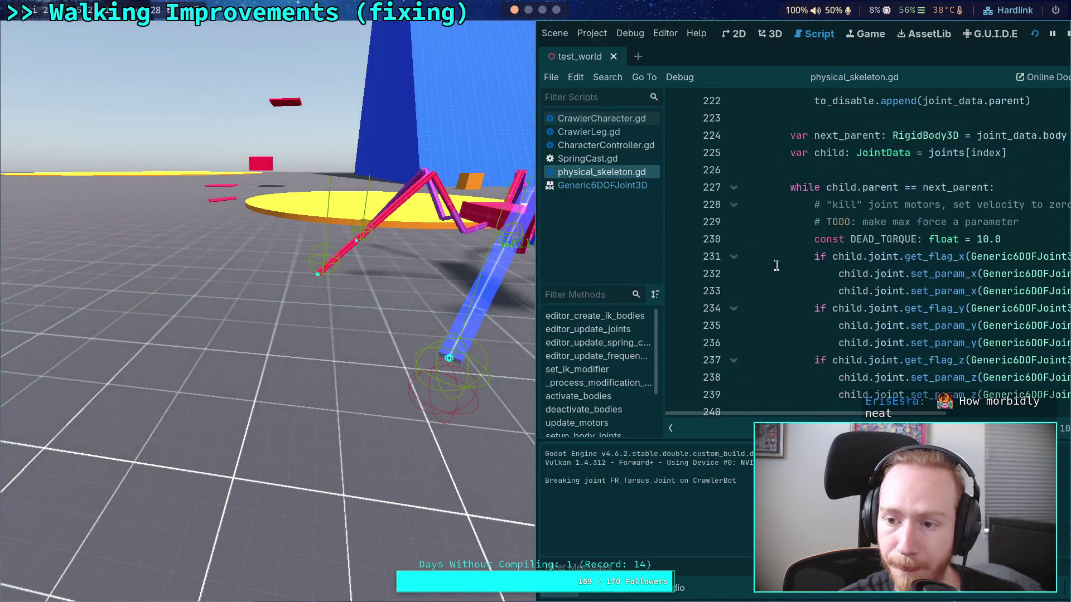
pyautogui.scroll(6, 775, 301)
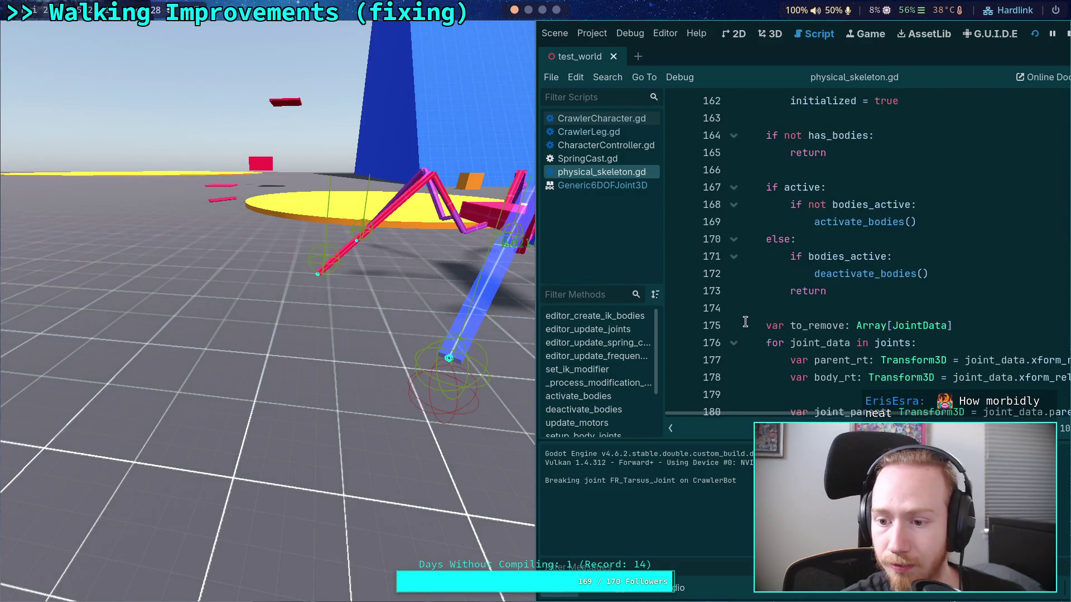
pyautogui.scroll(-2, 748, 290)
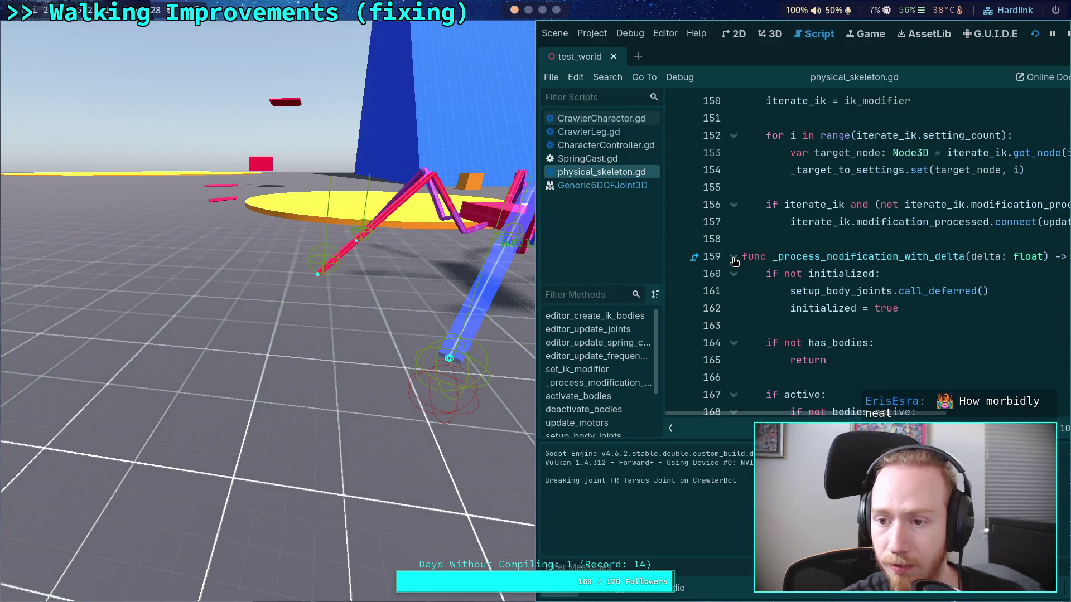
# Fold _process_modification_with_delta and break at line 285 inside update_motors
pyautogui.click(734, 261)
pyautogui.scroll(-4, 740, 279)
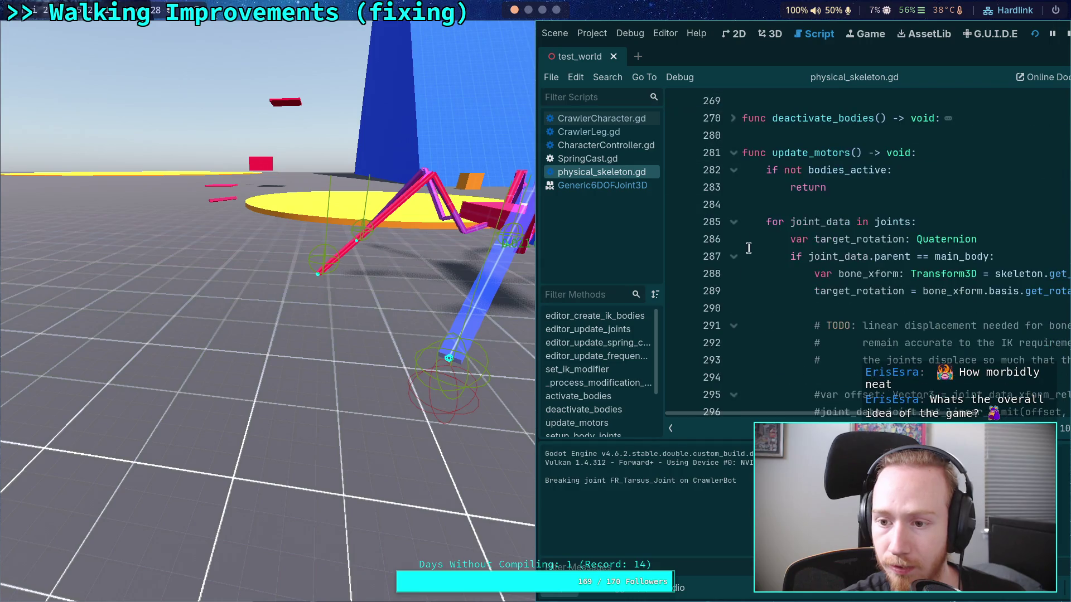
pyautogui.click(679, 223)
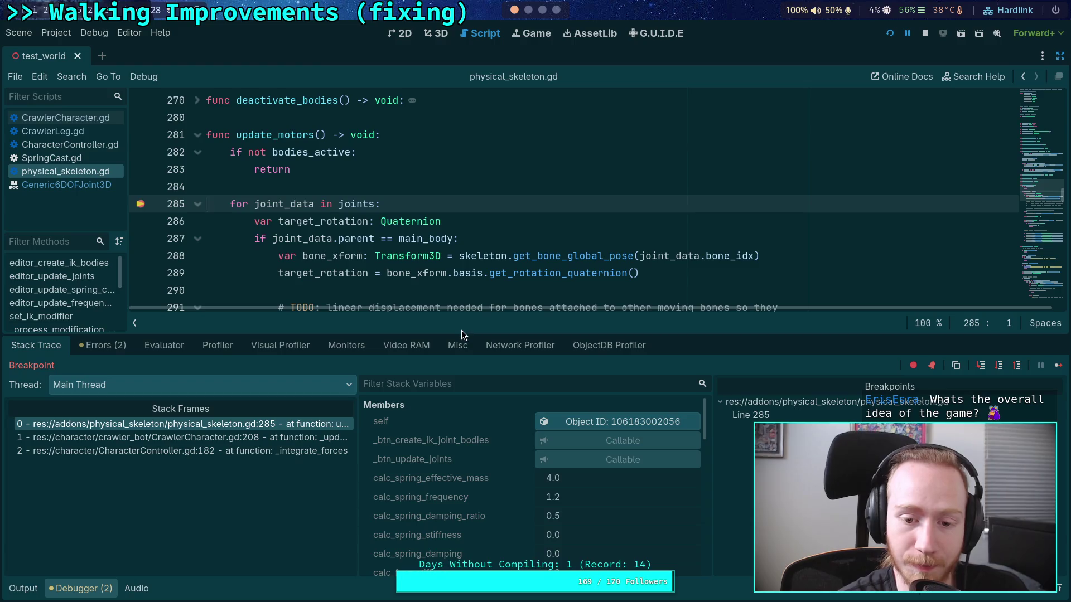
# Resize the debugger and scroll through the 16-element joints array in Stack Variables
pyautogui.moveTo(460, 332)
pyautogui.mouseDown()
pyautogui.moveTo(441, 425)
pyautogui.moveTo(432, 375)
pyautogui.mouseUp()
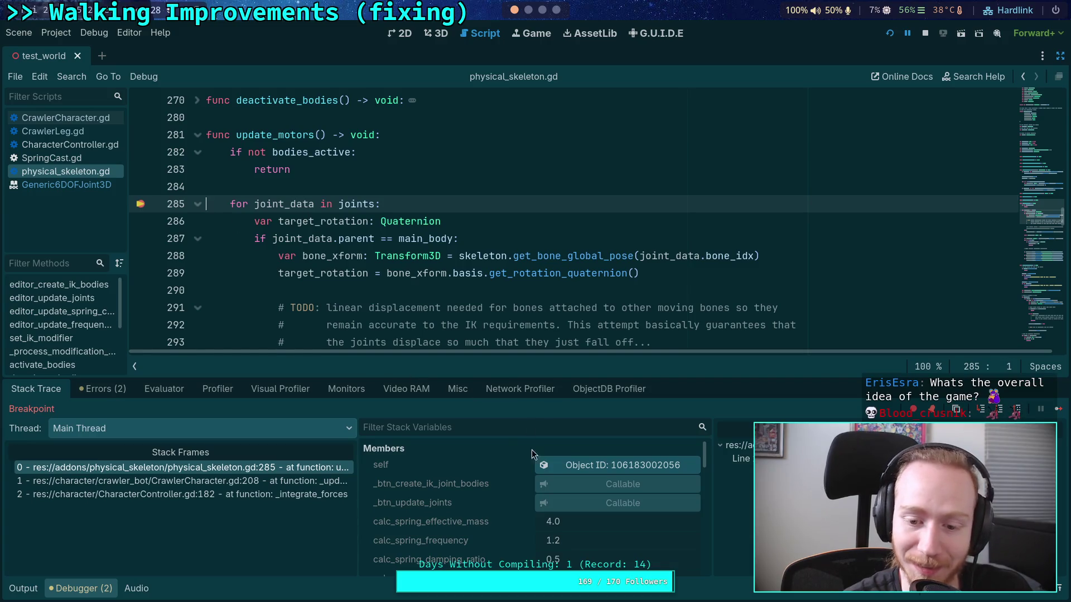
pyautogui.moveTo(504, 376); pyautogui.dragTo(504, 233)
pyautogui.scroll(-2, 467, 453)
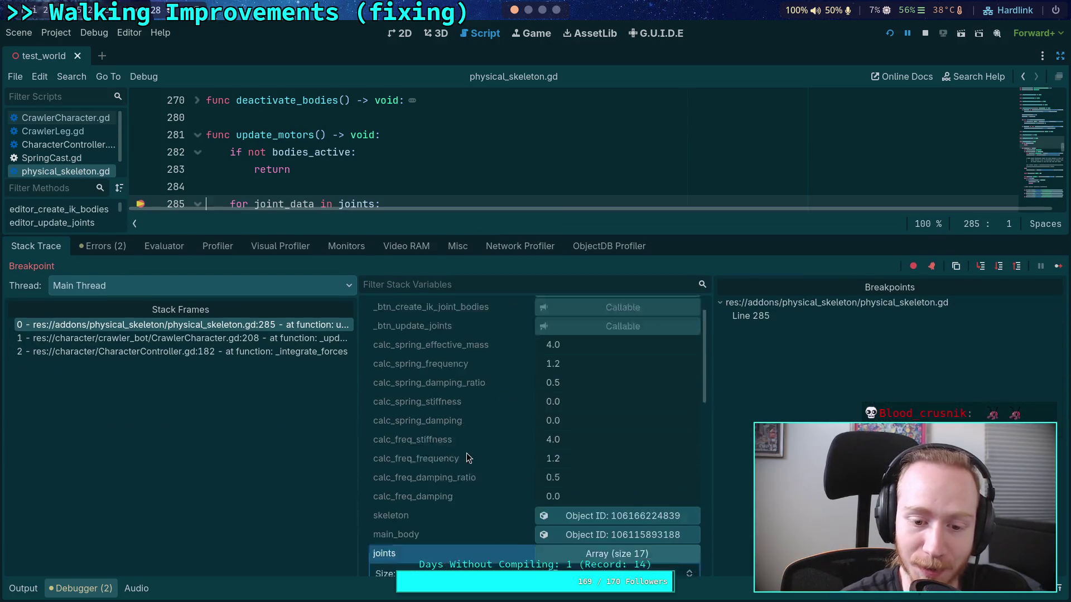
pyautogui.scroll(2, 483, 442)
pyautogui.scroll(-15, 487, 442)
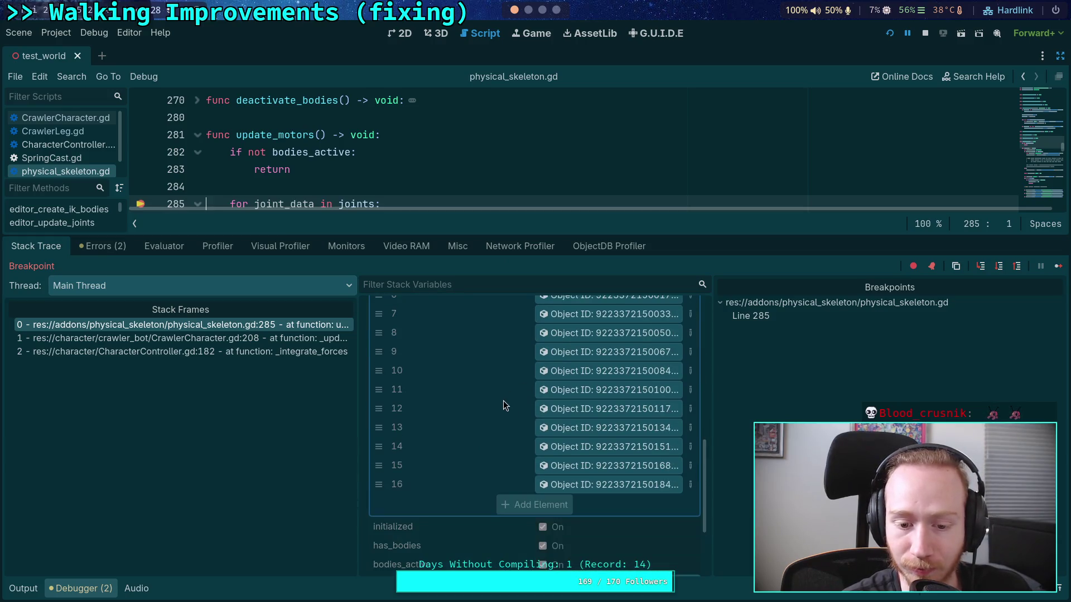
pyautogui.scroll(2, 483, 483)
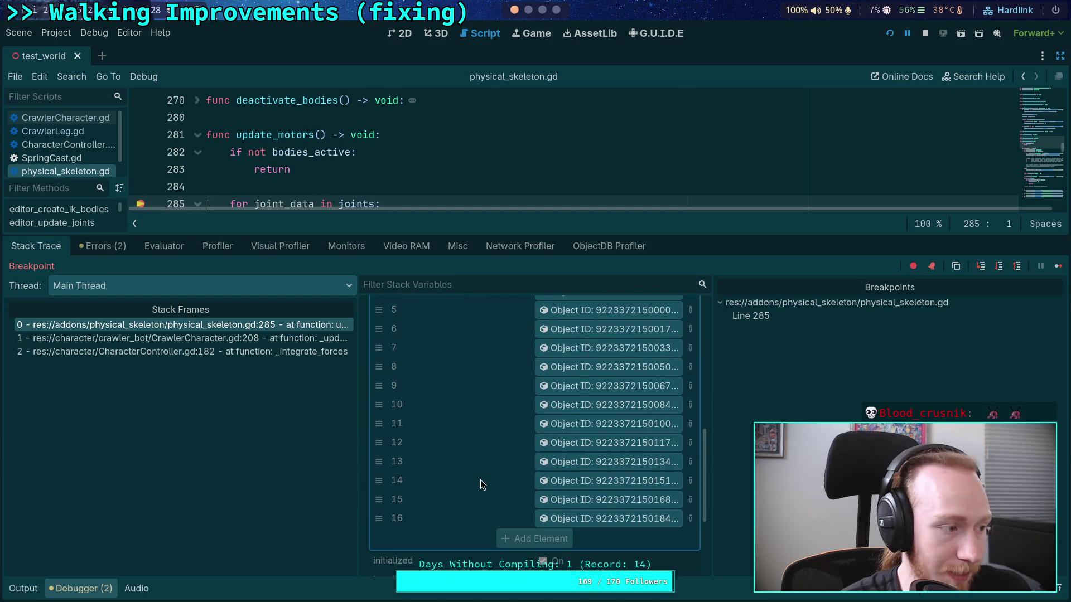
pyautogui.scroll(5, 481, 483)
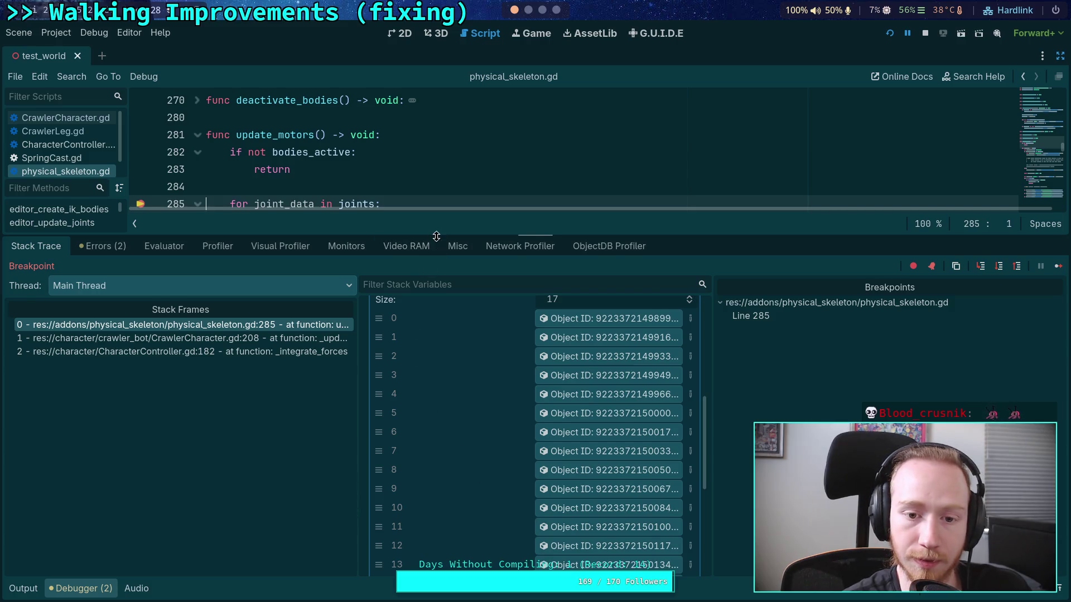
pyautogui.moveTo(437, 235); pyautogui.dragTo(437, 325)
# Restart the game in a new debug session, resume past the breakpoint, then close it
pyautogui.click(890, 34)
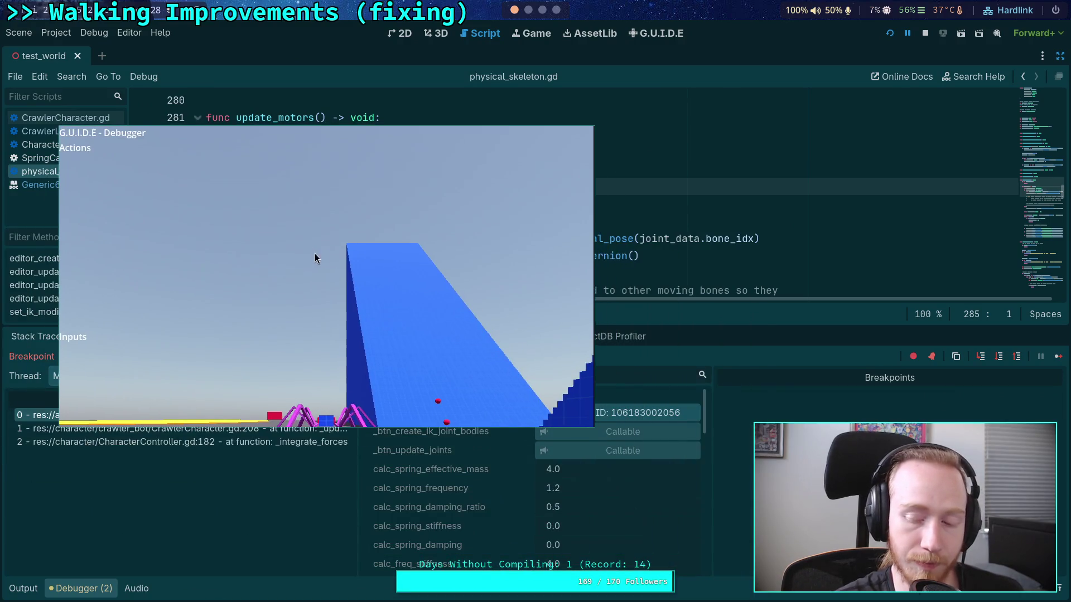
pyautogui.press('F12')
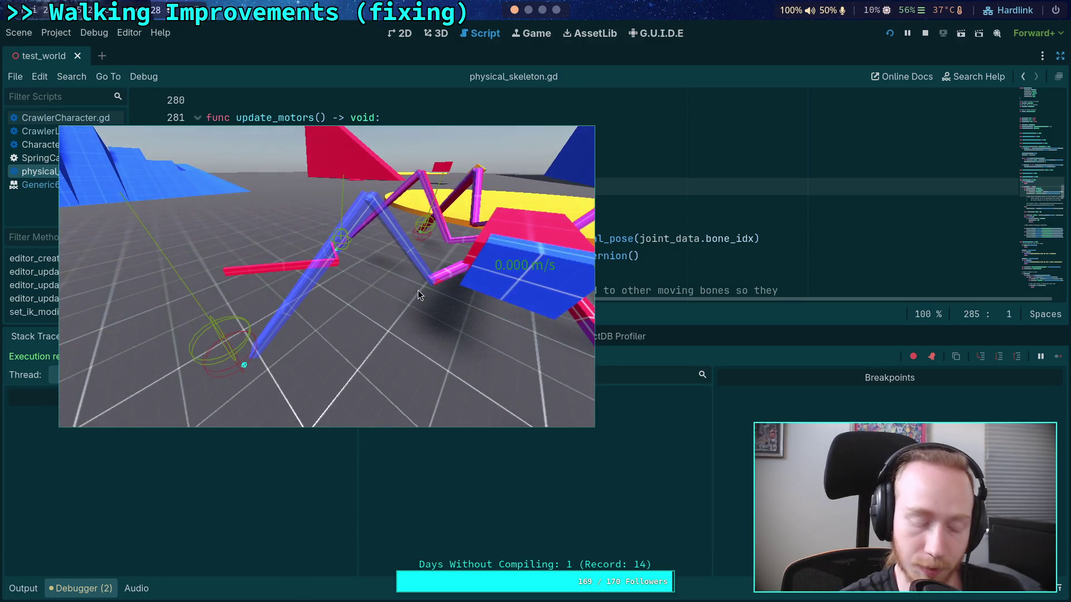
pyautogui.press('F8')
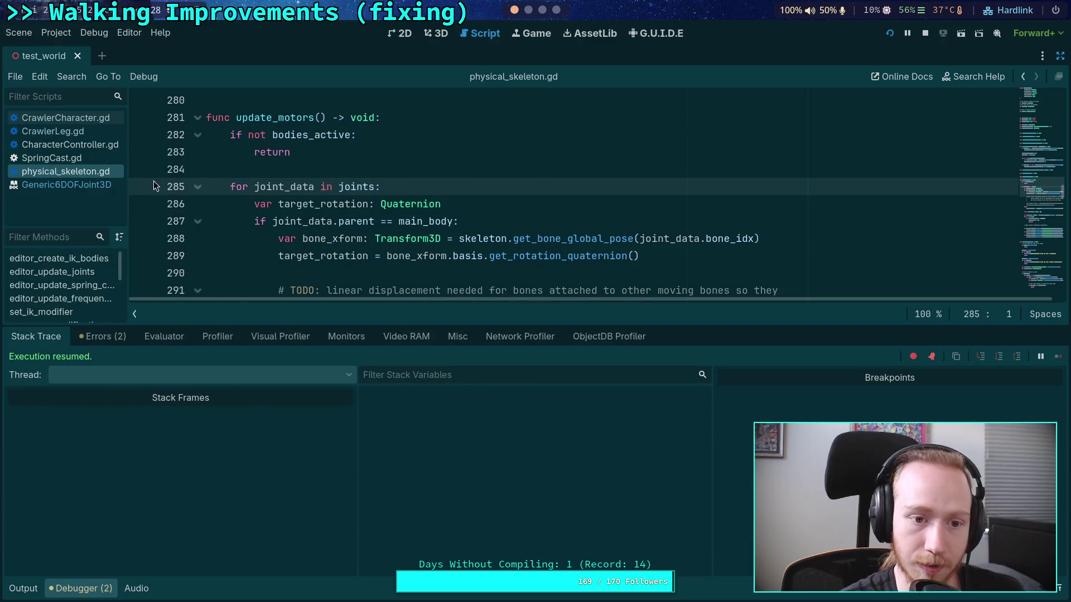
# Set the line 285 breakpoint in update_motors again and adjust the debugger panel
pyautogui.click(140, 187)
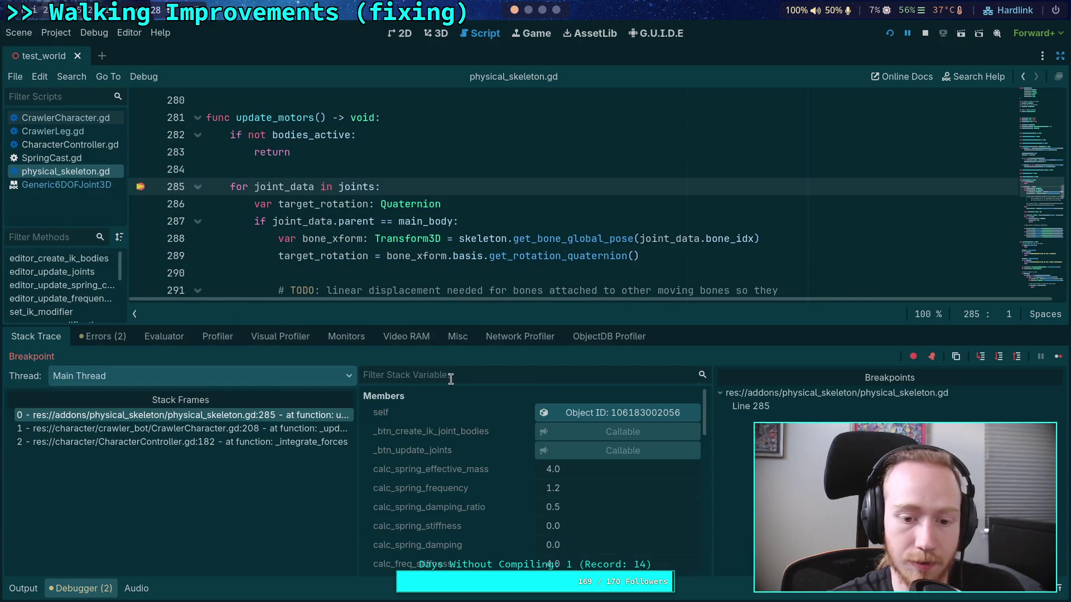
pyautogui.scroll(-2, 509, 444)
pyautogui.scroll(-5, 510, 444)
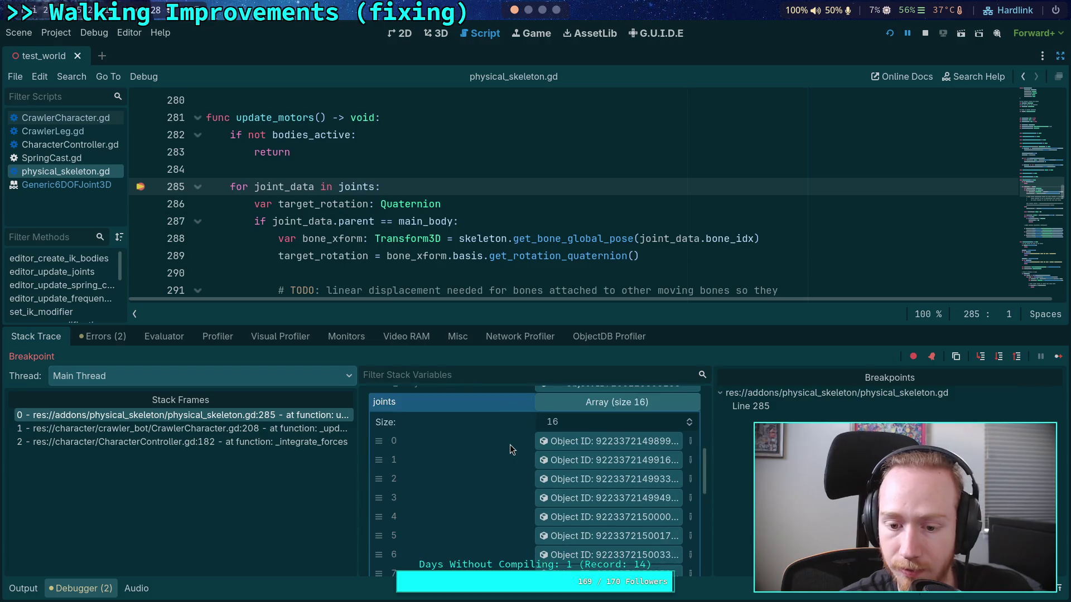
pyautogui.scroll(5, 510, 443)
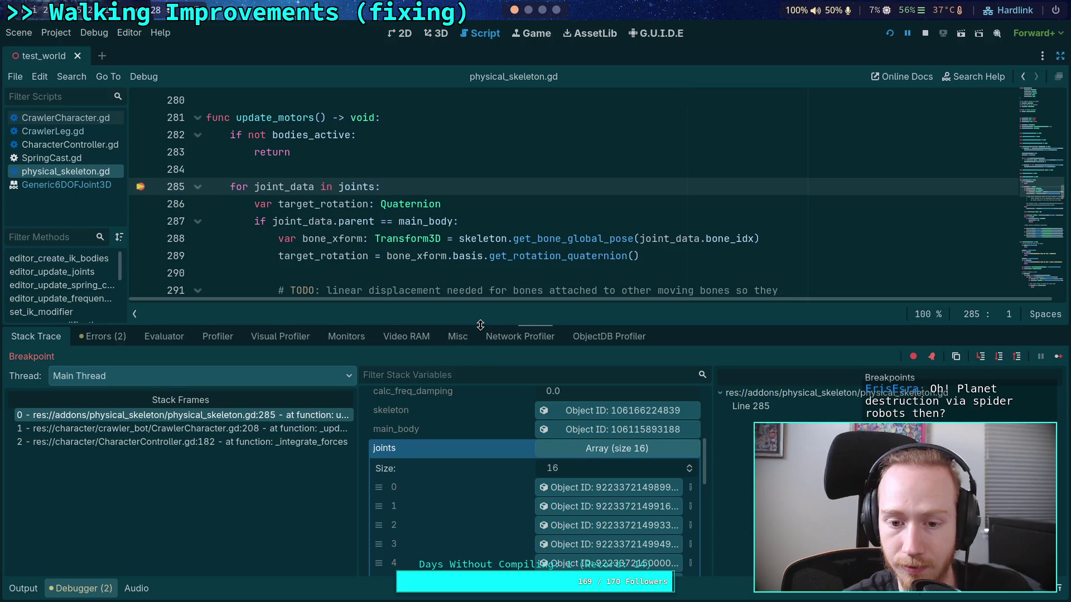
pyautogui.moveTo(474, 326); pyautogui.dragTo(474, 317)
pyautogui.scroll(-3, 440, 229)
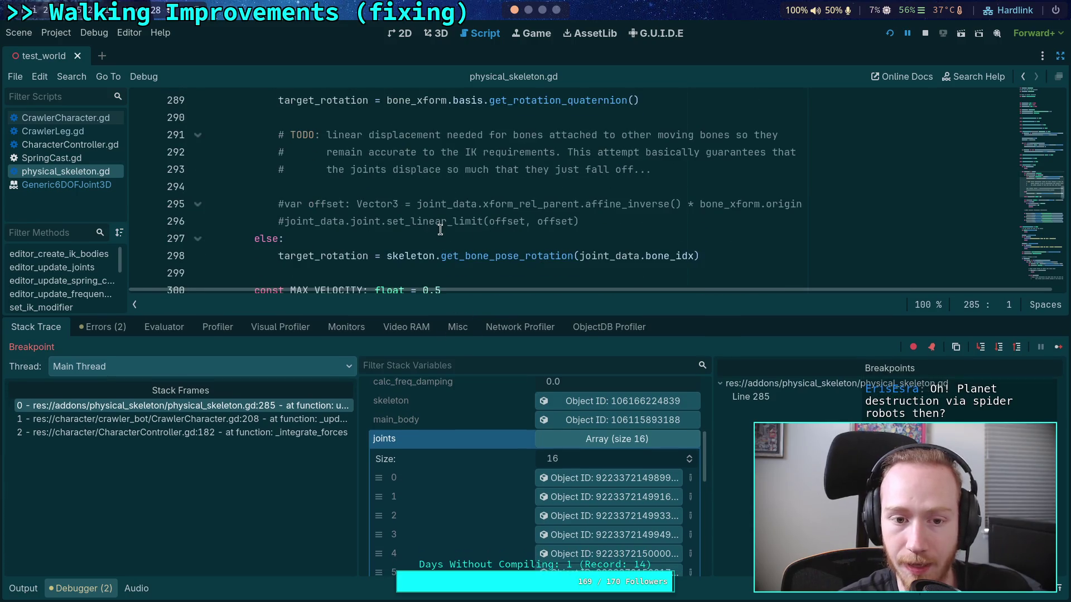
# Stop the paused debug session and hide the Debugger panel
pyautogui.click(927, 36)
pyautogui.click(81, 591)
pyautogui.scroll(-2, 326, 378)
pyautogui.scroll(8, 325, 378)
pyautogui.scroll(-4, 325, 379)
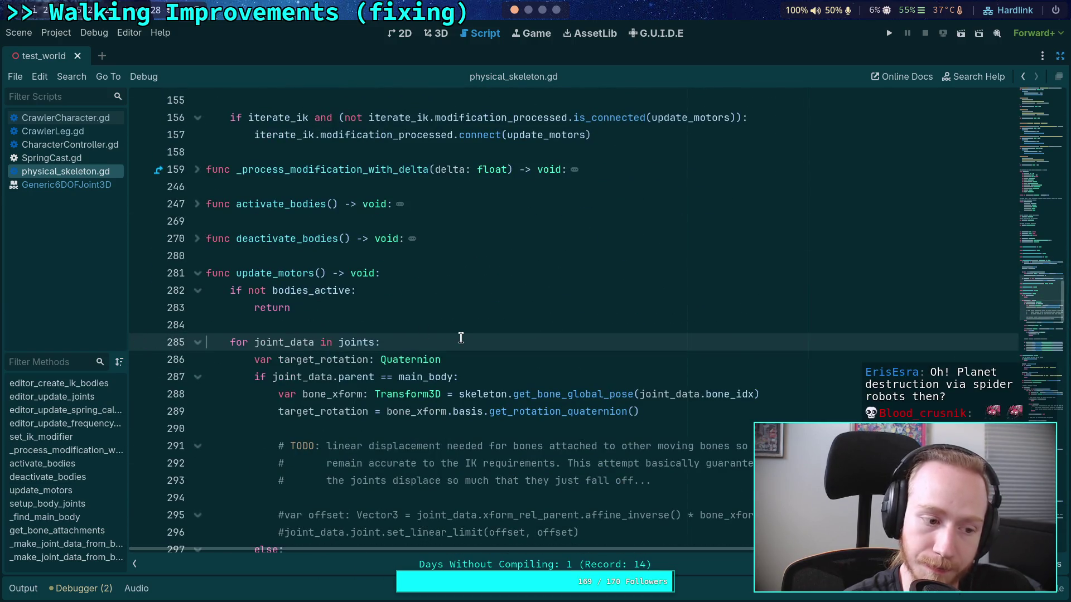
pyautogui.scroll(3, 461, 338)
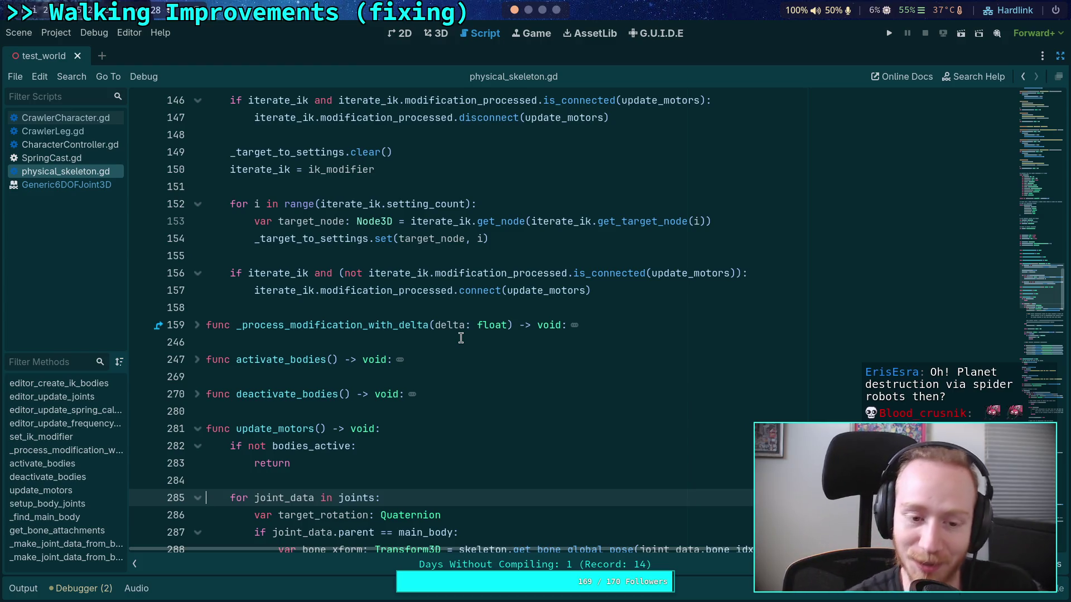
# Review the code around lines 280 to 316
pyautogui.click(318, 412)
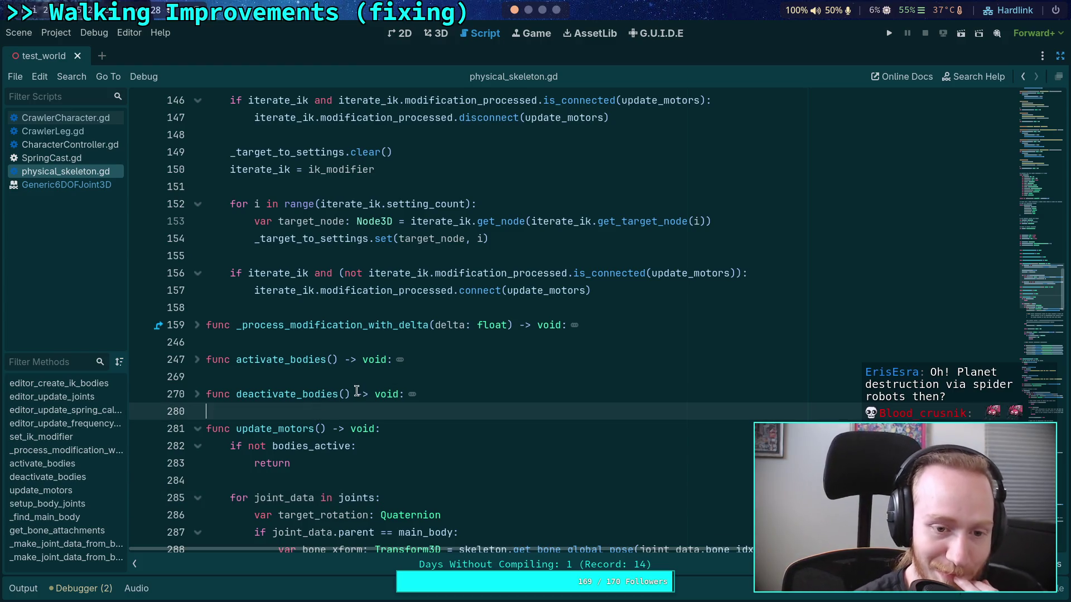
pyautogui.scroll(2, 357, 391)
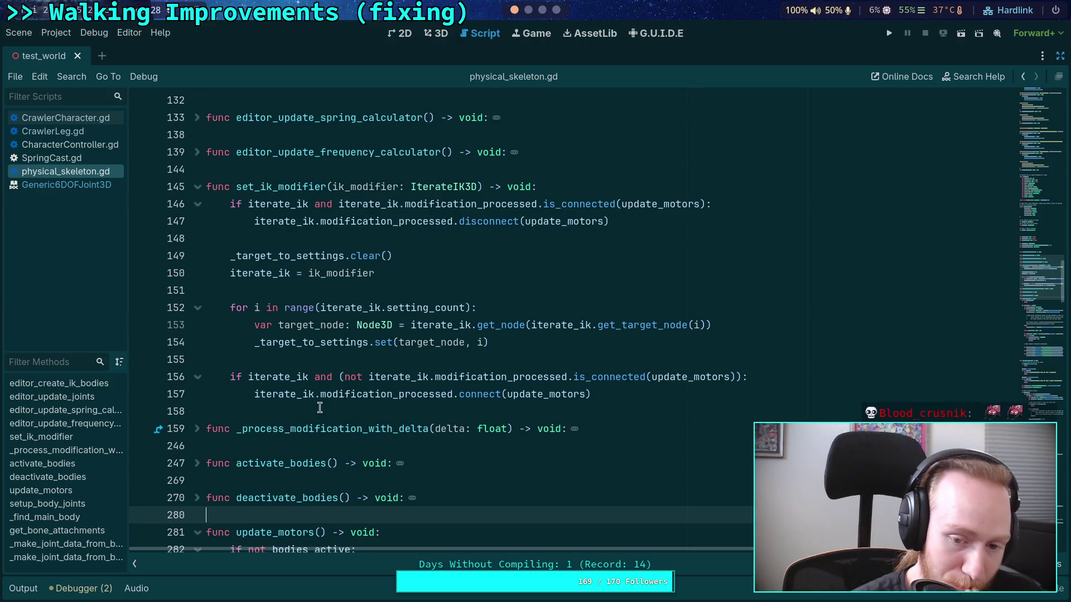
pyautogui.scroll(-14, 320, 407)
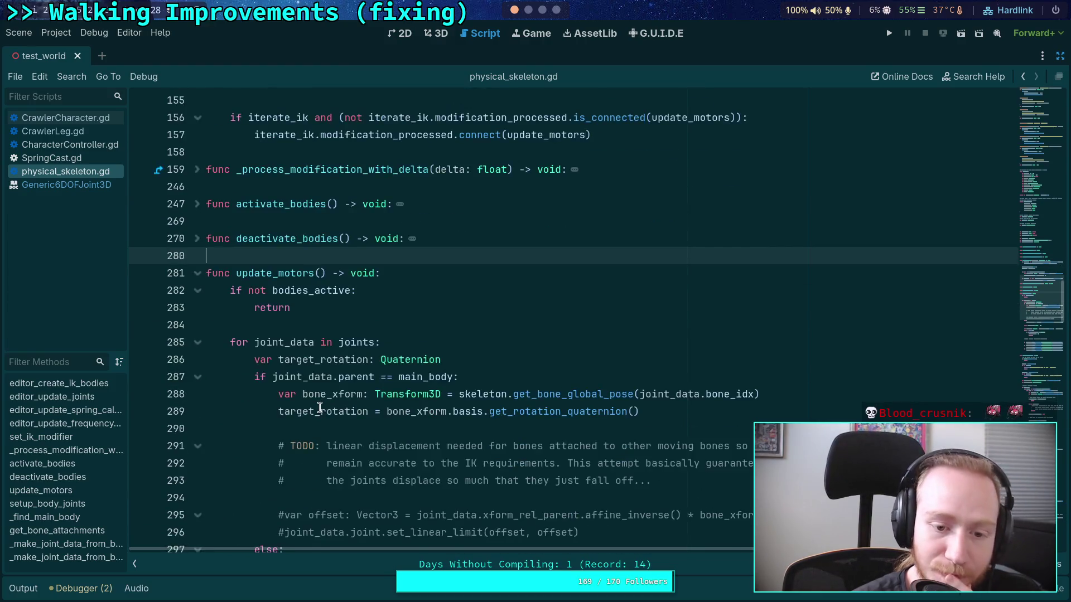
pyautogui.click(301, 297)
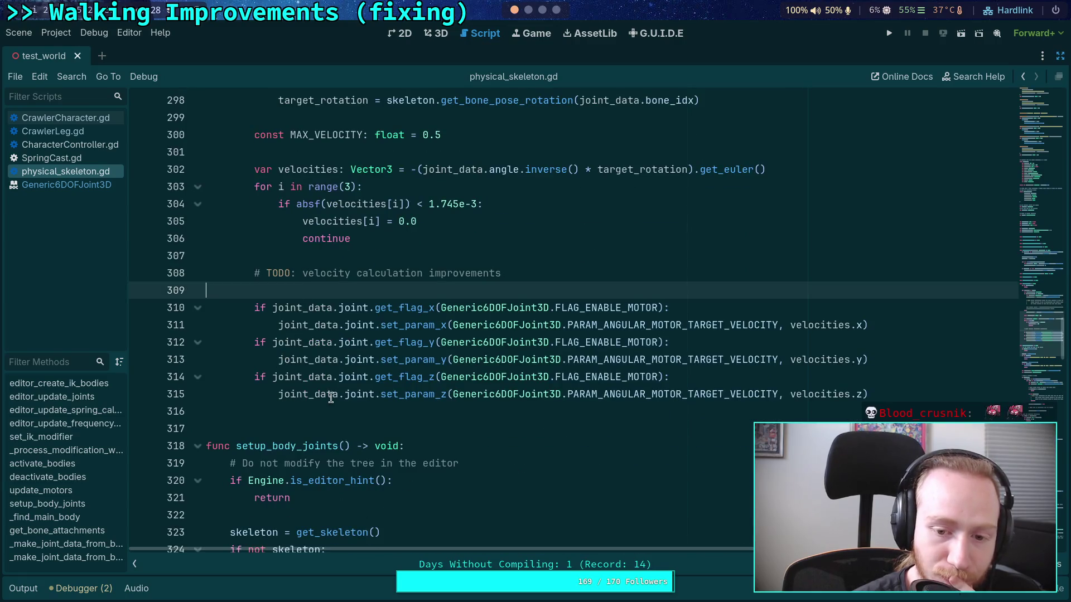
pyautogui.click(306, 412)
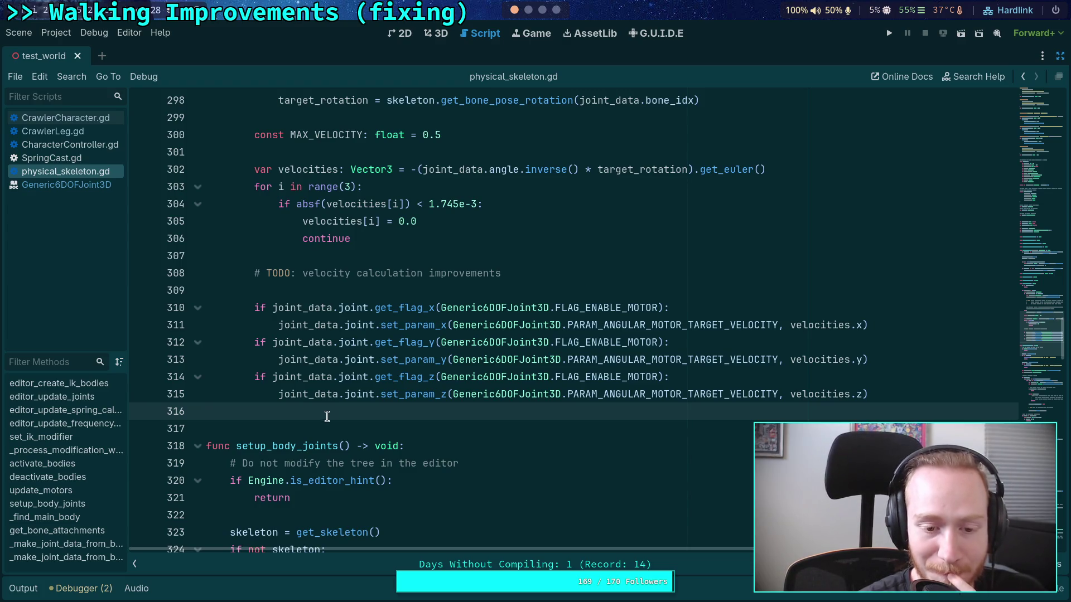
pyautogui.scroll(-6, 327, 417)
pyautogui.scroll(5, 327, 417)
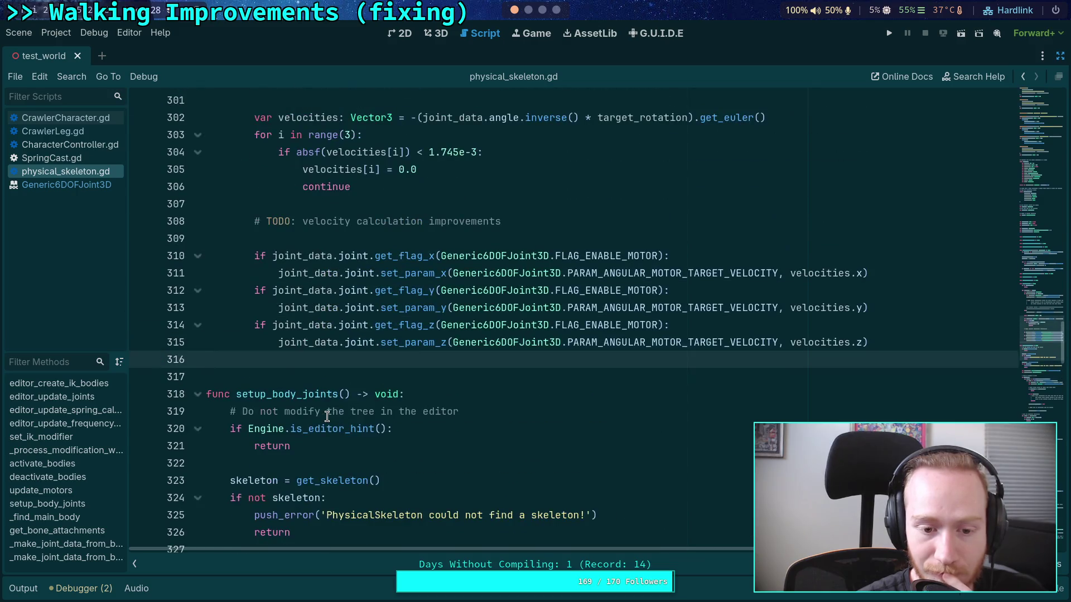
# Fold setup_body_joints and update_motors, and unfold _process_modification_with_delta
pyautogui.click(198, 394)
pyautogui.scroll(9, 318, 374)
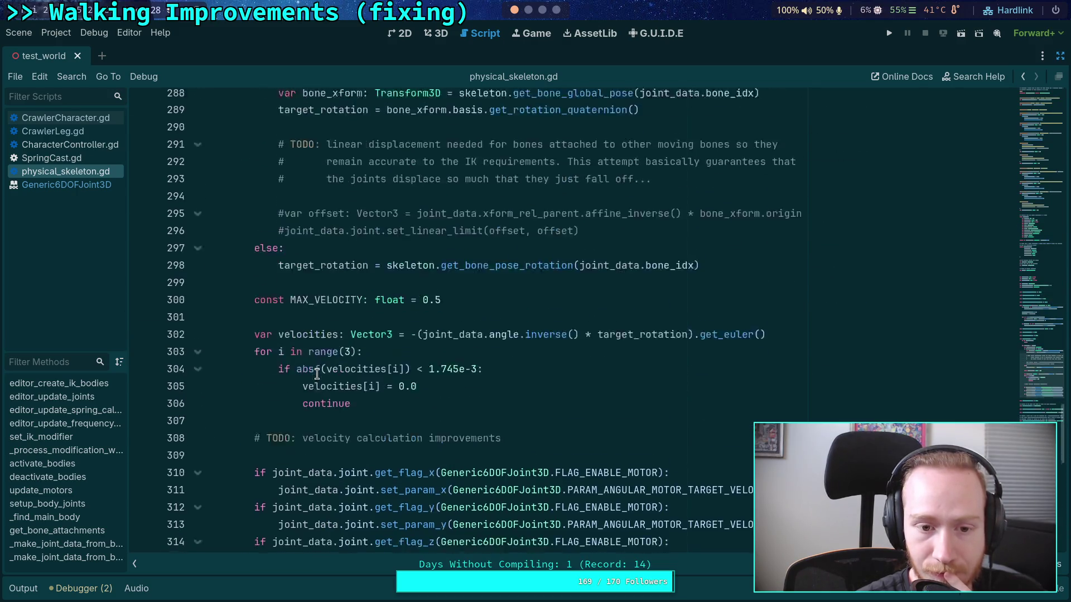
pyautogui.click(199, 221)
pyautogui.scroll(5, 301, 317)
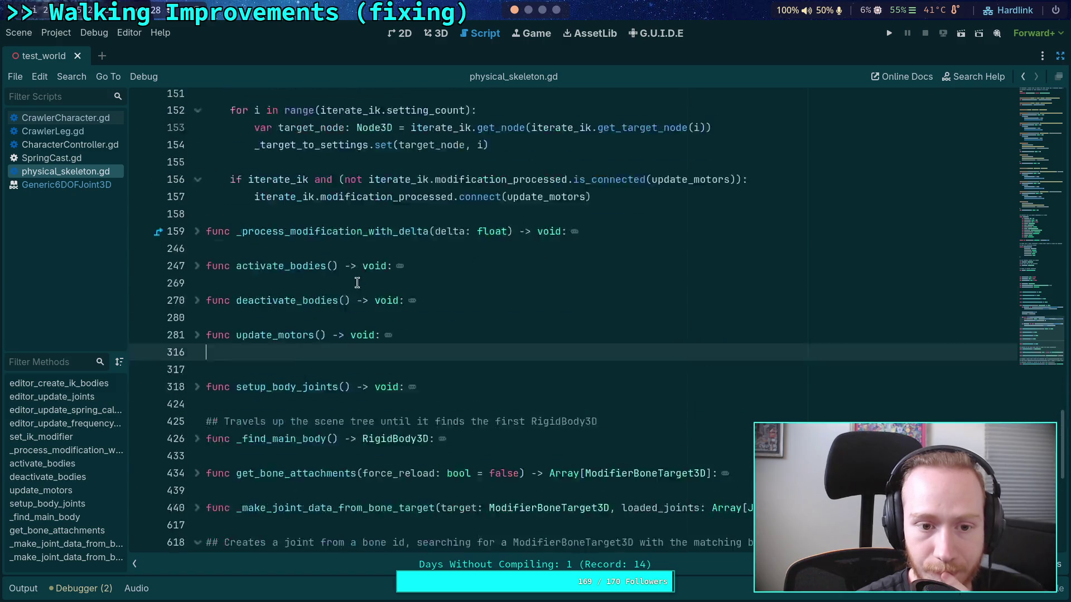
pyautogui.click(197, 377)
pyautogui.scroll(-16, 357, 357)
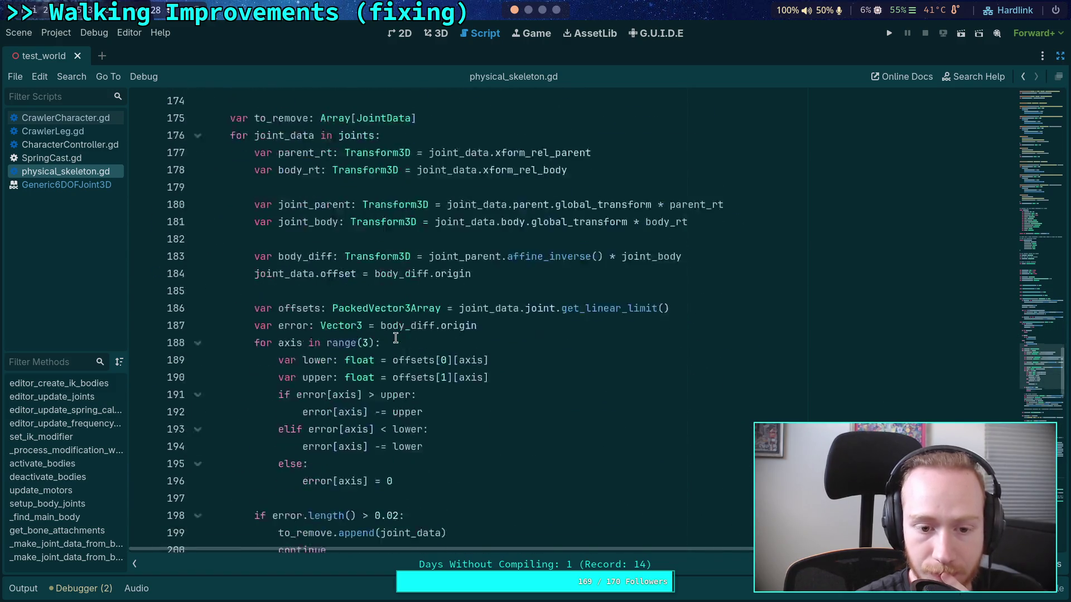
pyautogui.scroll(-6, 390, 321)
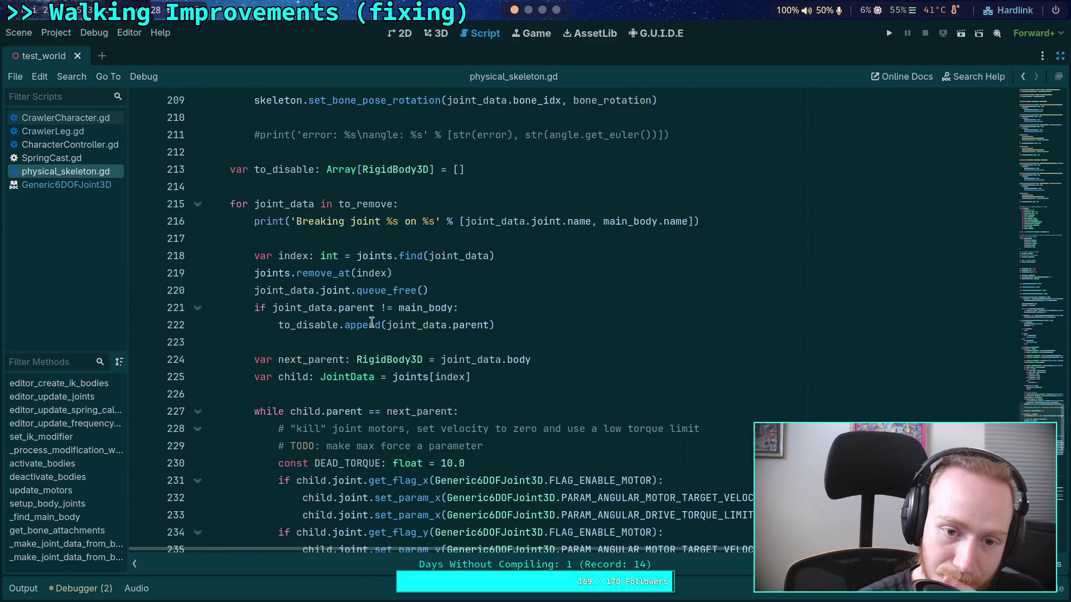
# Check the last run's Output log, then place the caret at the end of line 227
pyautogui.click(33, 590)
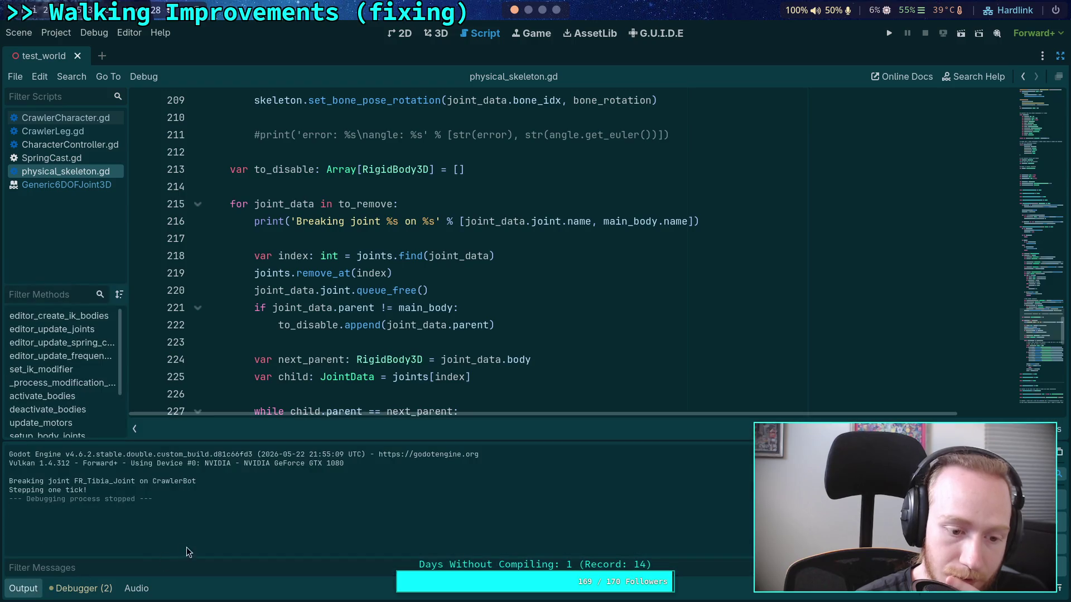
pyautogui.click(21, 589)
pyautogui.scroll(-3, 478, 269)
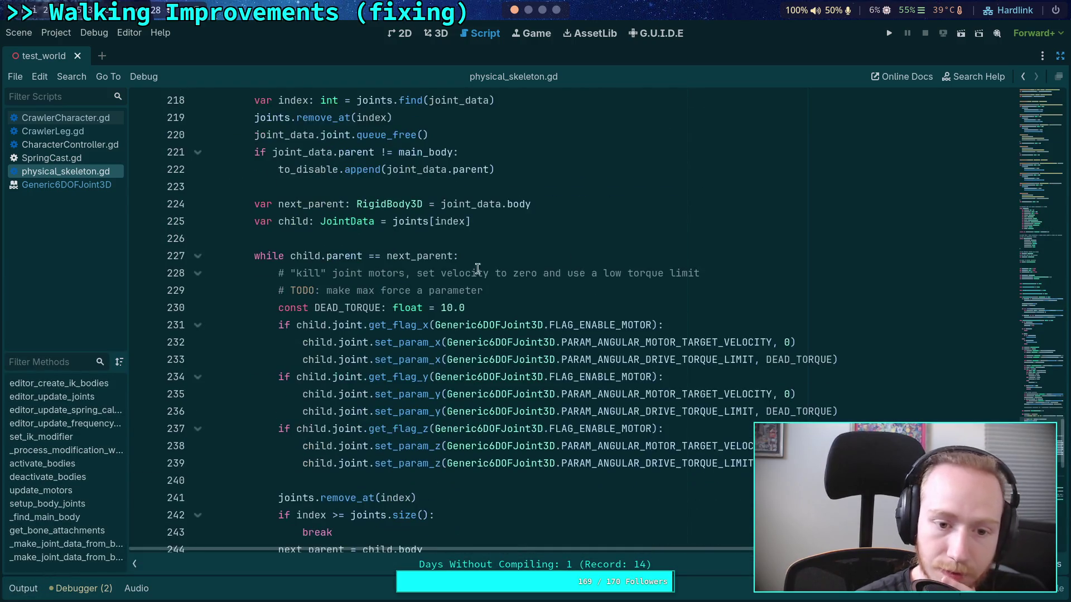
pyautogui.scroll(-1, 472, 260)
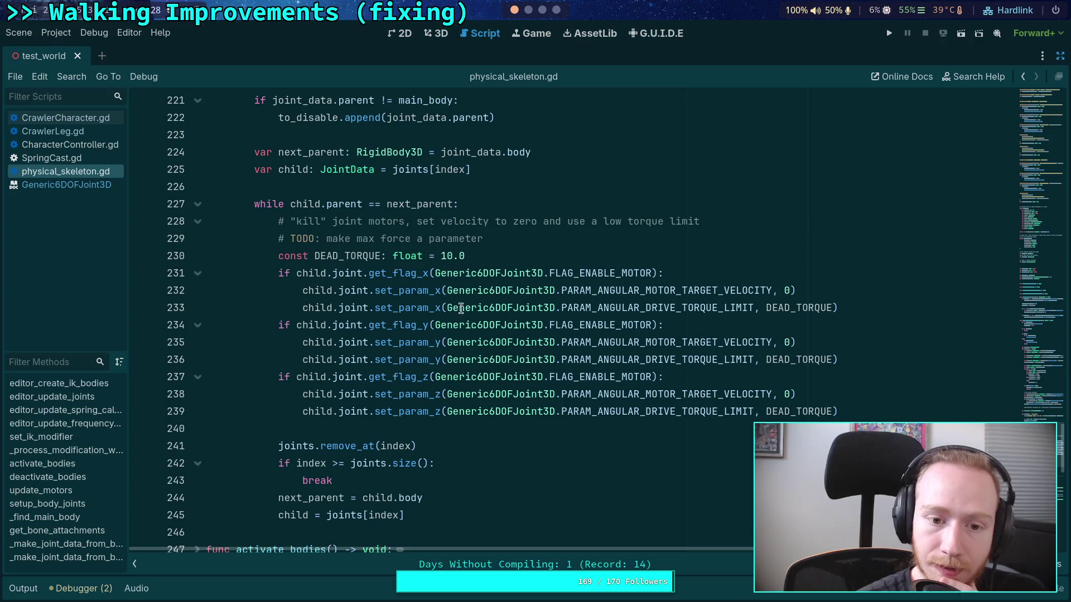
pyautogui.click(435, 428)
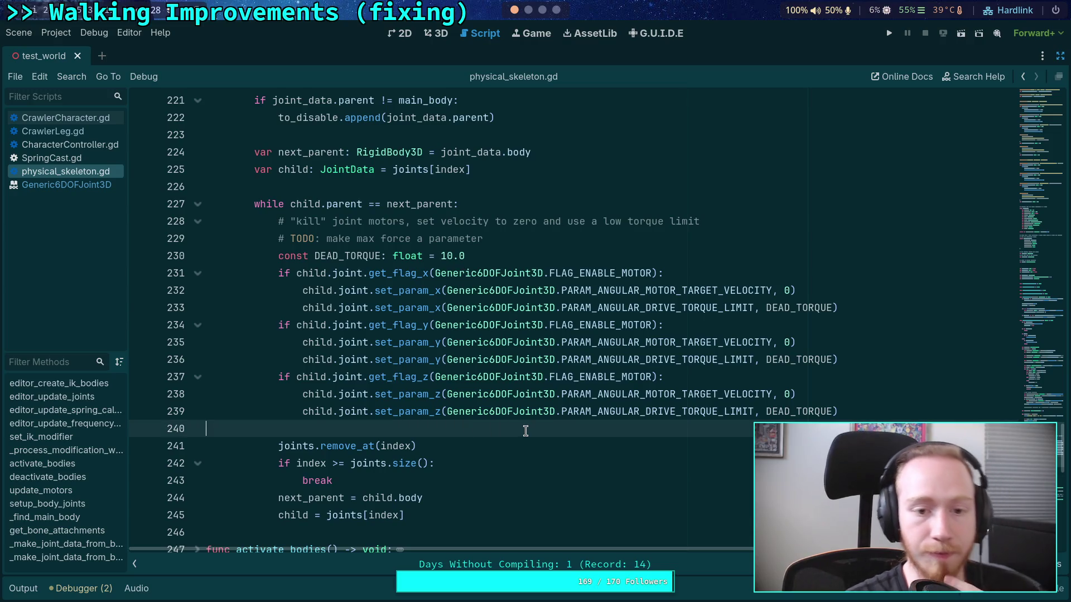
pyautogui.click(513, 206)
# Add print('Removing joint %s' % child.body.name) at line 228, then save and run the game
pyautogui.press('Return')
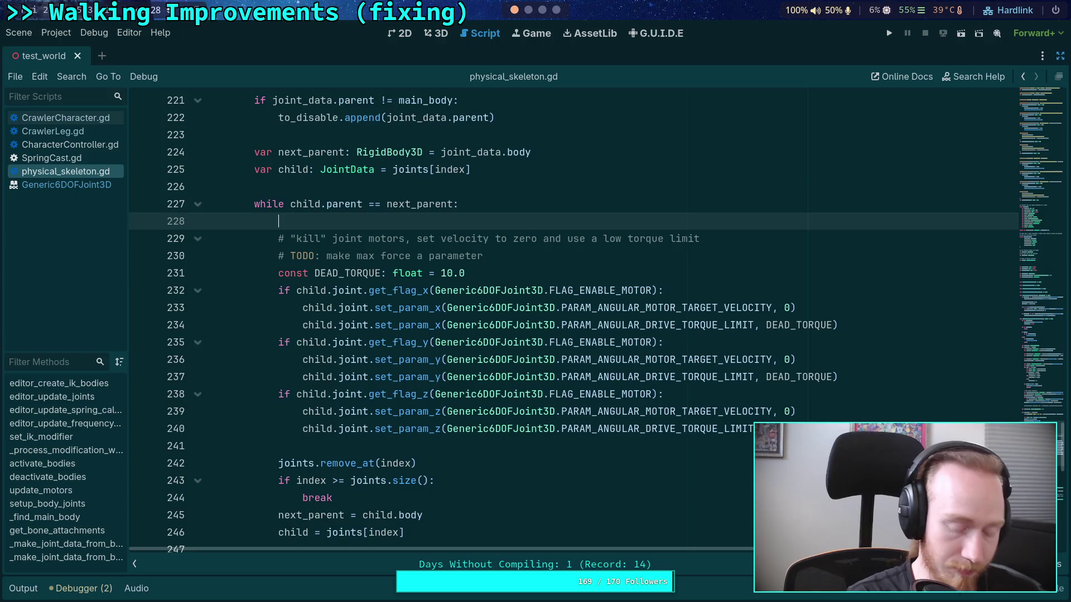
pyautogui.write("print('Remov")
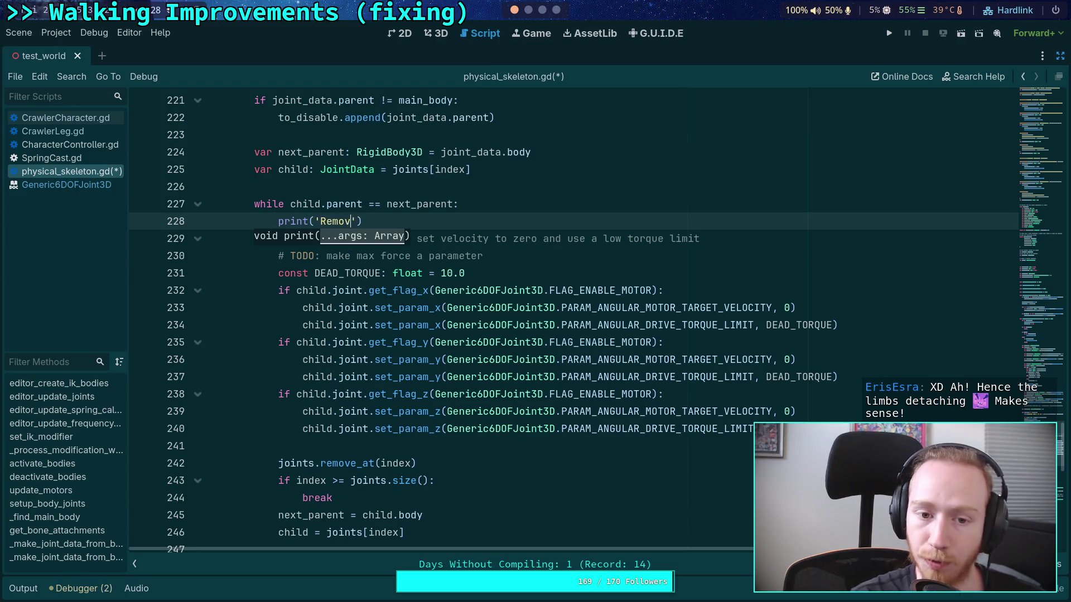
pyautogui.write('joint %s')
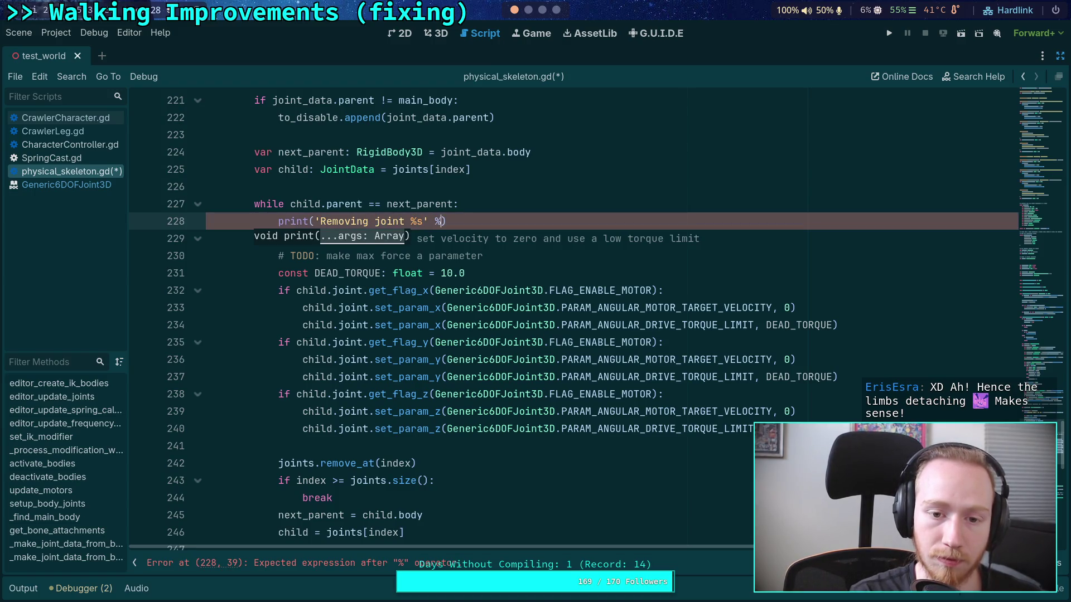
pyautogui.write('d.')
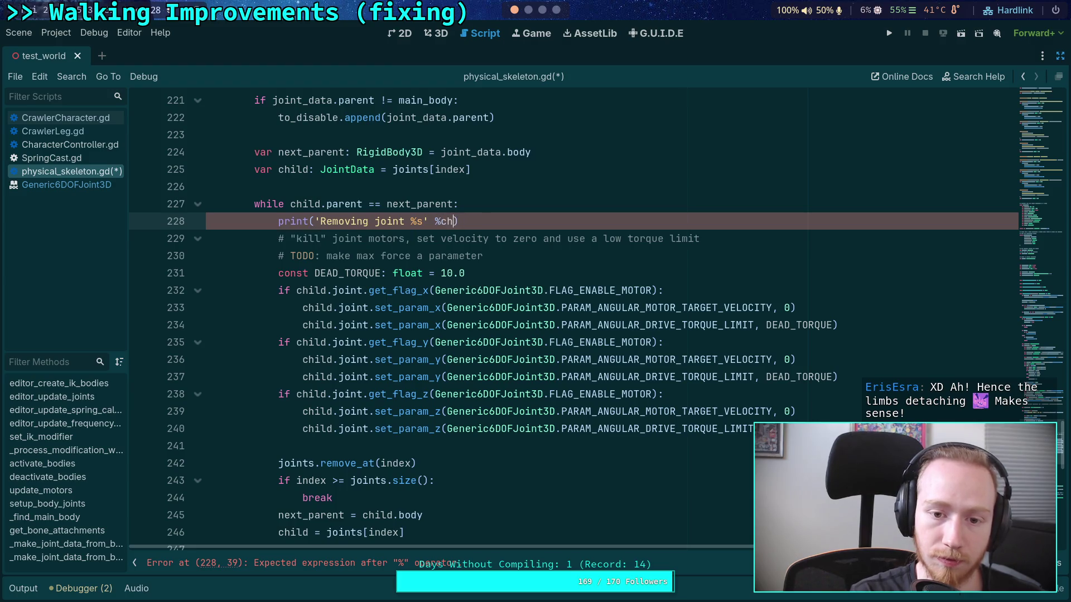
pyautogui.write('ld.bo')
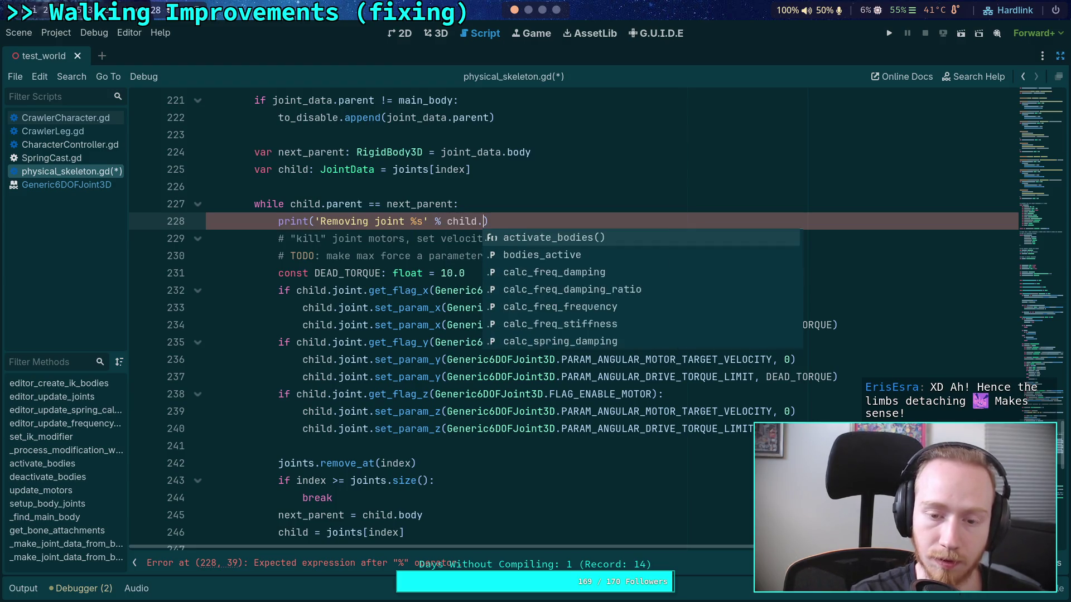
pyautogui.press('Return')
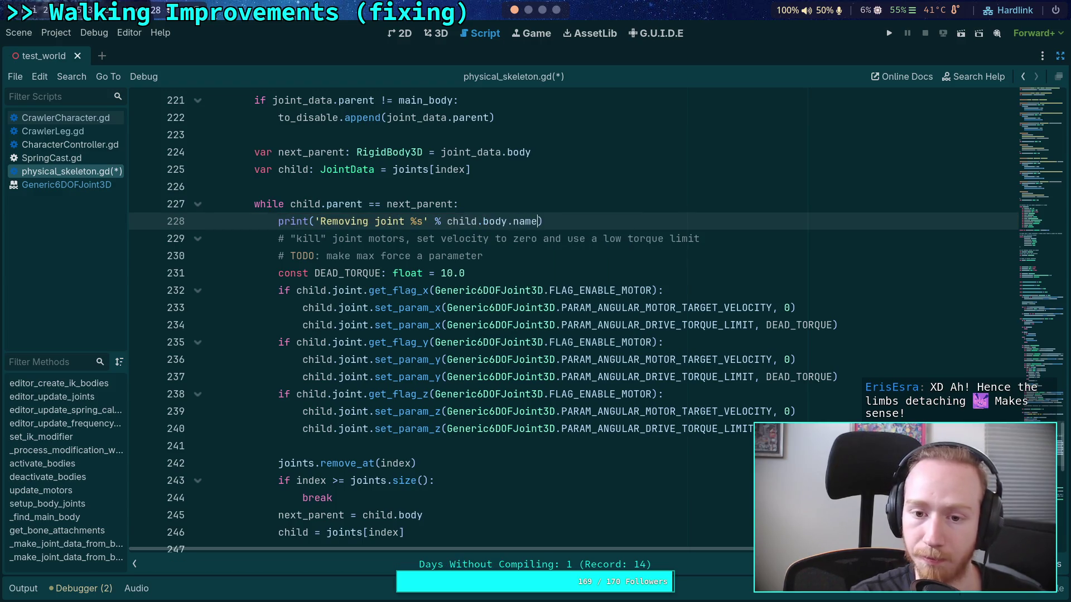
pyautogui.press('F5')
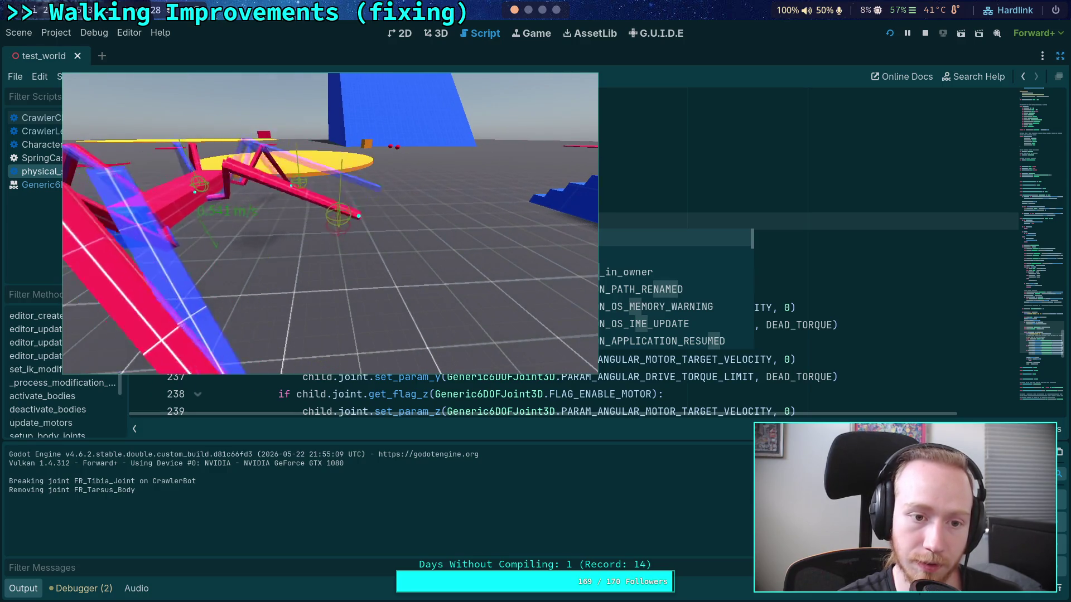
# Relaunch the crawler until FR_Tarsus, FL_Tibia and FL_Tarsus bodies are logged removed, then stop it
pyautogui.click(924, 33)
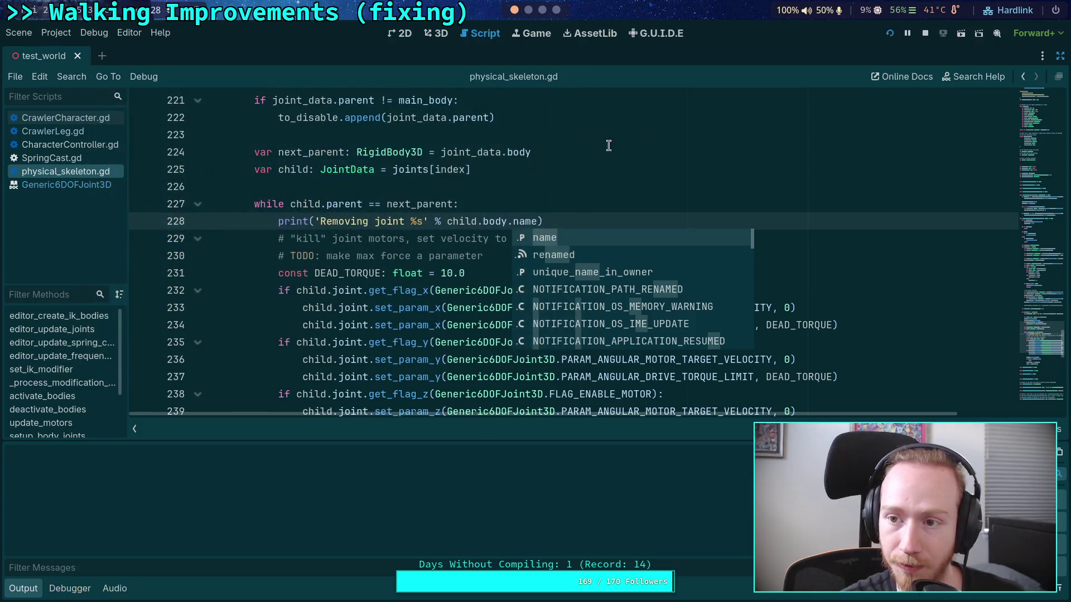
pyautogui.press('F5')
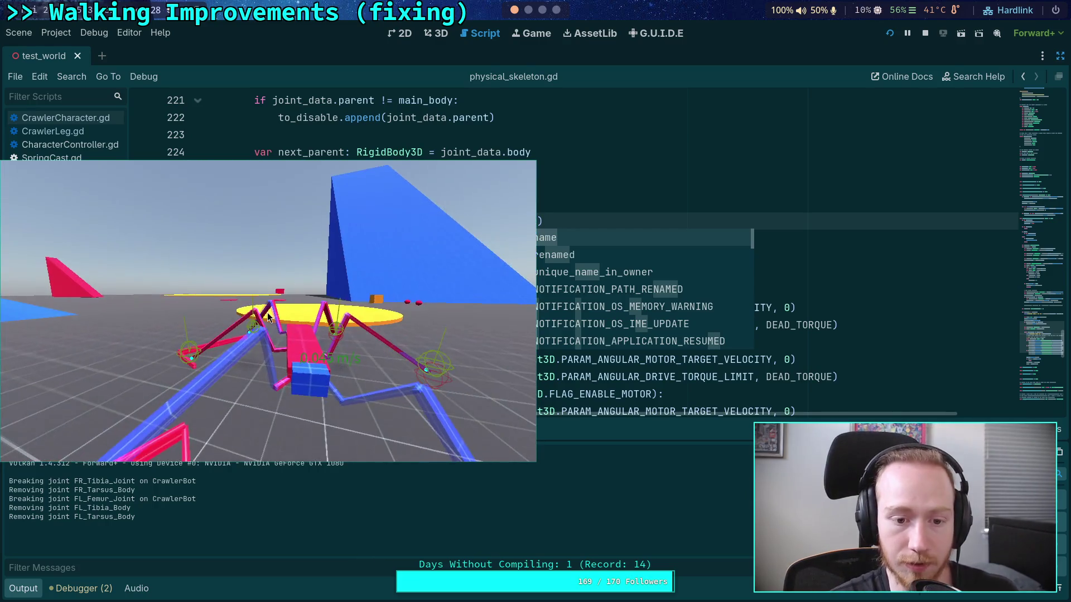
pyautogui.click(926, 33)
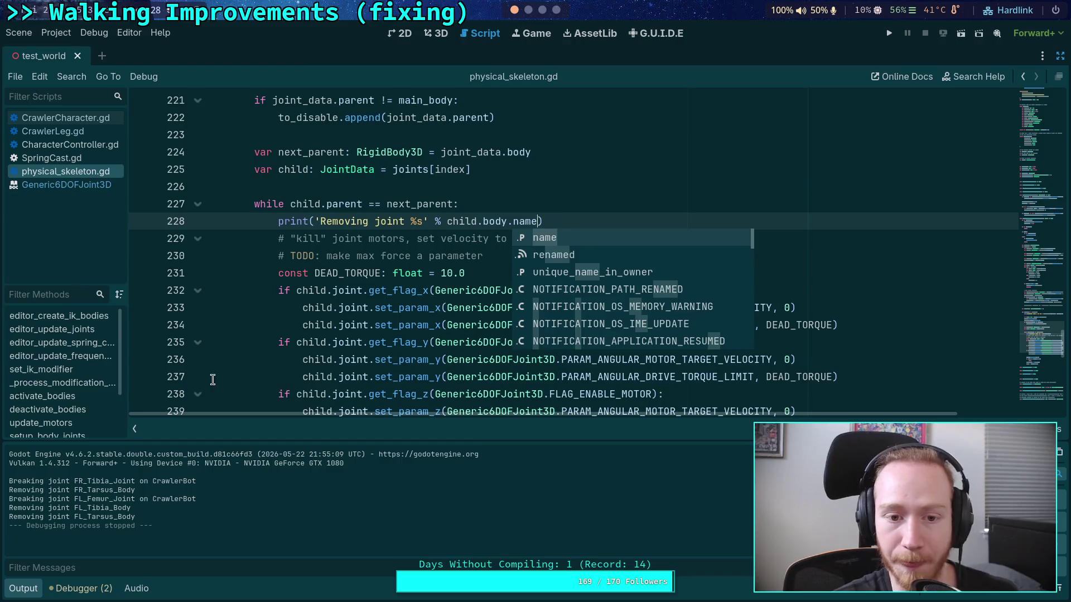
pyautogui.click(306, 359)
pyautogui.click(567, 204)
# Delete the temporary 'Removing joint' print and the blank line at the while loop's start
pyautogui.tripleClick(573, 223)
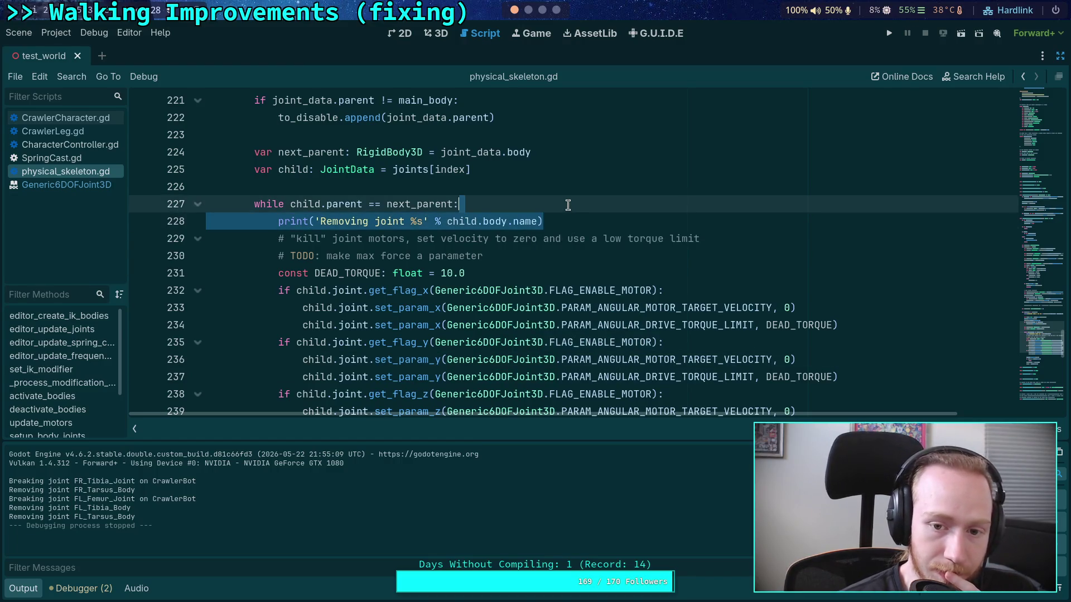
pyautogui.press('BackSpace')
pyautogui.press('Tab')
pyautogui.press('Tab')
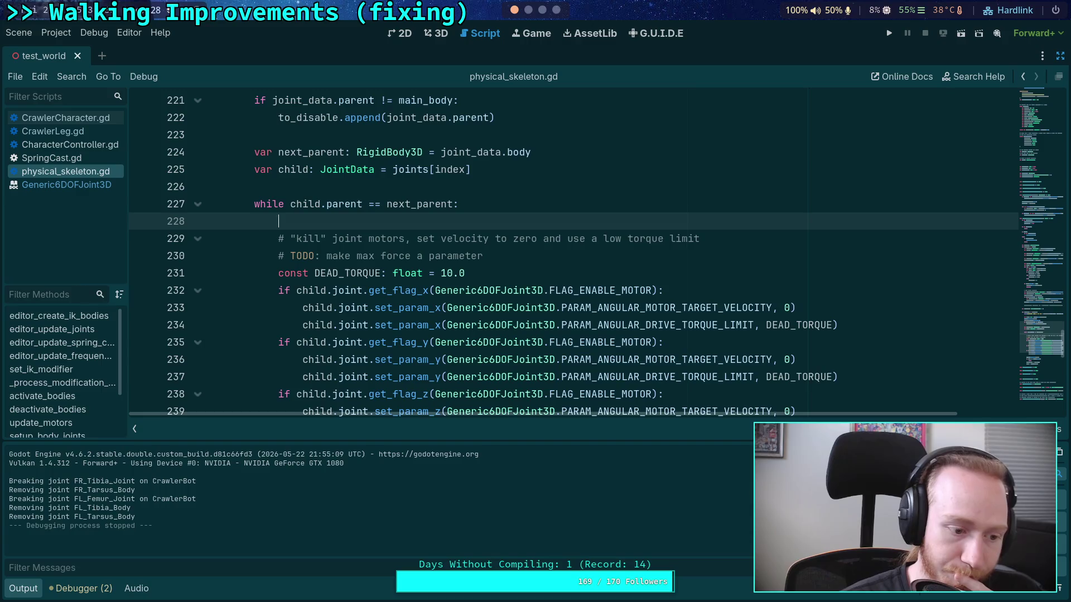
pyautogui.press('BackSpace')
pyautogui.scroll(-3, 558, 251)
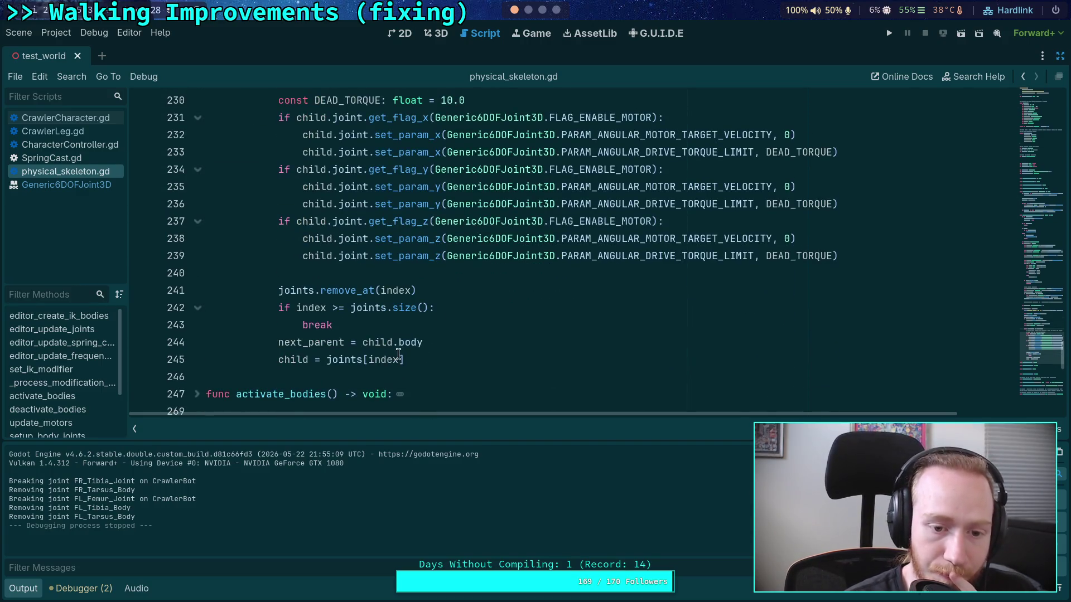
# Collapse the Output panel and switch to the Obsidian Crawler Bot plan note
pyautogui.click(31, 592)
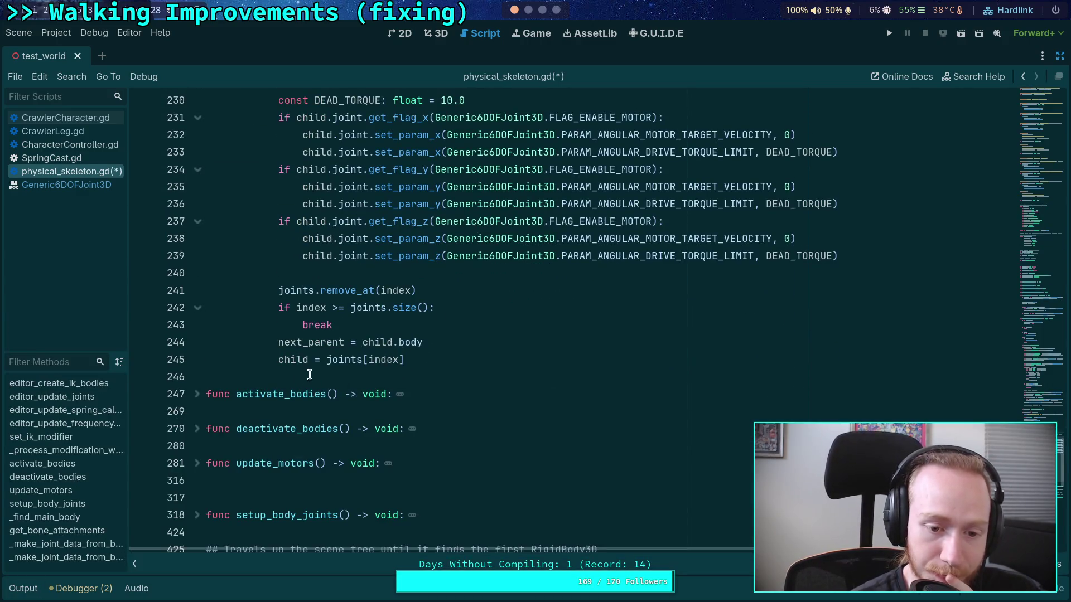
pyautogui.click(529, 10)
pyautogui.click(542, 10)
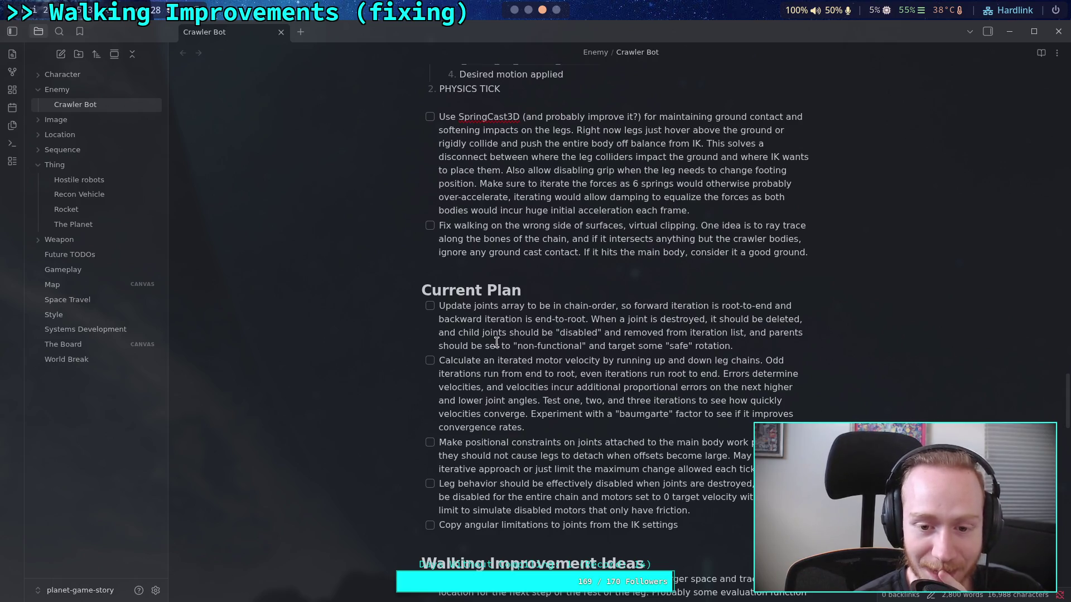
# Check off the chain-ordered joints array task, then return to physical_skeleton.gd in Godot
pyautogui.click(430, 306)
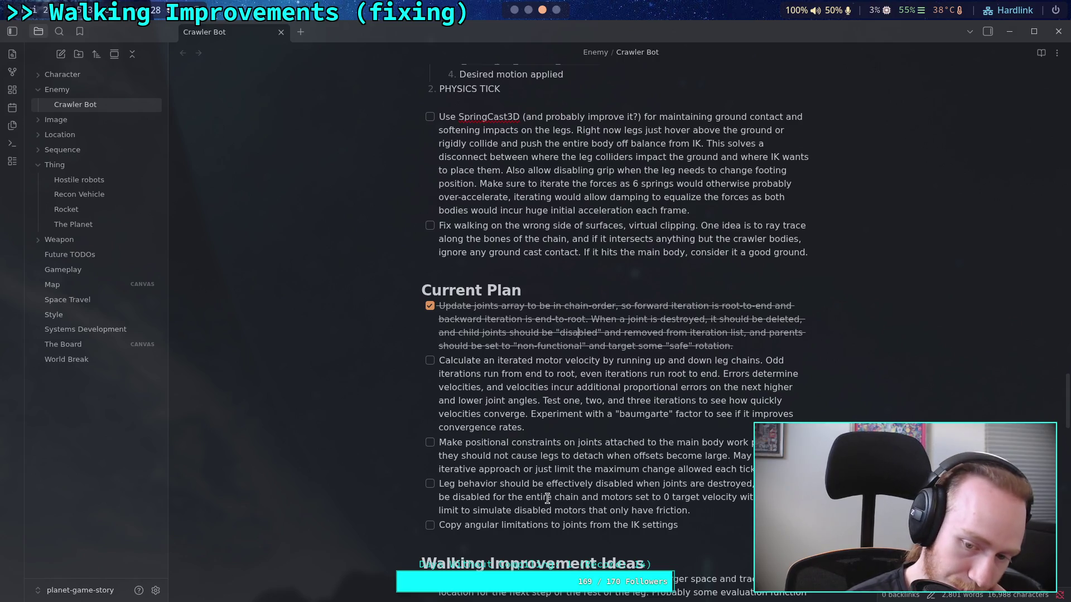
pyautogui.press('super+1')
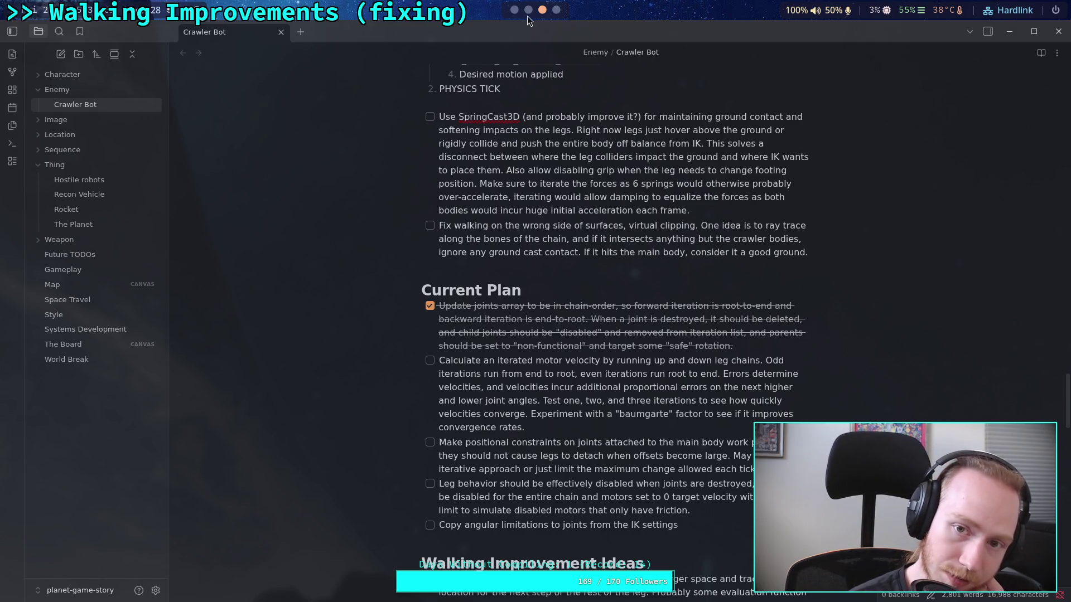
pyautogui.scroll(4, 446, 279)
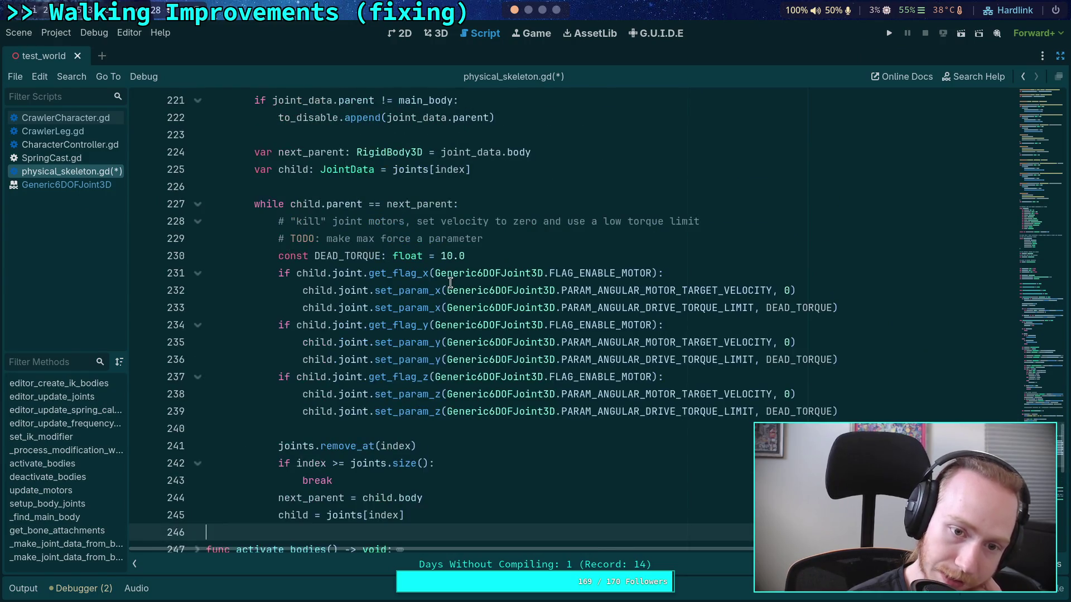
# Check the Crawler Bot notes in Obsidian, then fold the while loop at line 227 in physical_skeleton.gd
pyautogui.click(544, 10)
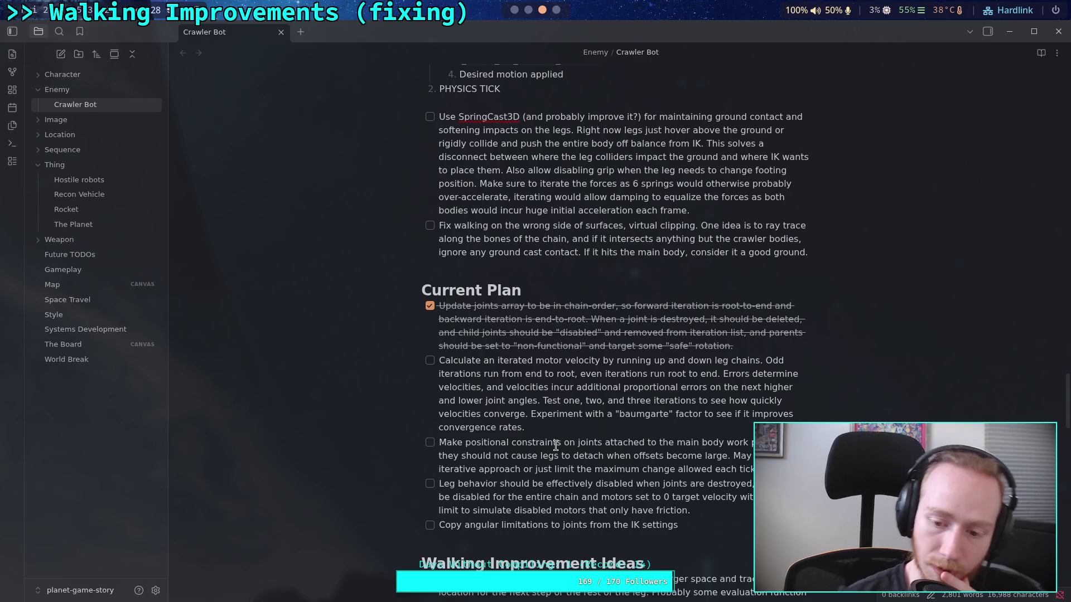
pyautogui.click(514, 10)
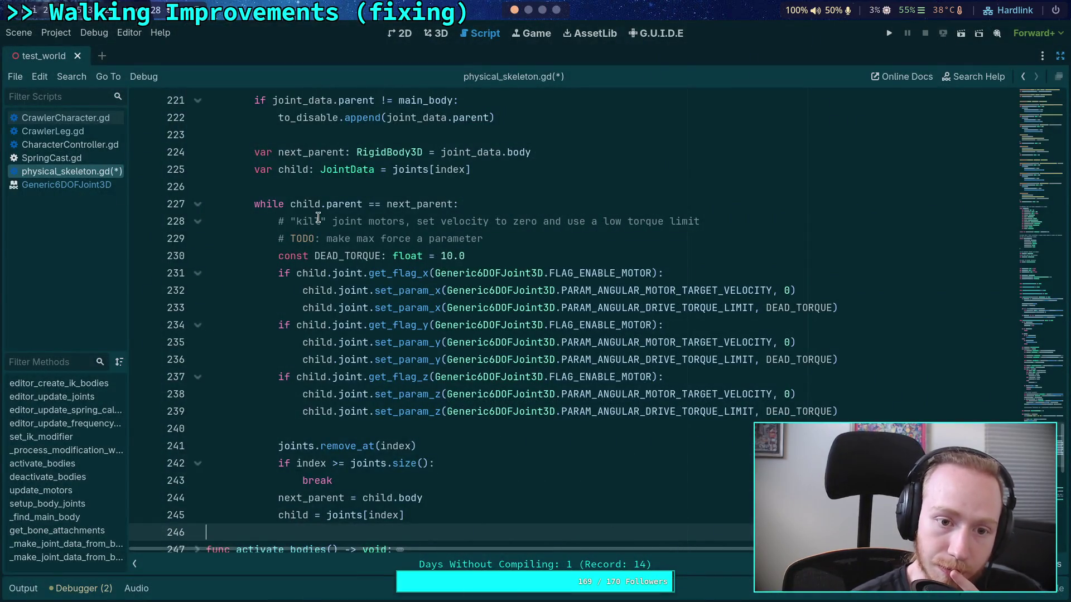
pyautogui.click(197, 205)
pyautogui.scroll(3, 244, 243)
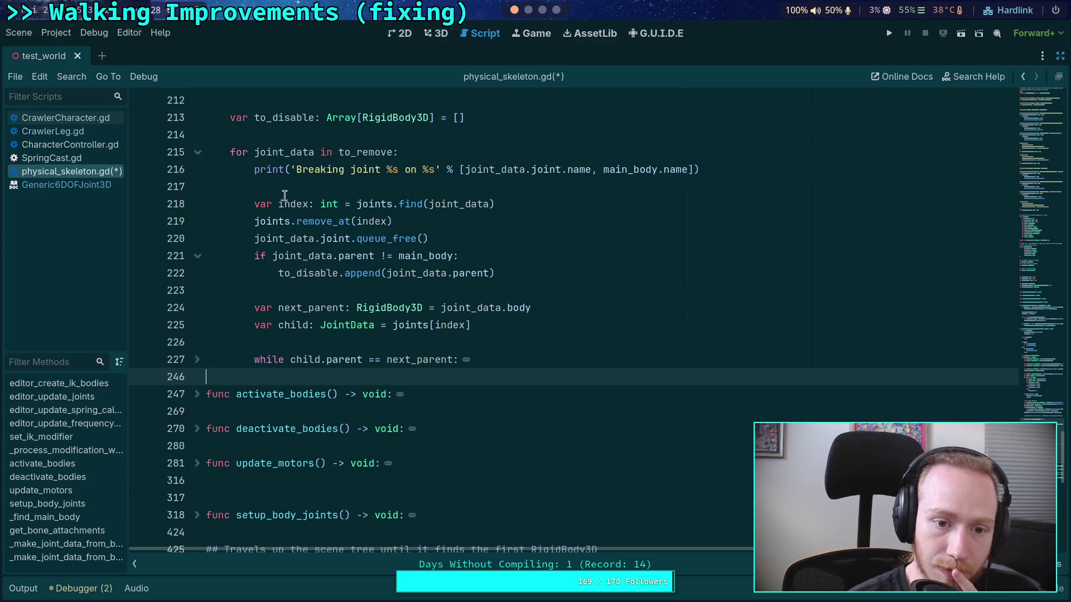
# Start a 'for joint_data in to_disable:' loop with a print after the folded while loop
pyautogui.scroll(2, 275, 288)
pyautogui.doubleClick(300, 221)
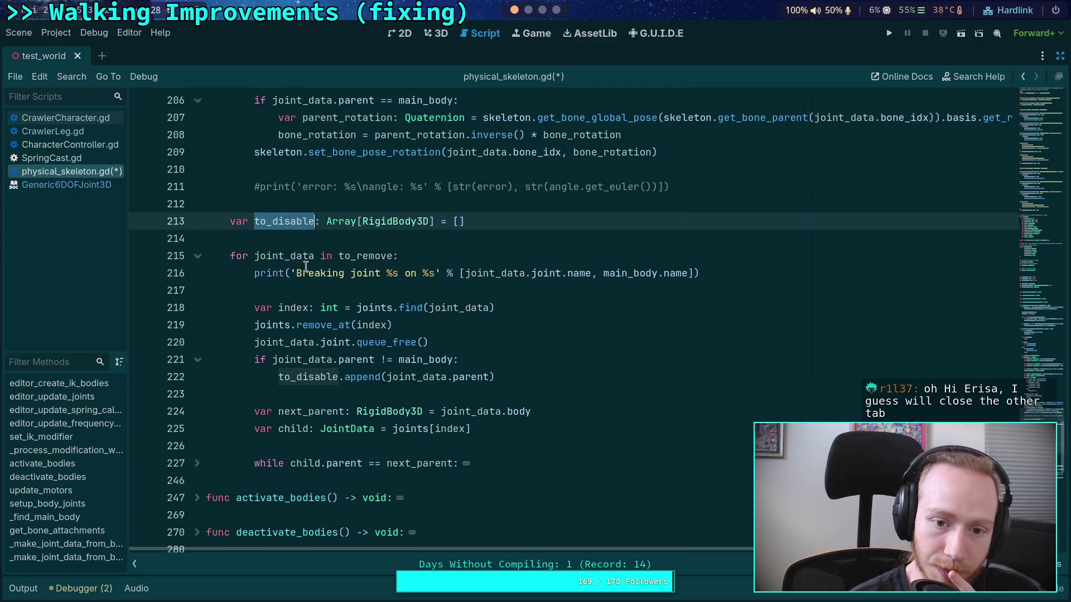
pyautogui.click(350, 467)
pyautogui.click(199, 472)
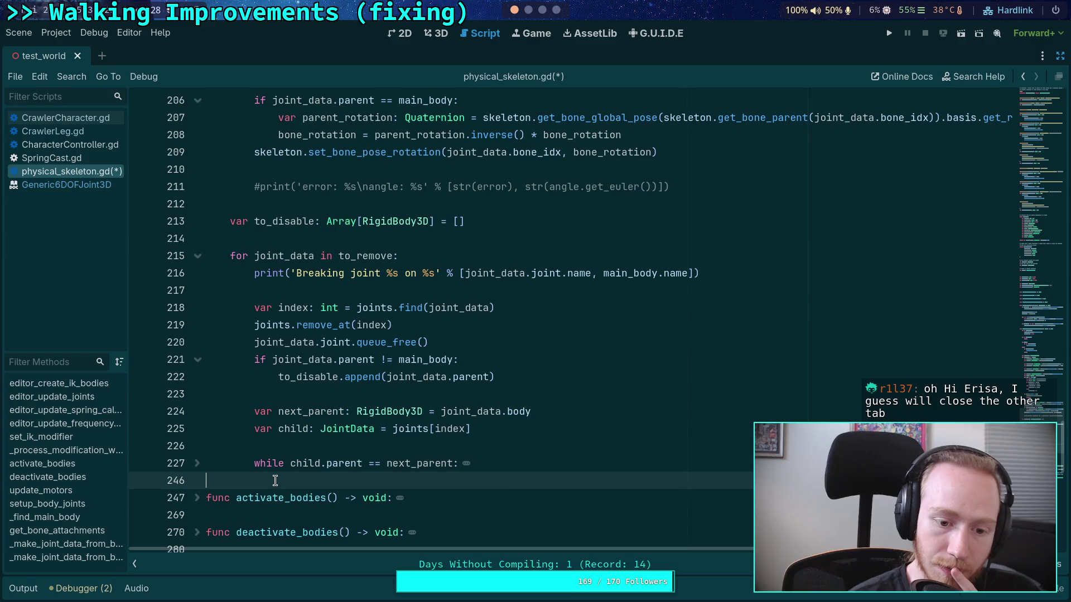
pyautogui.press('Return')
pyautogui.press('Return')
pyautogui.press('Up')
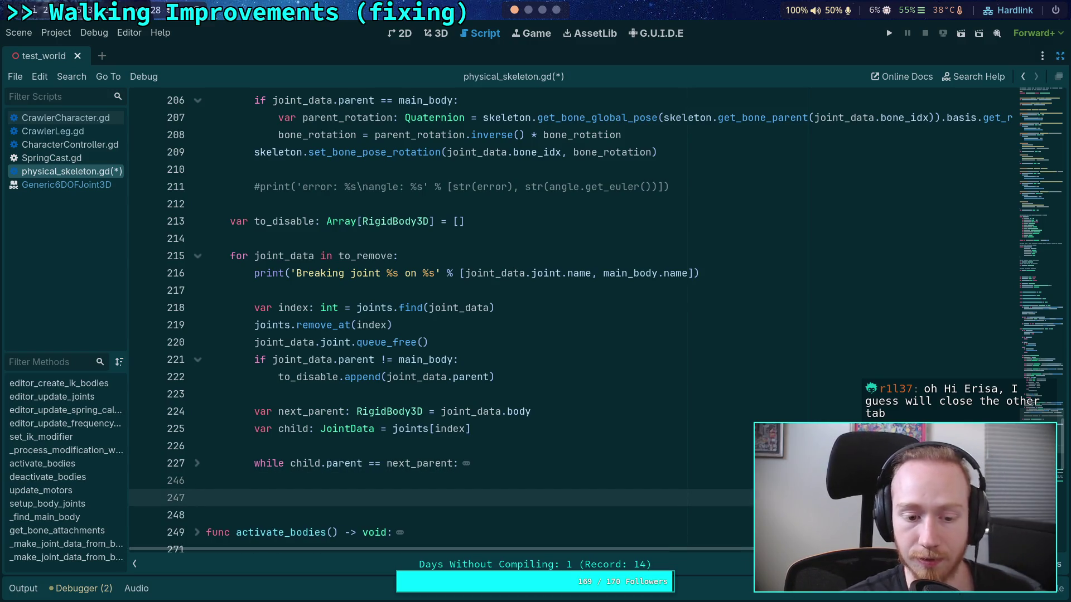
pyautogui.press('Tab')
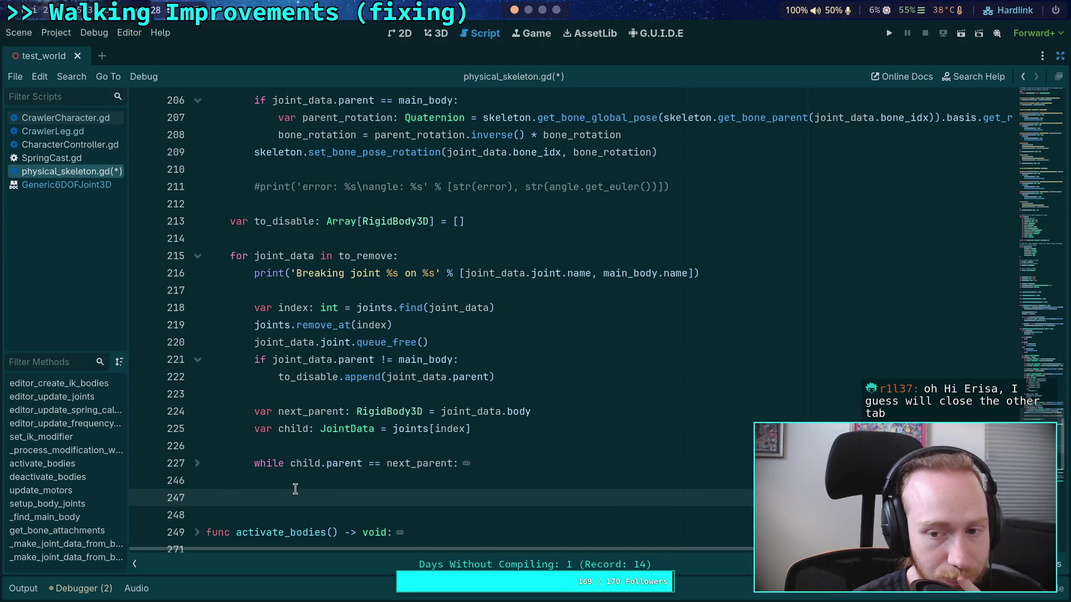
pyautogui.click(357, 363)
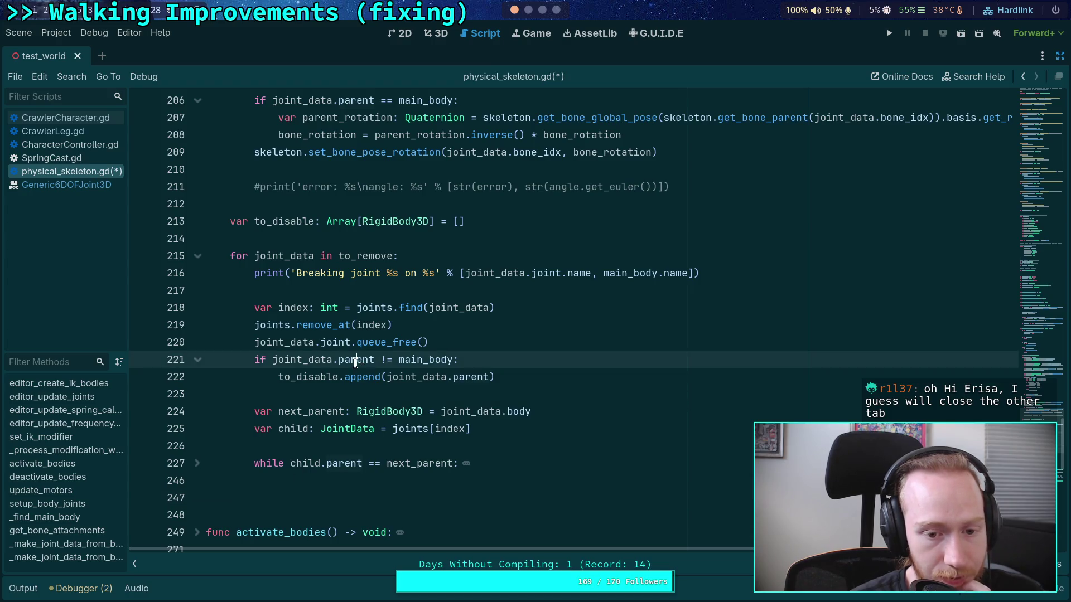
pyautogui.click(337, 494)
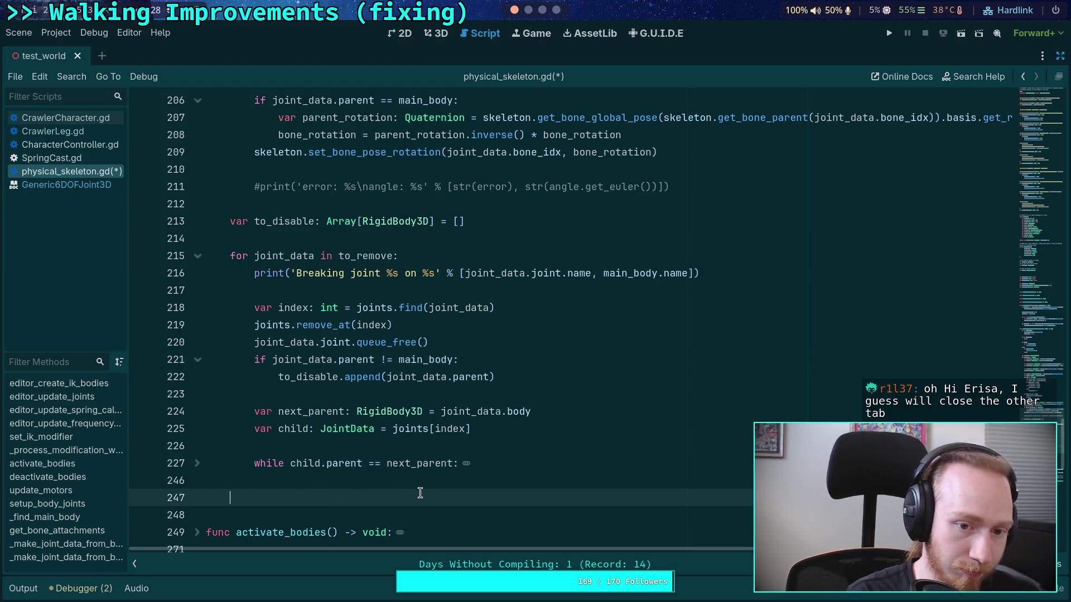
pyautogui.write('for joint_data in to_disable:')
pyautogui.press('Return')
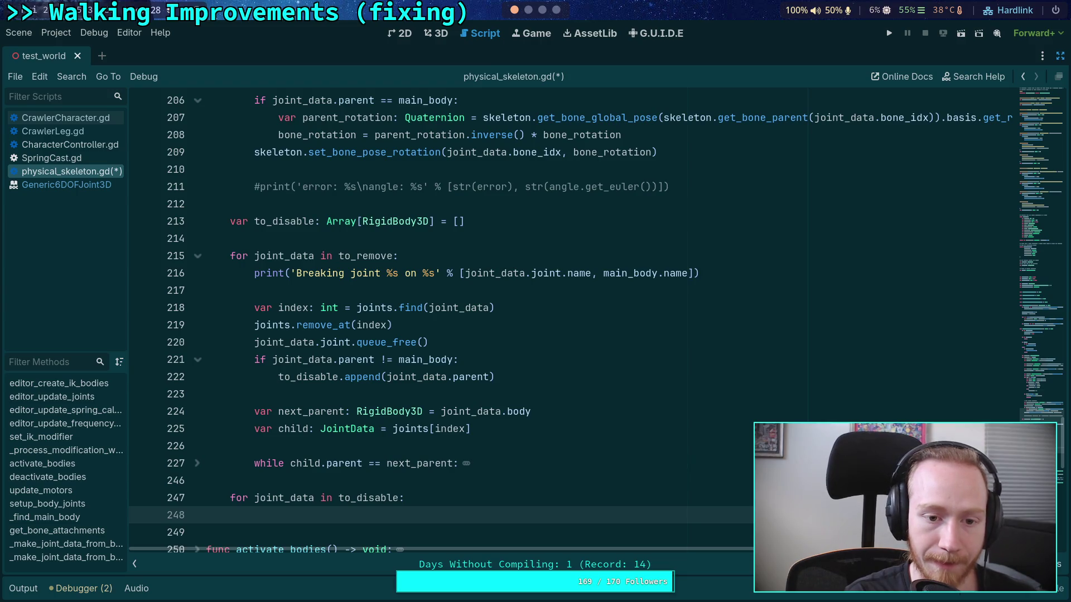
pyautogui.write("print('")
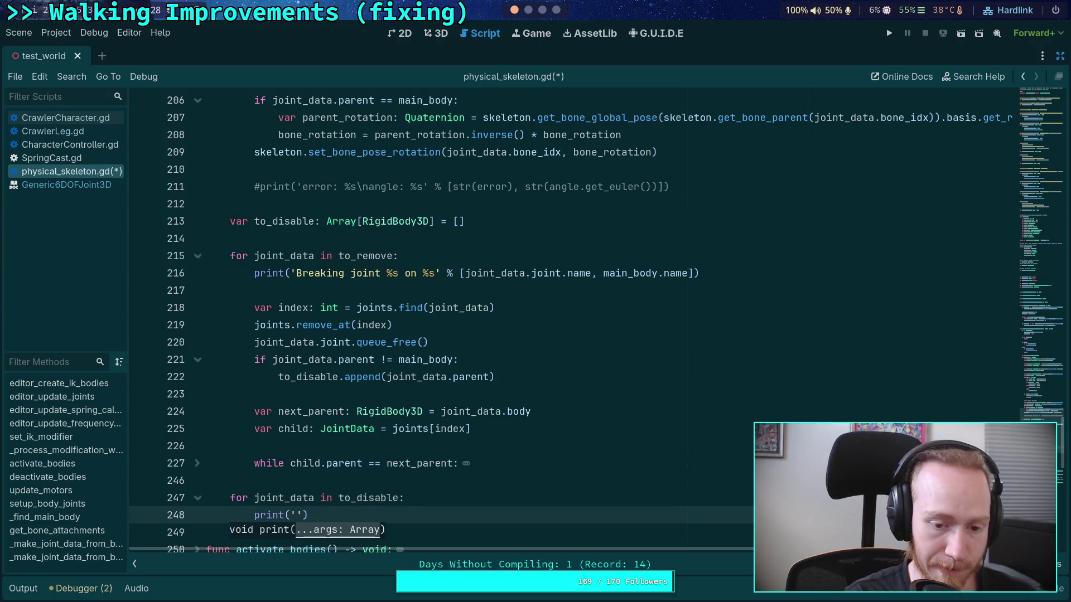
# Undo the misplaced edits to restore the Removing joint print, and save the script
pyautogui.click(199, 464)
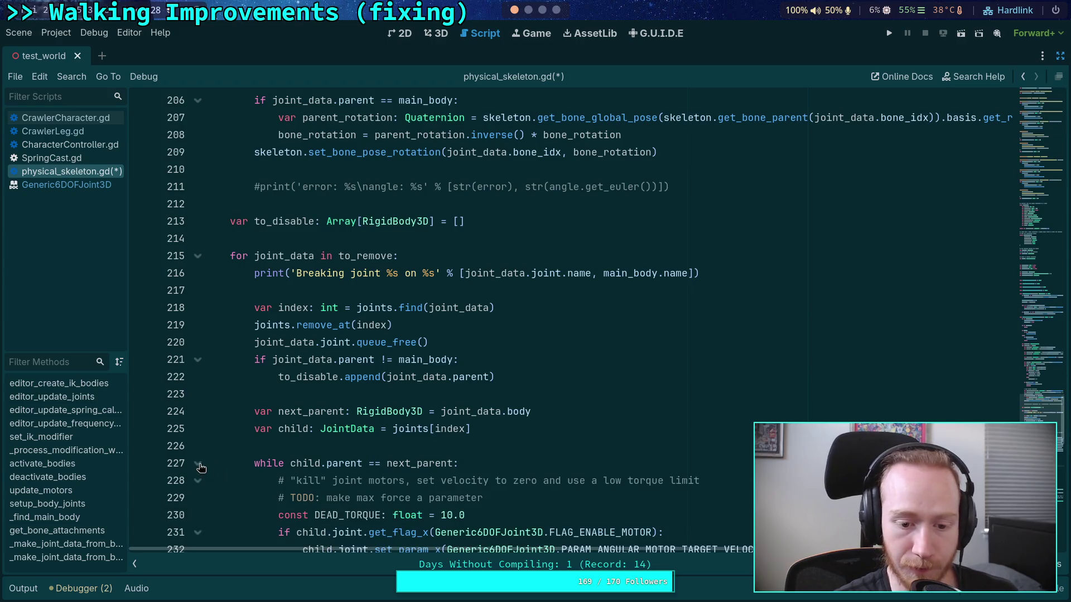
pyautogui.click(467, 464)
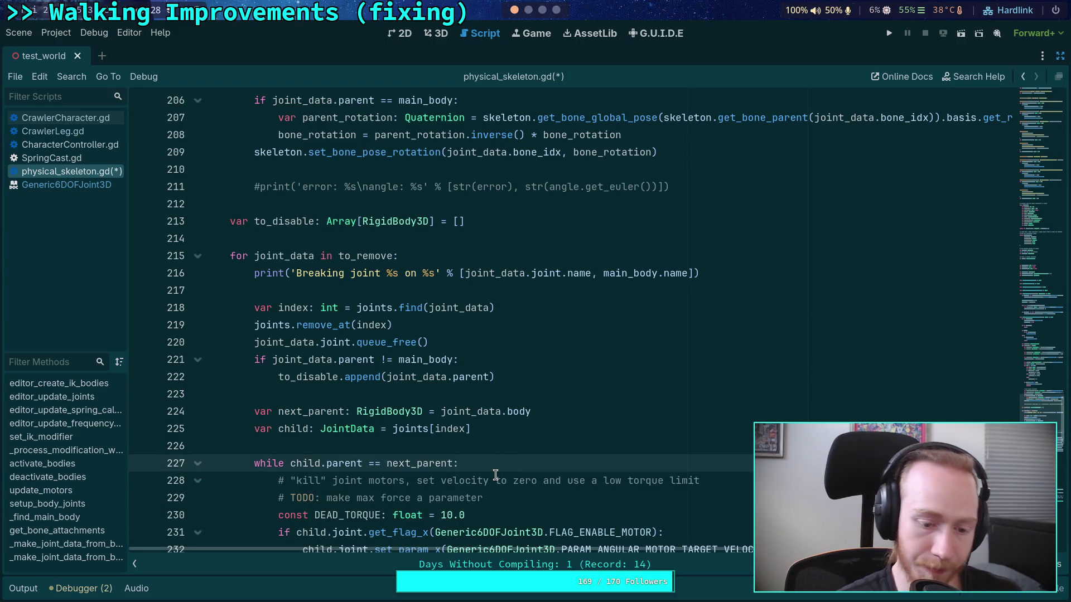
pyautogui.press('Return')
pyautogui.hotkey('ctrl', 'z')
pyautogui.hotkey('ctrl', 'z')
pyautogui.hotkey('ctrl', 'z')
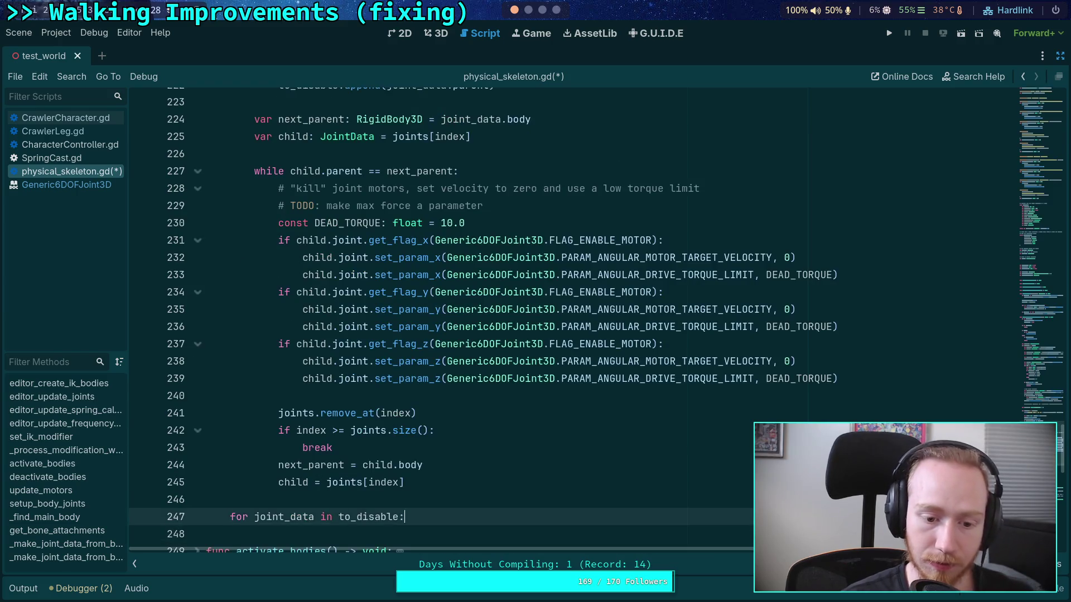
pyautogui.hotkey('ctrl', 'z')
pyautogui.hotkey('ctrl', 'z')
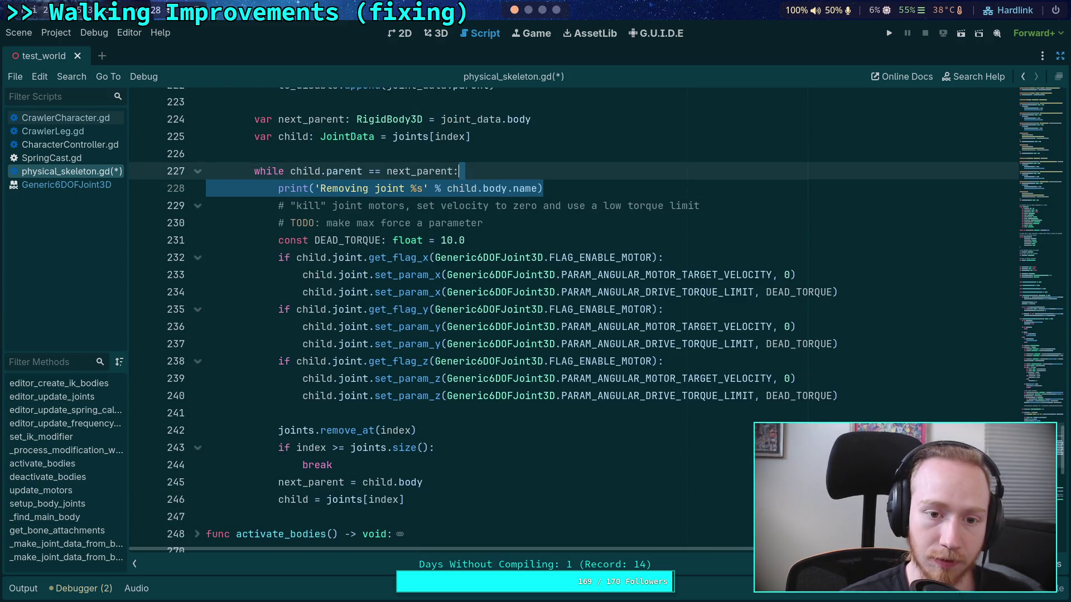
pyautogui.scroll(3, 260, 249)
pyautogui.hotkey('ctrl', 's')
# Below the folded to_remove loop, add a to_disable loop printing 'Disabling %s' % joint_data.body
pyautogui.click(198, 119)
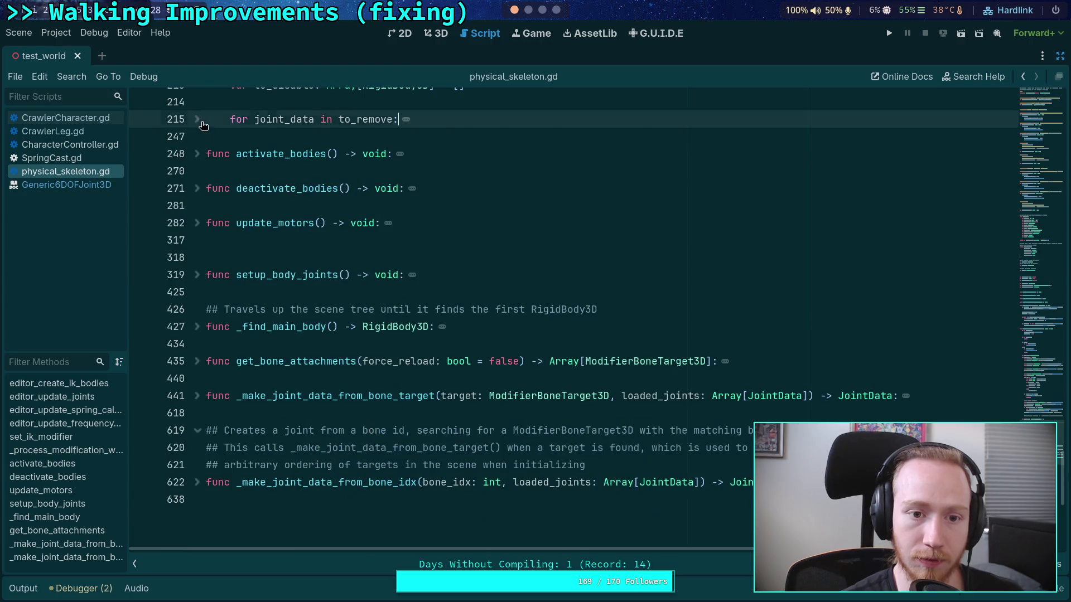
pyautogui.click(287, 137)
pyautogui.press('Return')
pyautogui.press('Return')
pyautogui.press('Up')
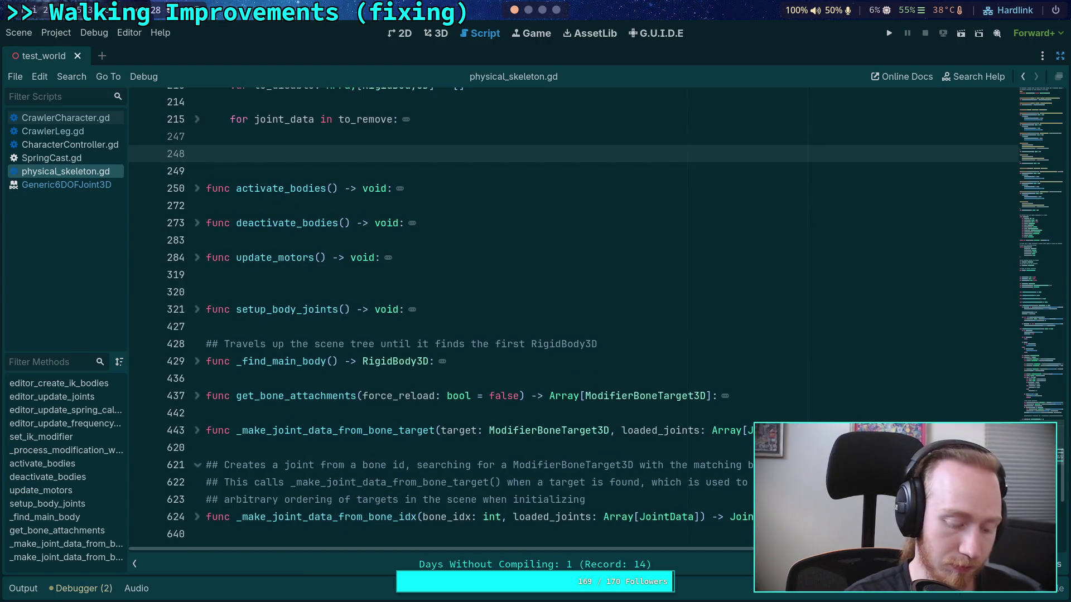
pyautogui.write('for joint_data')
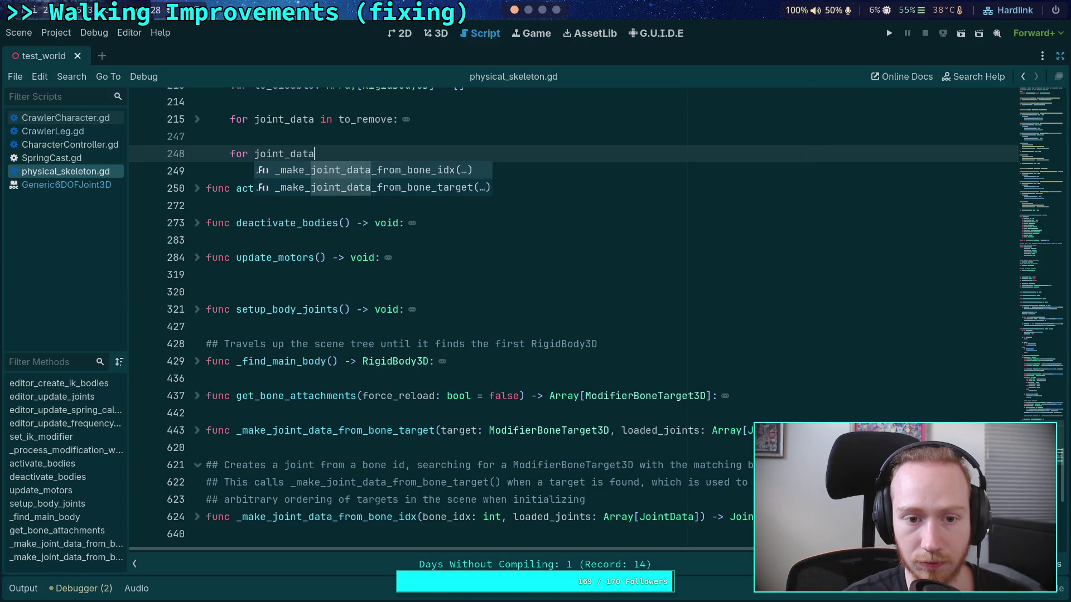
pyautogui.write(' in to_disable:')
pyautogui.press('Return')
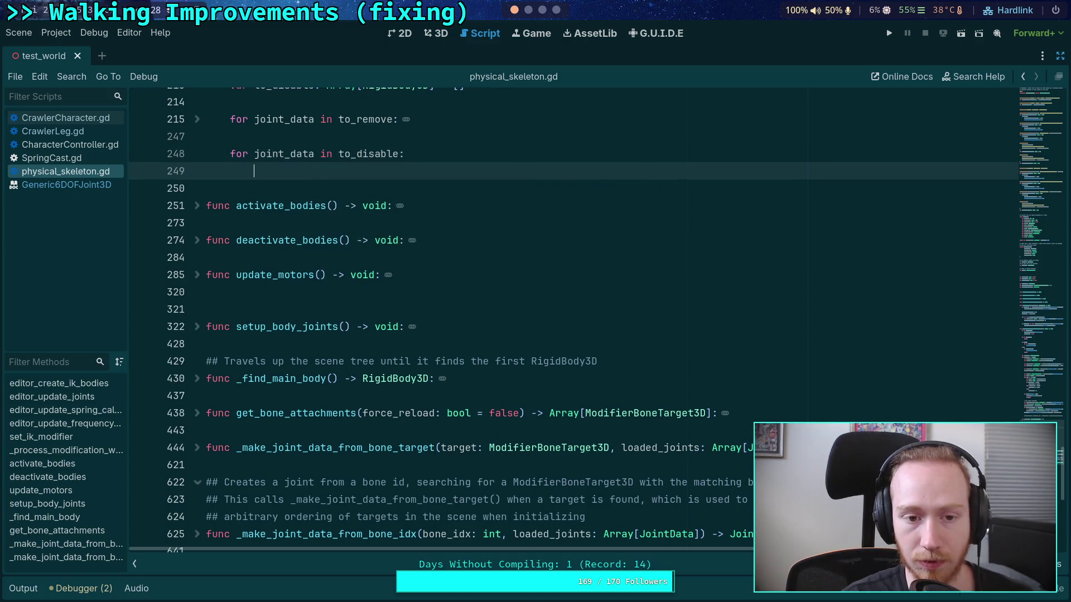
pyautogui.write("print('Dis")
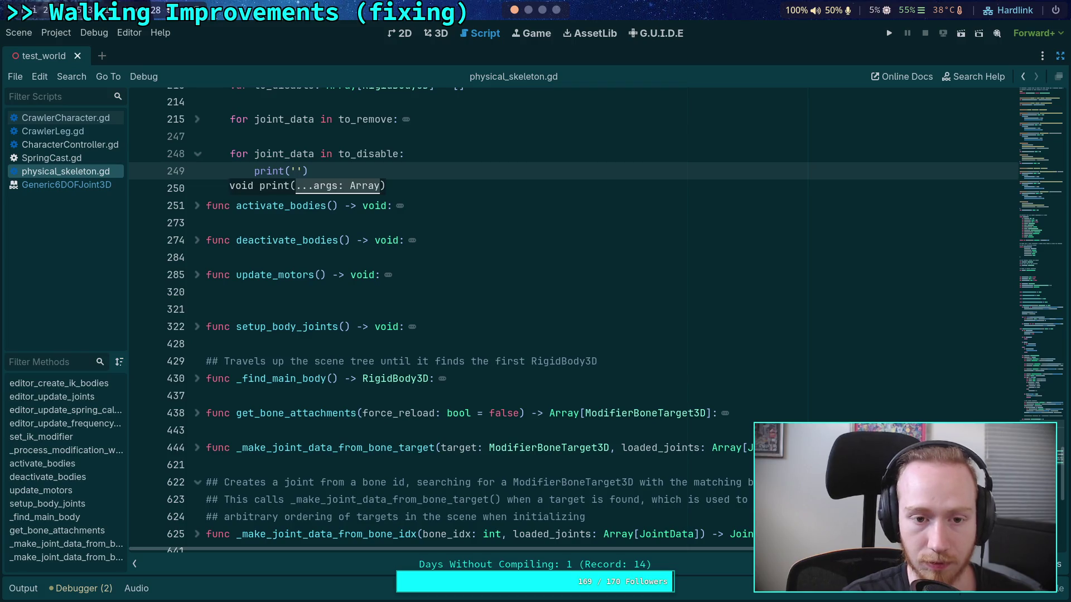
pyautogui.write('abling')
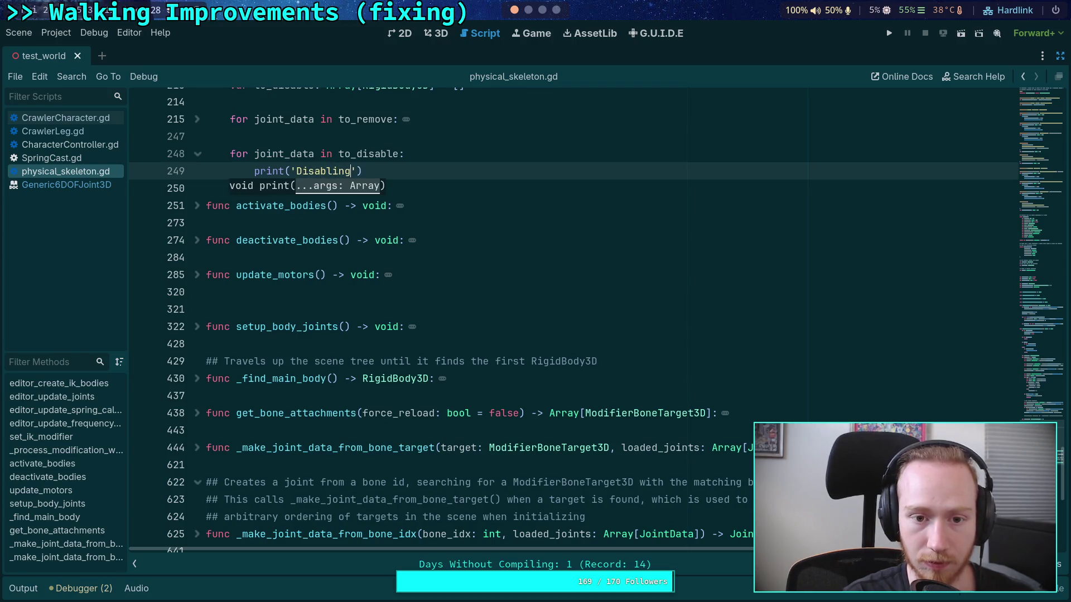
pyautogui.write(" %s' % joint_data.body")
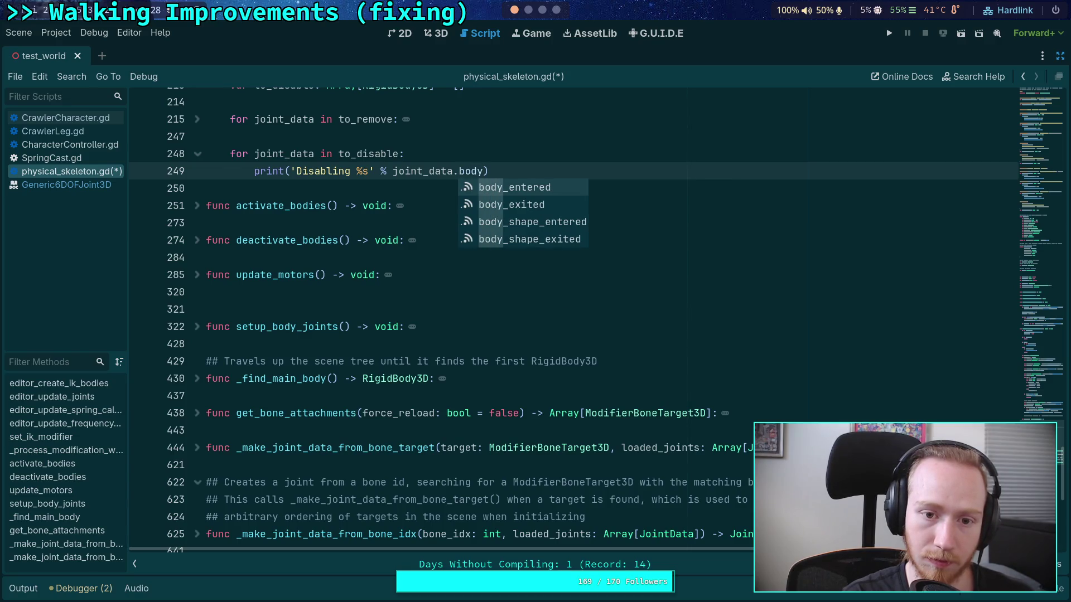
# Insert an empty indented line between the to_disable loop header on line 248 and its print
pyautogui.scroll(3, 294, 151)
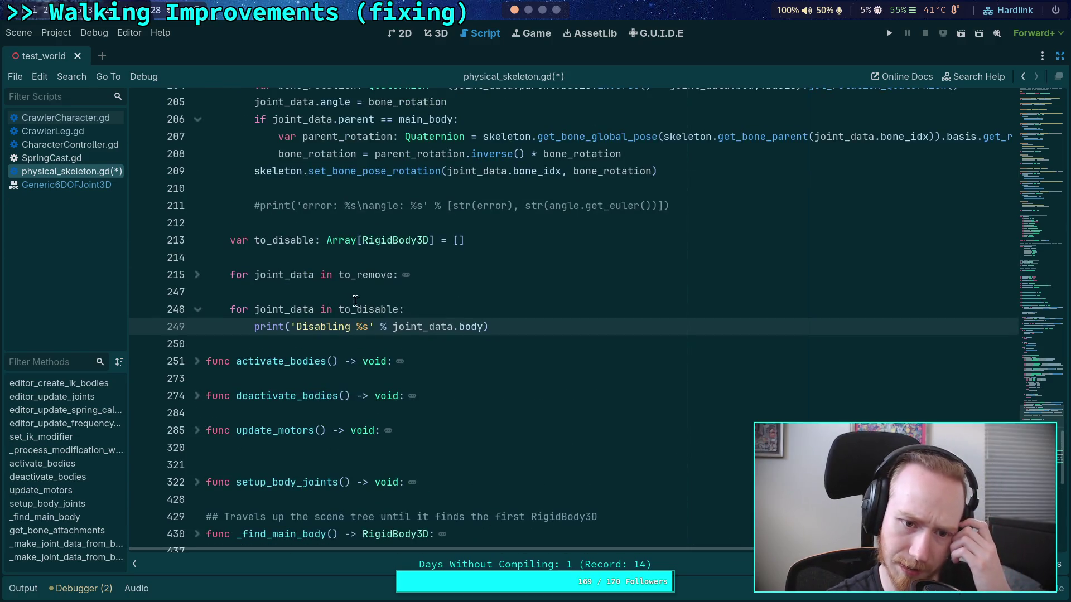
pyautogui.moveTo(388, 241)
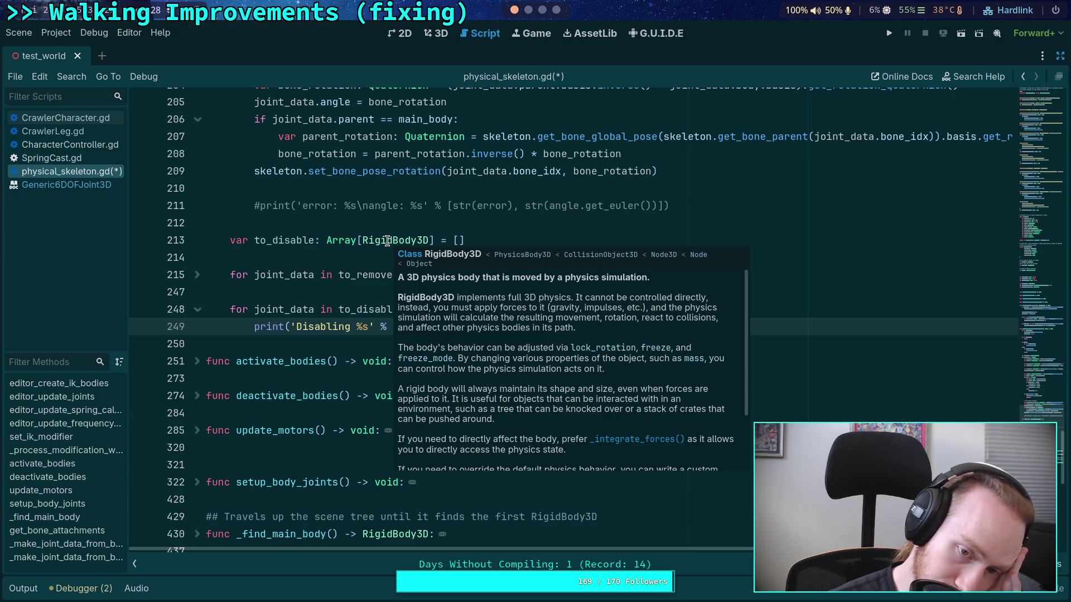
pyautogui.doubleClick(388, 241)
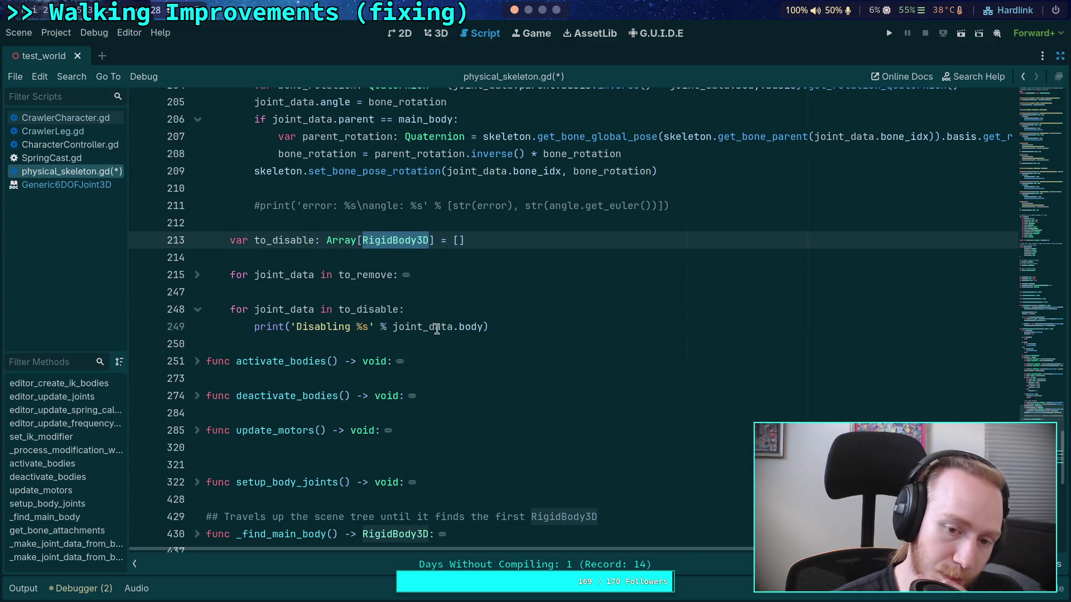
pyautogui.moveTo(315, 310)
pyautogui.mouseDown()
pyautogui.moveTo(256, 310)
pyautogui.moveTo(316, 310)
pyautogui.mouseUp()
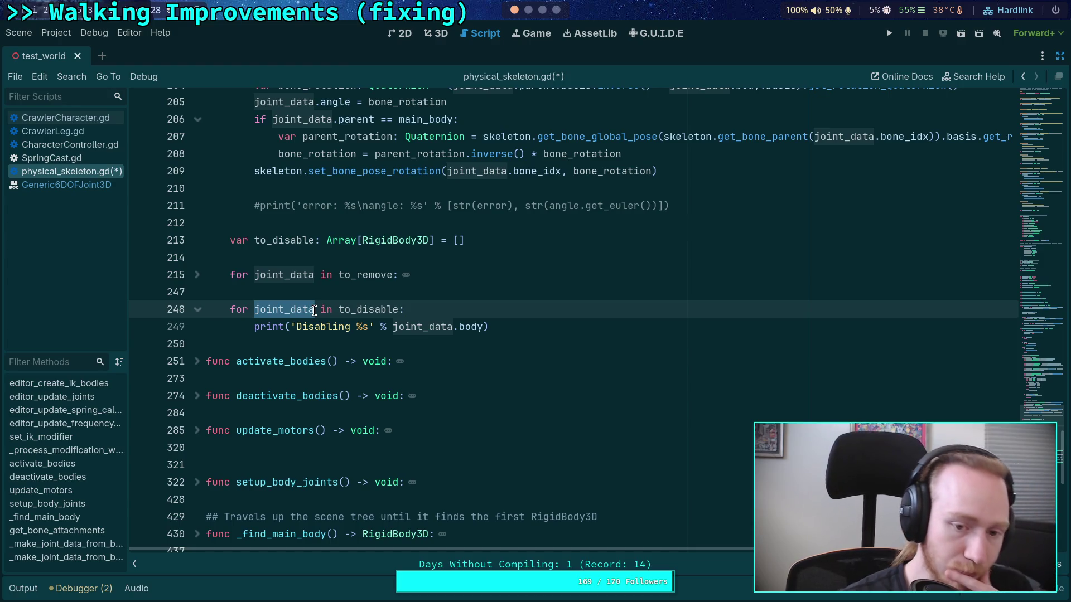
pyautogui.scroll(3, 348, 325)
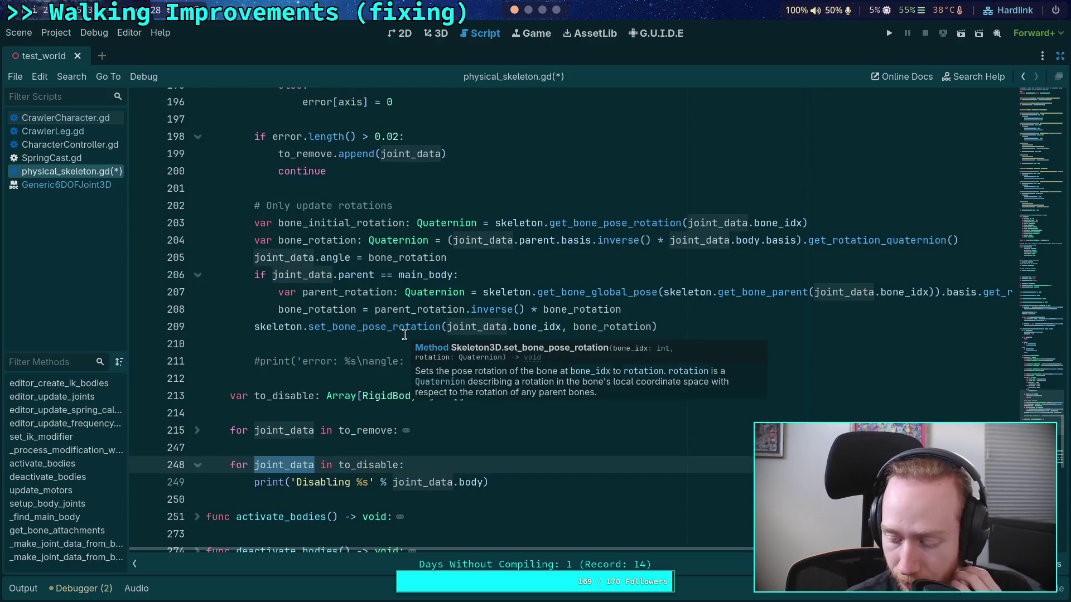
pyautogui.scroll(-4, 404, 334)
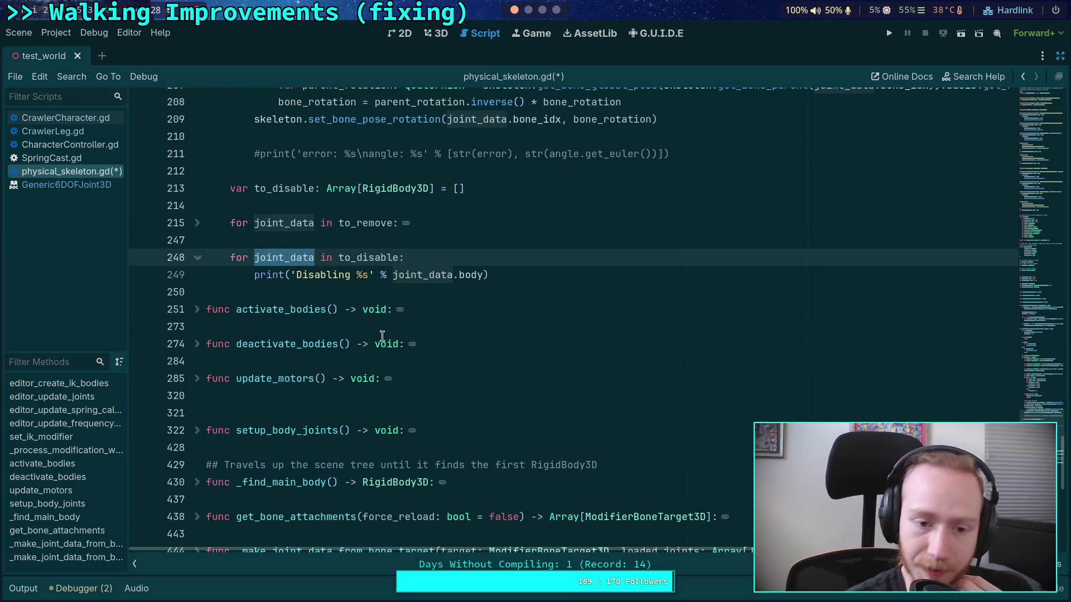
pyautogui.scroll(1, 378, 336)
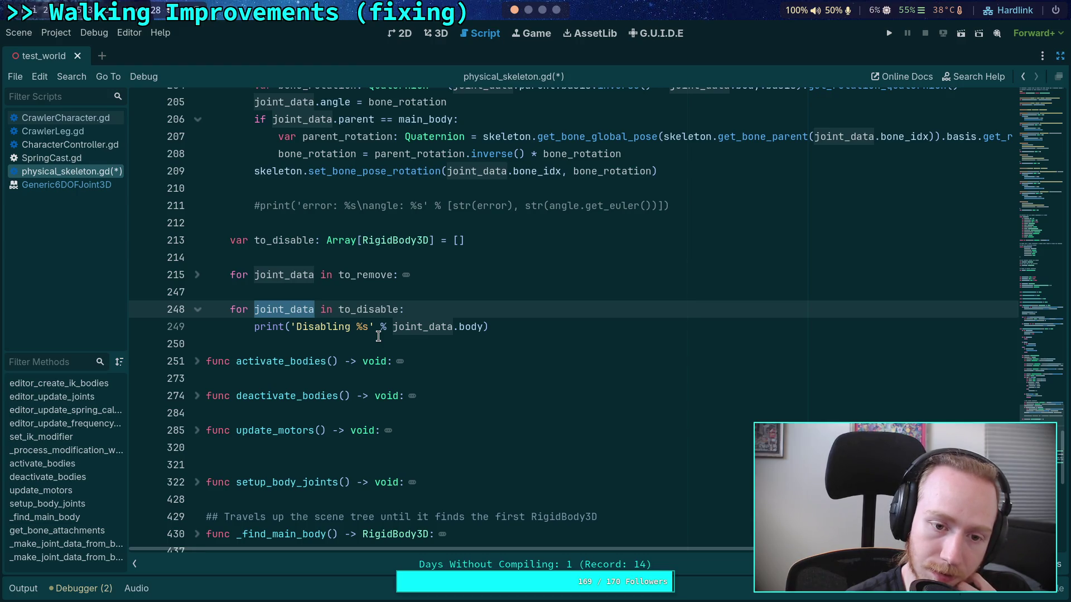
pyautogui.press('End')
pyautogui.press('Down')
pyautogui.hotkey('ctrl', 'shift', 'Return')
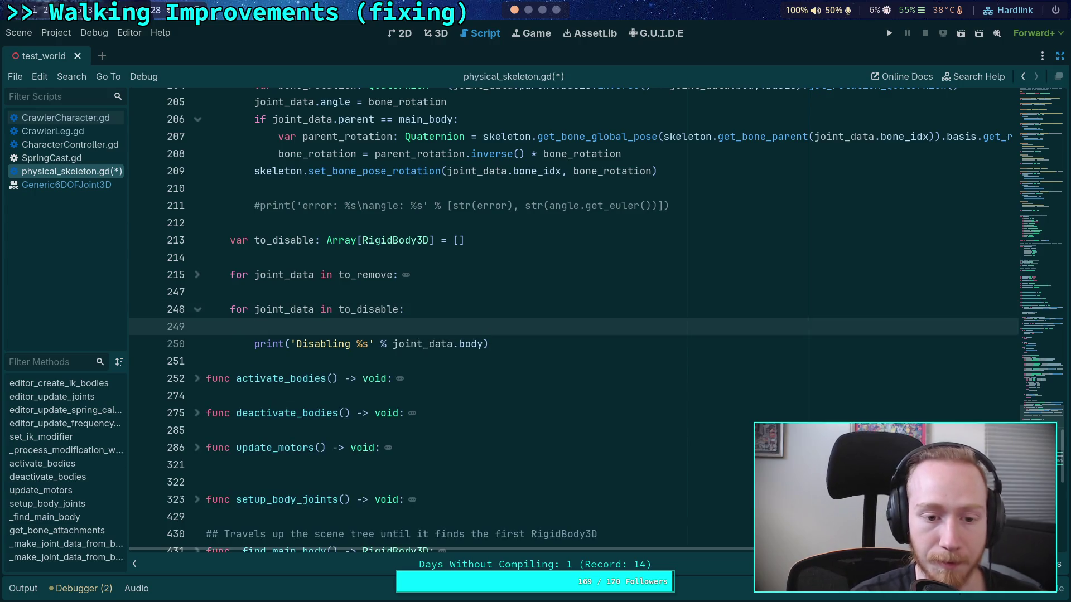
# Rename the loop variable to body and nest the print in 'for i in range(joints.size()):'
pyautogui.doubleClick(290, 309)
pyautogui.write('body')
pyautogui.scroll(1, 274, 313)
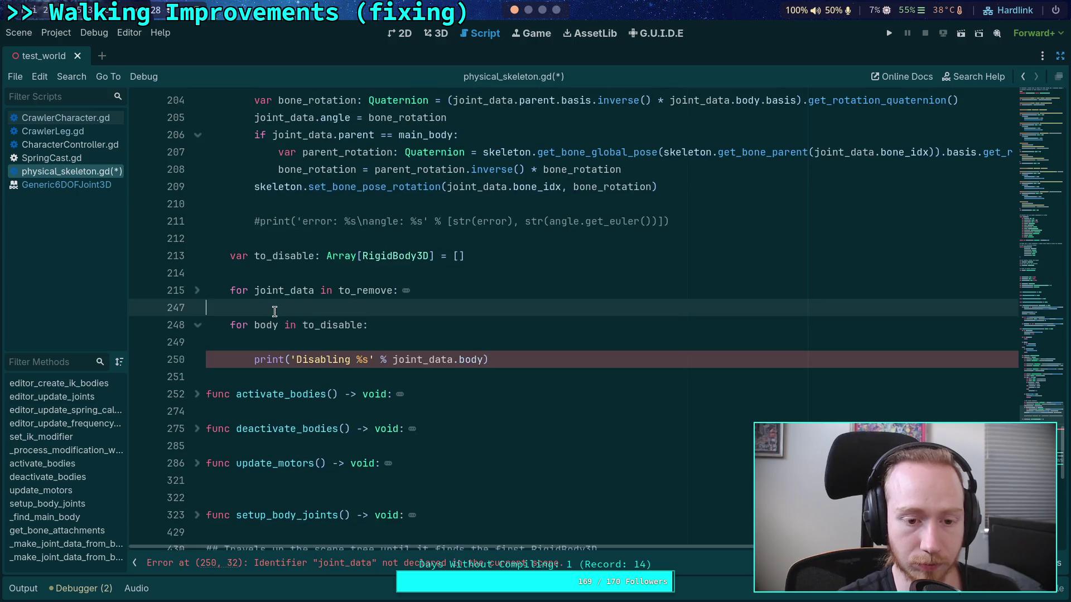
pyautogui.click(405, 342)
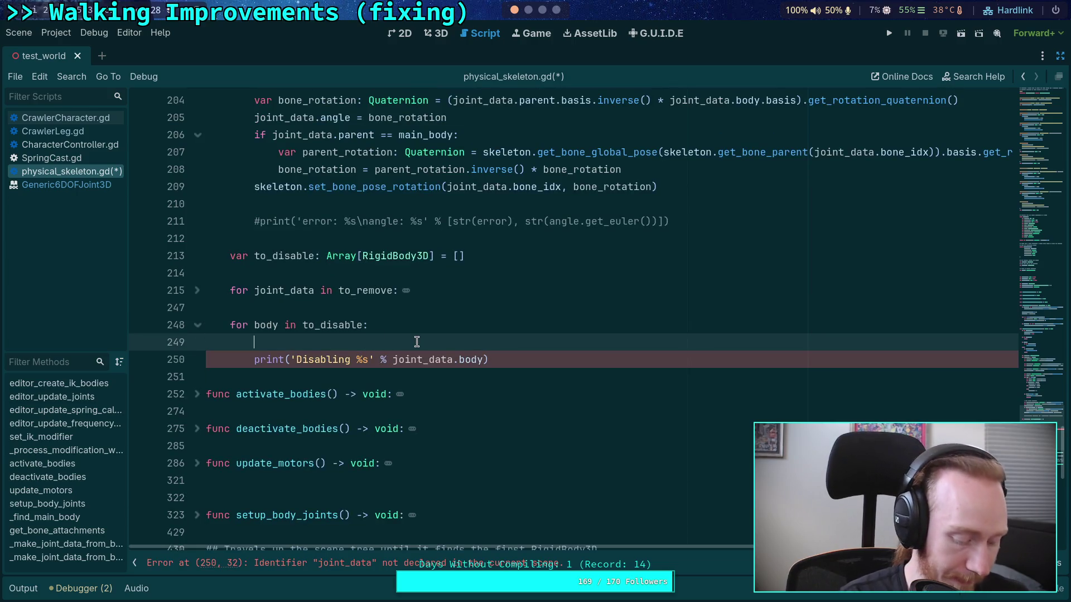
pyautogui.write('for')
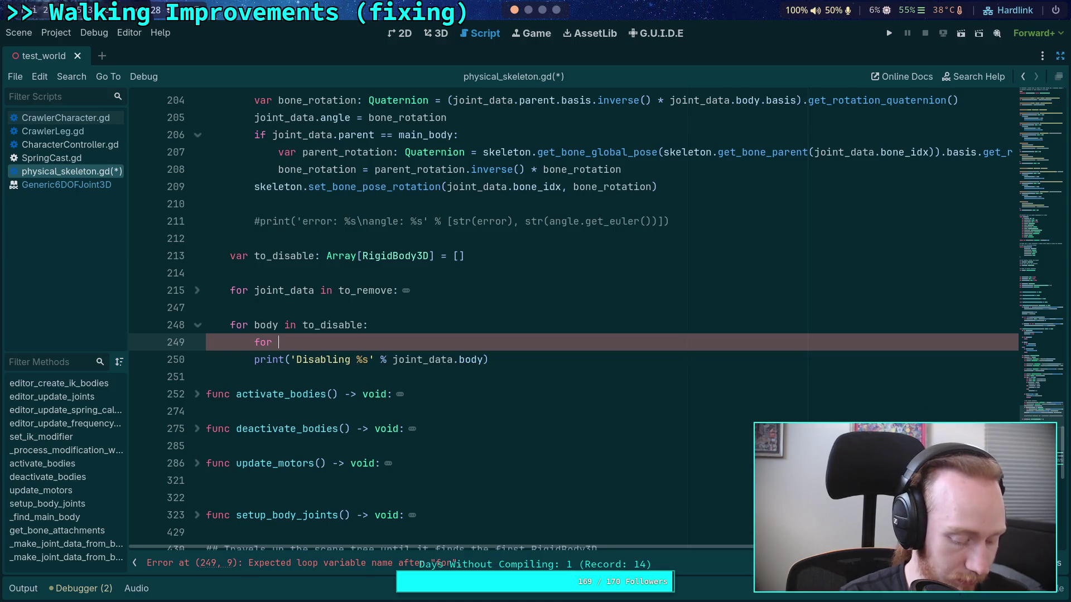
pyautogui.write(' j')
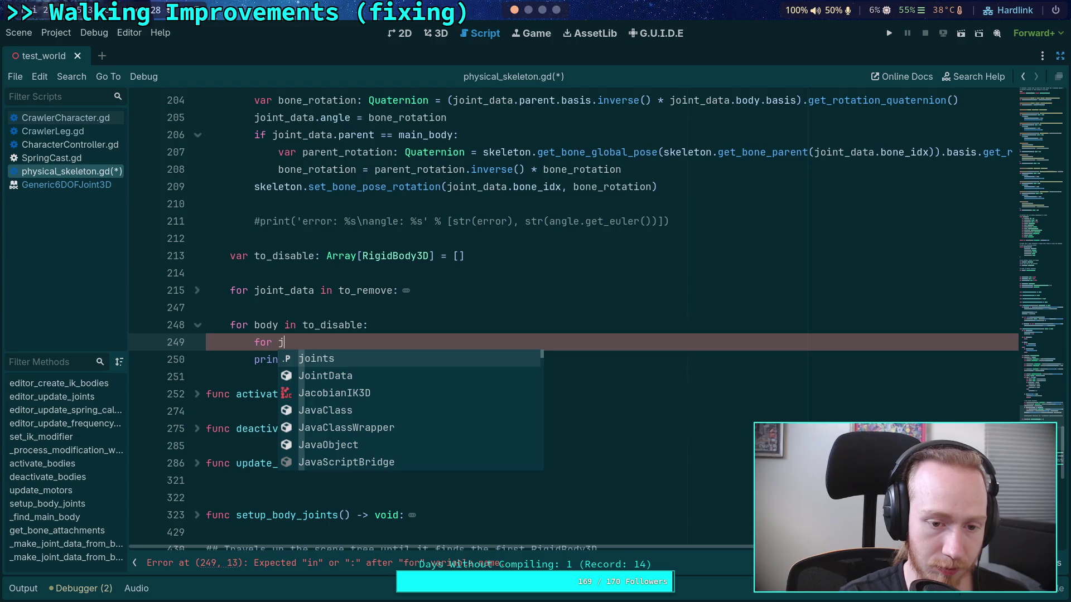
pyautogui.press('BackSpace')
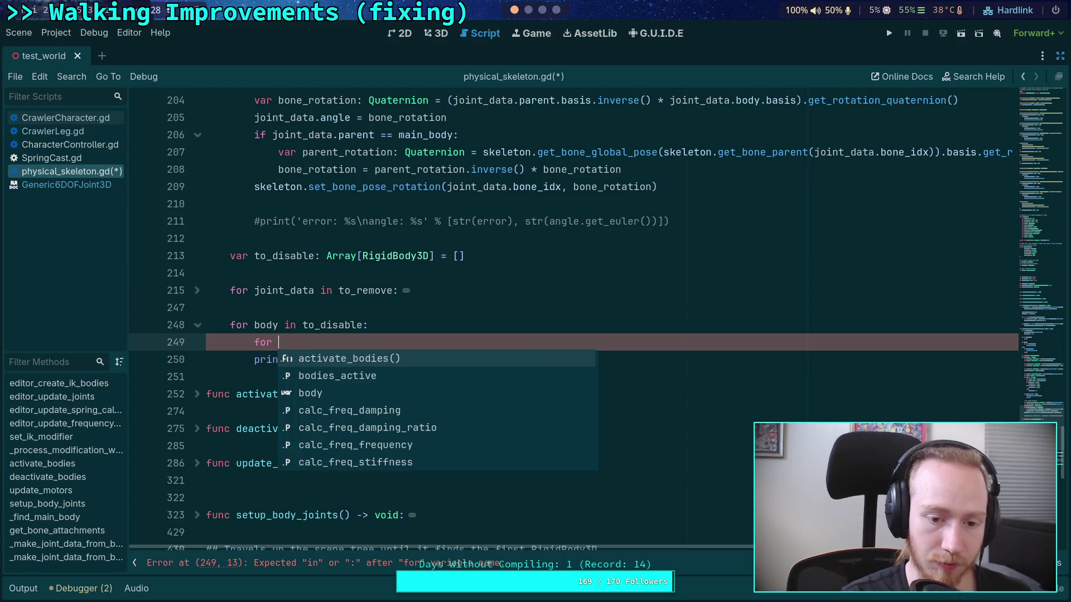
pyautogui.write('i in range')
pyautogui.press('Return')
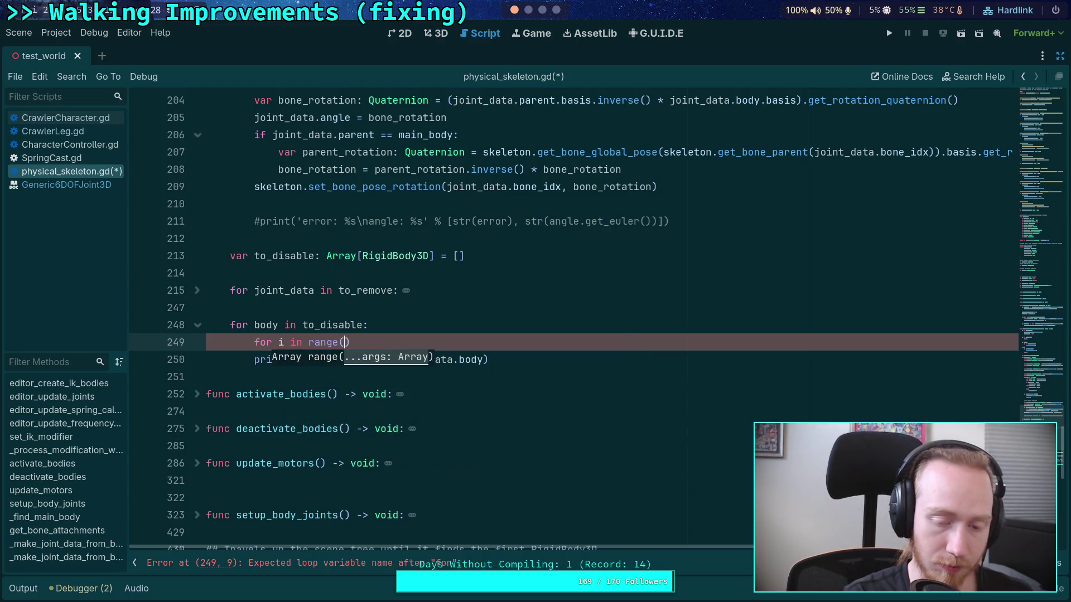
pyautogui.write('joints.size()')
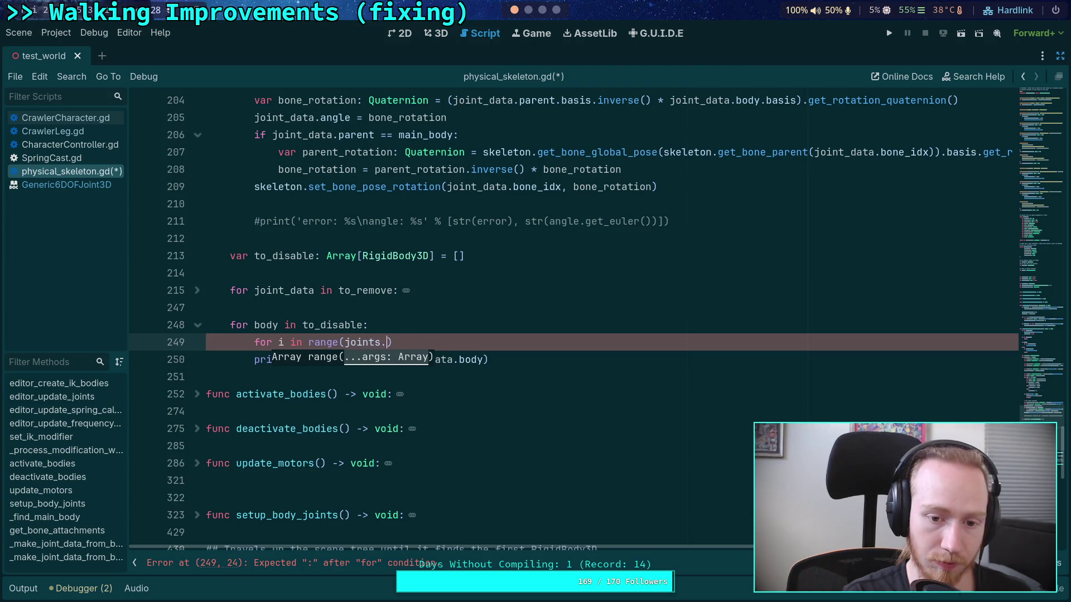
pyautogui.write(') :')
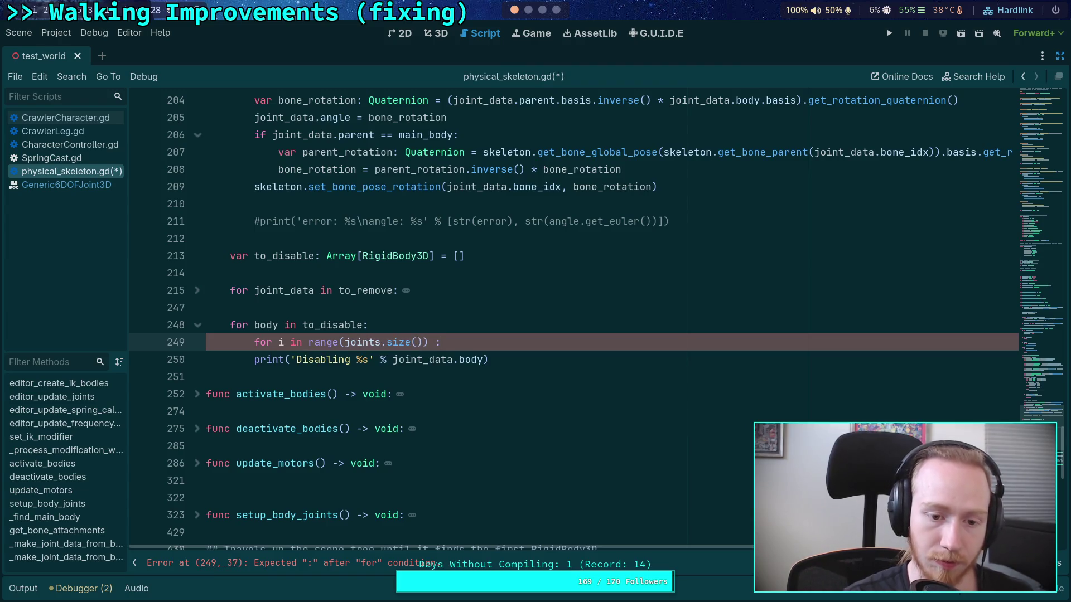
pyautogui.click(255, 359)
pyautogui.press('Tab')
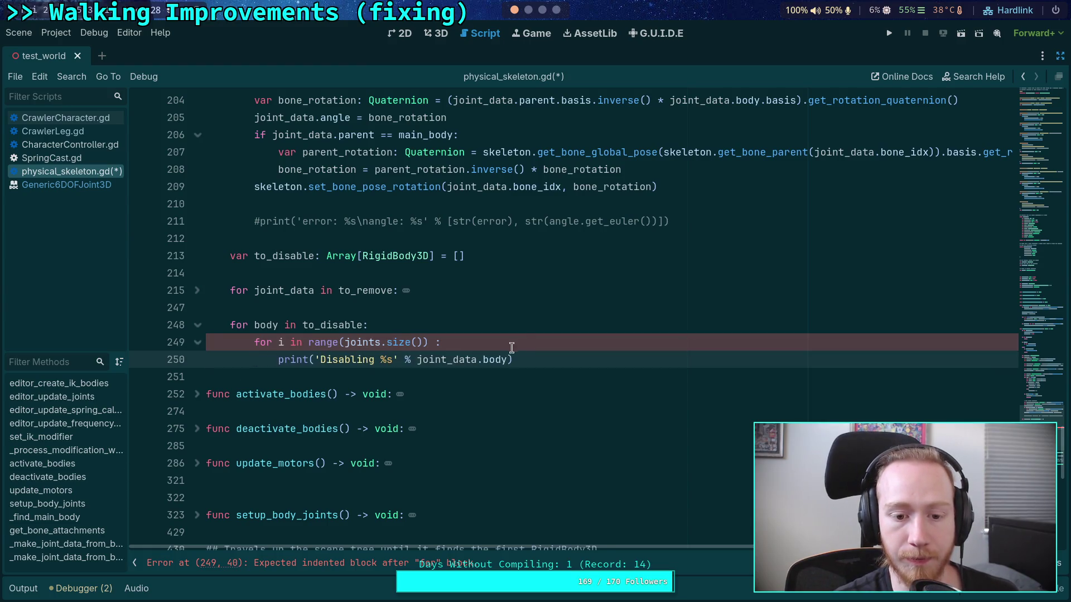
pyautogui.click(511, 343)
pyautogui.press('BackSpace')
pyautogui.press('BackSpace')
pyautogui.write(':')
pyautogui.press('Return')
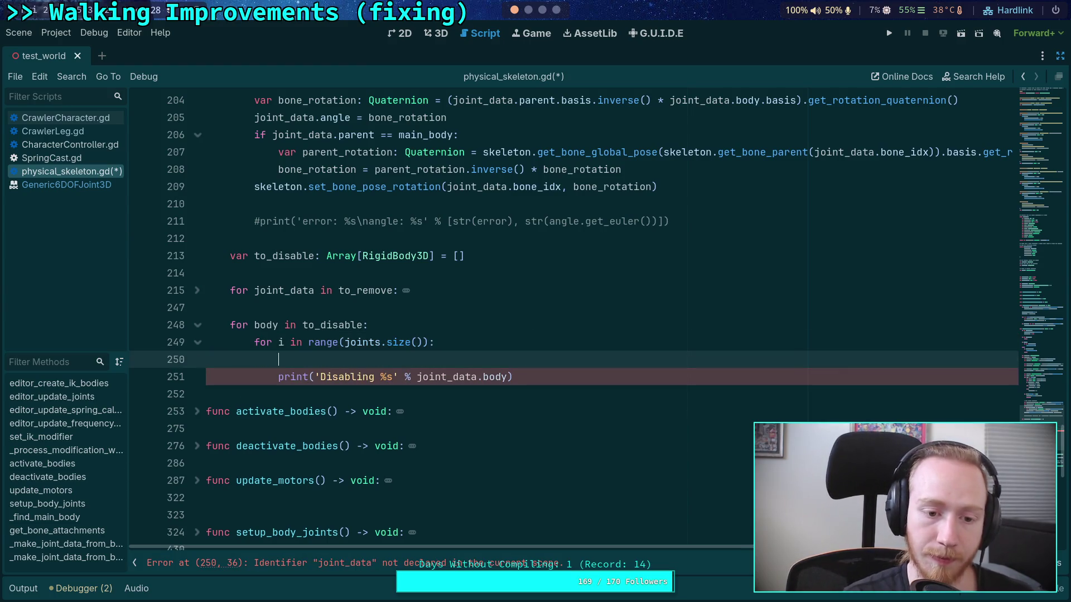
# Fetch 'var joint_data: JointData = joints[i]' and continue when joint_data.body != body
pyautogui.write('if')
pyautogui.write('joints')
pyautogui.press('BackSpace')
pyautogui.hotkey('ctrl', 'BackSpace')
pyautogui.hotkey('ctrl', 'BackSpace')
pyautogui.write('var joint_data: jo')
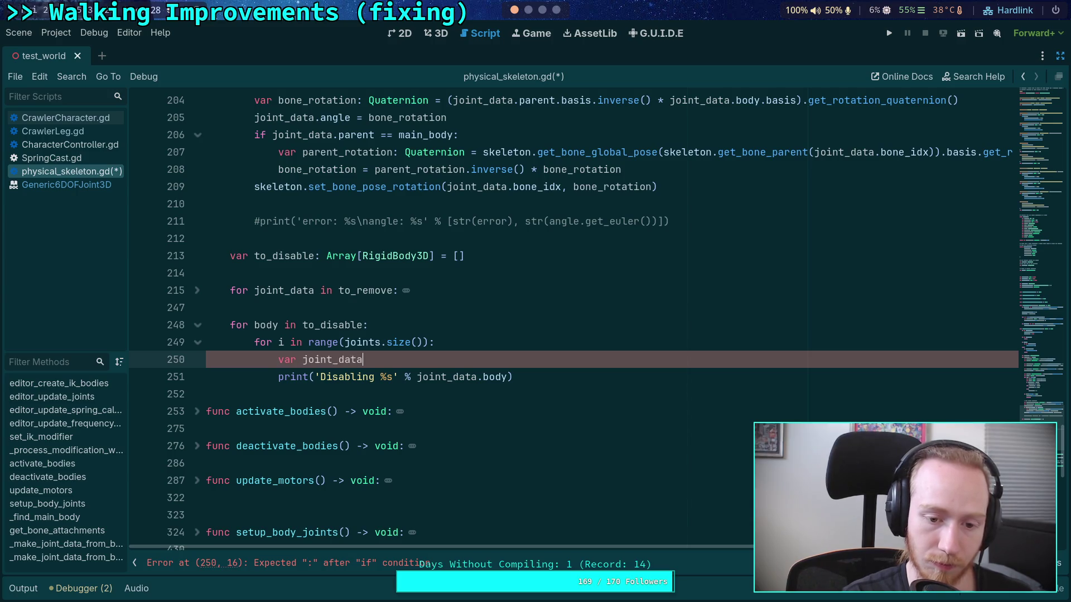
pyautogui.press('Return')
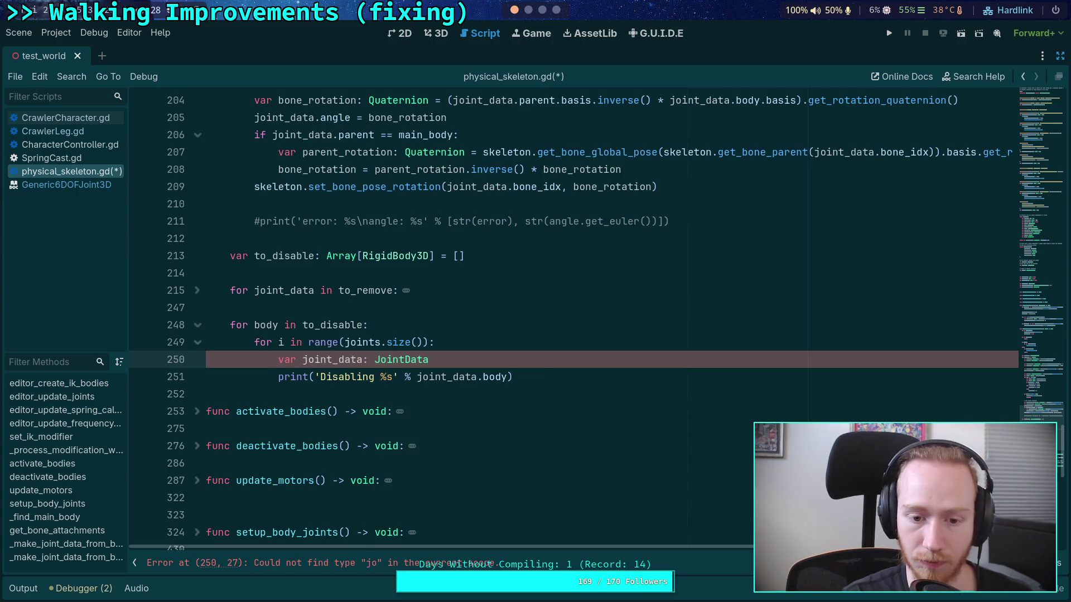
pyautogui.write(' = joints')
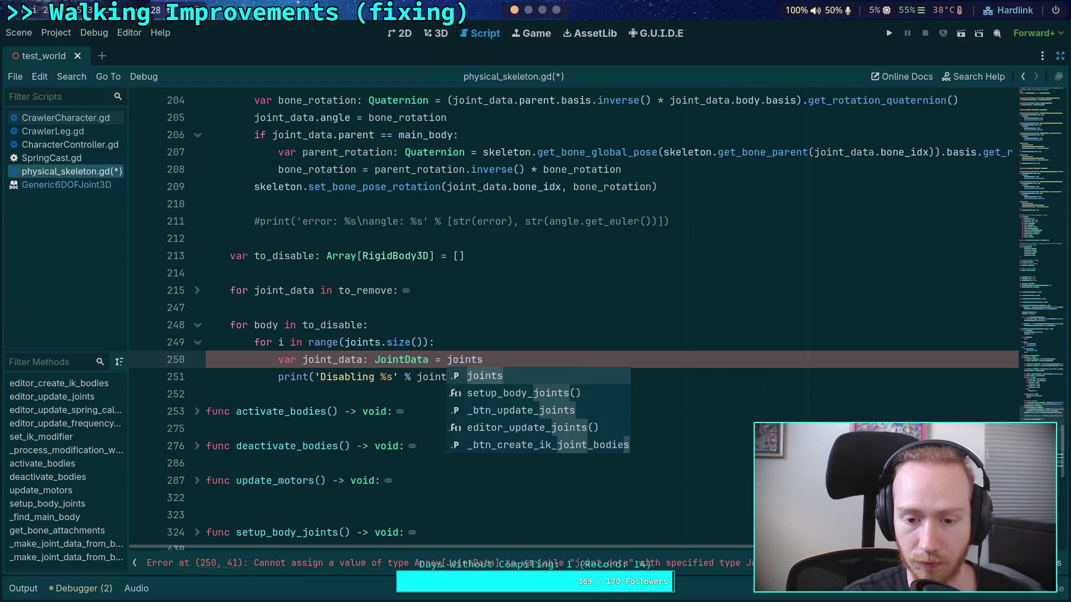
pyautogui.write('[i')
pyautogui.write('if ')
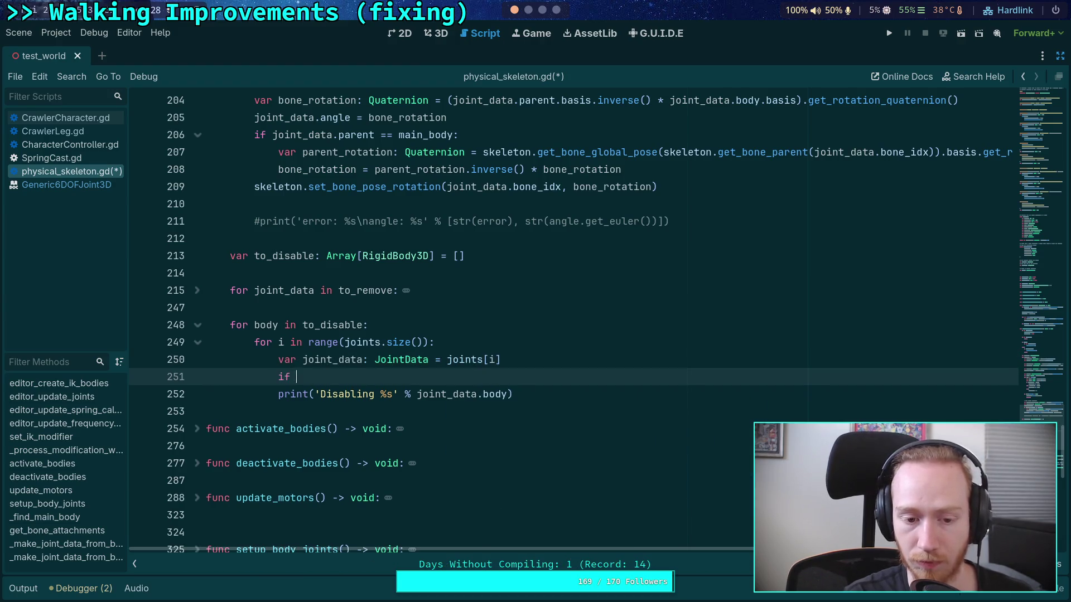
pyautogui.write('joint_data.body !')
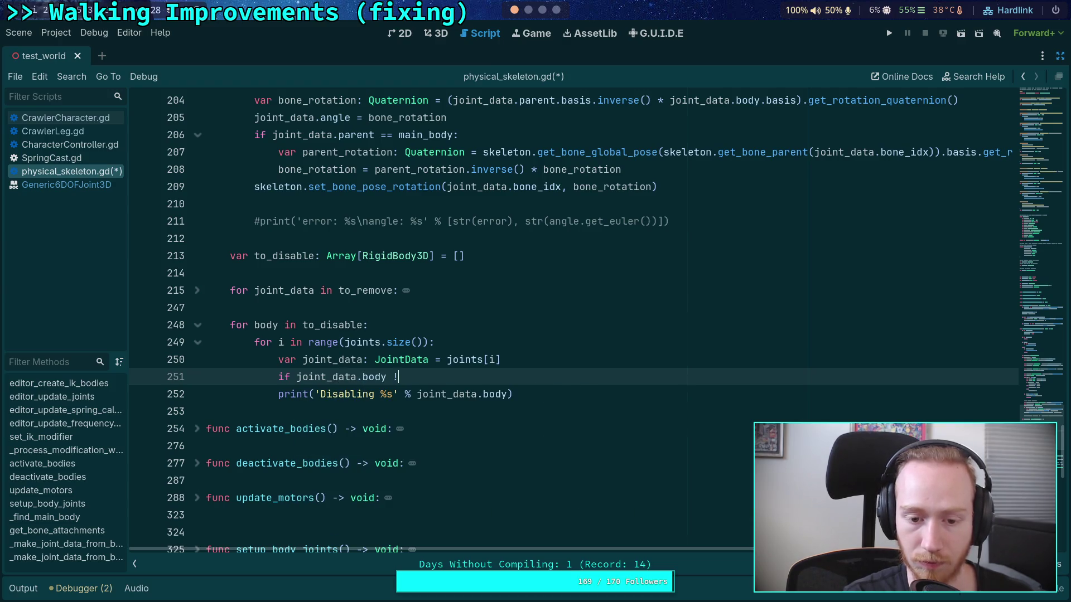
pyautogui.write('= body:')
pyautogui.press('Return')
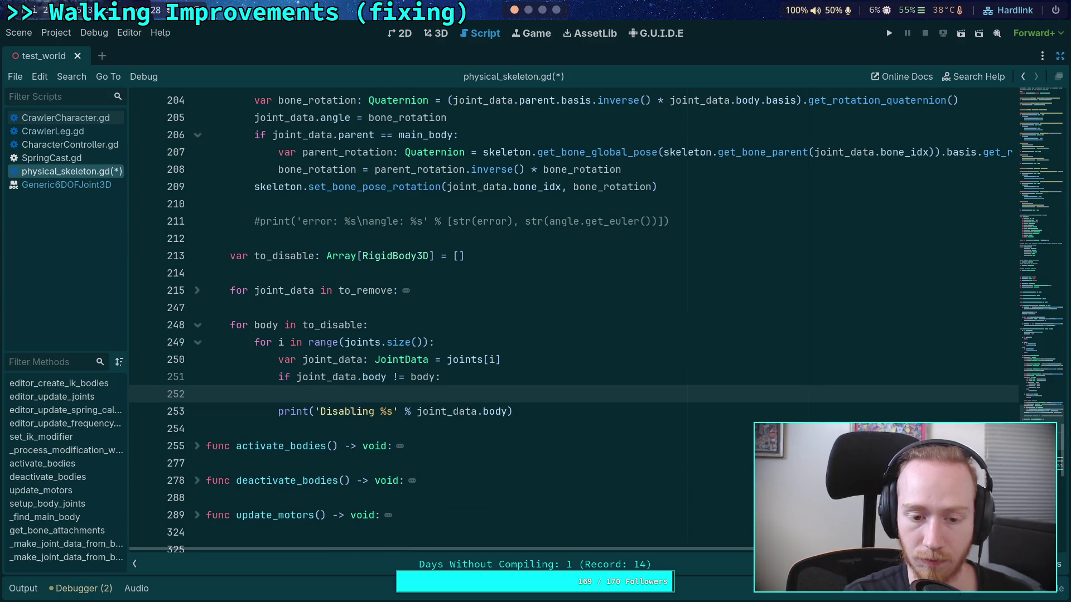
pyautogui.write('continue')
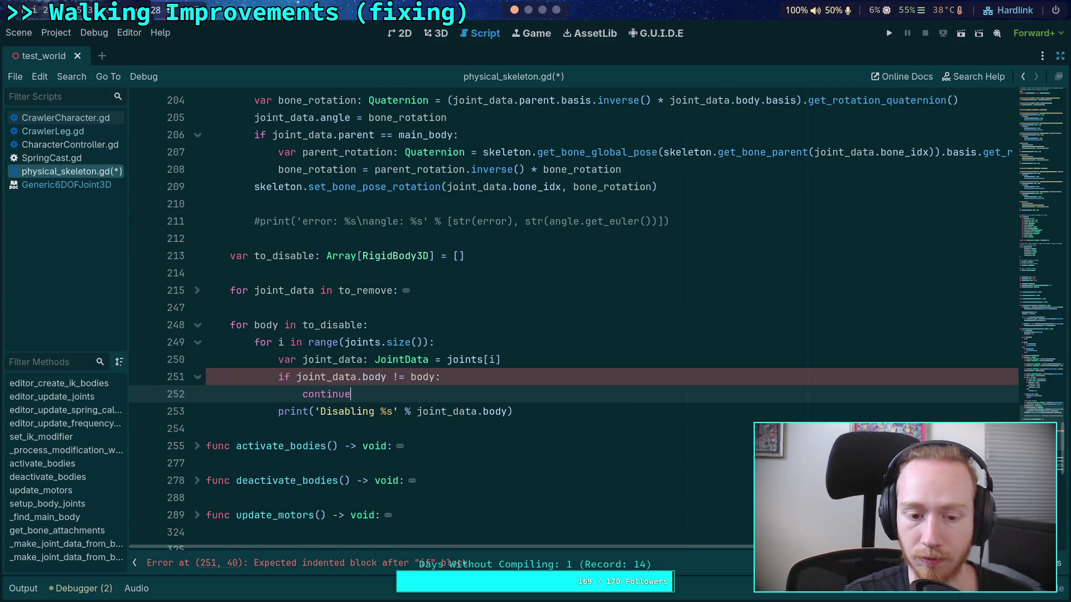
pyautogui.press('Return')
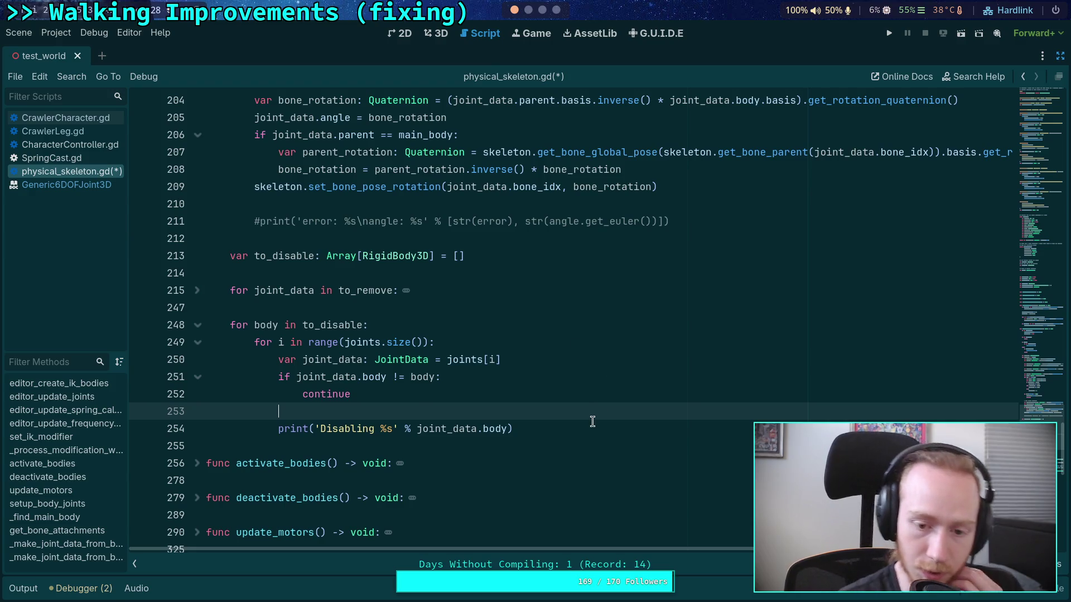
# After the print, add a 'while i >= 0:' loop containing 'i -= 1'
pyautogui.click(537, 428)
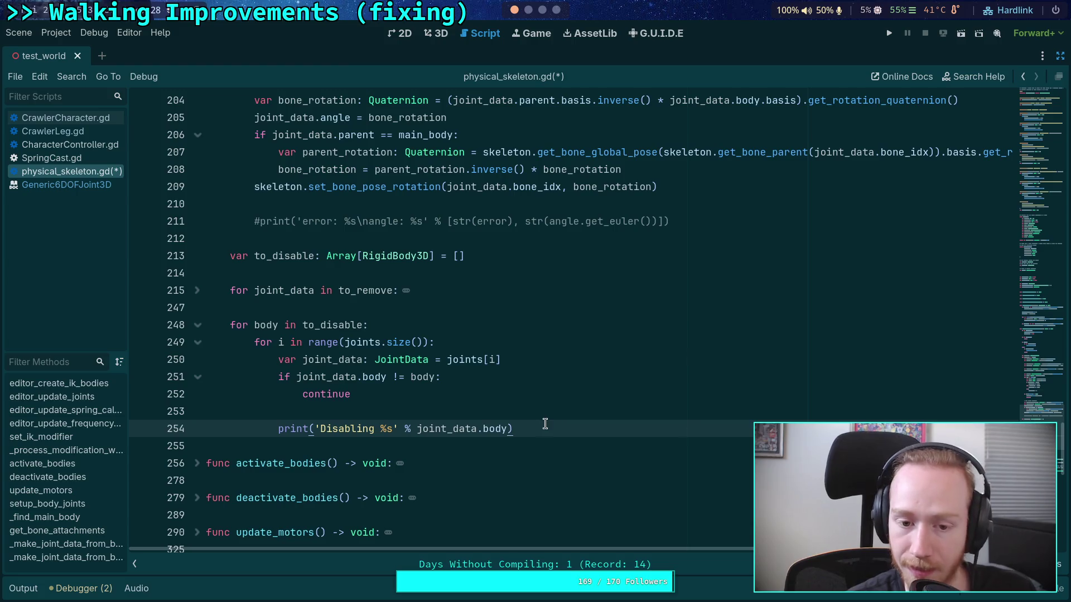
pyautogui.press('Return')
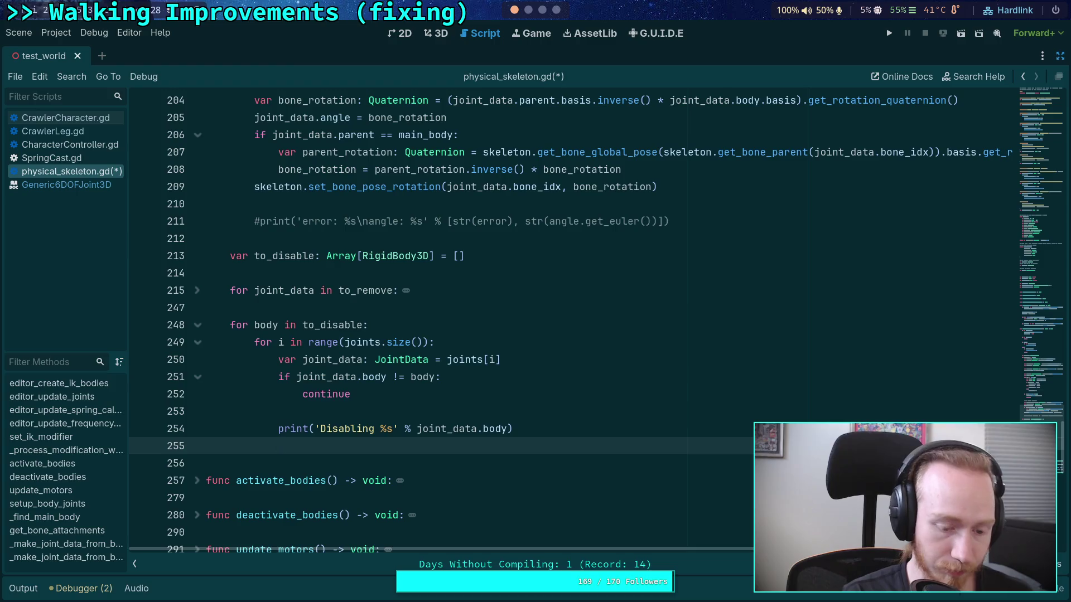
pyautogui.write('while')
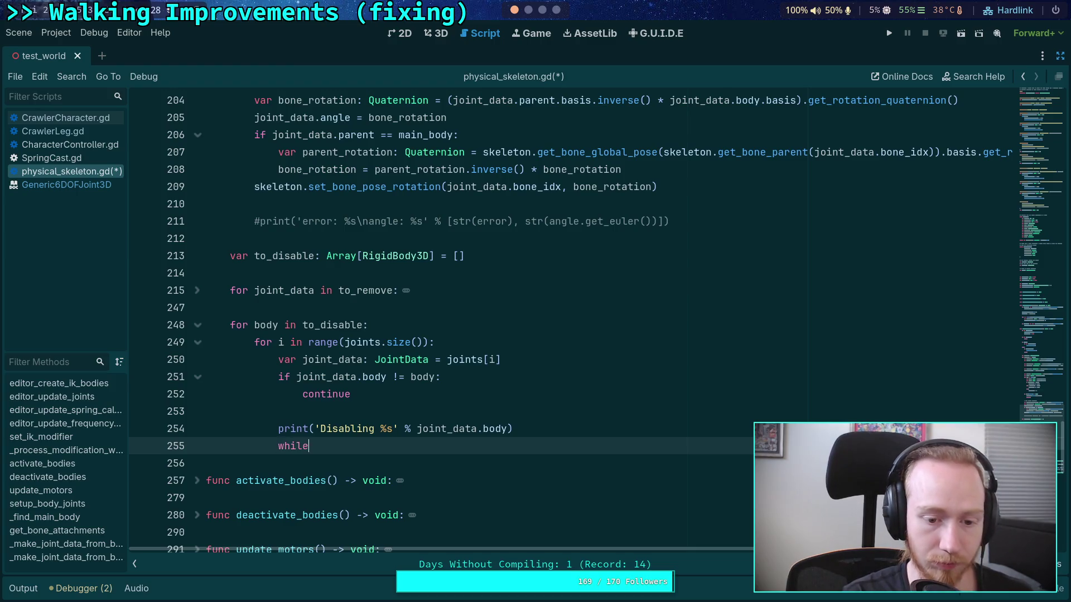
pyautogui.press('BackSpace')
pyautogui.press('BackSpace')
pyautogui.press('BackSpace')
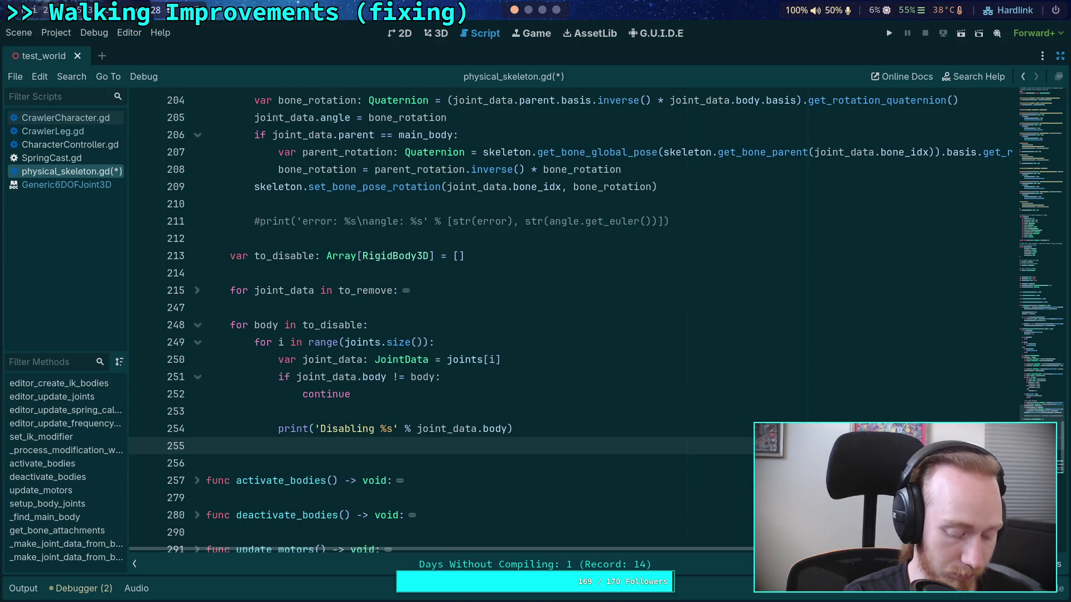
pyautogui.write('while ')
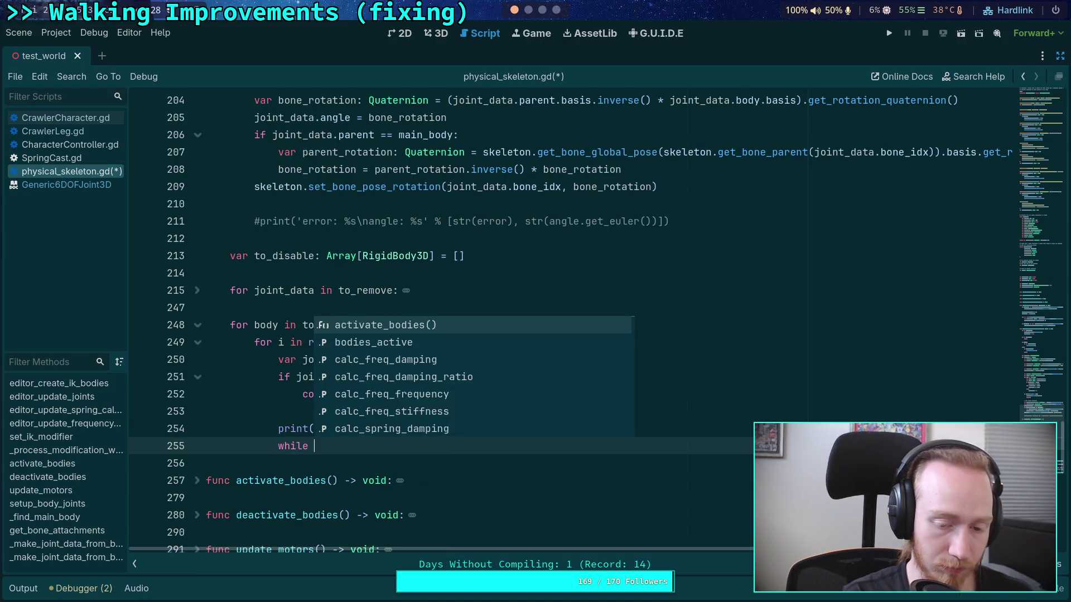
pyautogui.write('i >=')
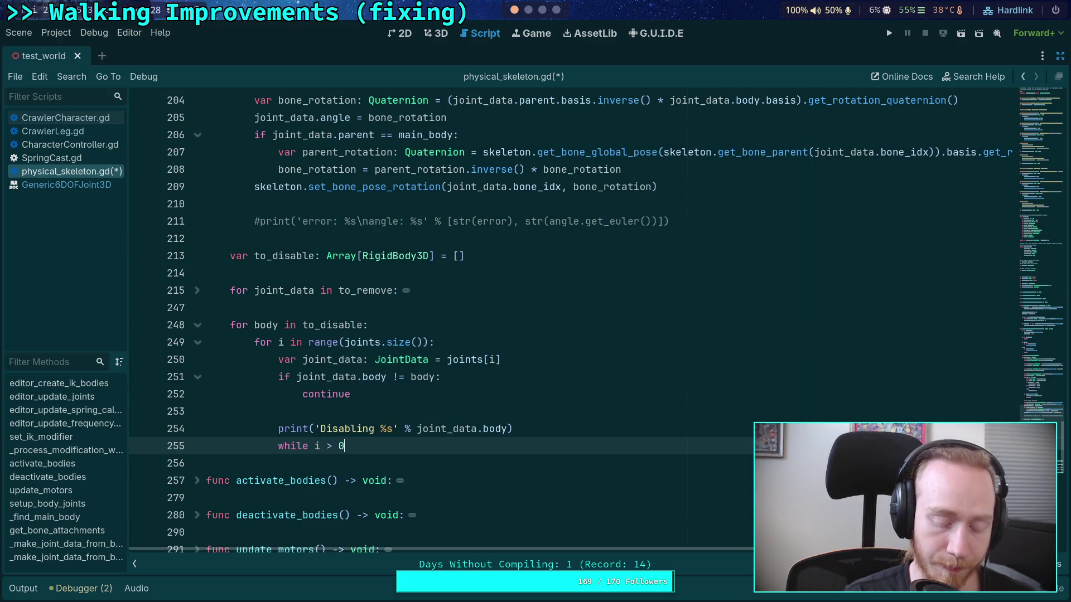
pyautogui.press('Left')
pyautogui.write('=')
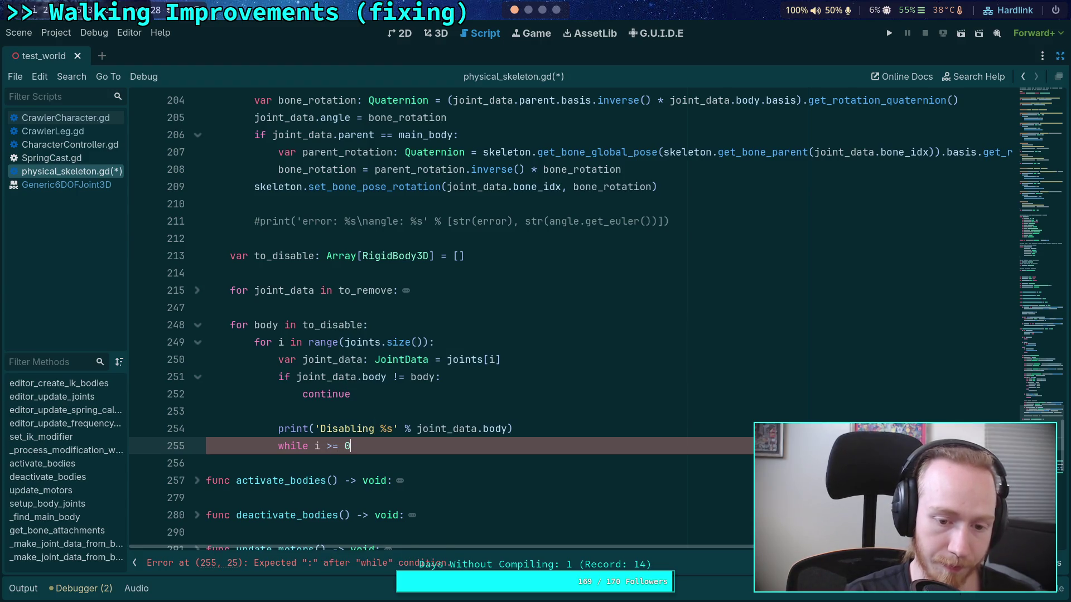
pyautogui.write(':')
pyautogui.press('Return')
pyautogui.write('i -= 1')
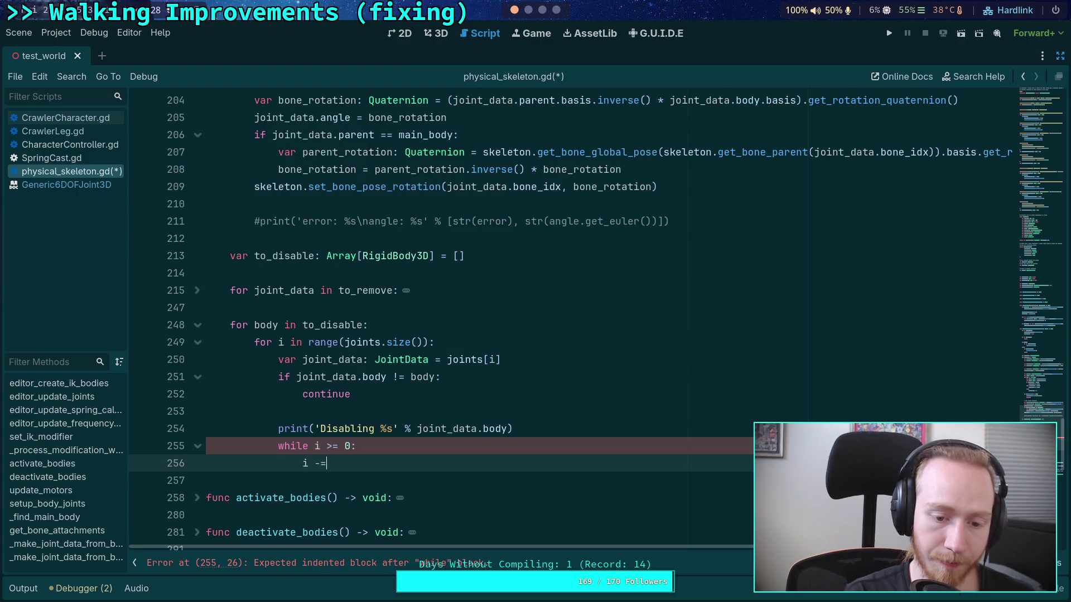
pyautogui.press('Up')
pyautogui.press('BackSpace')
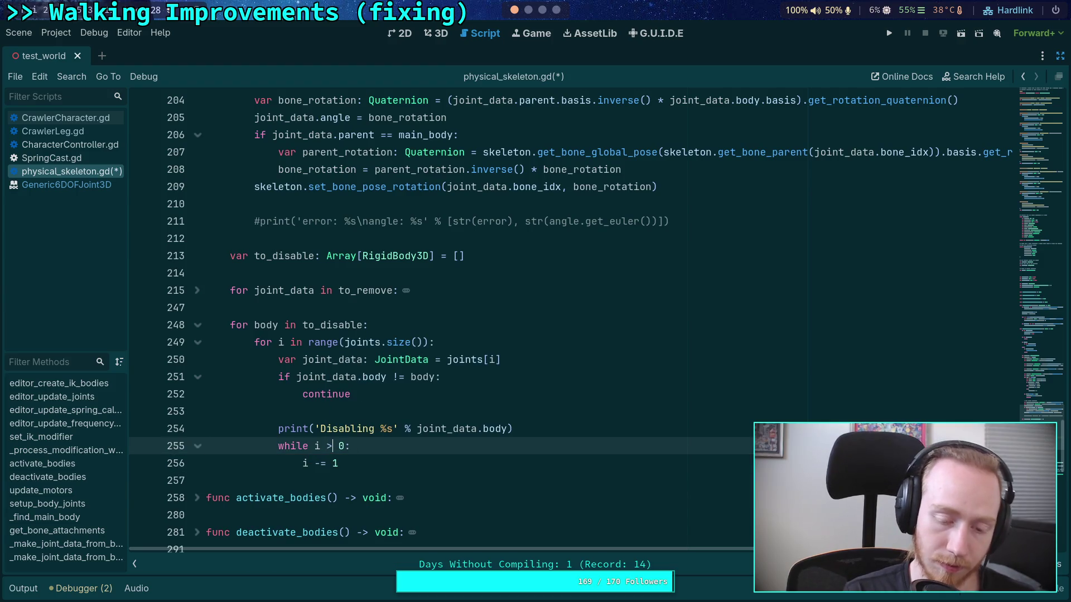
pyautogui.press('Down')
pyautogui.press('Down')
pyautogui.press('Up')
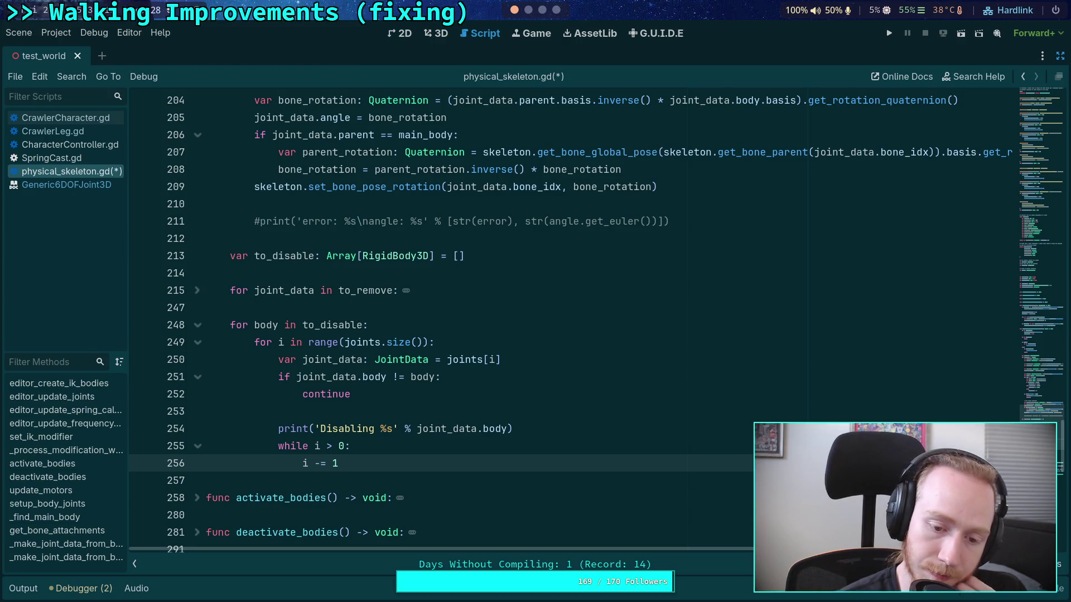
# Put 'i -= 1' right after the print and delete the duplicate decrement inside the while loop
pyautogui.click(544, 428)
pyautogui.press('Return')
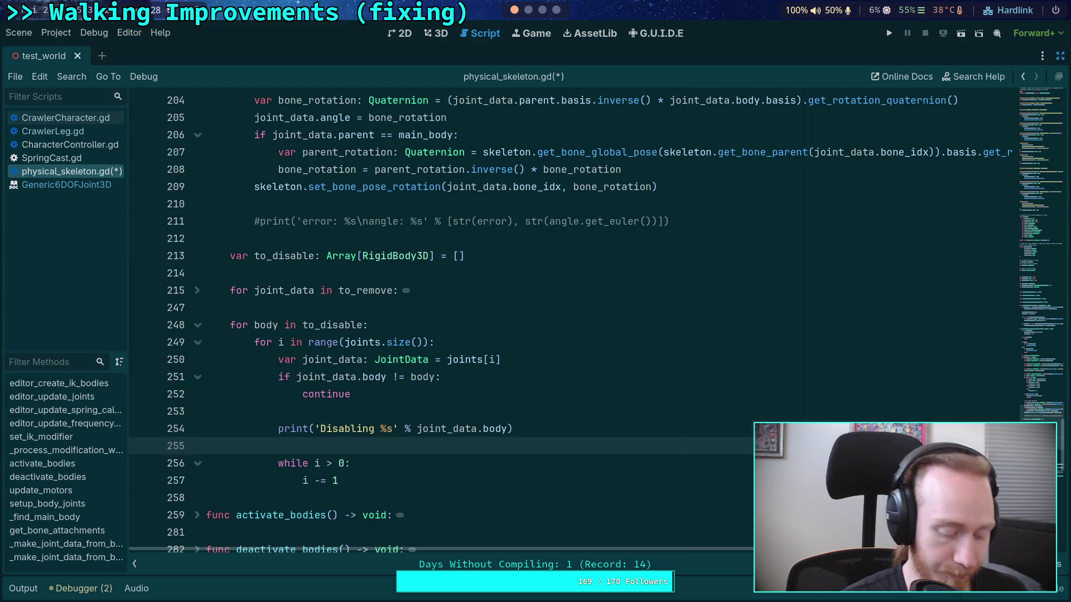
pyautogui.write('i -= 1')
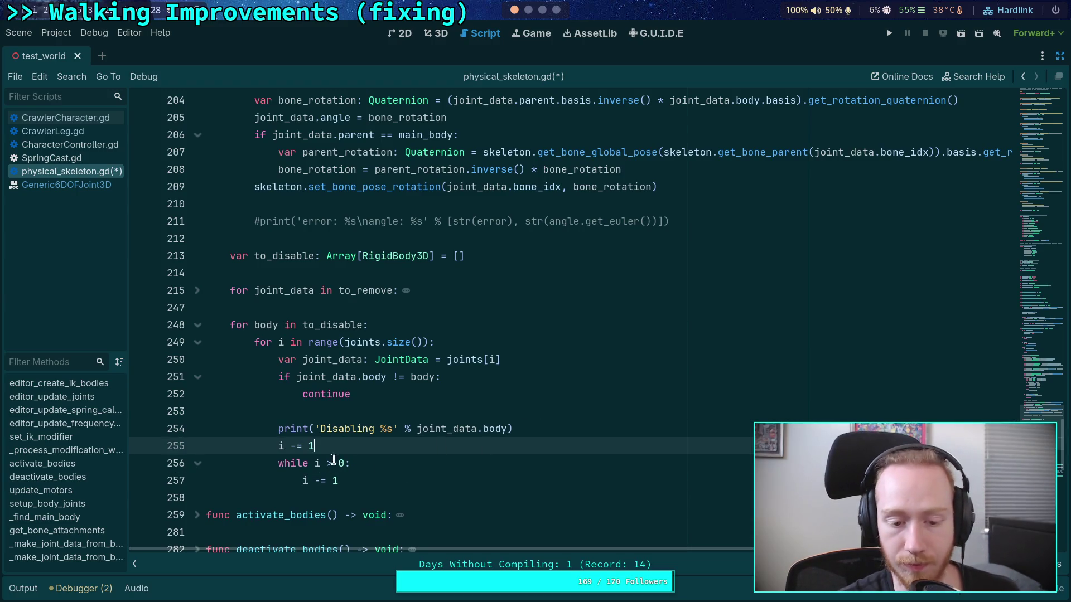
pyautogui.click(333, 463)
pyautogui.write('=')
pyautogui.press('Down')
pyautogui.moveTo(378, 478); pyautogui.dragTo(302, 479)
pyautogui.scroll(-1, 442, 450)
pyautogui.press('BackSpace')
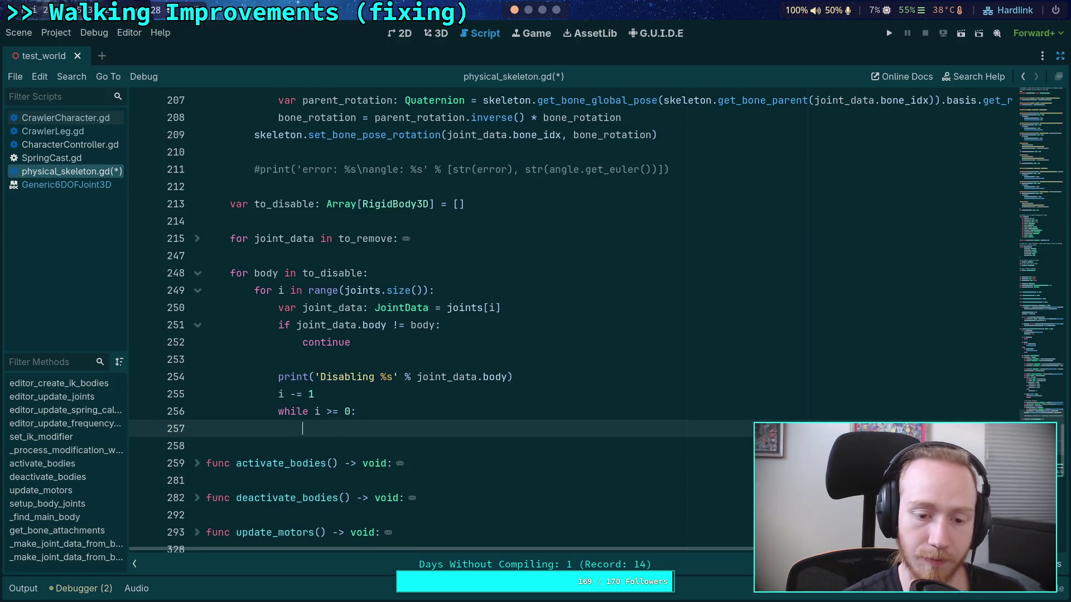
pyautogui.click(545, 377)
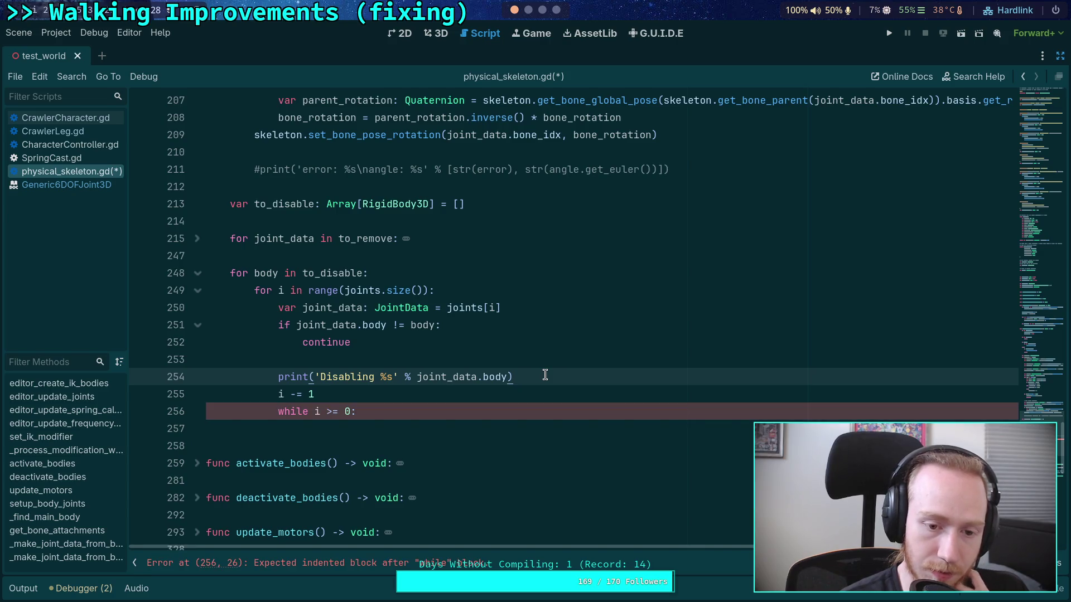
# Add a 'var is_disabled: bool = false' field below is_ik_joint in JointData and save
pyautogui.scroll(14, 597, 397)
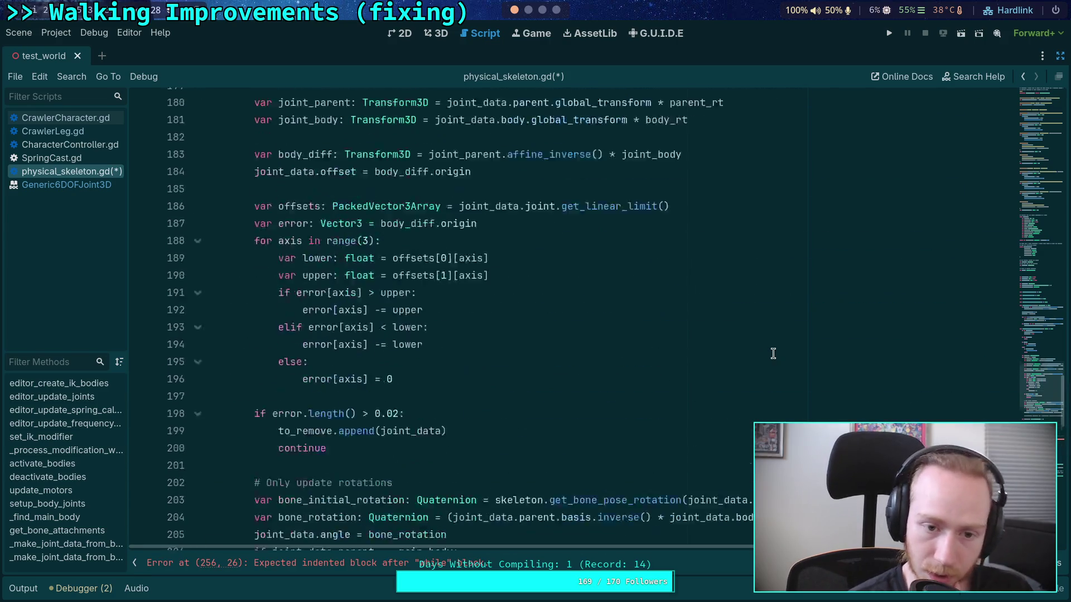
pyautogui.scroll(20, 602, 327)
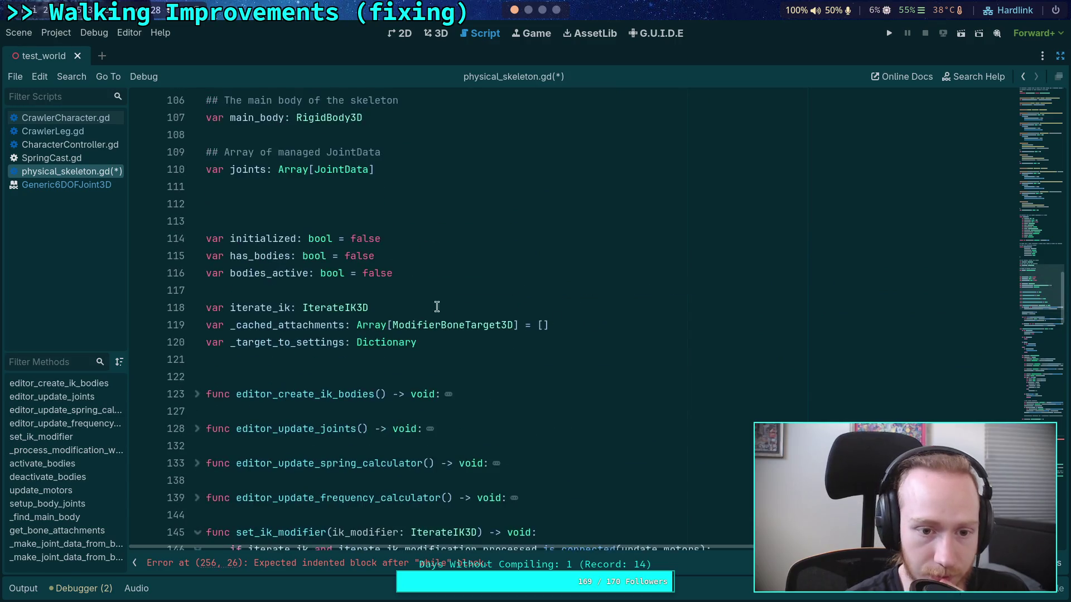
pyautogui.scroll(6, 386, 312)
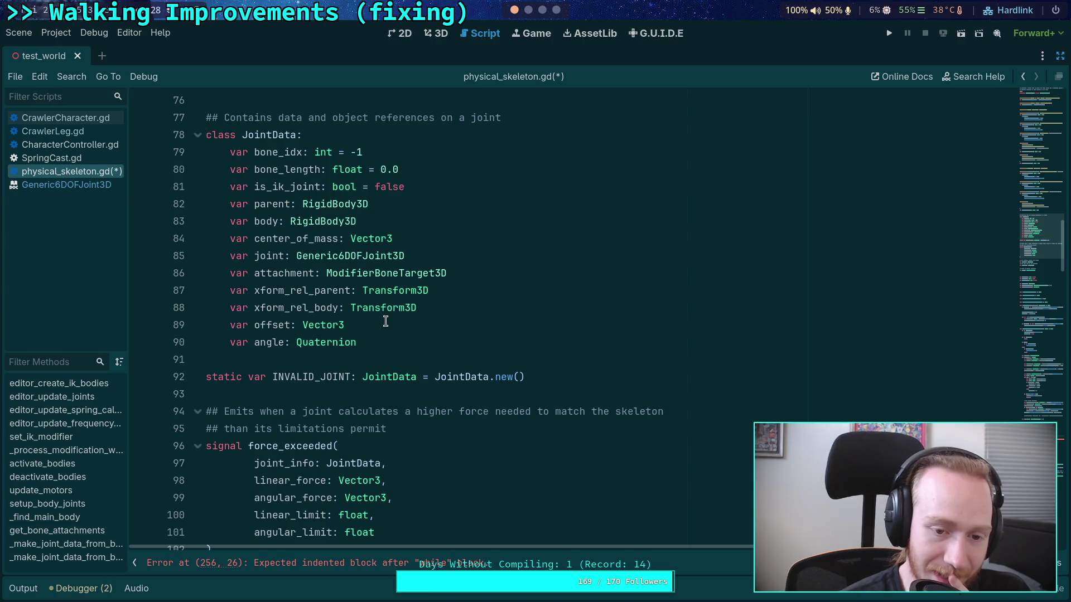
pyautogui.scroll(2, 385, 329)
pyautogui.click(446, 290)
pyautogui.press('Return')
pyautogui.write('var is')
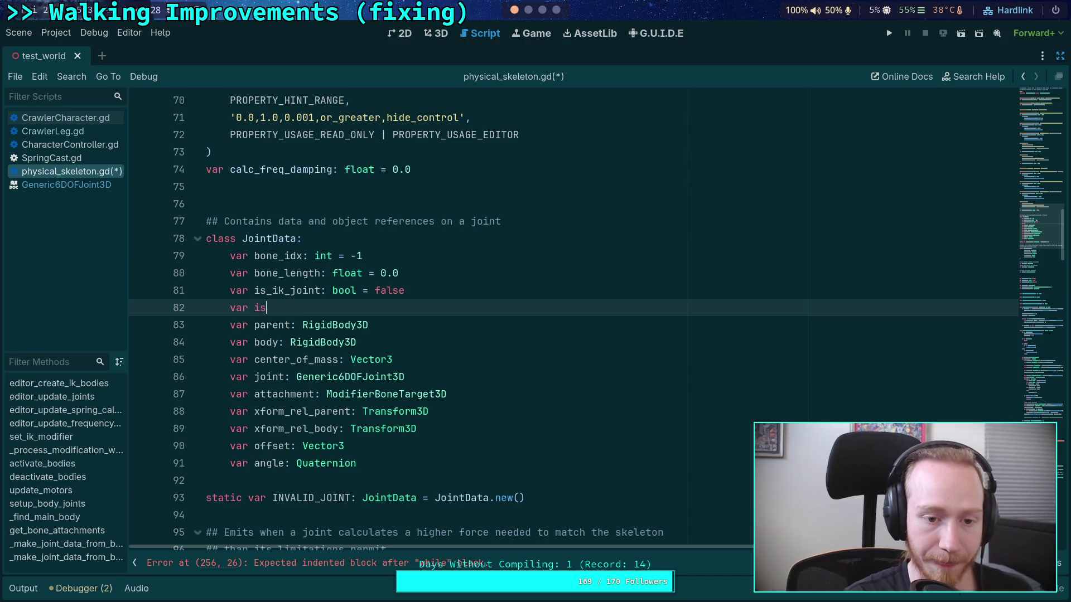
pyautogui.write('_disabled: ')
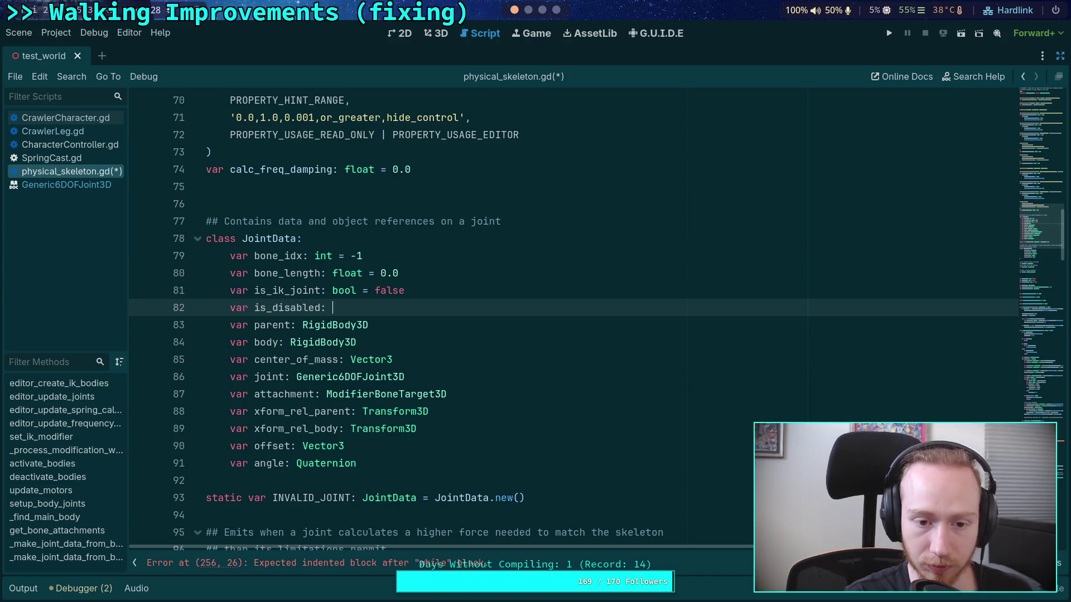
pyautogui.write('boolalse')
pyautogui.hotkey('ctrl', 's')
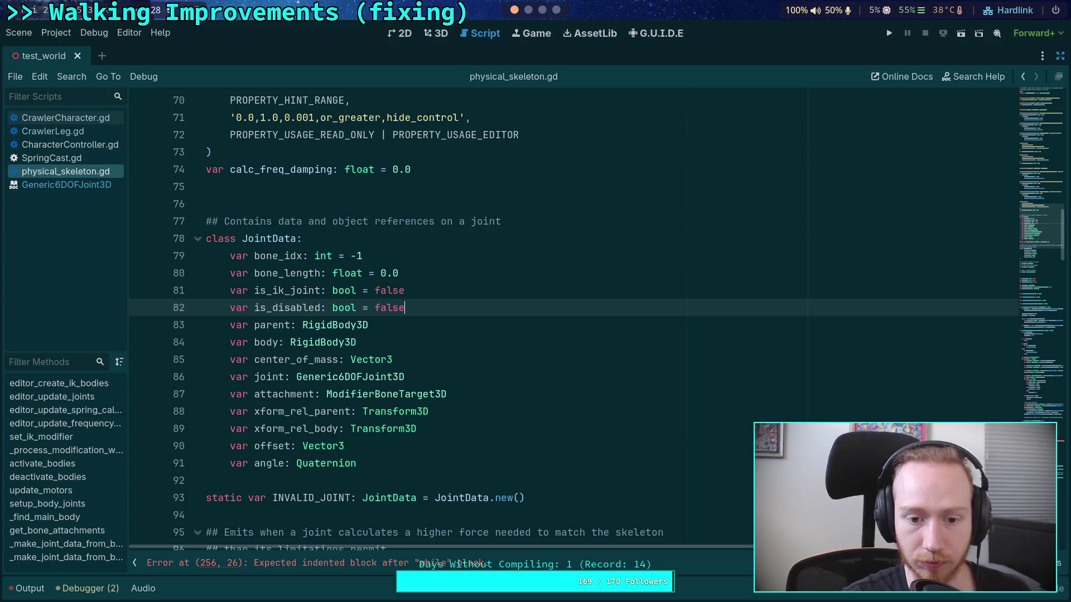
# Rename the field to is_enabled with default value true and save again
pyautogui.scroll(-8, 428, 305)
pyautogui.scroll(8, 428, 305)
pyautogui.click(281, 308)
pyautogui.moveTo(273, 308); pyautogui.dragTo(319, 306)
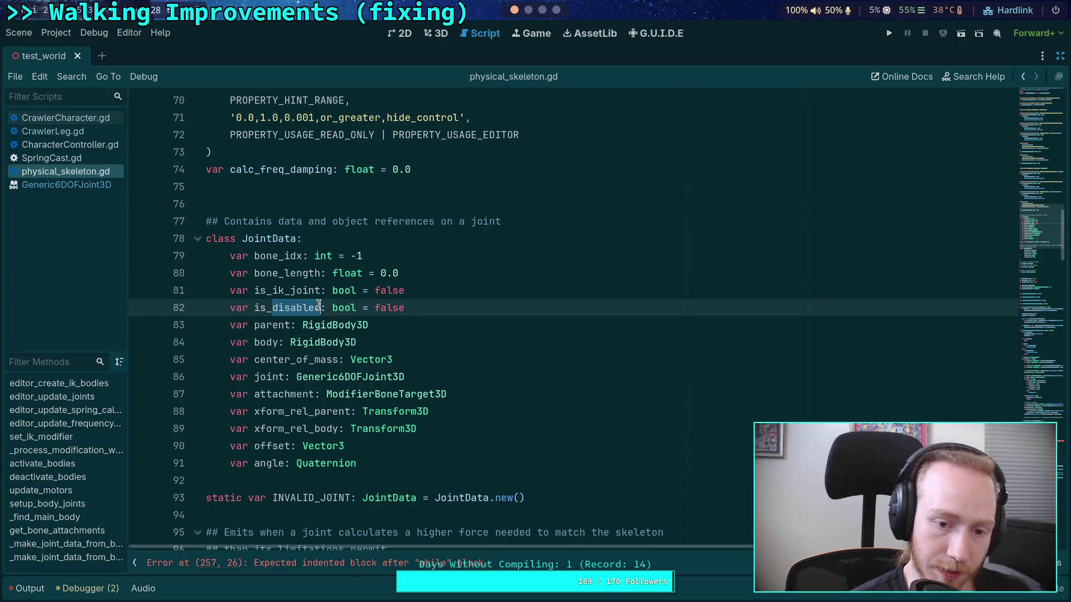
pyautogui.write('enable')
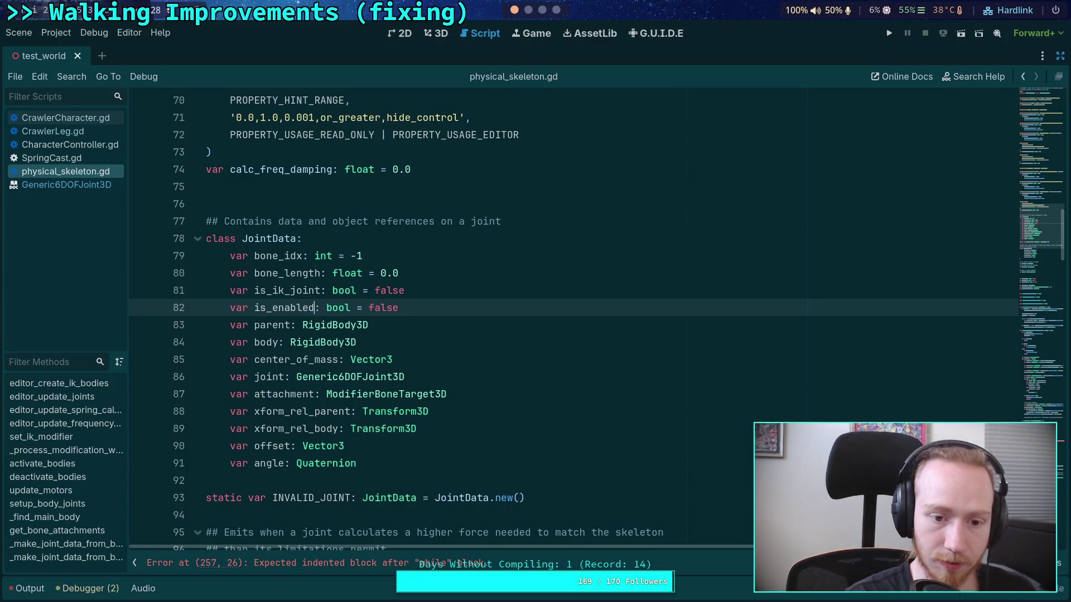
pyautogui.doubleClick(384, 310)
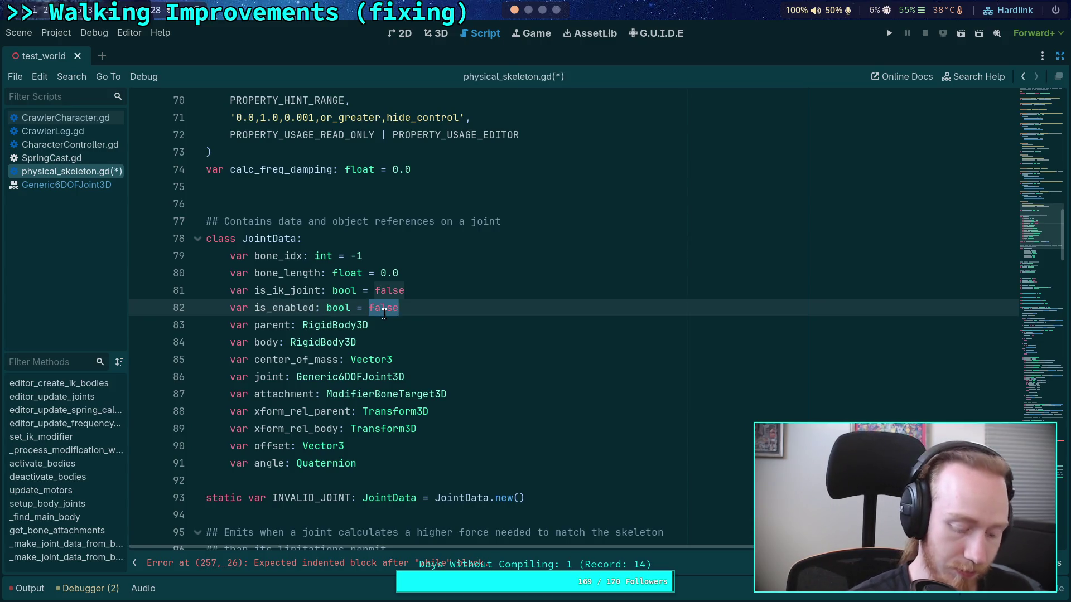
pyautogui.write('true')
pyautogui.hotkey('ctrl', 's')
pyautogui.scroll(-5, 437, 324)
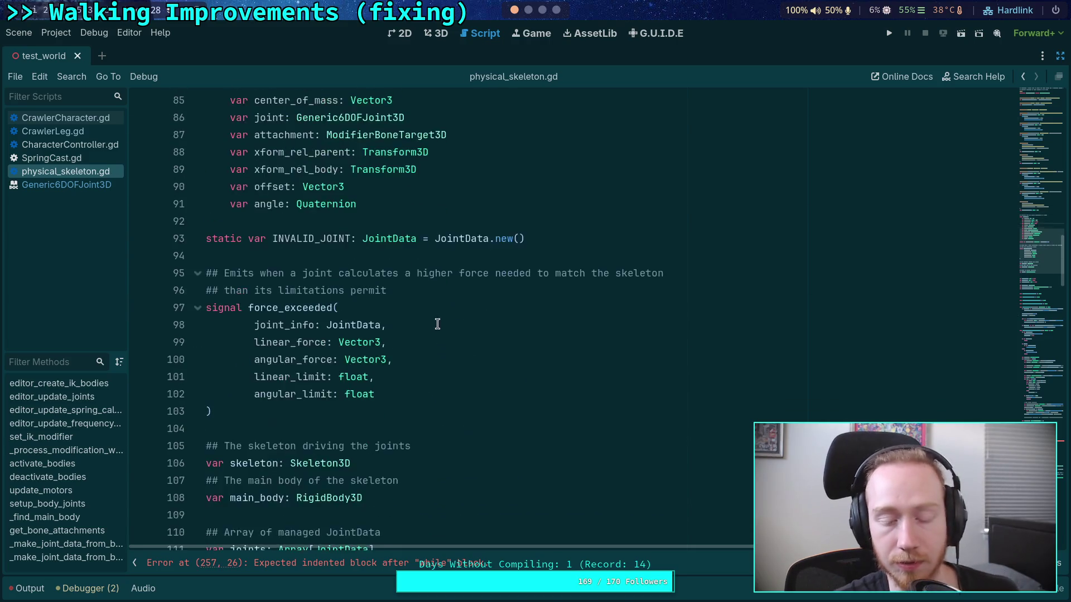
pyautogui.scroll(-20, 437, 324)
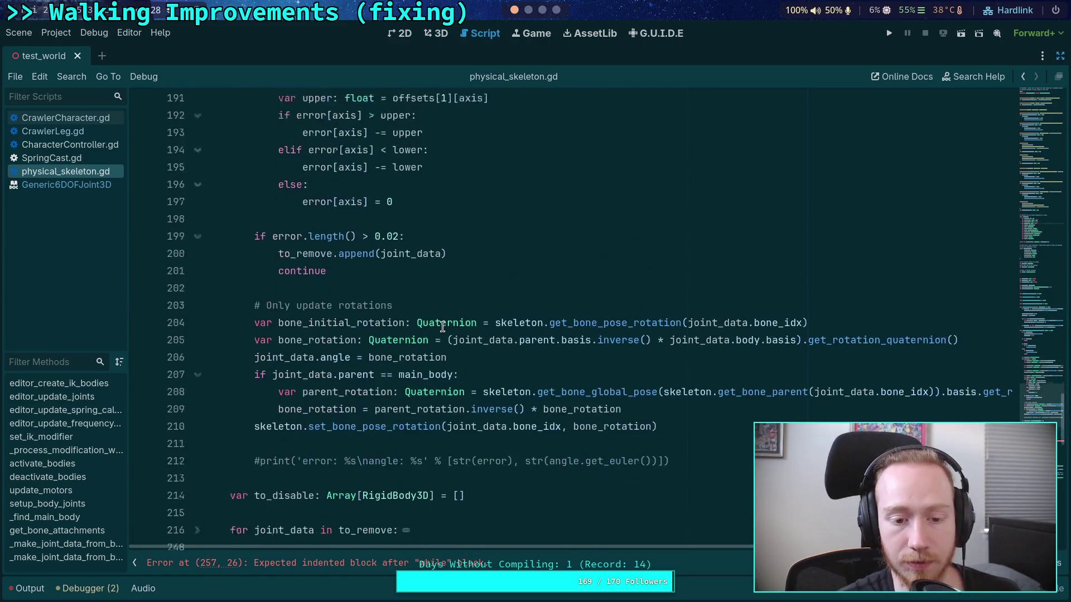
# After the Disabling print, set 'joint_data.is_enabled = false' and save
pyautogui.scroll(-5, 443, 326)
pyautogui.click(409, 444)
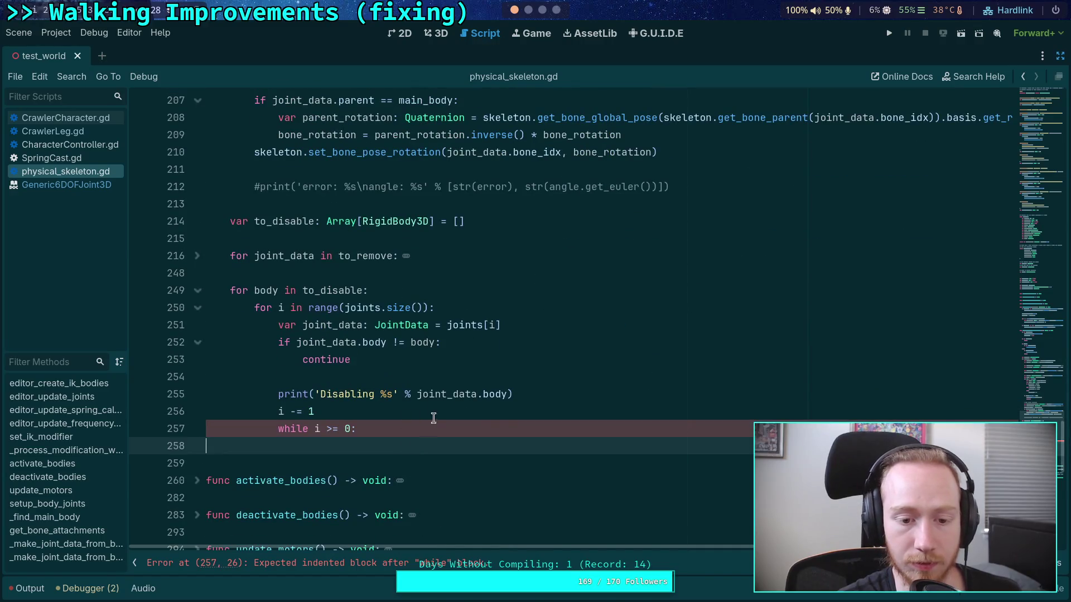
pyautogui.click(598, 396)
pyautogui.press('Return')
pyautogui.write('joint_data.')
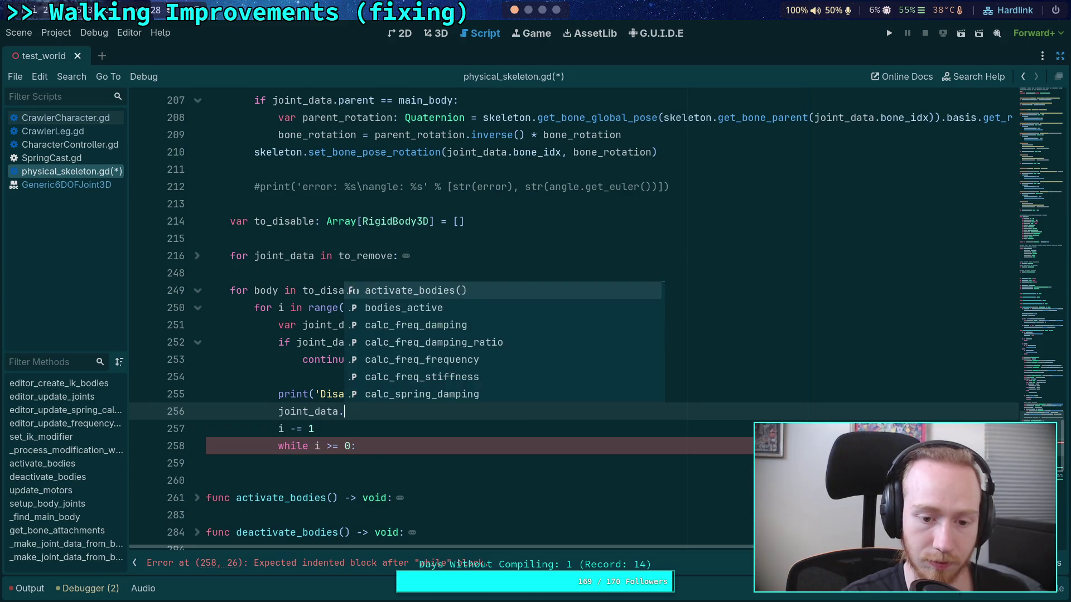
pyautogui.write('is')
pyautogui.press('Return')
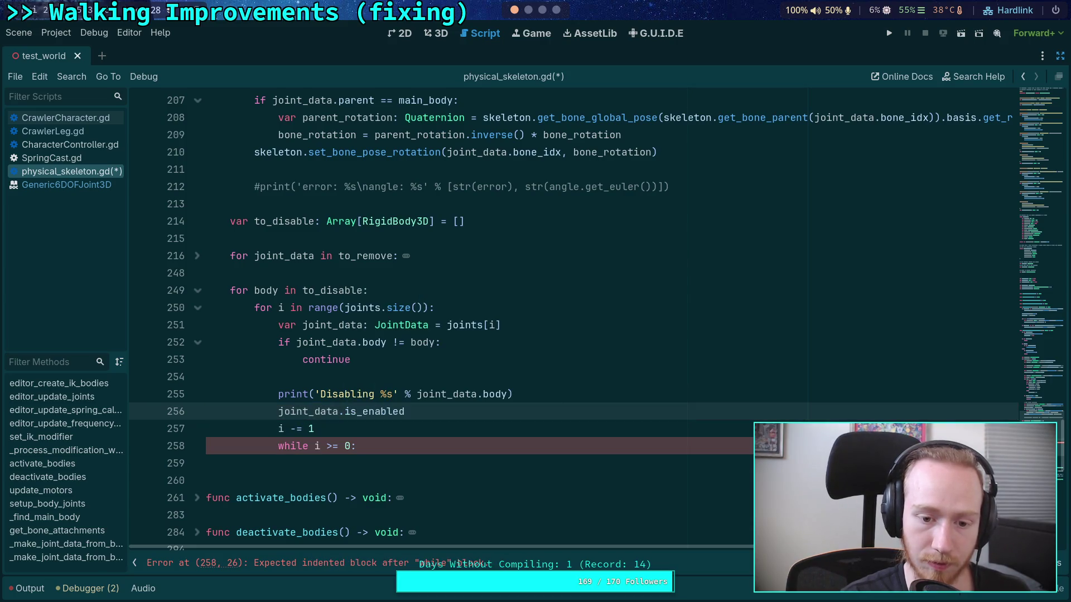
pyautogui.write(' = false')
pyautogui.hotkey('ctrl', 's')
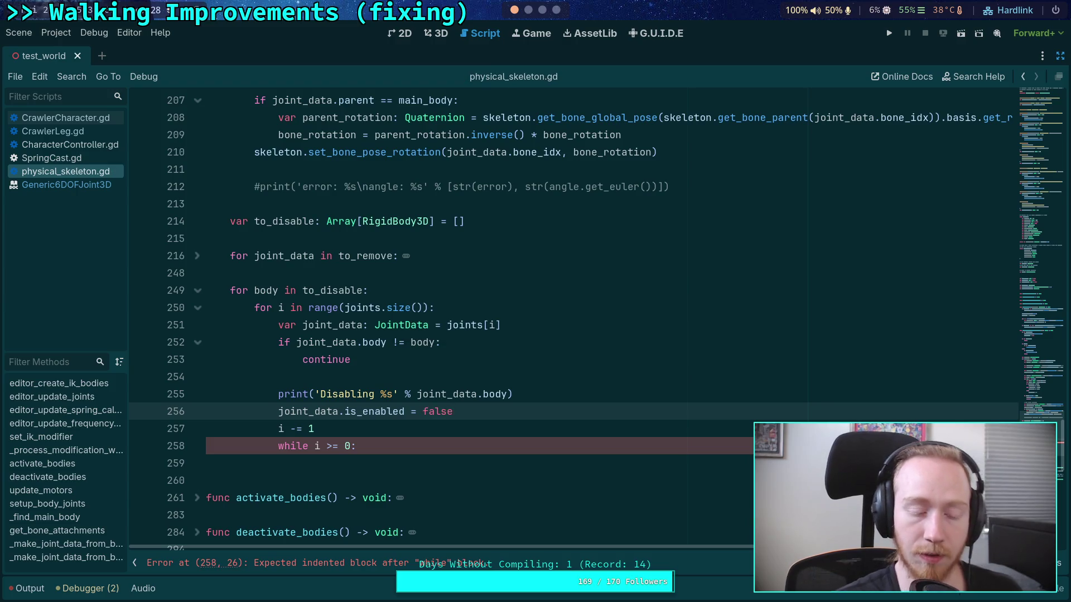
pyautogui.scroll(-1, 574, 340)
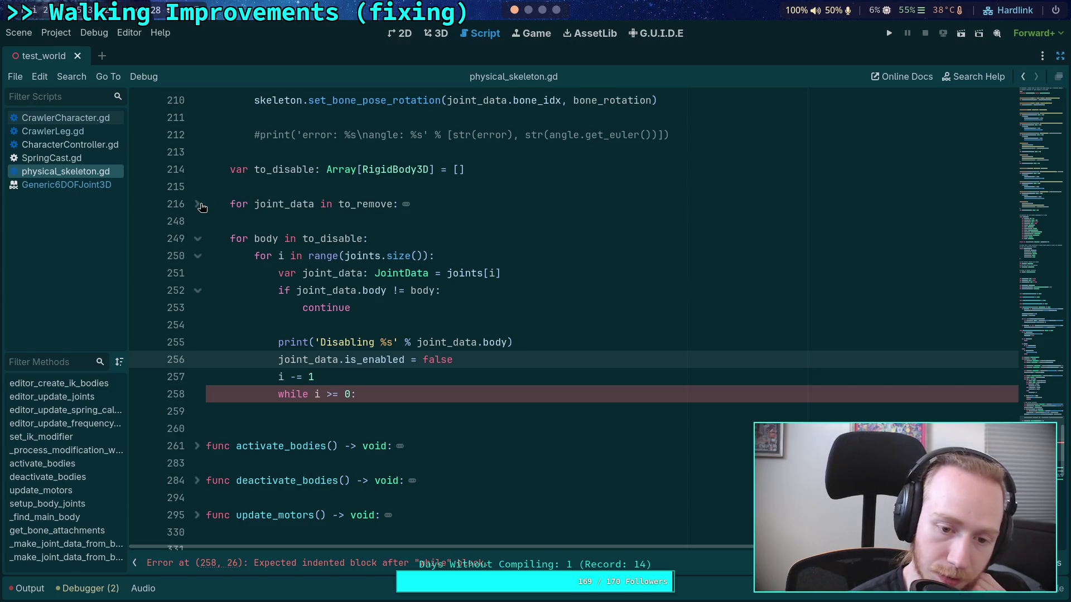
# Above the print, add 'if not joint_data.is_enabled: break'
pyautogui.click(589, 317)
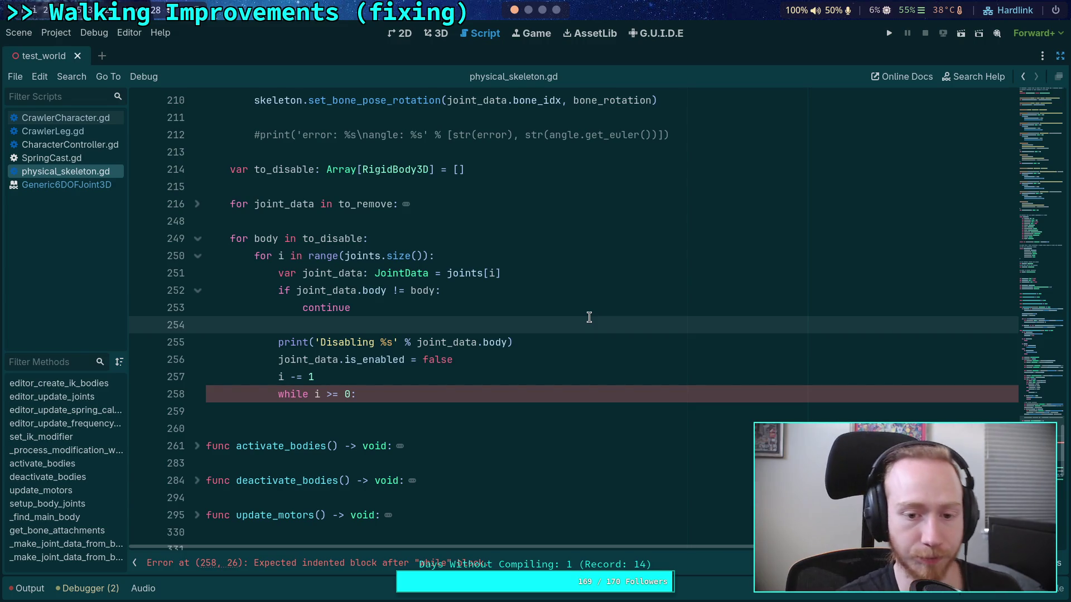
pyautogui.press('Return')
pyautogui.write('if joint')
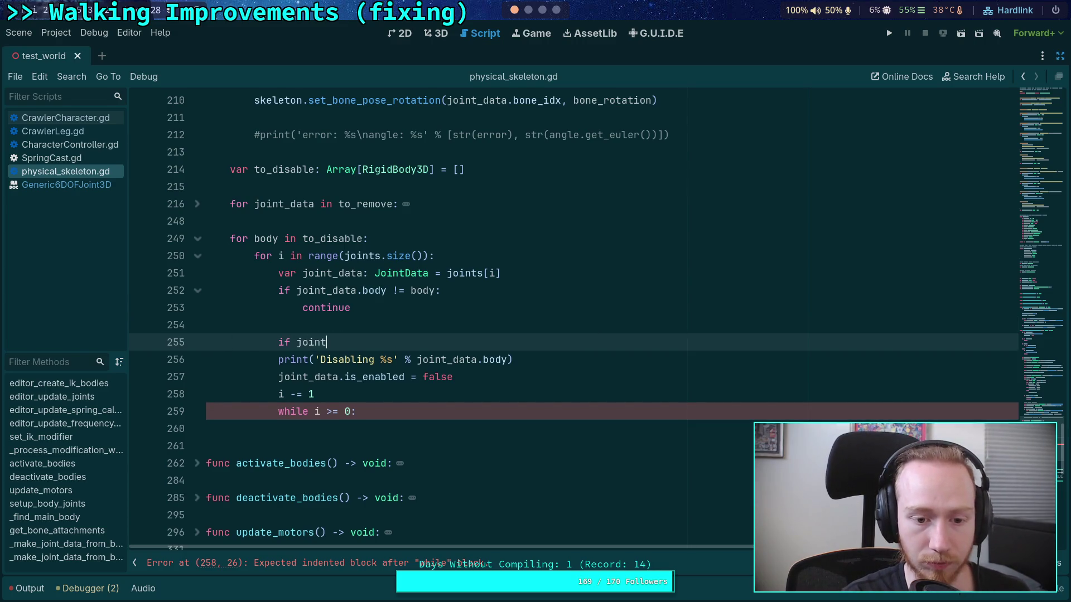
pyautogui.write('_data.is_')
pyautogui.press('Return')
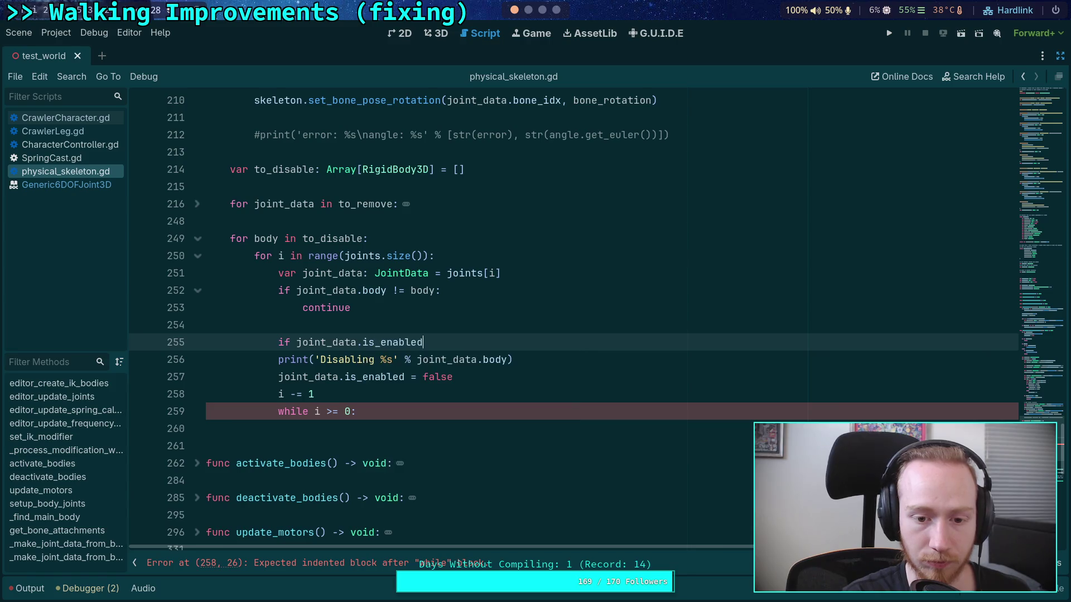
pyautogui.click(299, 335)
pyautogui.write('not')
pyautogui.click(465, 337)
pyautogui.press('Return')
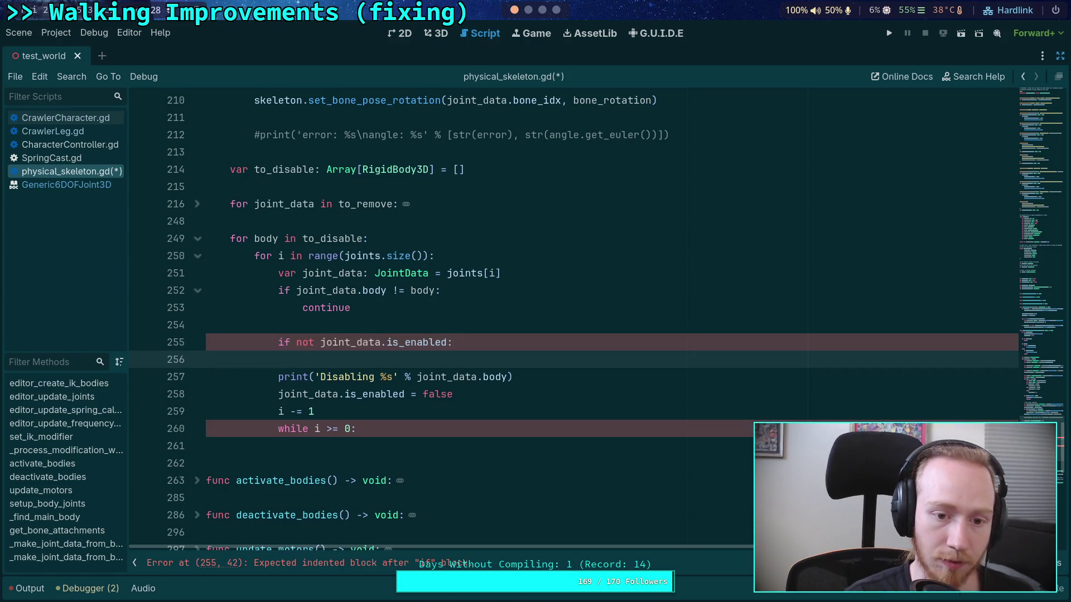
pyautogui.write('break')
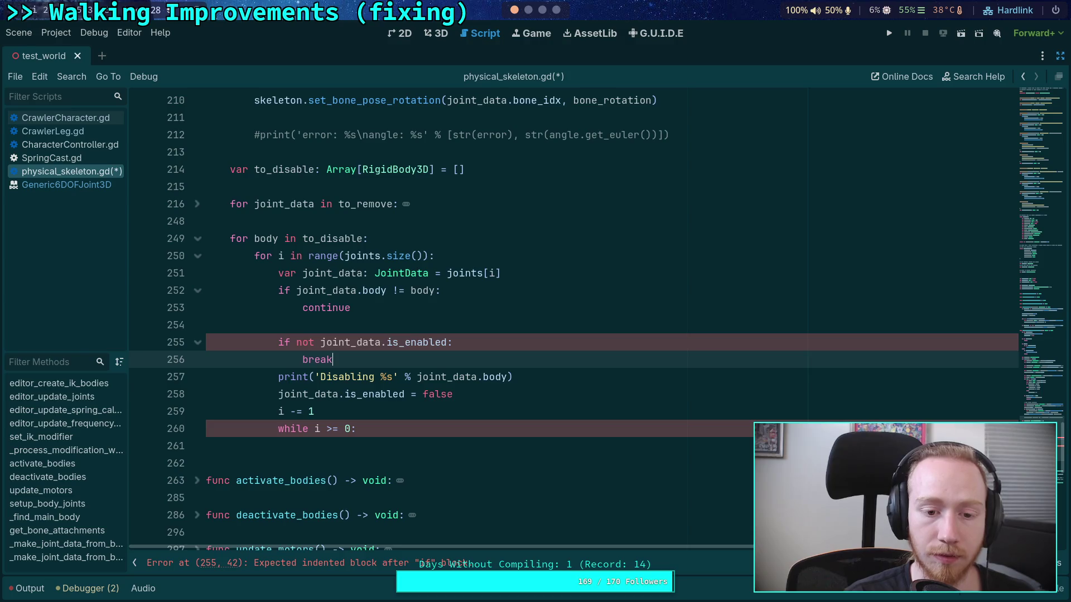
pyautogui.press('Return')
pyautogui.press('Up')
pyautogui.press('Up')
pyautogui.press('Up')
# Write the comment '# Already disabled this chain, nothing to do' above that check
pyautogui.press('Return')
pyautogui.write('D')
pyautogui.press('BackSpace')
pyautogui.press('BackSpace')
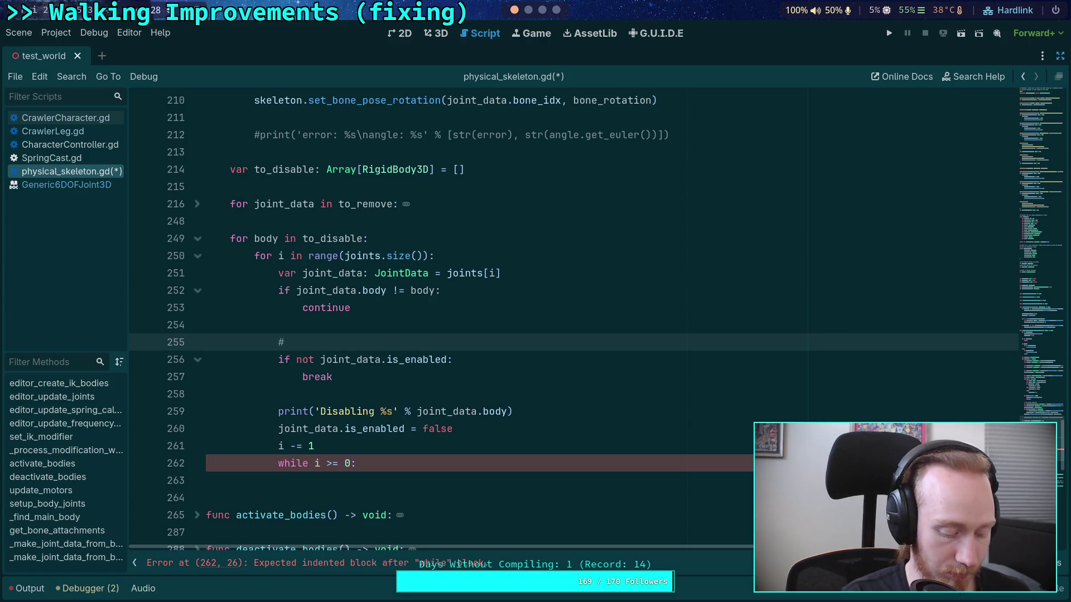
pyautogui.write('oo')
pyautogui.press('BackSpace')
pyautogui.press('BackSpace')
pyautogui.press('BackSpace')
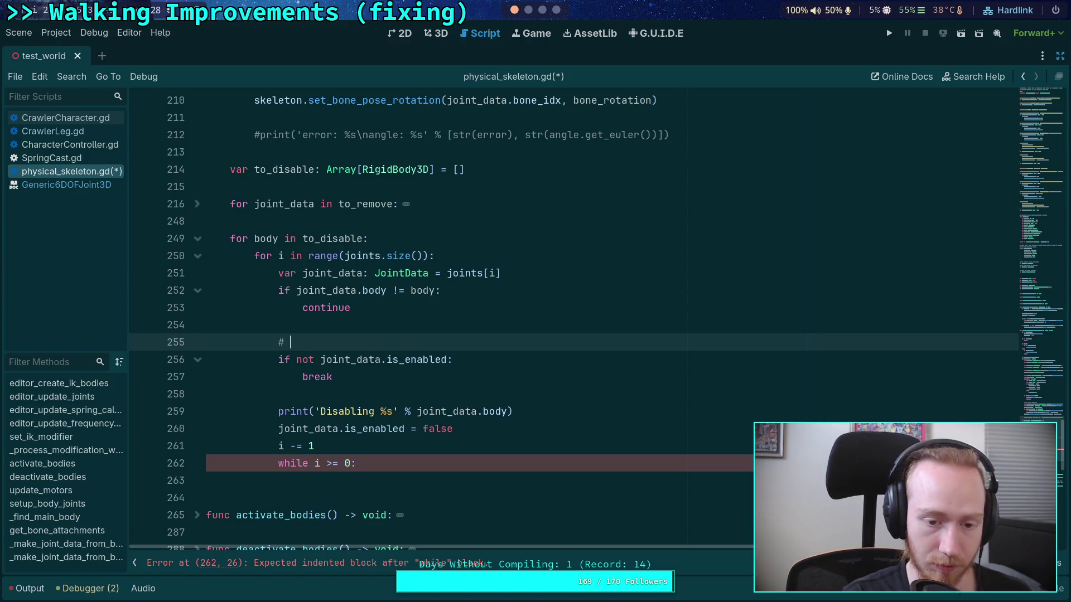
pyautogui.write('Already disab')
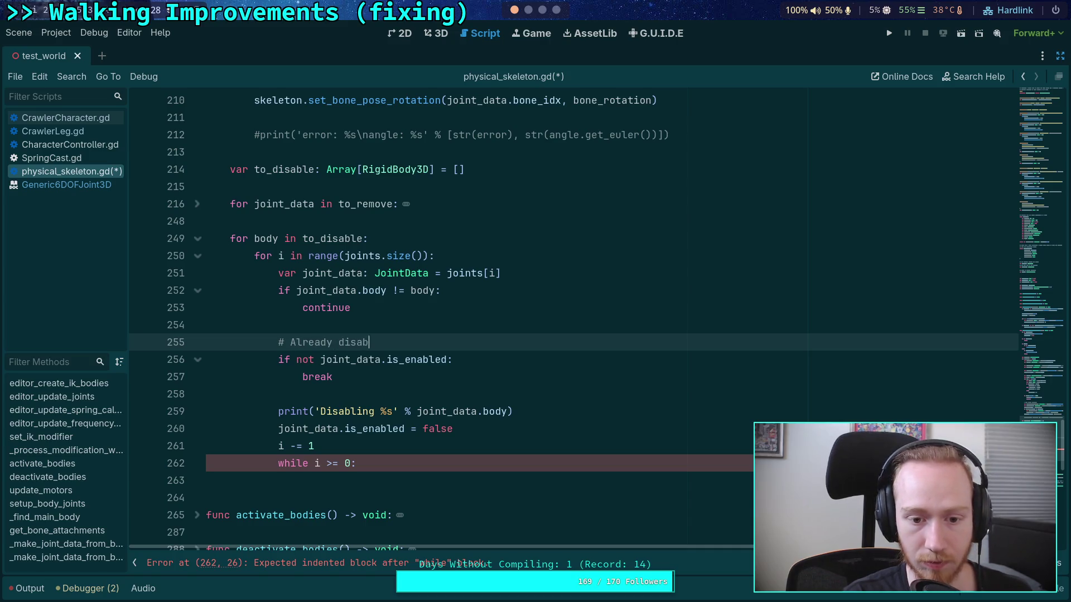
pyautogui.write('led this chain, to')
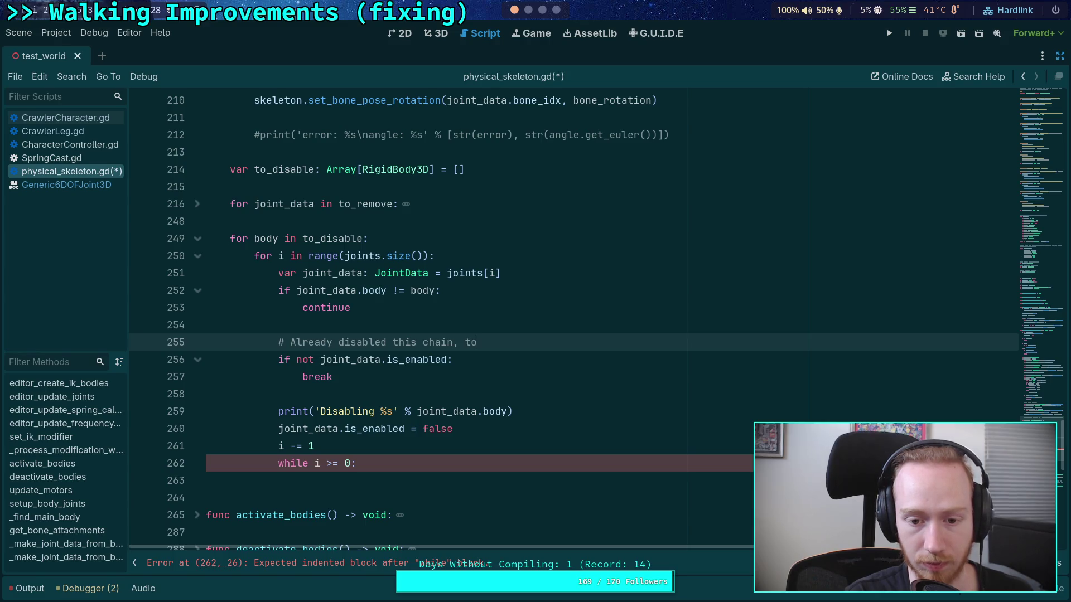
pyautogui.press('BackSpace')
pyautogui.write('nothing to ')
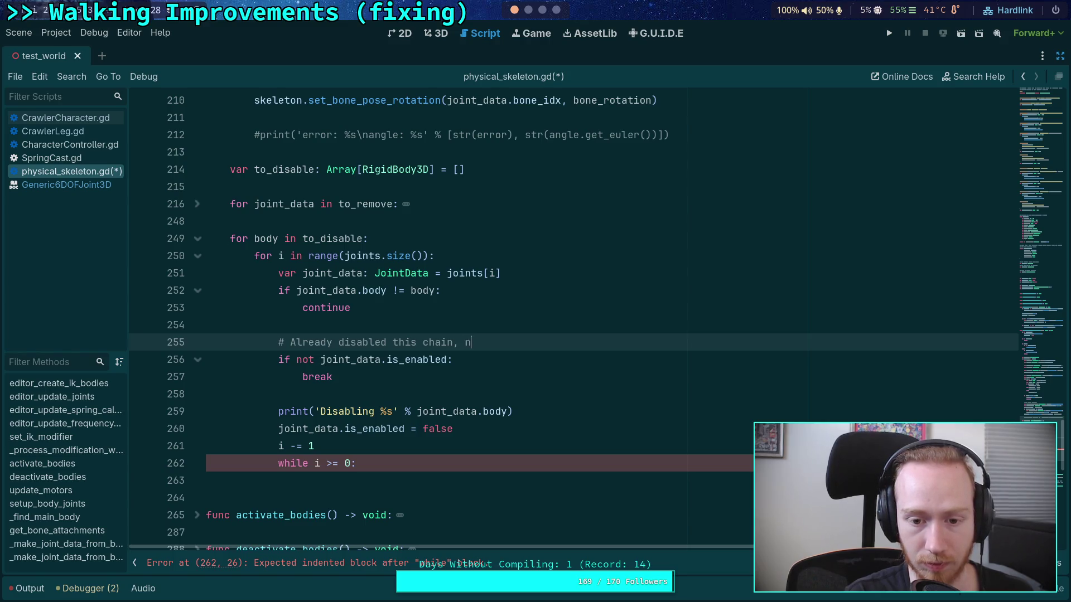
pyautogui.write('deo')
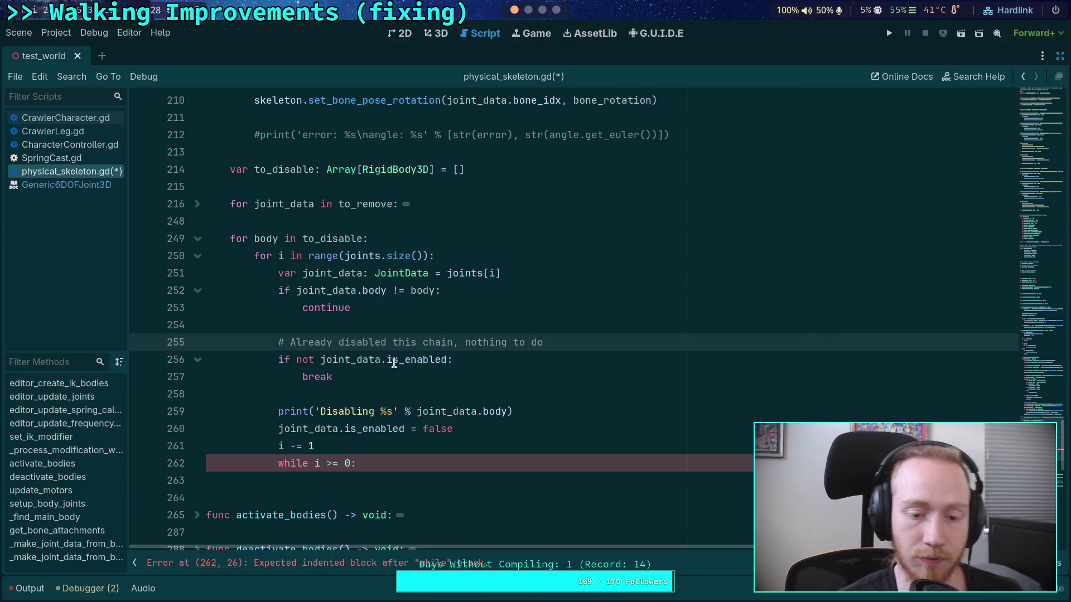
pyautogui.click(482, 390)
pyautogui.click(523, 429)
pyautogui.scroll(-1, 478, 416)
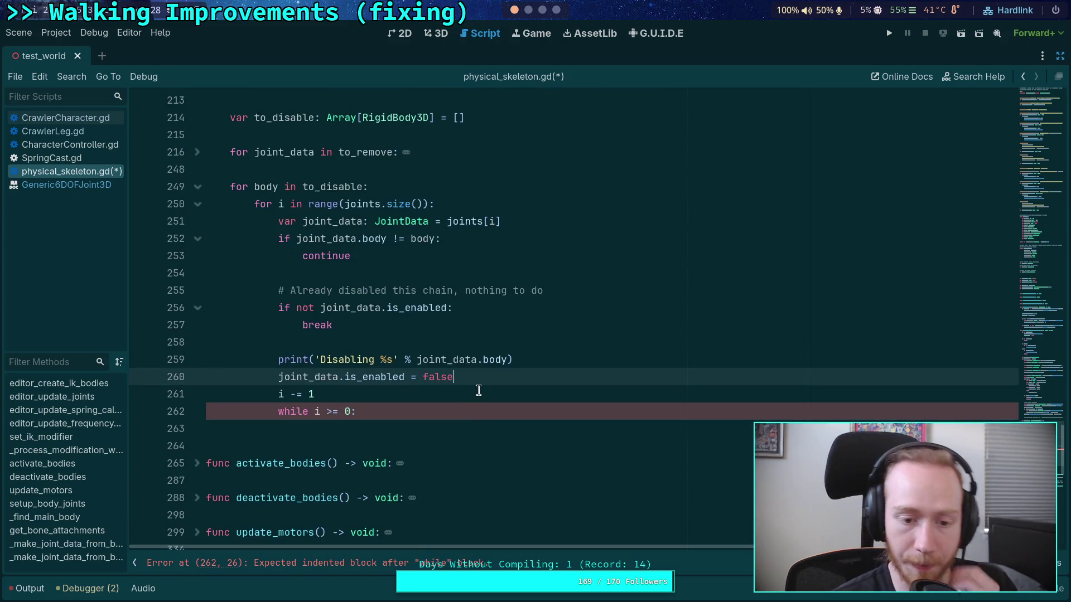
# Put a joint_data placeholder in the loop body and declare var next_body: RigidBody3D = joint_data.parent
pyautogui.click(434, 418)
pyautogui.click(435, 426)
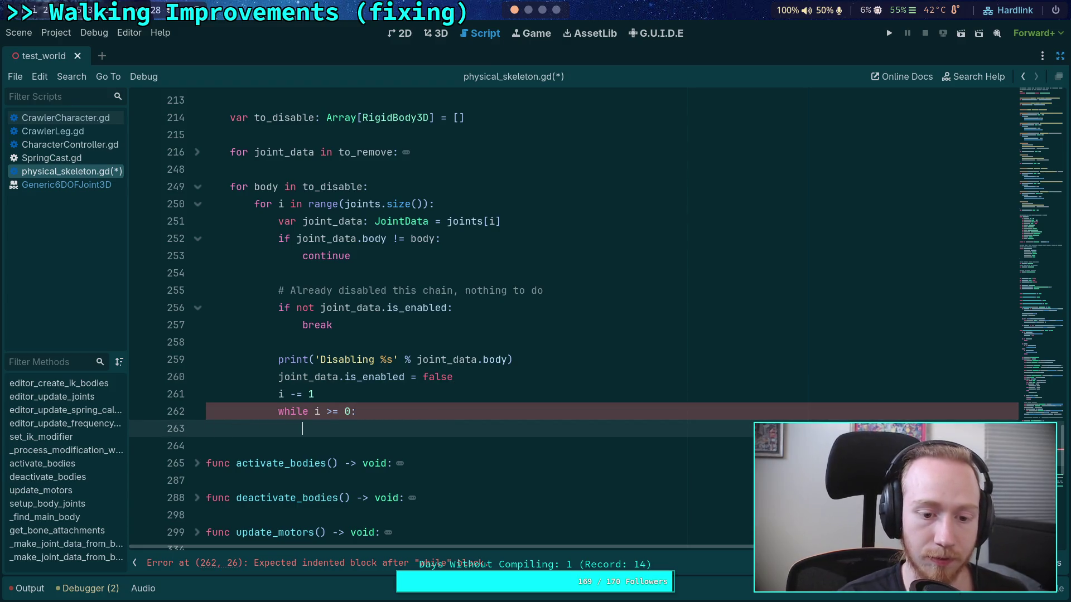
pyautogui.write('joint_data')
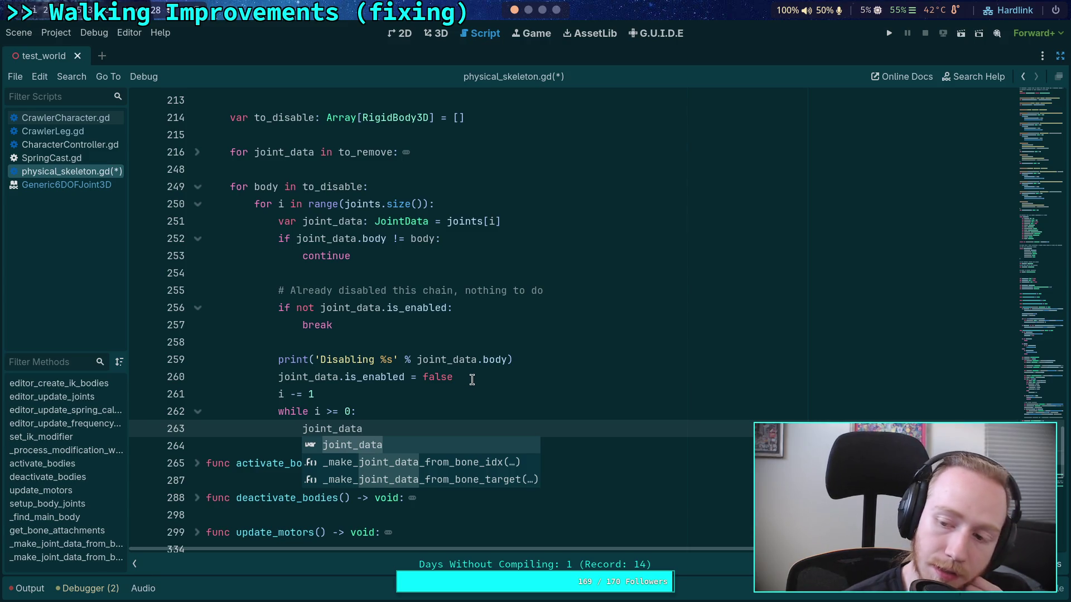
pyautogui.click(496, 380)
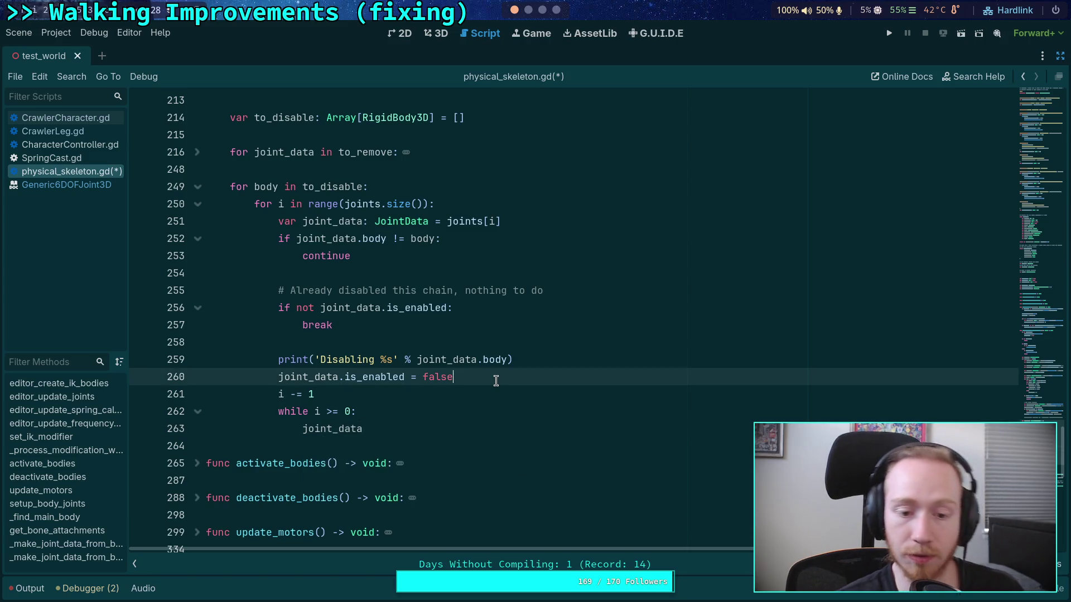
pyautogui.press('Return')
pyautogui.write('var next:')
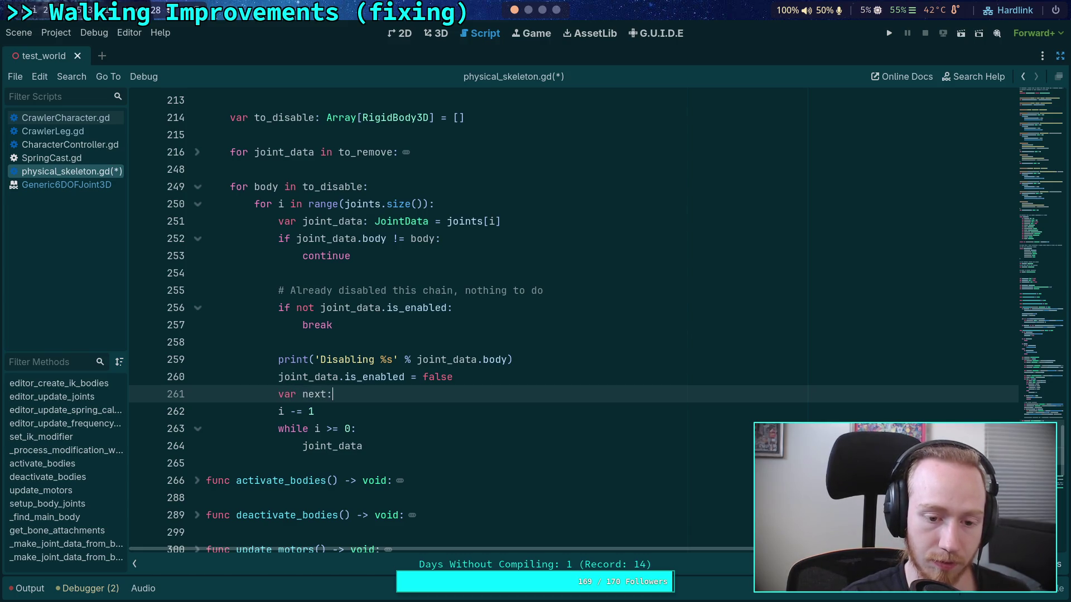
pyautogui.press('BackSpace')
pyautogui.write('_body: RigidBody')
pyautogui.press('Down')
pyautogui.press('Return')
pyautogui.write('joint')
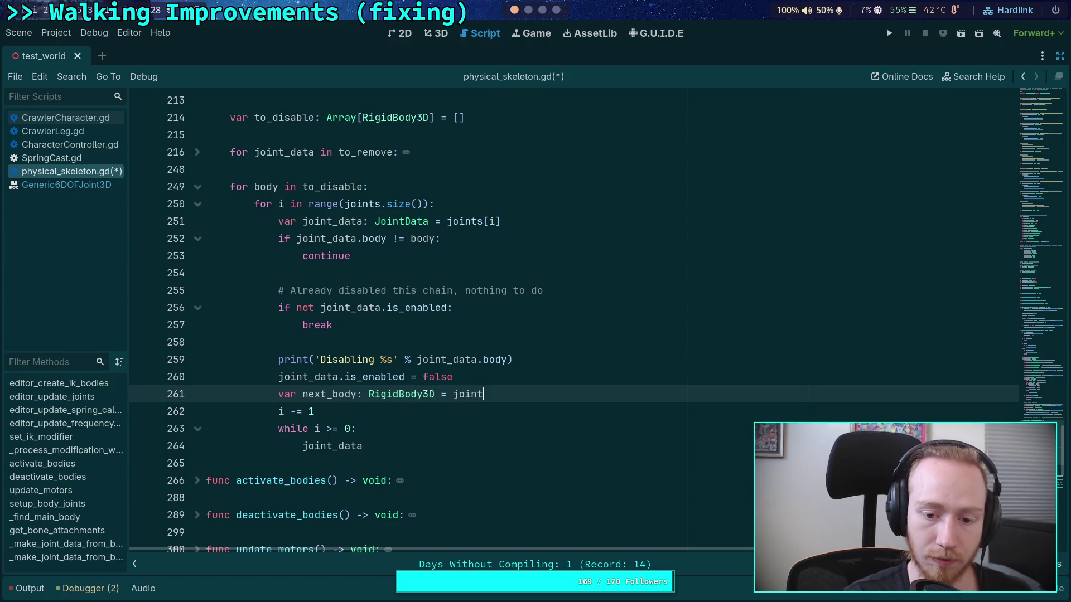
pyautogui.press('Down')
pyautogui.press('Return')
pyautogui.write('pa')
pyautogui.press('Return')
# Start an 'if joint_data.parent' check below the disable line, then delete it
pyautogui.click(517, 374)
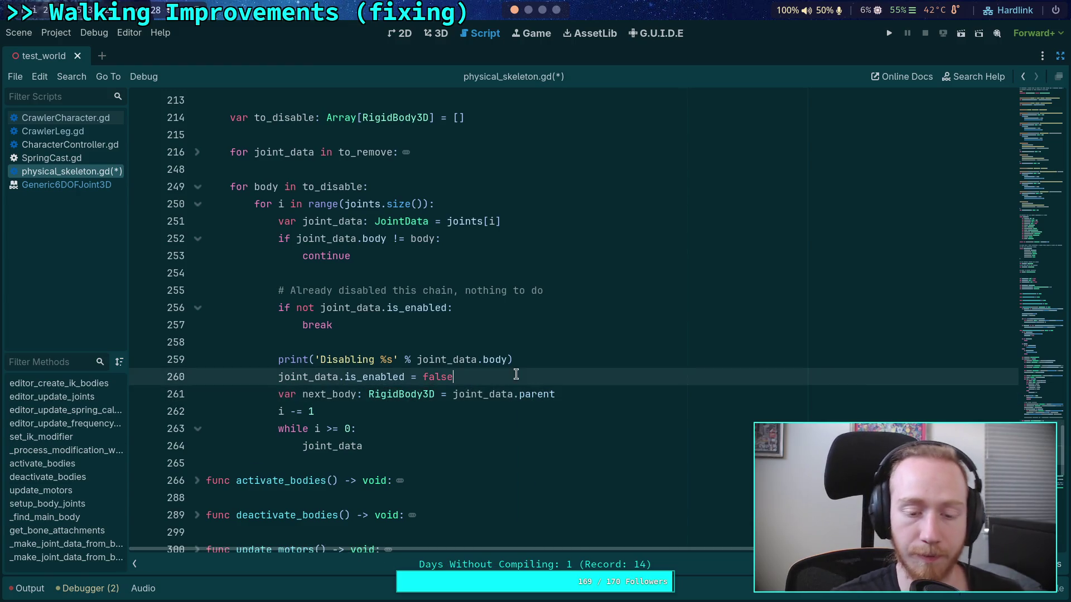
pyautogui.press('Return')
pyautogui.press('Return')
pyautogui.write('i')
pyautogui.press('BackSpace')
pyautogui.write('f joint_data.par')
pyautogui.press('Return')
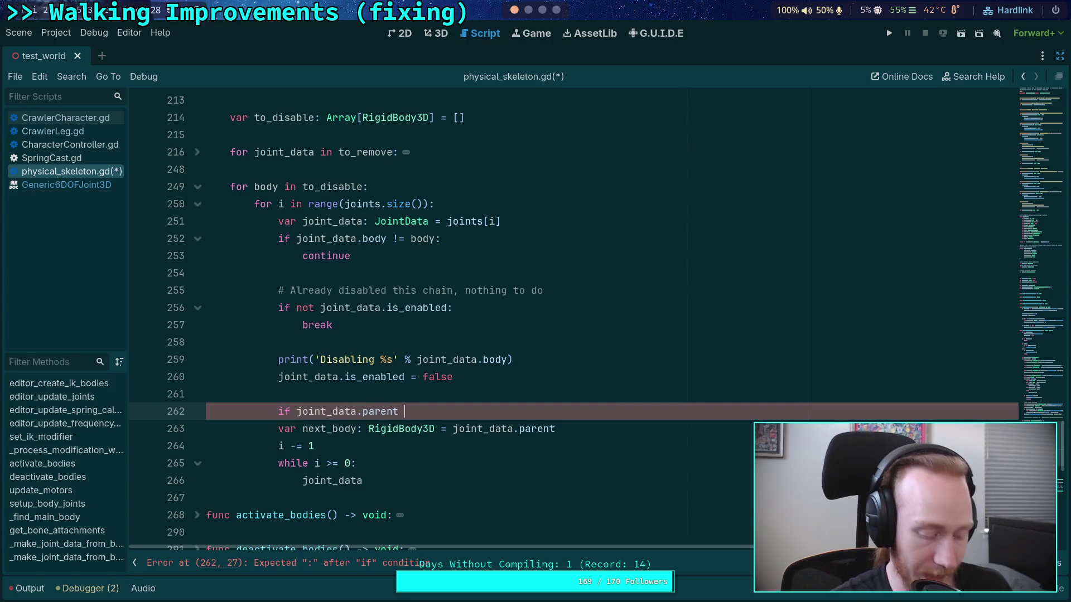
pyautogui.hotkey('ctrl', 'shift', 'k')
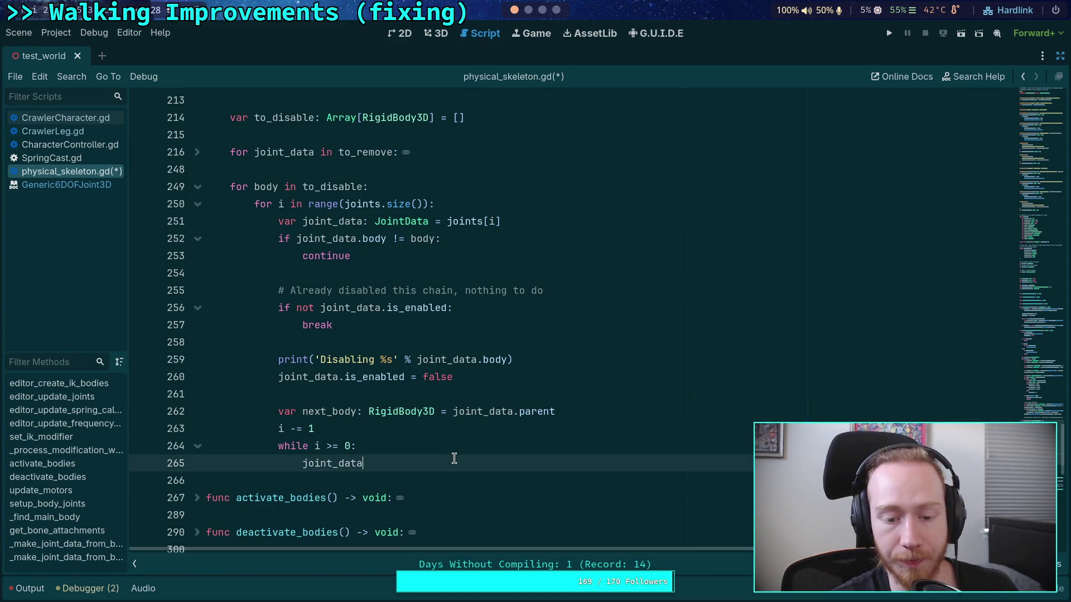
# Change the loop header's condition to 'while true'
pyautogui.doubleClick(455, 462)
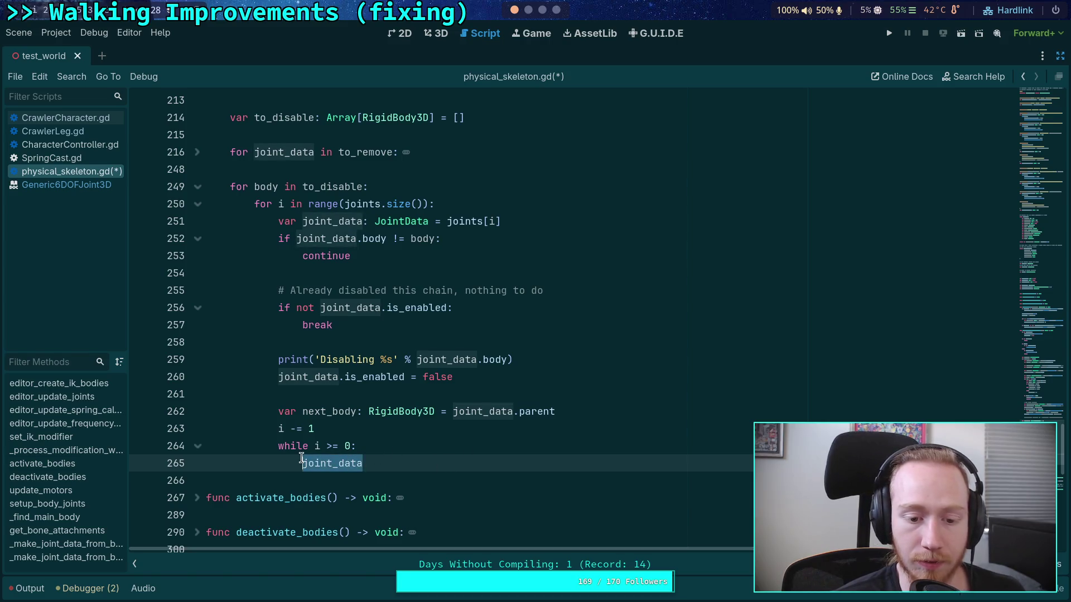
pyautogui.scroll(-1, 489, 424)
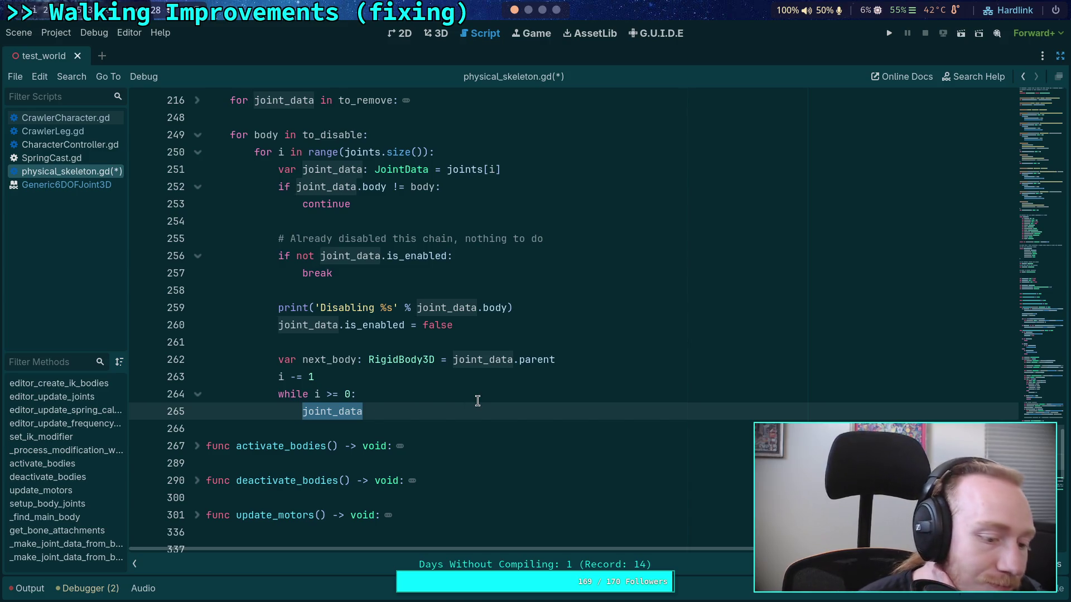
pyautogui.click(394, 405)
pyautogui.click(279, 396)
pyautogui.moveTo(278, 396); pyautogui.dragTo(346, 396)
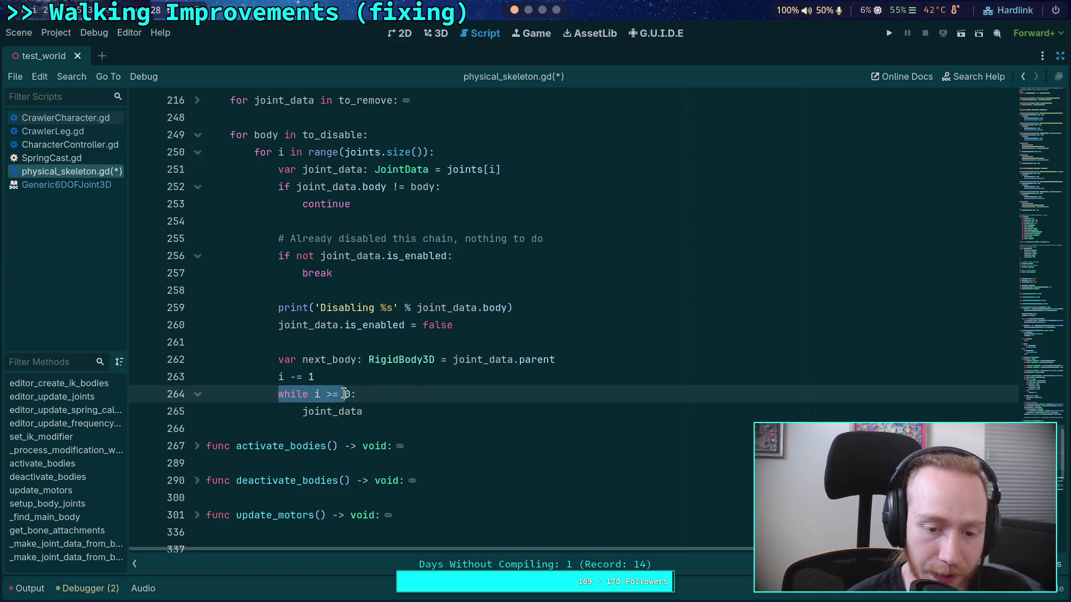
pyautogui.click(343, 410)
pyautogui.moveTo(278, 396); pyautogui.dragTo(350, 396)
pyautogui.doubleClick(318, 396)
pyautogui.write('Triu')
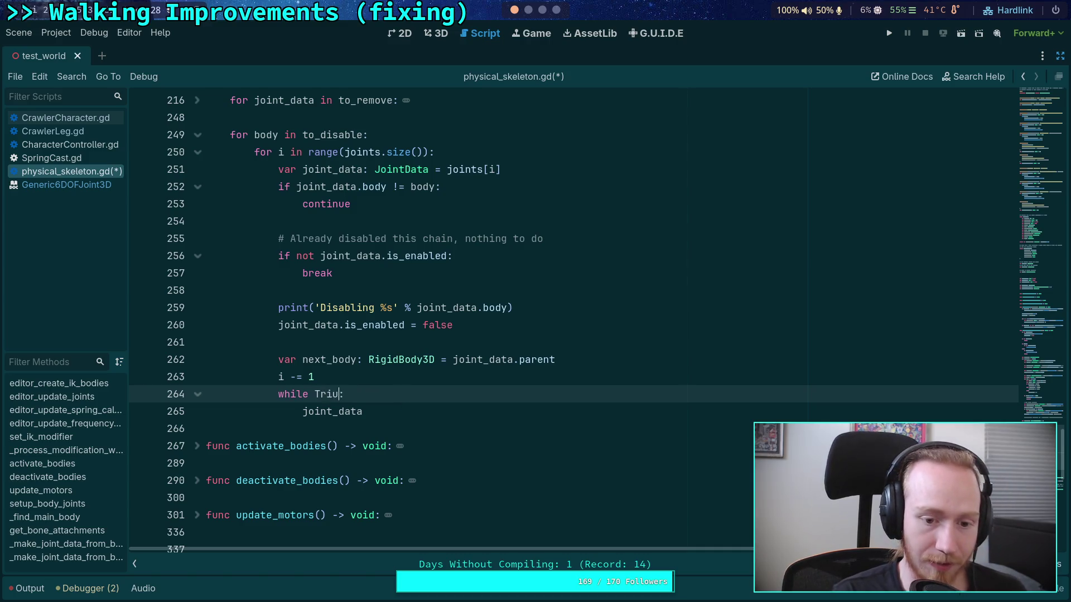
pyautogui.press('BackSpace')
pyautogui.press('BackSpace')
pyautogui.press('BackSpace')
pyautogui.write('tnr')
pyautogui.press('BackSpace')
pyautogui.press('BackSpace')
pyautogui.write('rue')
pyautogui.press('Escape')
# Move the i decrement into the loop body and add 'if i < 0: break' below it
pyautogui.click(425, 371)
pyautogui.hotkey('alt', 'Down')
pyautogui.press('Tab')
pyautogui.click(461, 397)
pyautogui.press('Return')
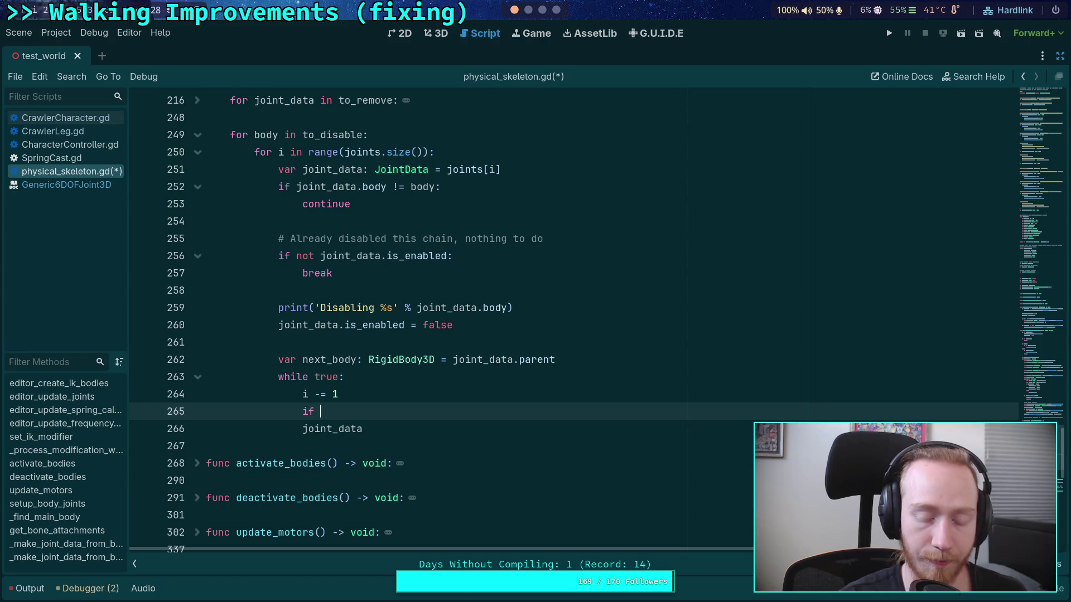
pyautogui.write('i ')
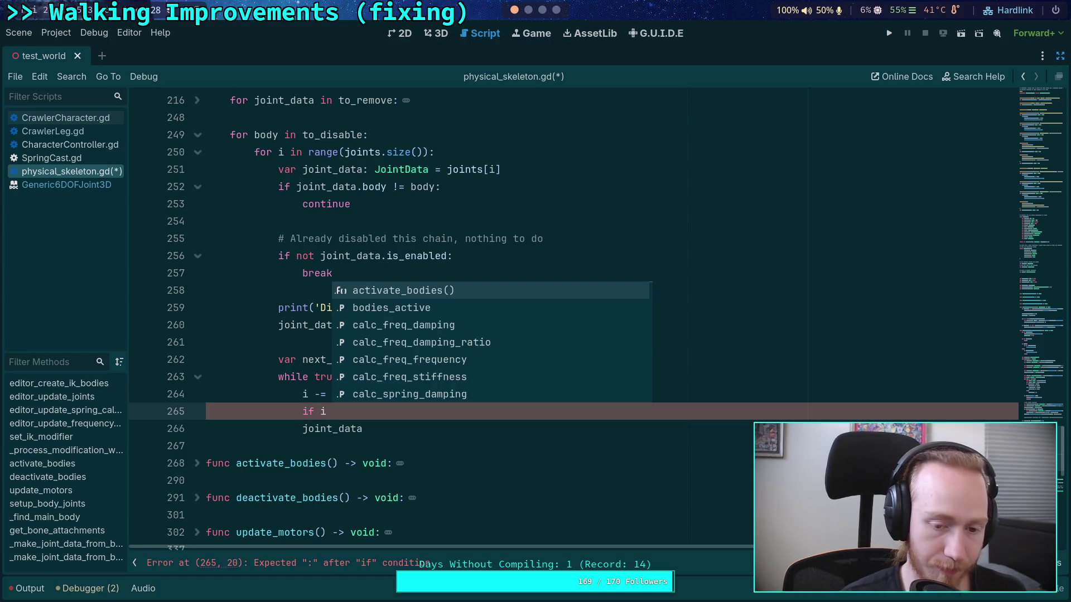
pyautogui.write('< 0:')
pyautogui.press('Return')
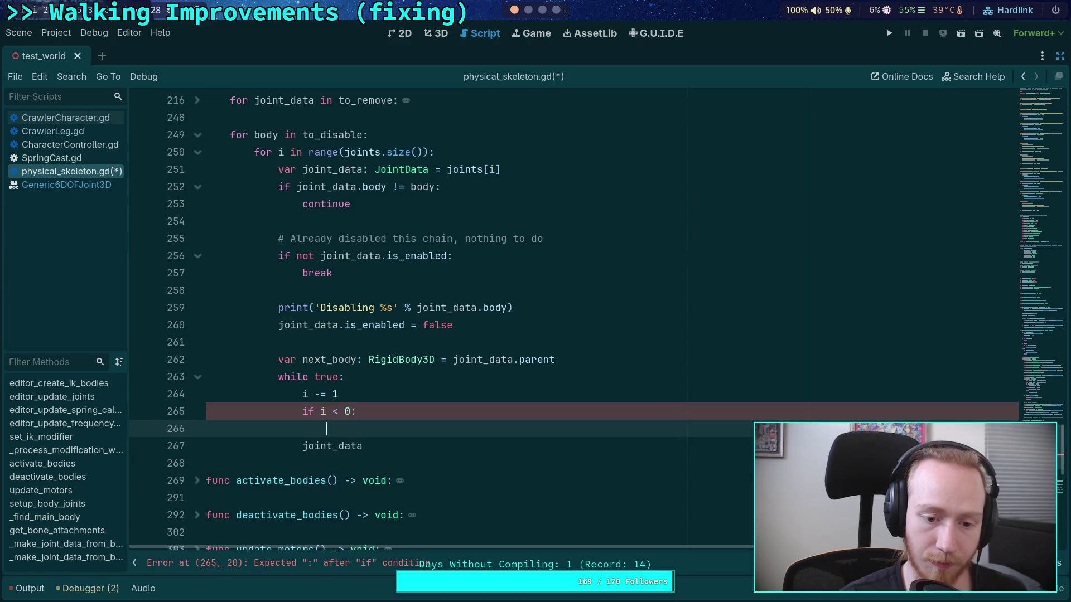
pyautogui.write('break')
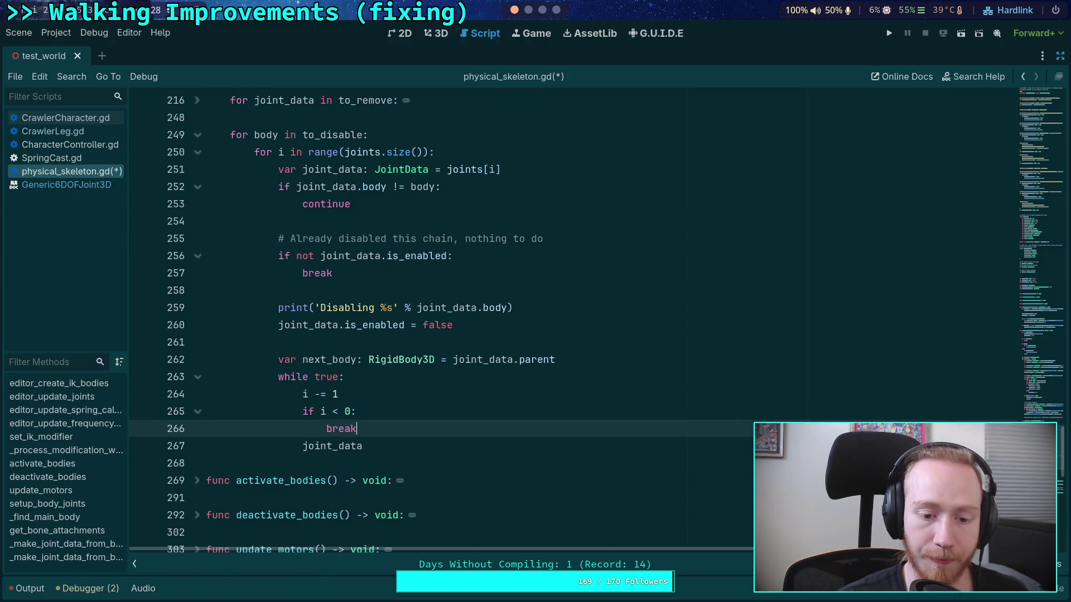
pyautogui.press('Return')
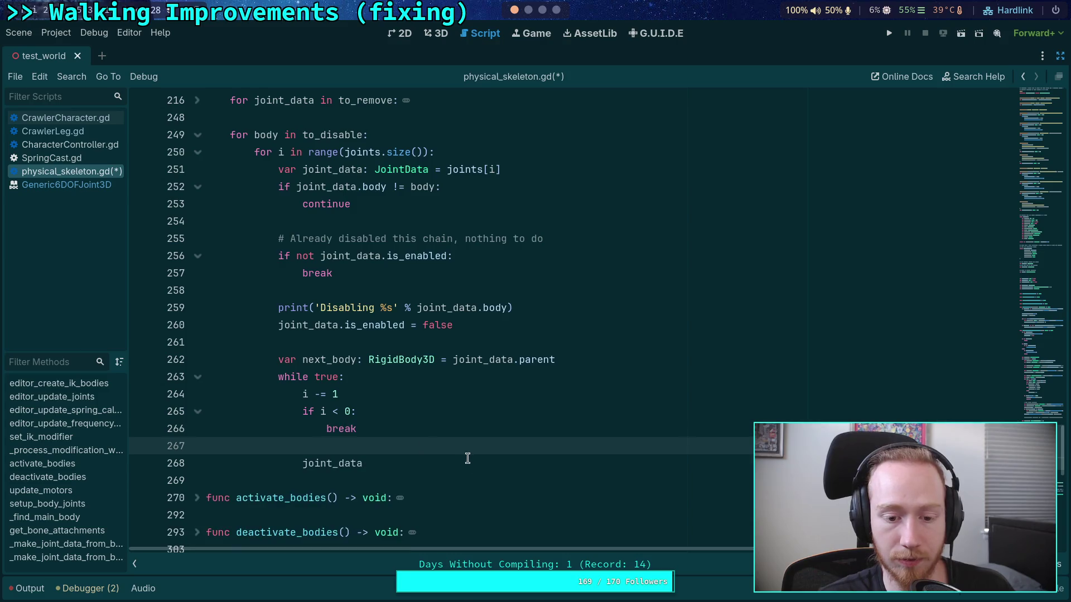
# Set joint_data = joints[i] and break when joint_data.body != next_body
pyautogui.click(470, 458)
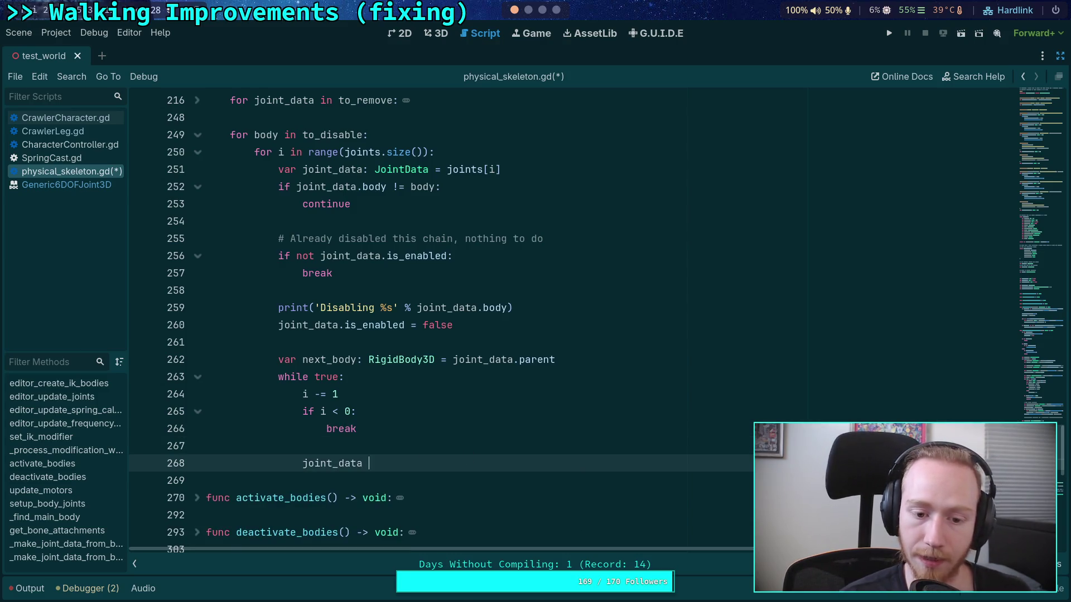
pyautogui.write('=joinst')
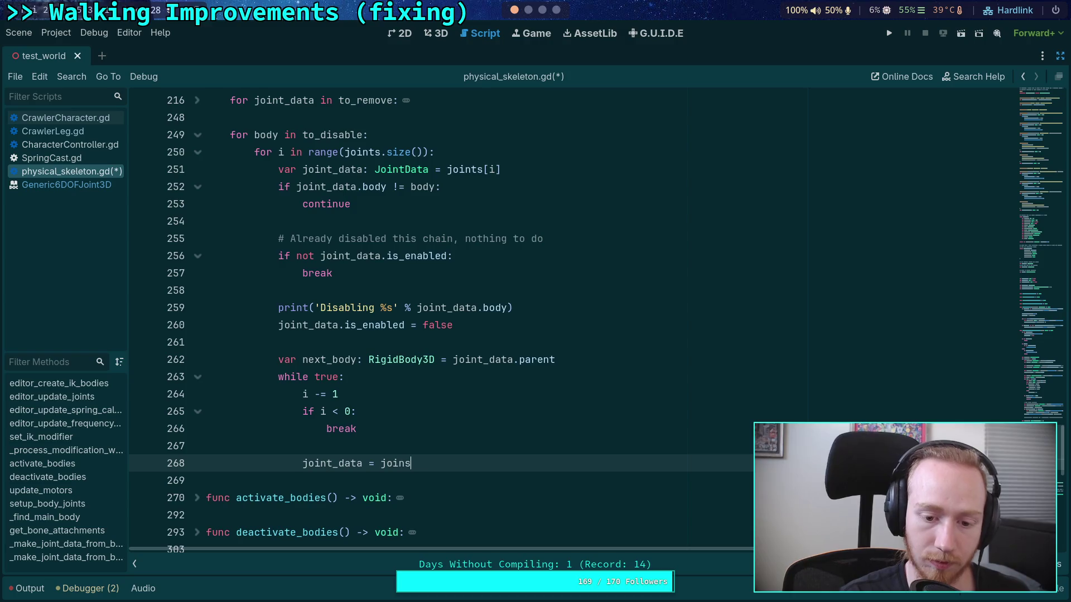
pyautogui.write('s[i')
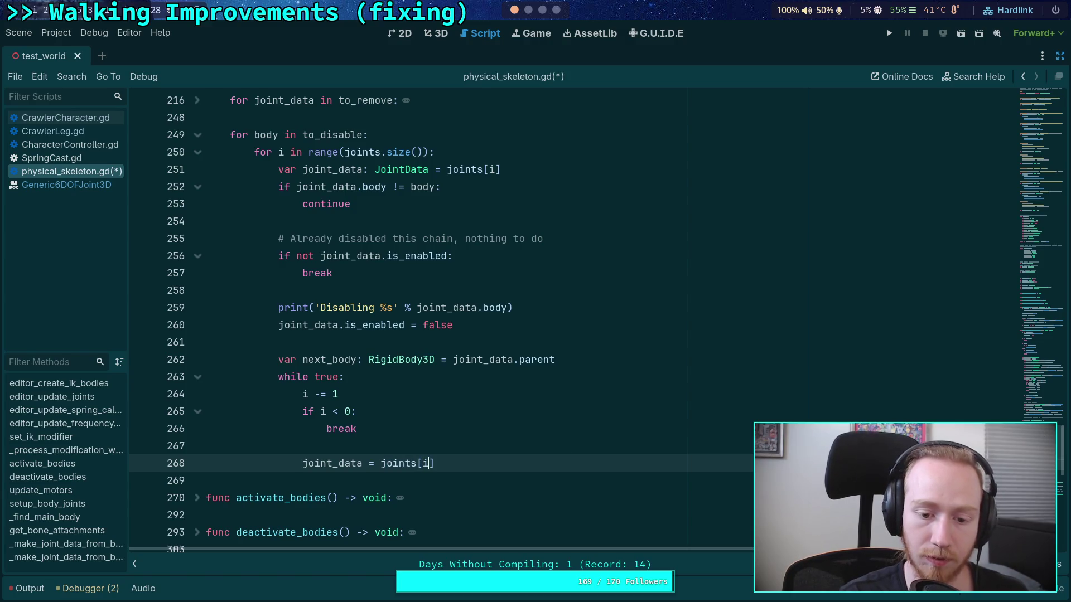
pyautogui.press('Escape')
pyautogui.press('Return')
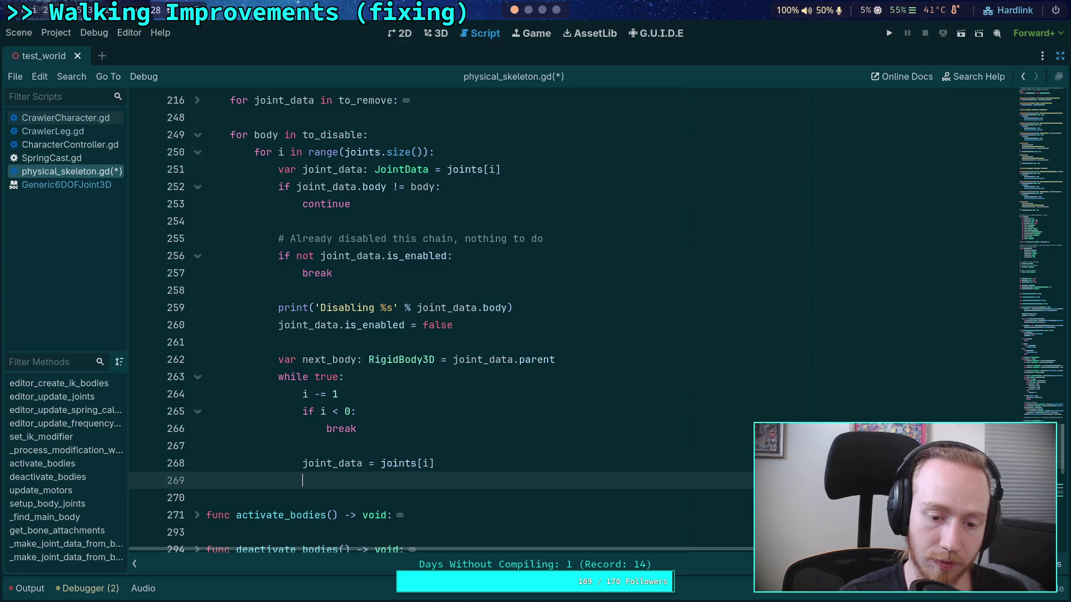
pyautogui.write('data.')
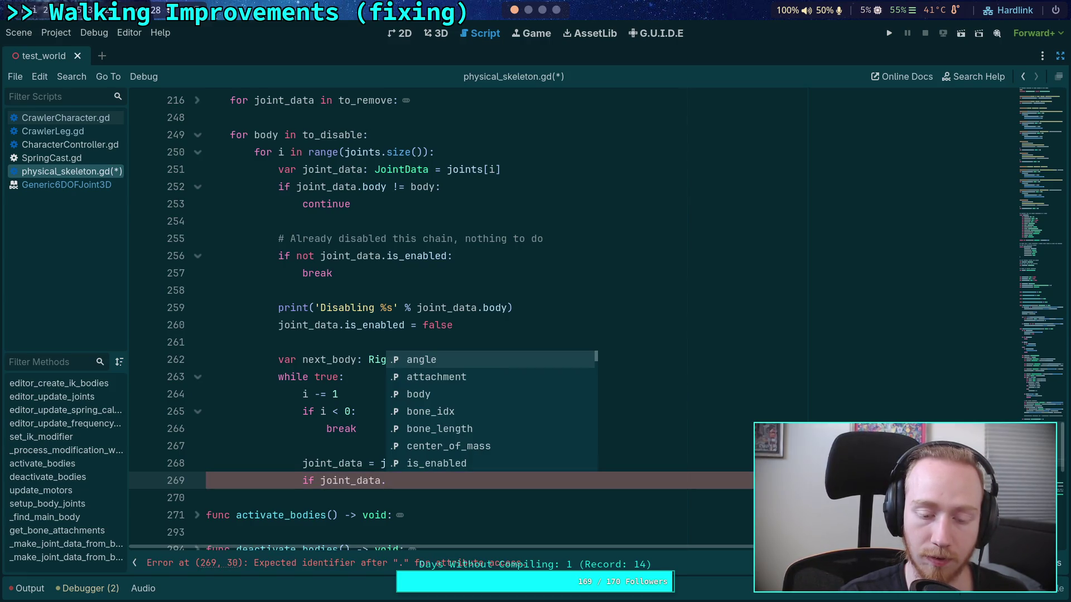
pyautogui.write('bo')
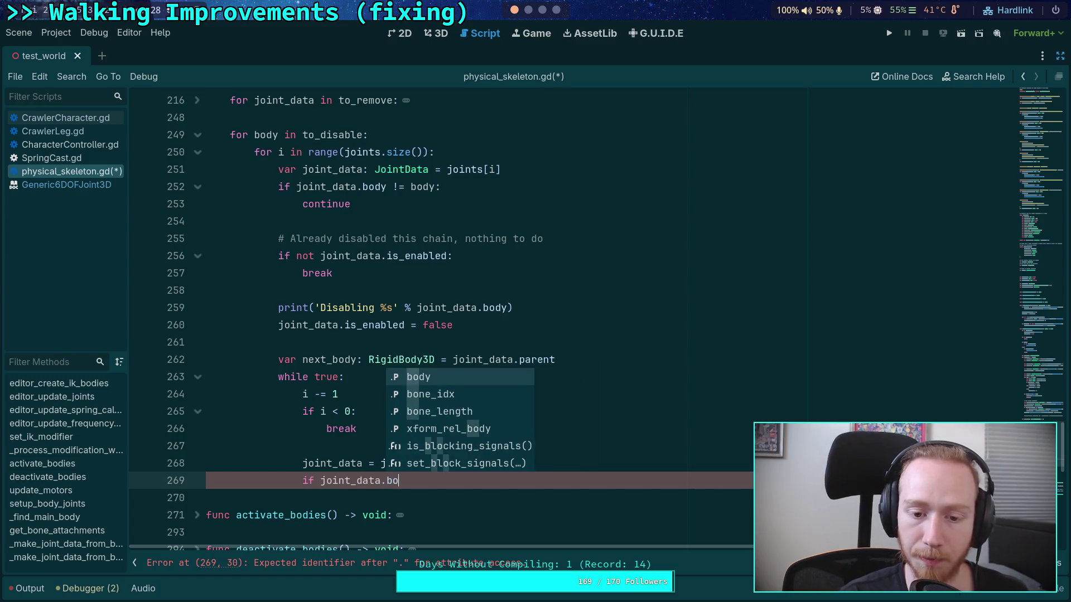
pyautogui.write('dy != next_body')
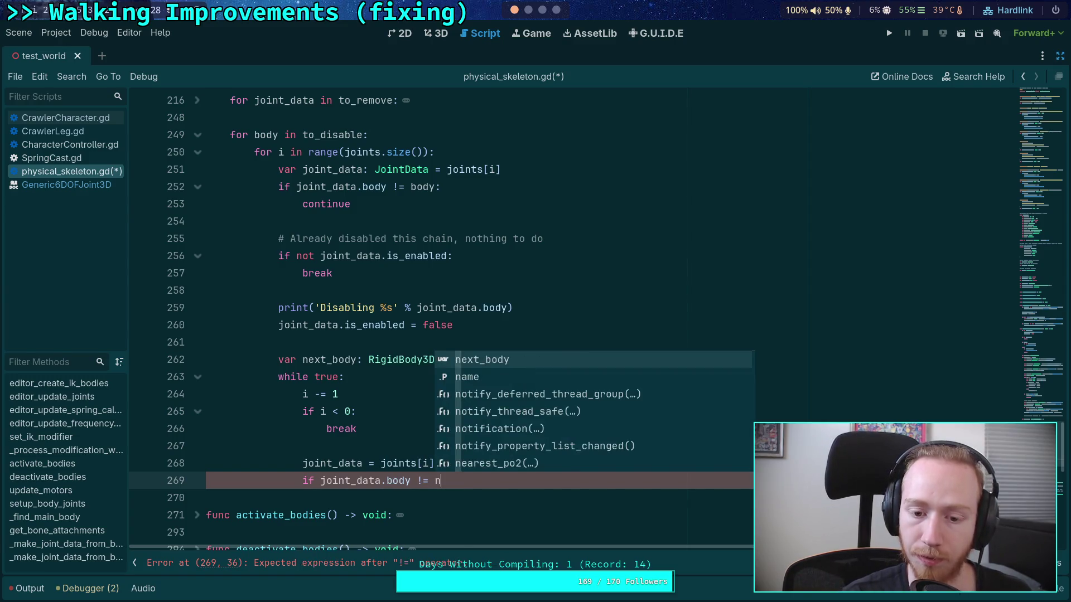
pyautogui.press('Return')
pyautogui.press('BackSpace')
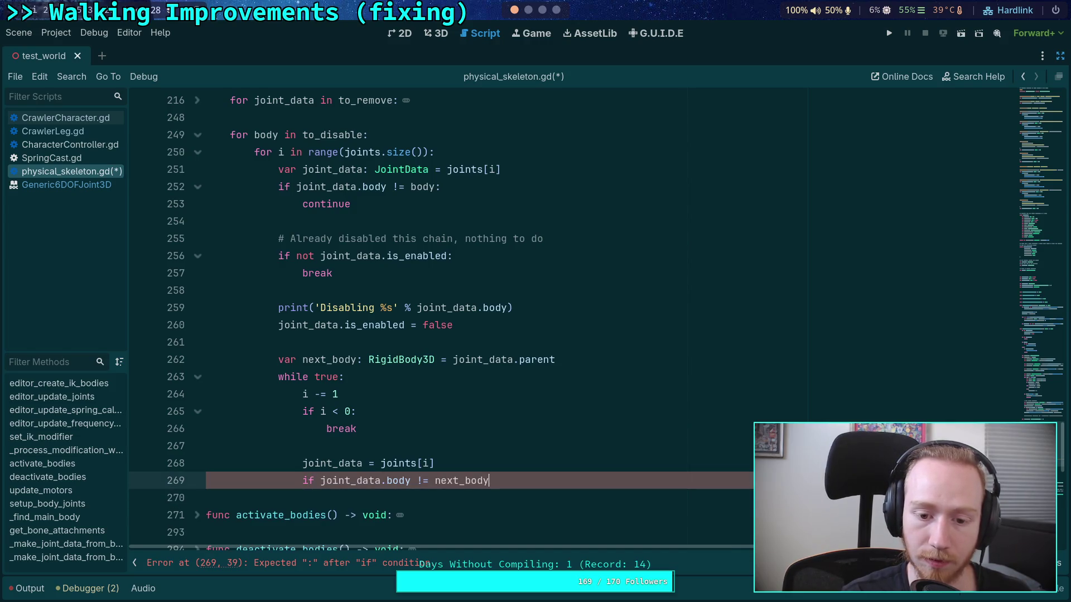
pyautogui.write(':')
pyautogui.press('Return')
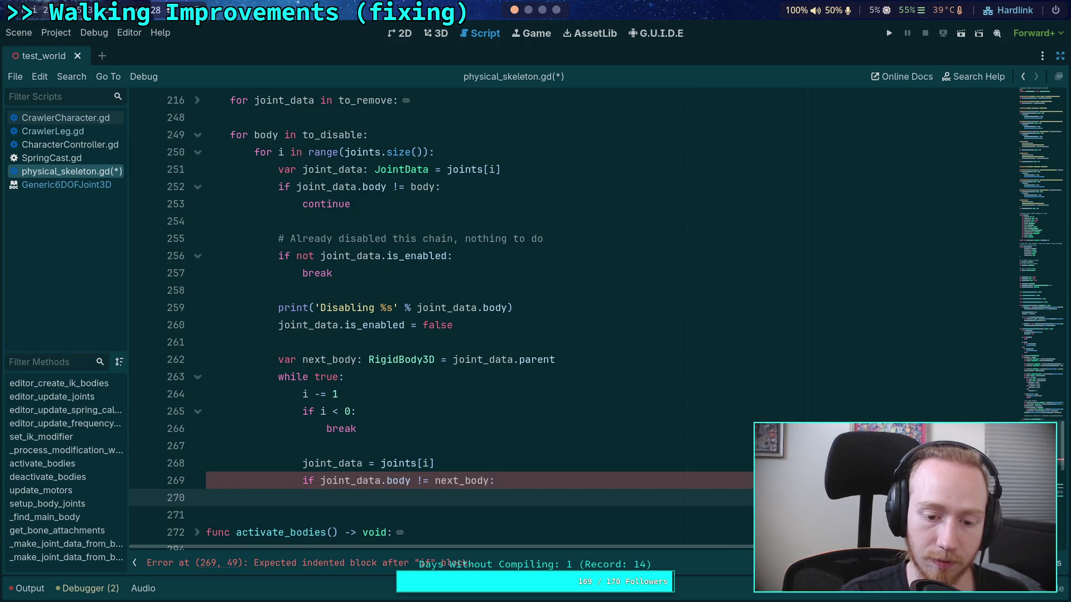
pyautogui.write('break')
pyautogui.press('Return')
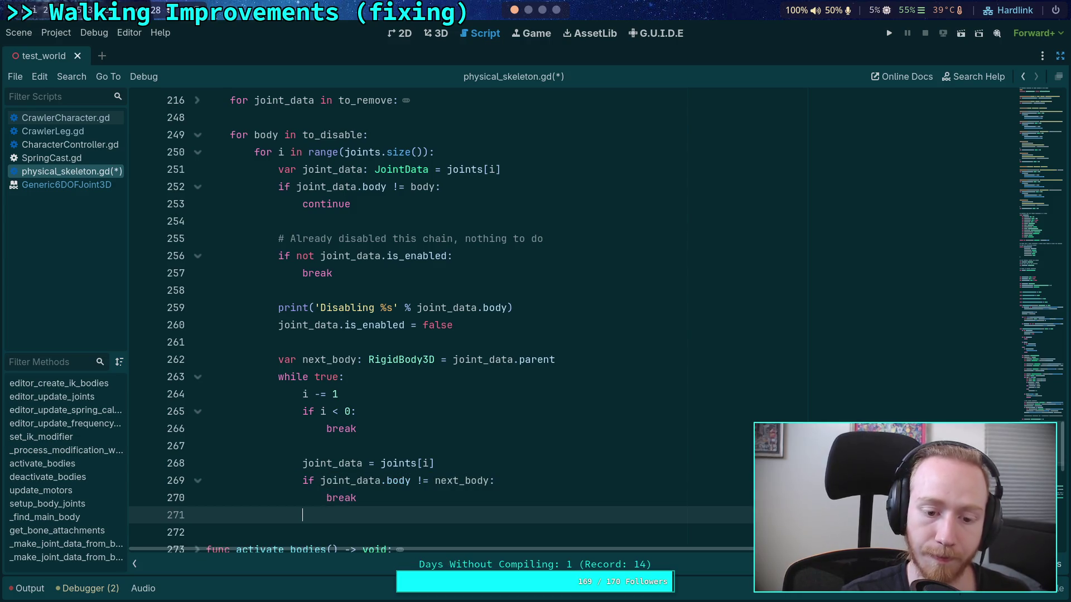
pyautogui.scroll(-1, 425, 435)
pyautogui.press('Return')
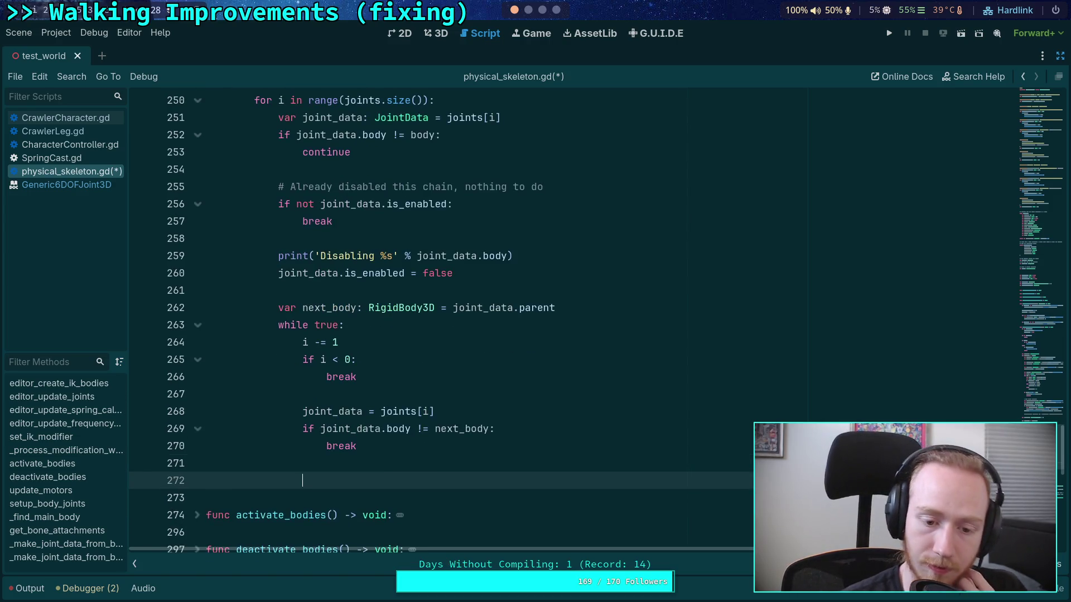
pyautogui.moveTo(481, 273)
pyautogui.mouseDown()
pyautogui.moveTo(370, 273)
pyautogui.moveTo(279, 255)
pyautogui.mouseUp()
# Copy the print and disable lines into the loop and set next_body = joint_data.parent
pyautogui.rightClick(291, 255)
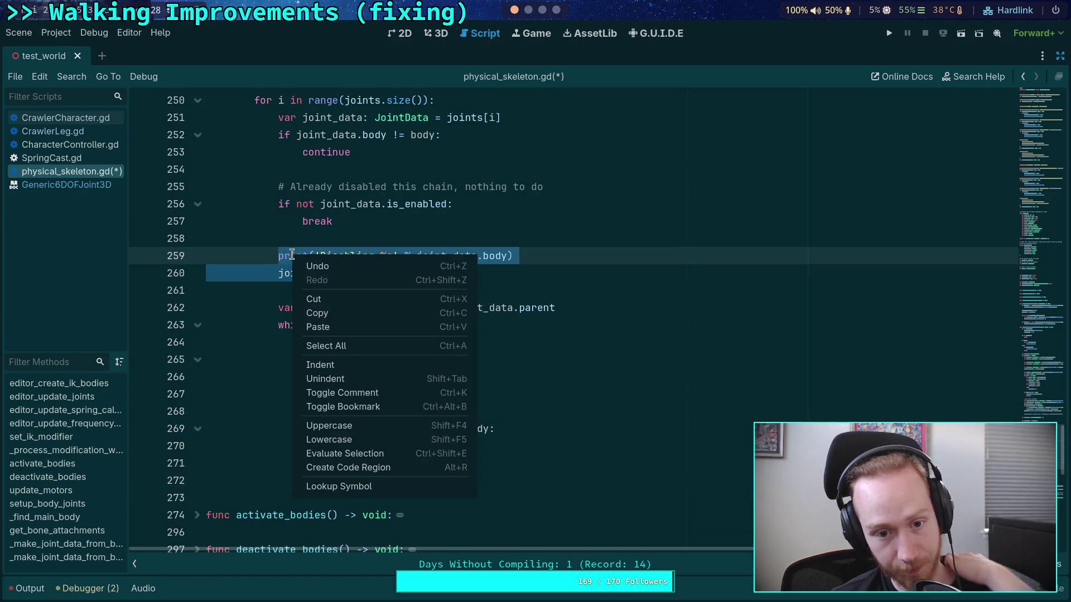
pyautogui.click(339, 315)
pyautogui.click(394, 467)
pyautogui.press('Down')
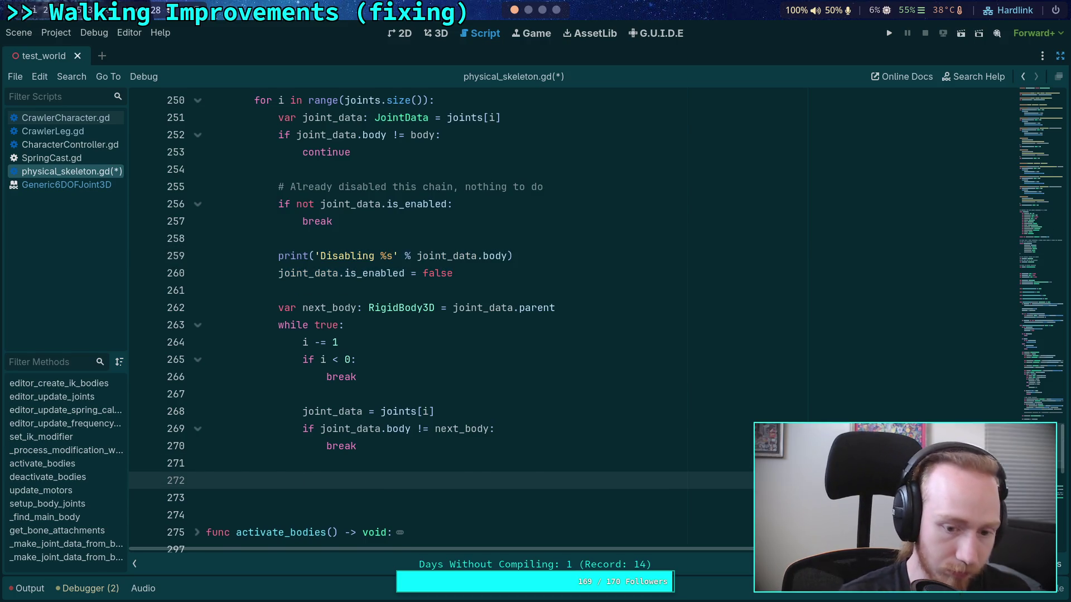
pyautogui.hotkey('ctrl', 'v')
pyautogui.press('Tab')
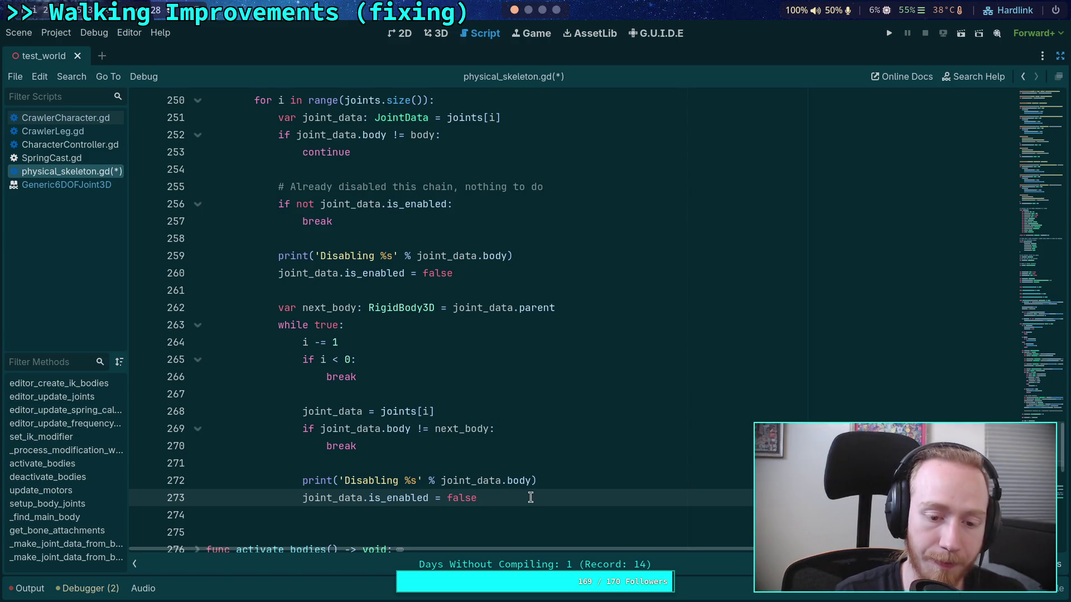
pyautogui.press('Return')
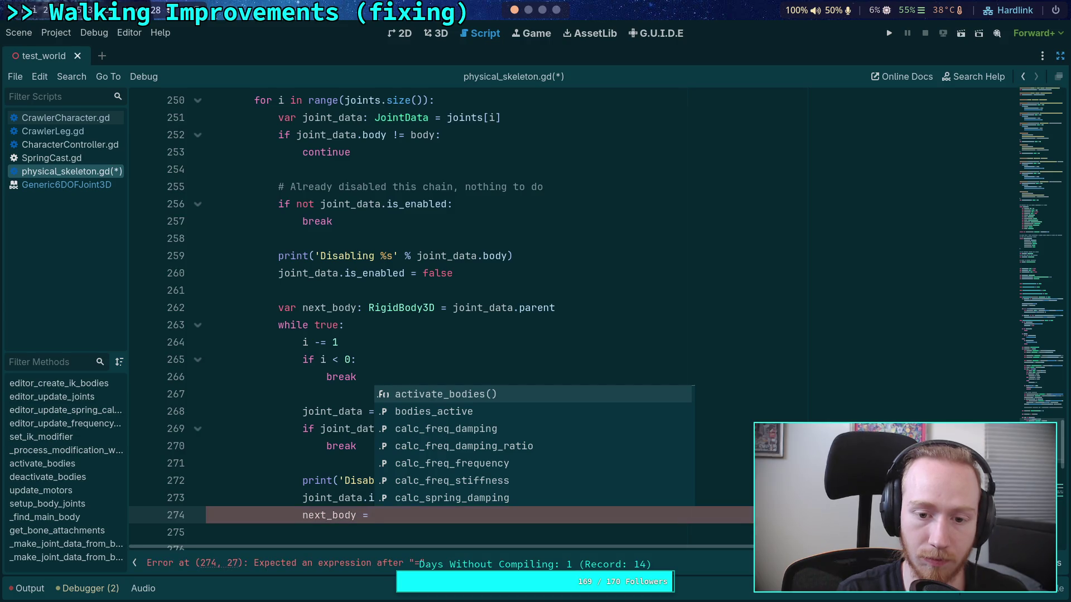
pyautogui.write('joint_data.parent')
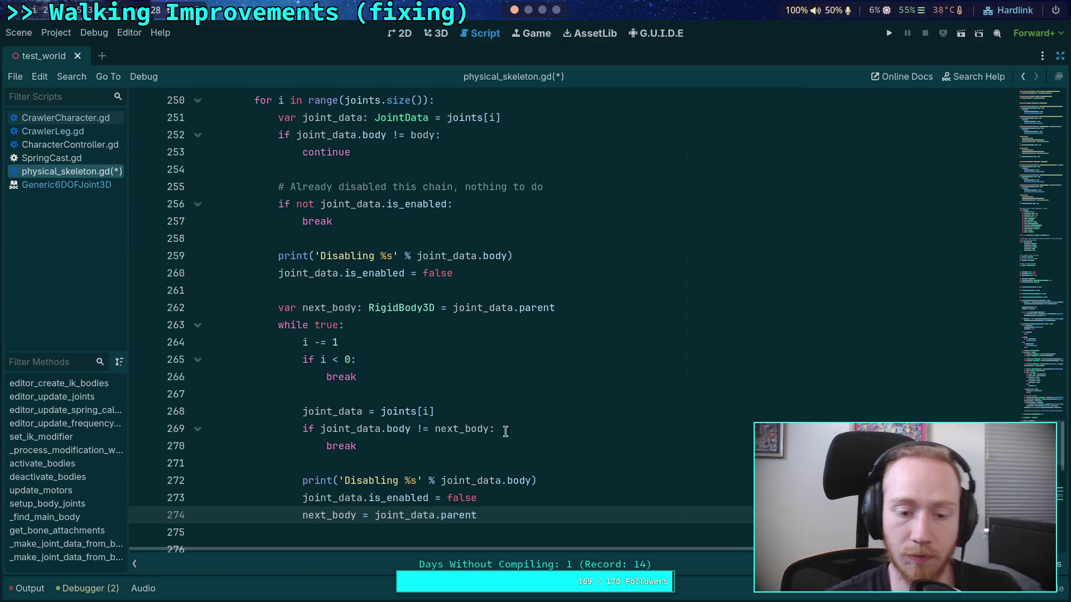
# Add 'if next_body == main_body: break' at the top of the loop and save the script
pyautogui.click(439, 324)
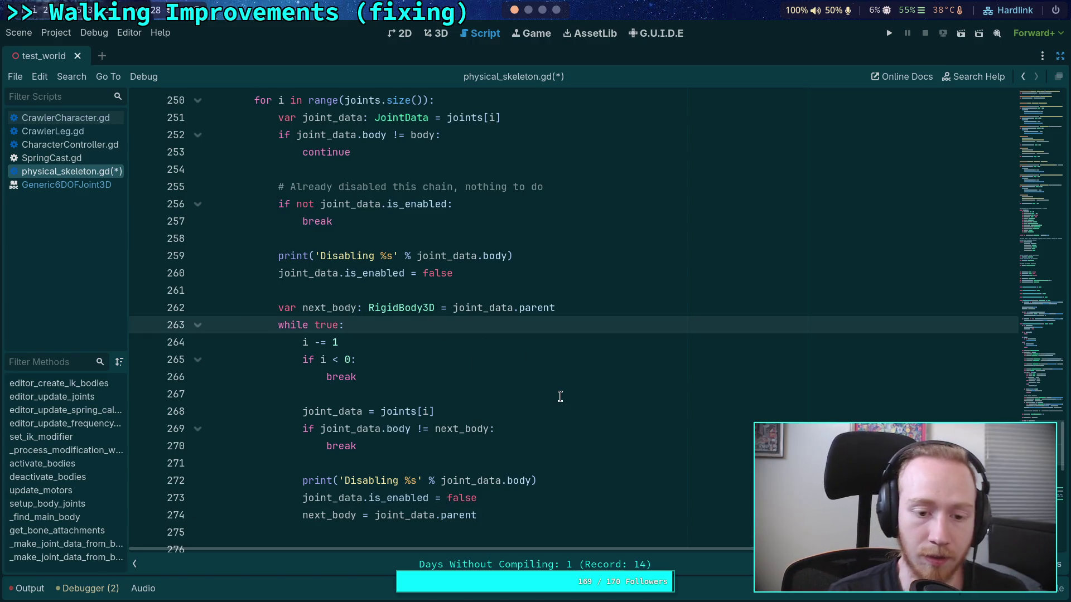
pyautogui.press('Return')
pyautogui.write('if next_')
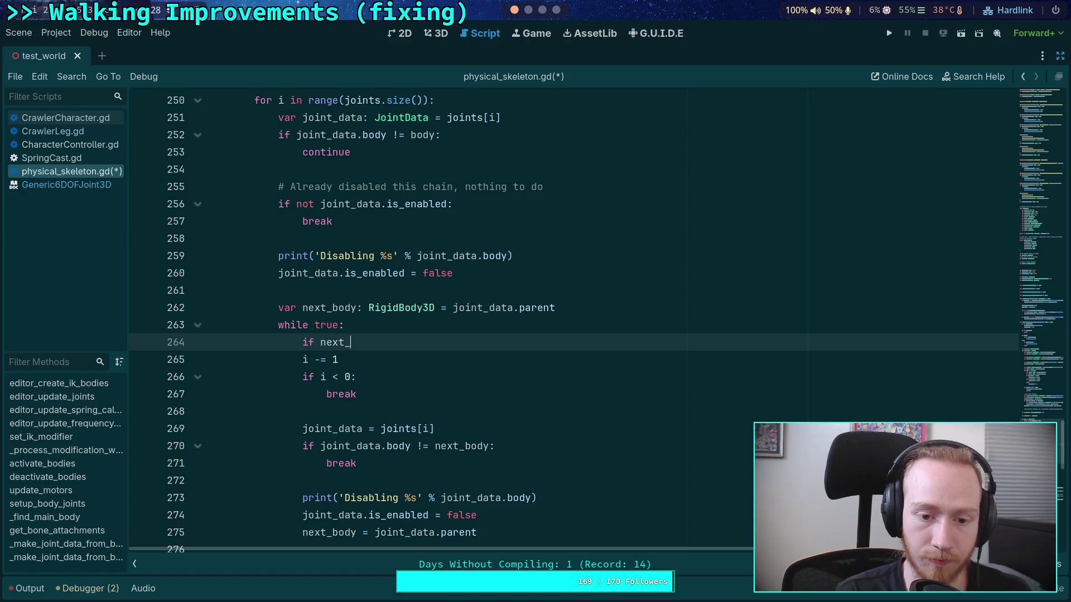
pyautogui.write('body')
pyautogui.write(' == main')
pyautogui.press('Return')
pyautogui.write(':')
pyautogui.press('Return')
pyautogui.write('break')
pyautogui.press('Return')
pyautogui.hotkey('ctrl', 's')
pyautogui.scroll(-2, 562, 383)
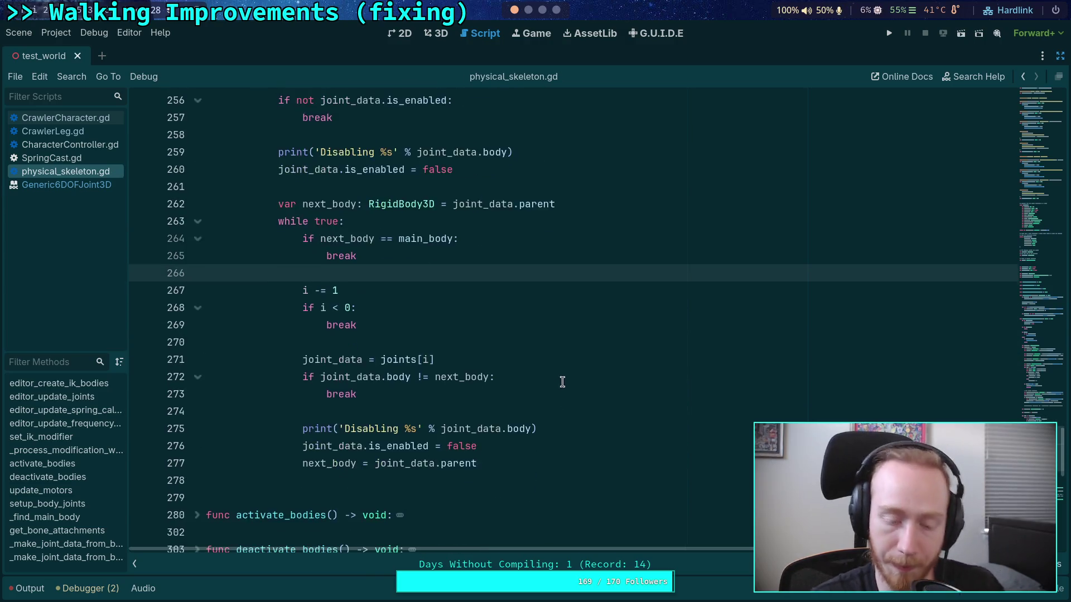
pyautogui.click(535, 464)
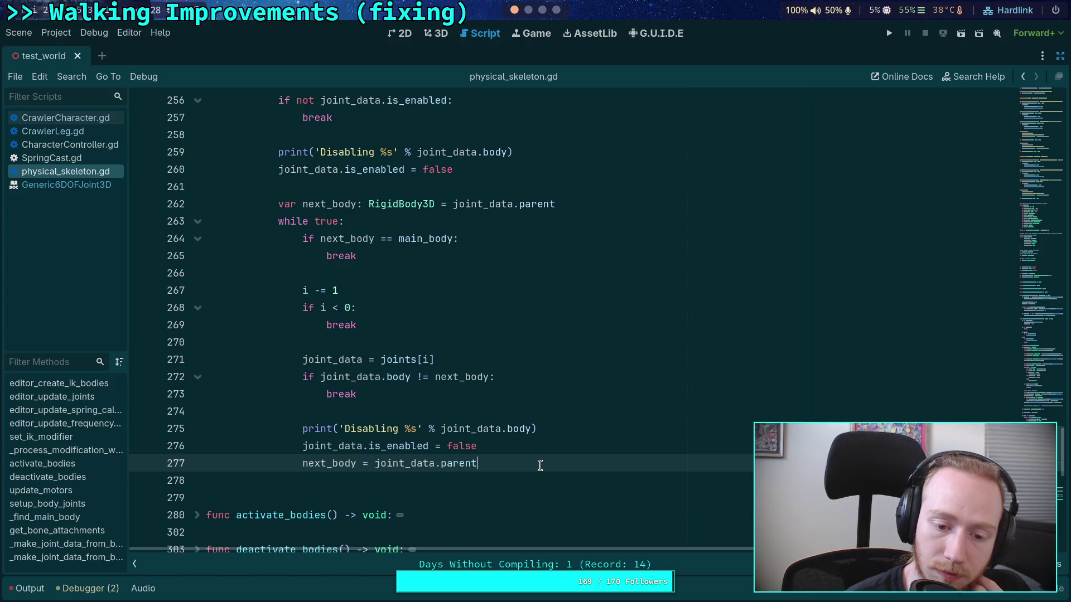
pyautogui.scroll(2, 540, 466)
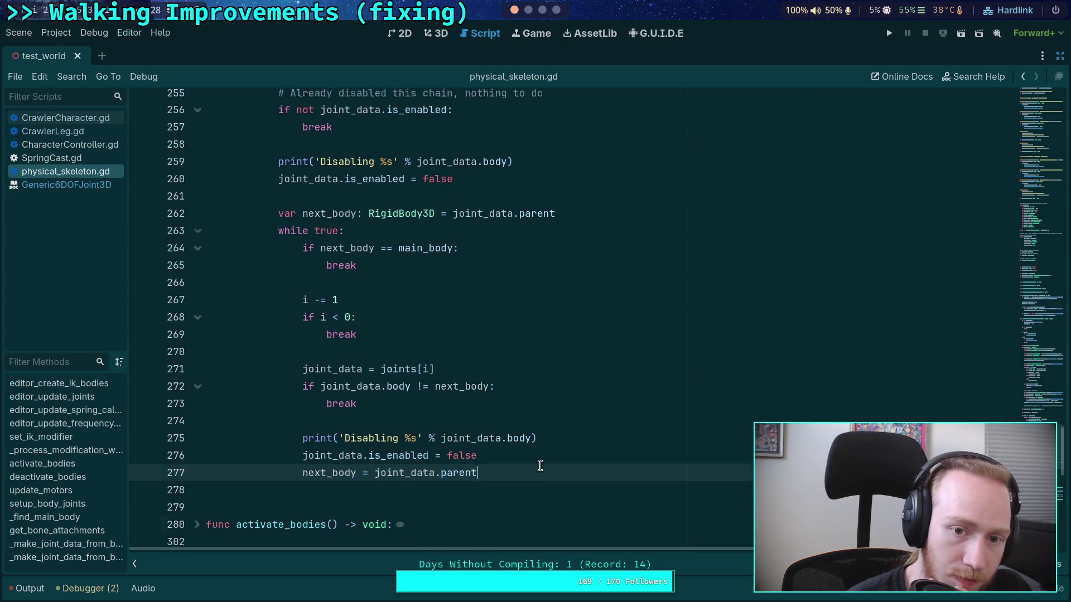
# Add 'if not joint_data.is_enabled: continue' at the start of update_motors' joint loop and save
pyautogui.scroll(-7, 237, 393)
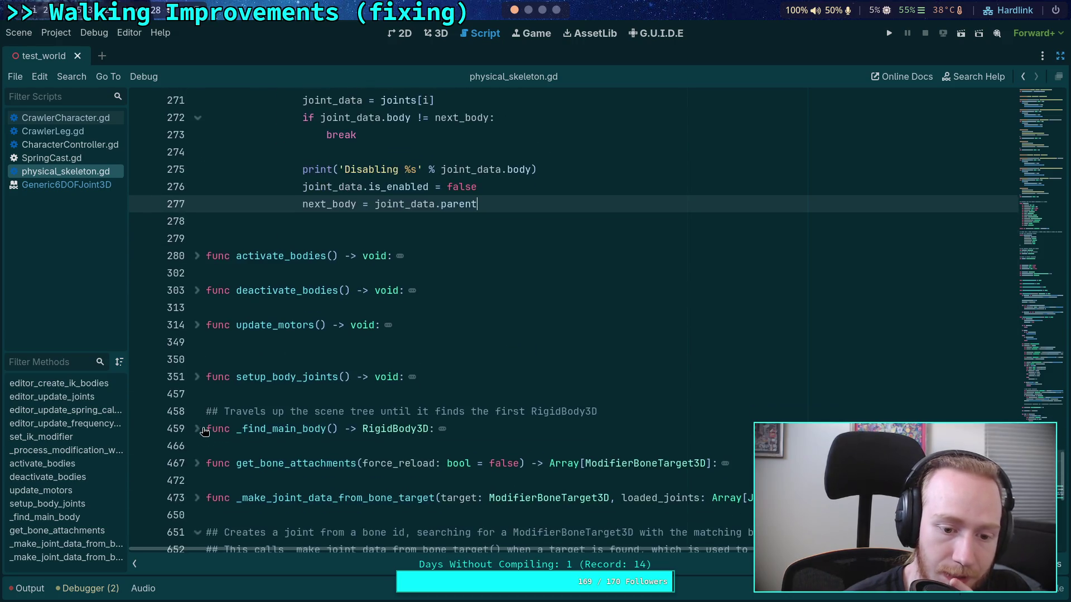
pyautogui.click(197, 326)
pyautogui.scroll(-2, 345, 345)
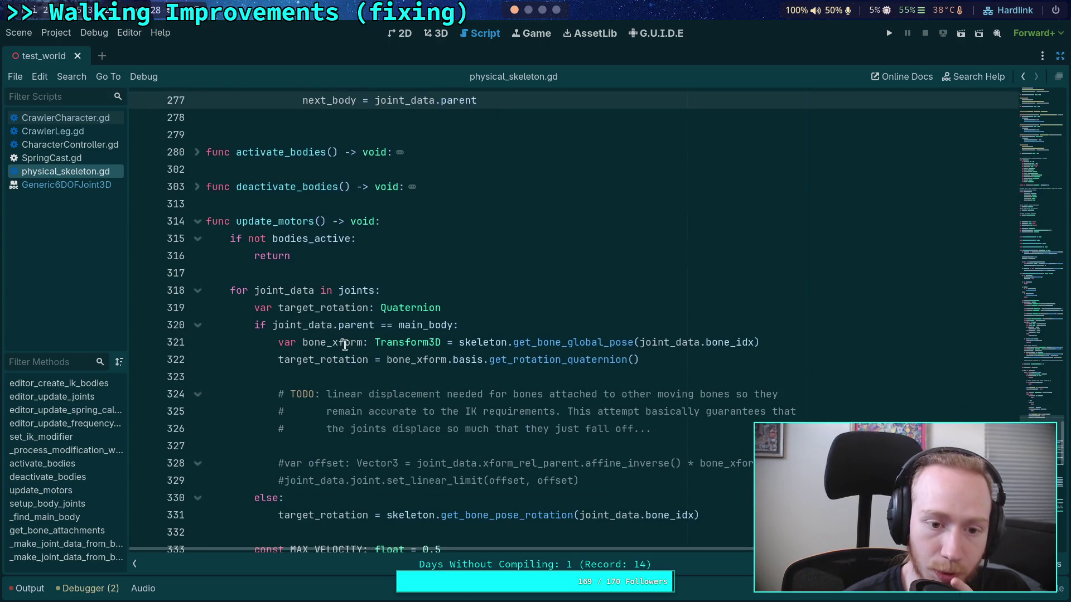
pyautogui.click(403, 286)
pyautogui.scroll(-1, 463, 289)
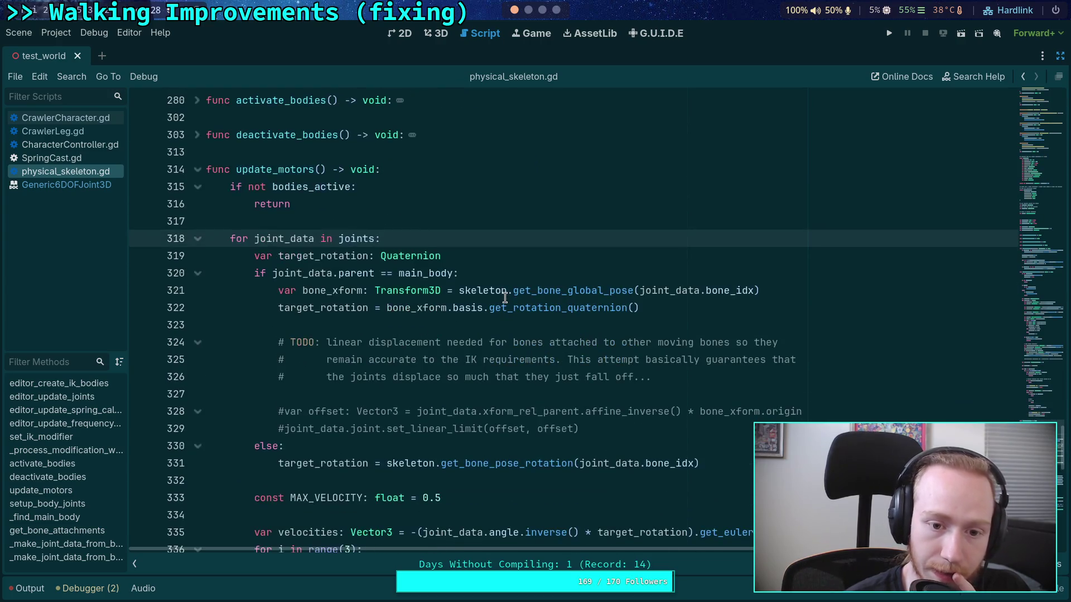
pyautogui.press('Return')
pyautogui.write('if joint')
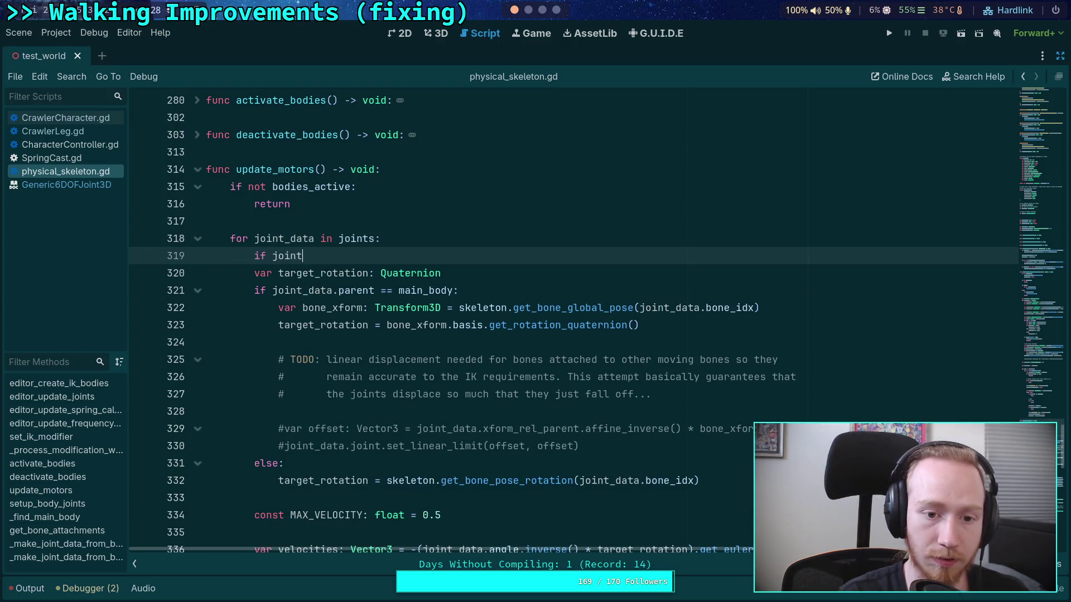
pyautogui.write('_data.is_')
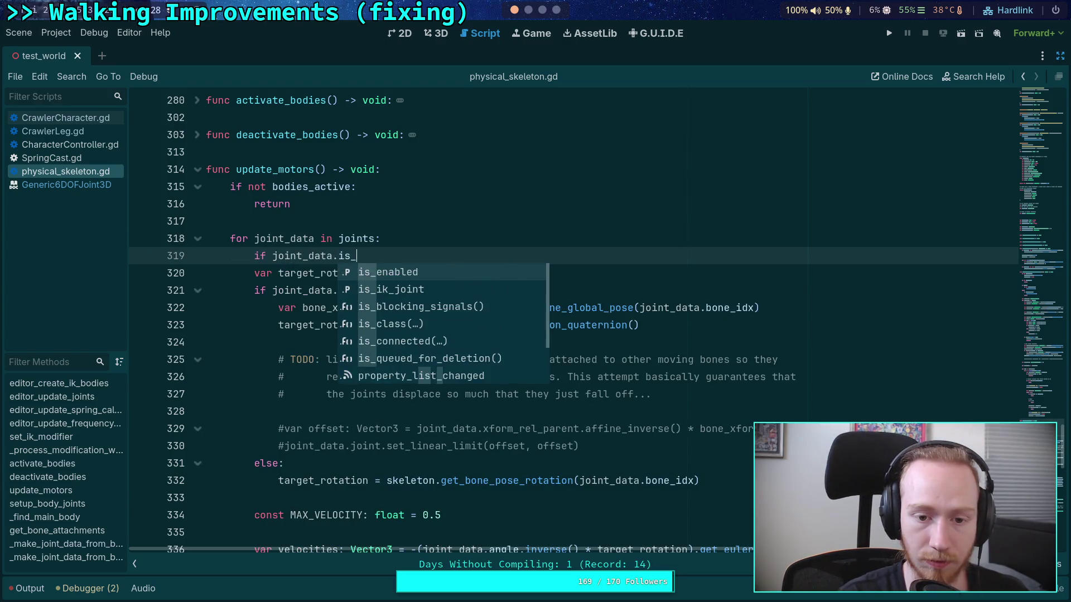
pyautogui.press('Return')
pyautogui.press('Return')
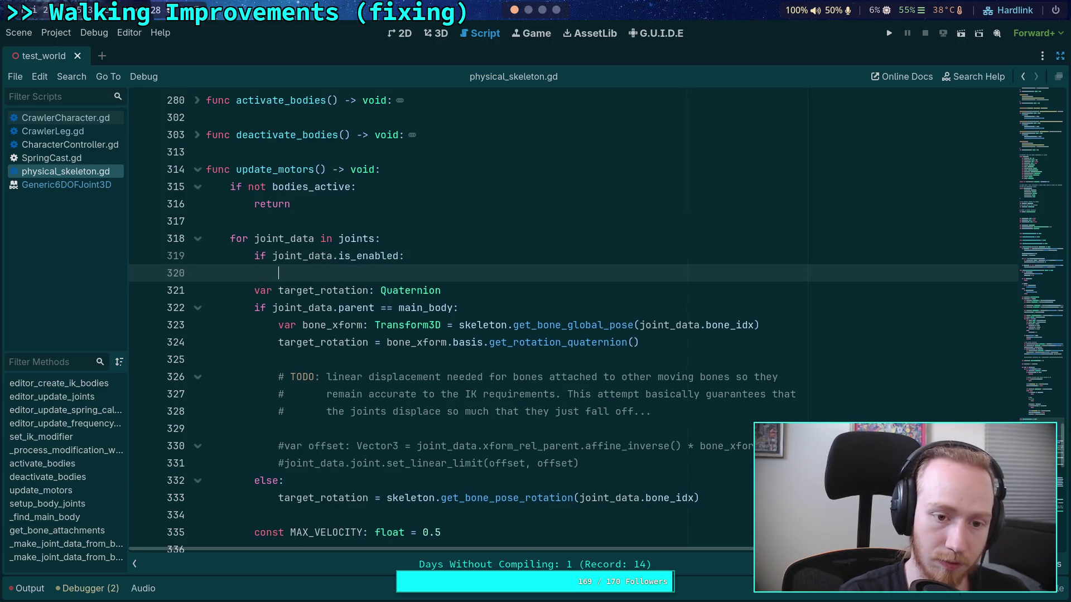
pyautogui.write('continue')
pyautogui.press('Return')
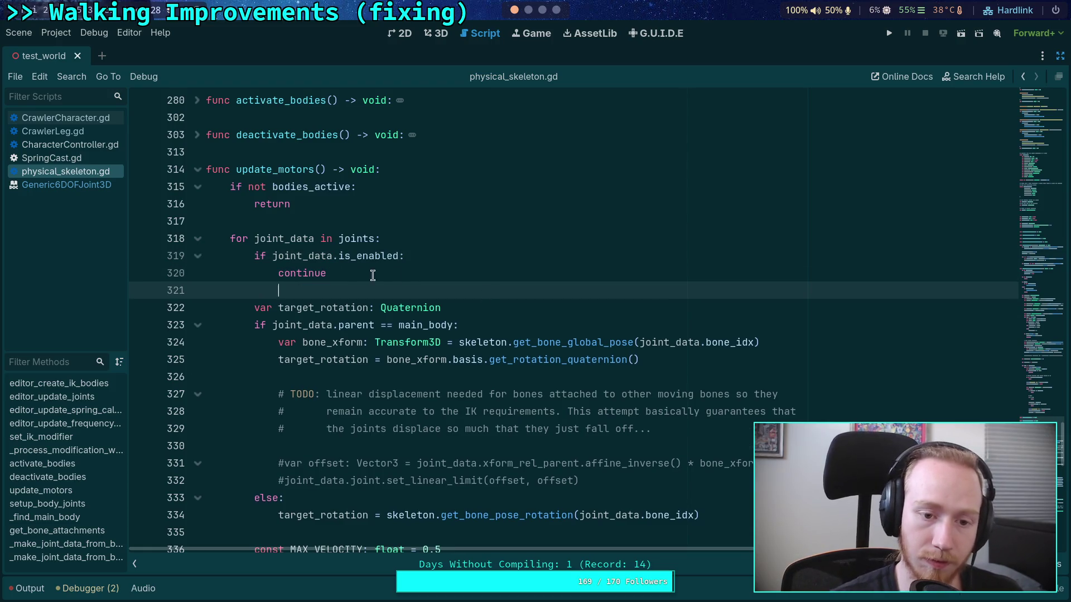
pyautogui.click(271, 256)
pyautogui.write('not')
pyautogui.hotkey('ctrl', 's')
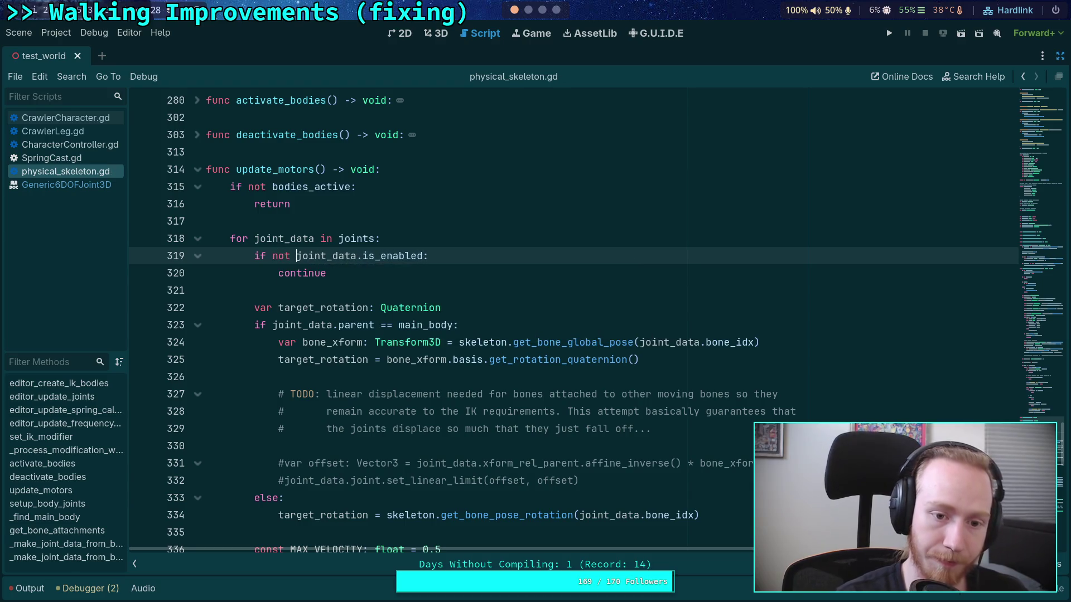
pyautogui.click(302, 290)
pyautogui.click(887, 34)
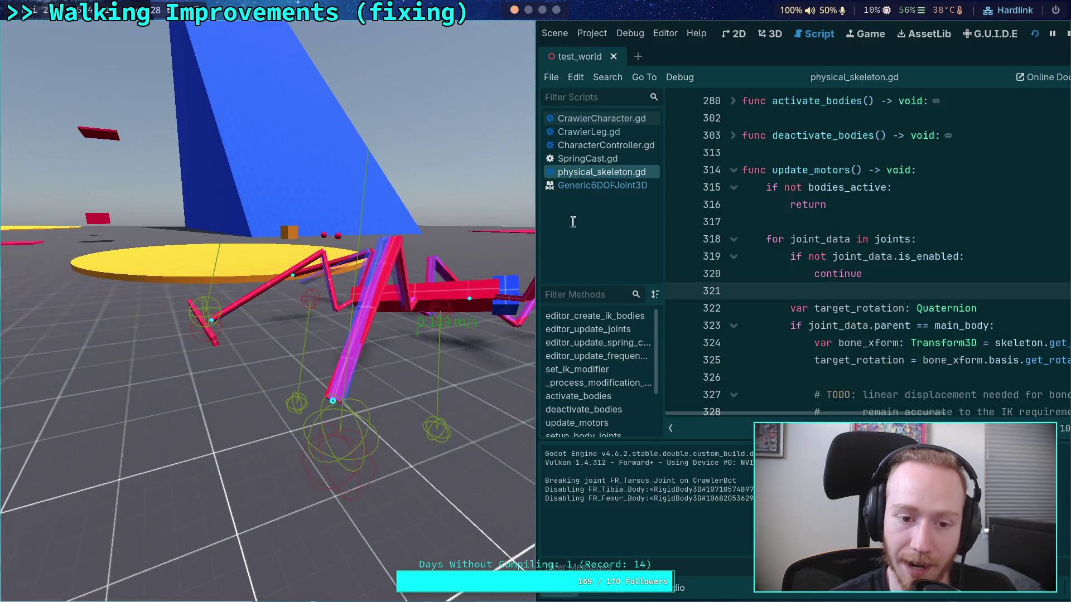
# Reload the running crawler game to test it again
pyautogui.click(1034, 33)
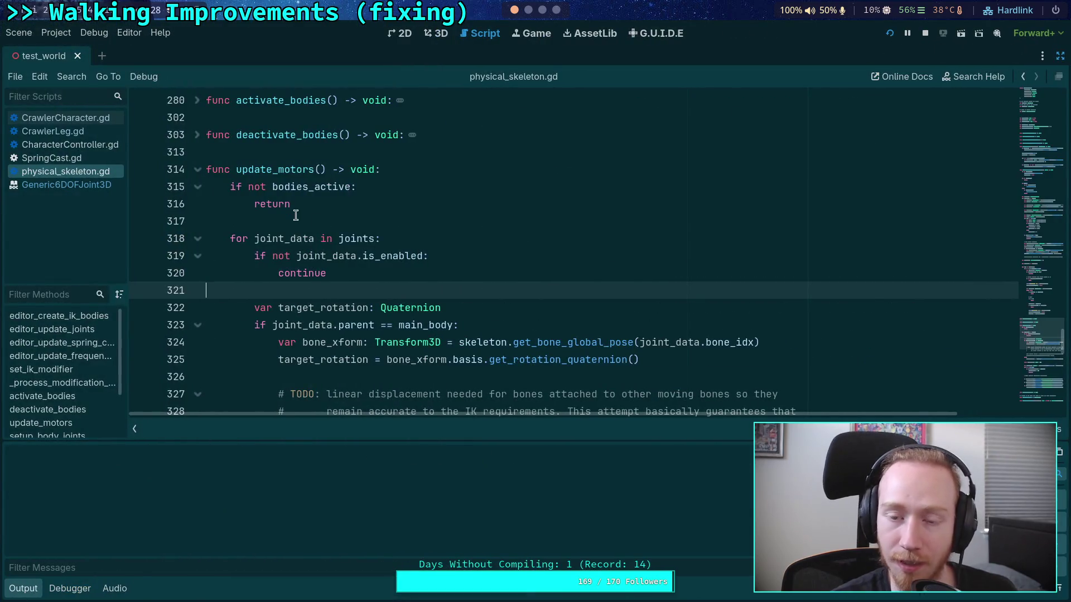